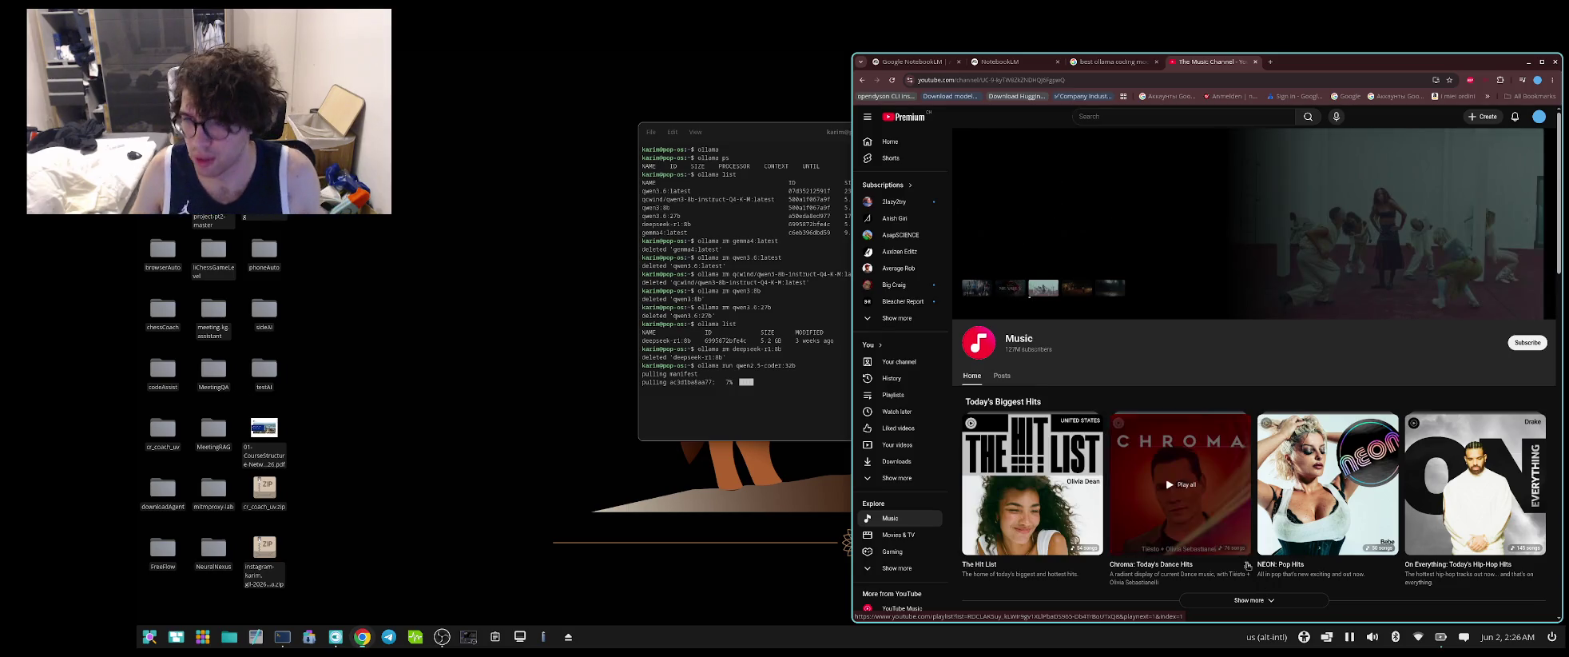
Switch the sound output to the Handsfree WH-1000XM6 headphones.
left_click(1372, 638)
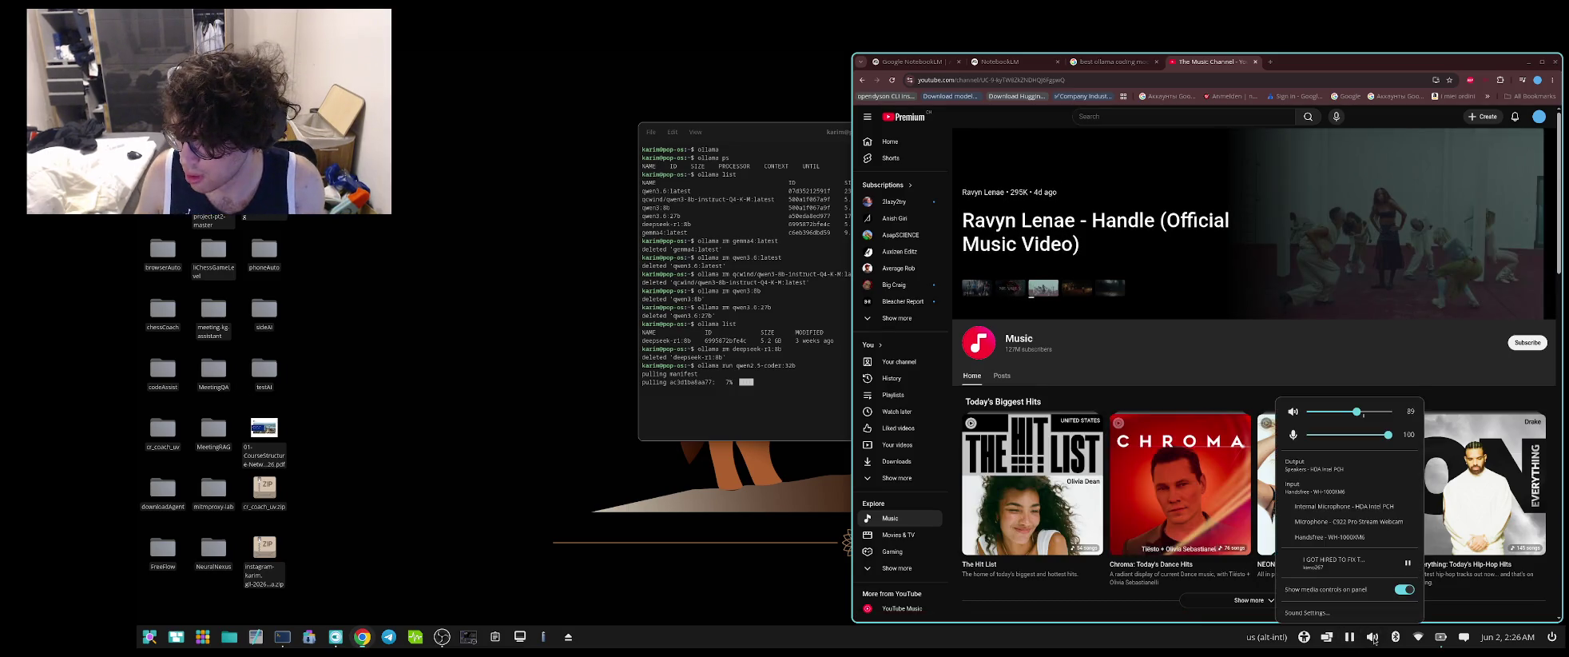
left_click(1356, 472)
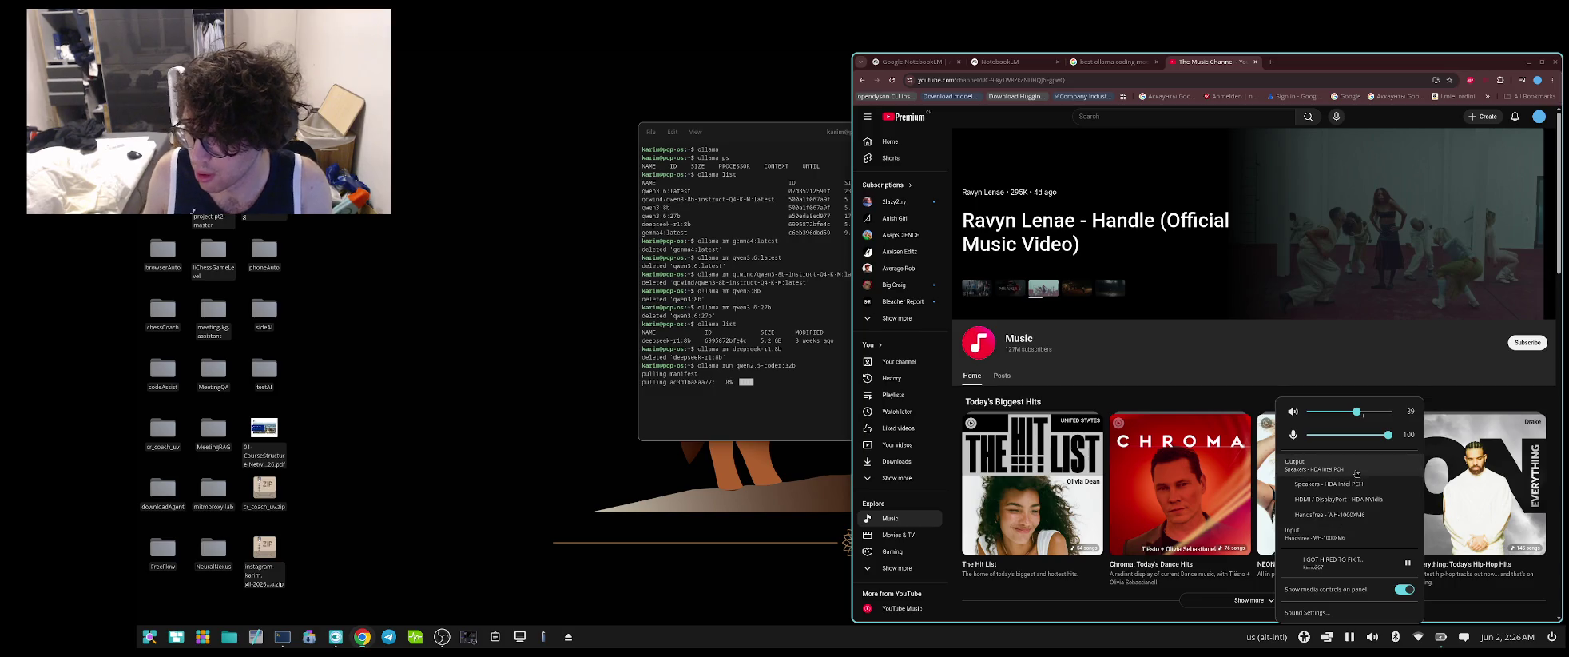
left_click(1329, 514)
left_click(1105, 391)
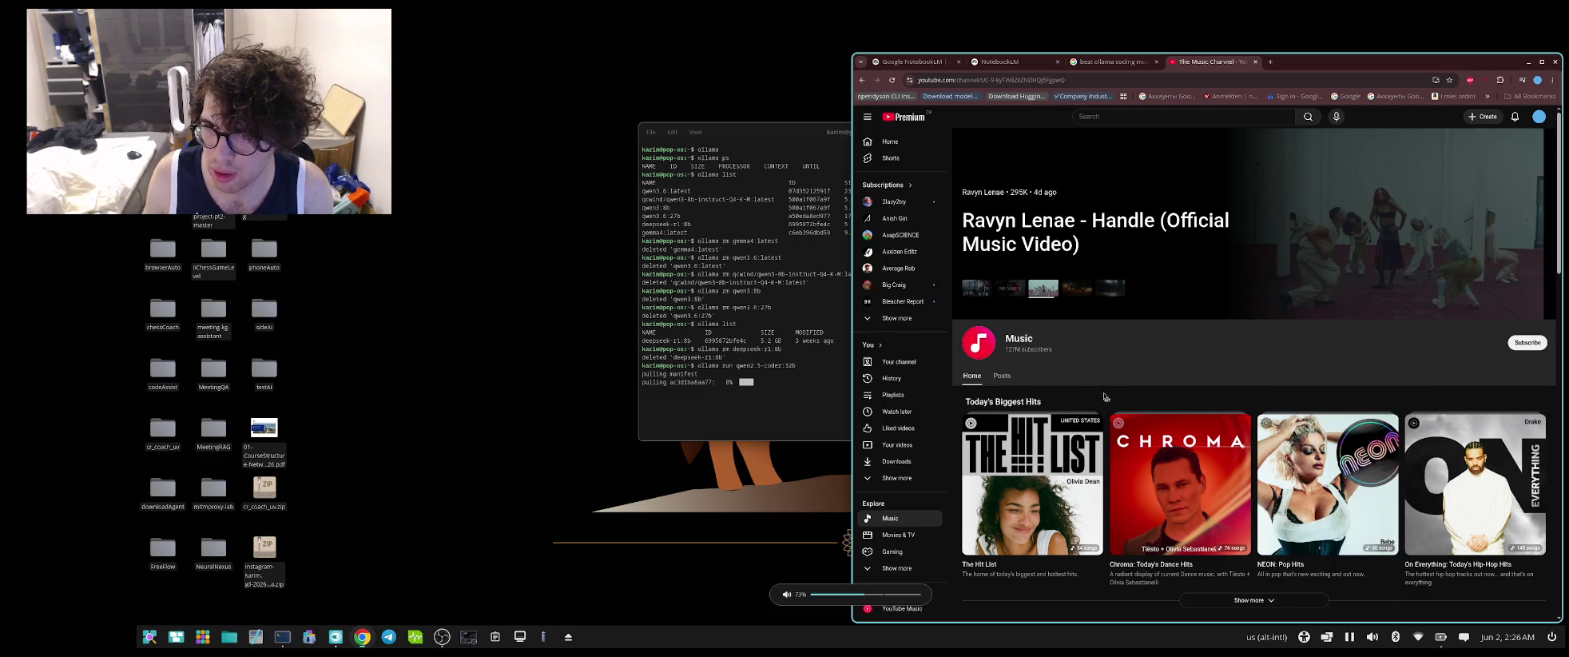
Set the volume to 73% with the media keys and dismiss the address bar menus.
left_click(1028, 78)
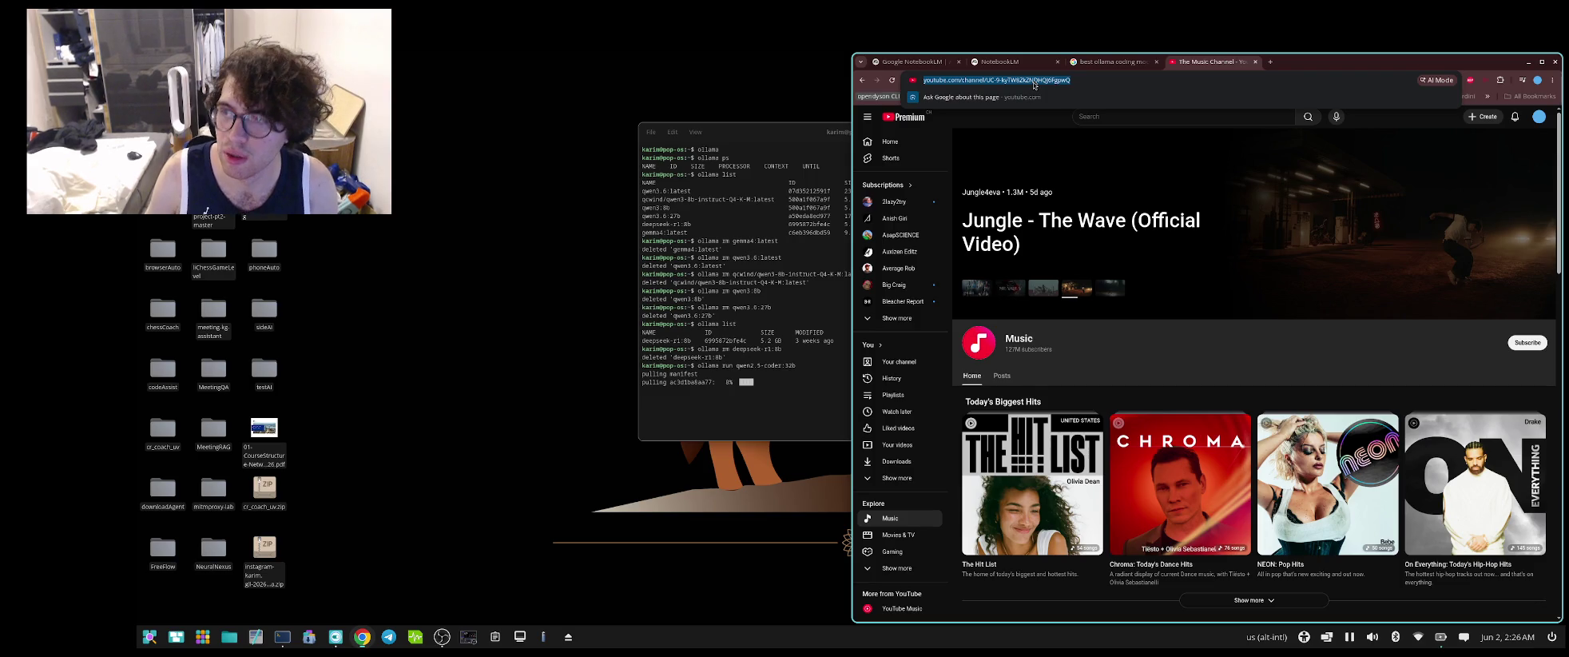
right_click(1016, 80)
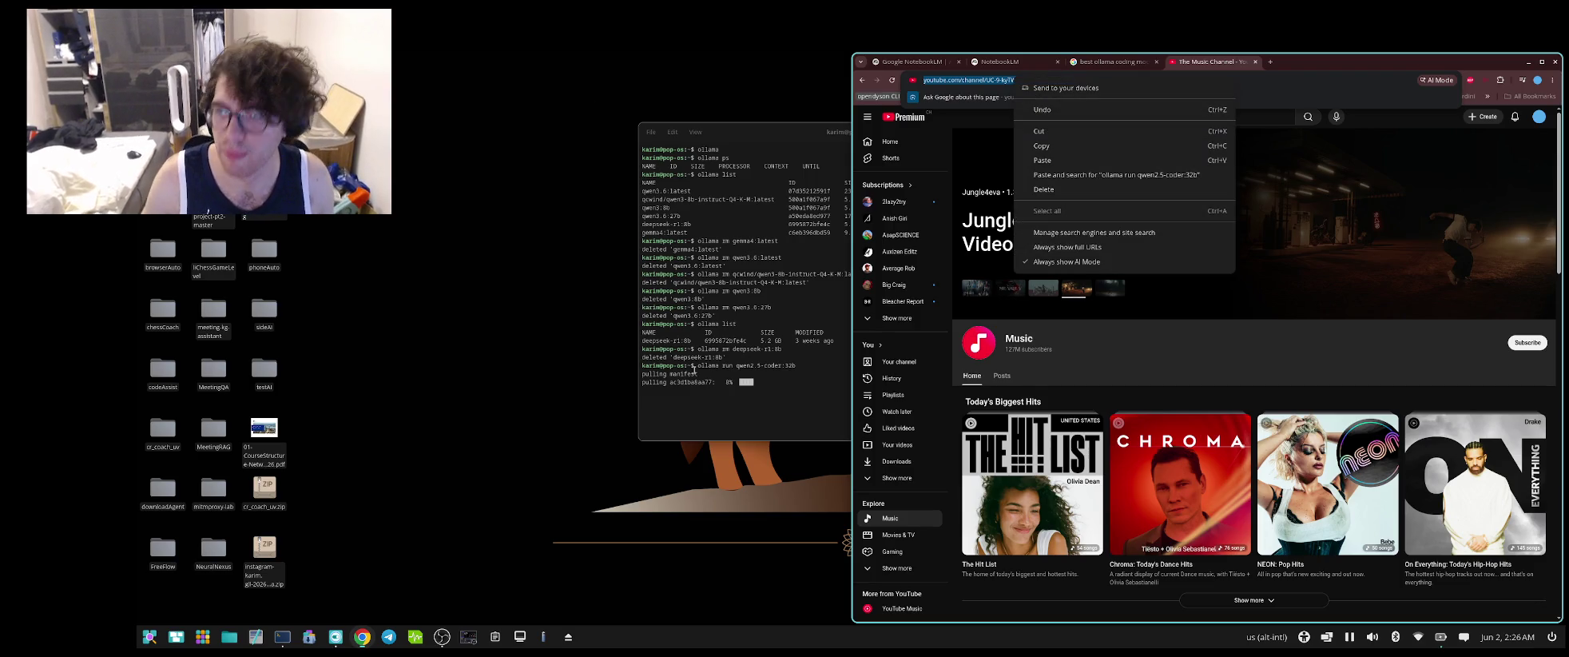
key("XF86AudioRaiseVolume")
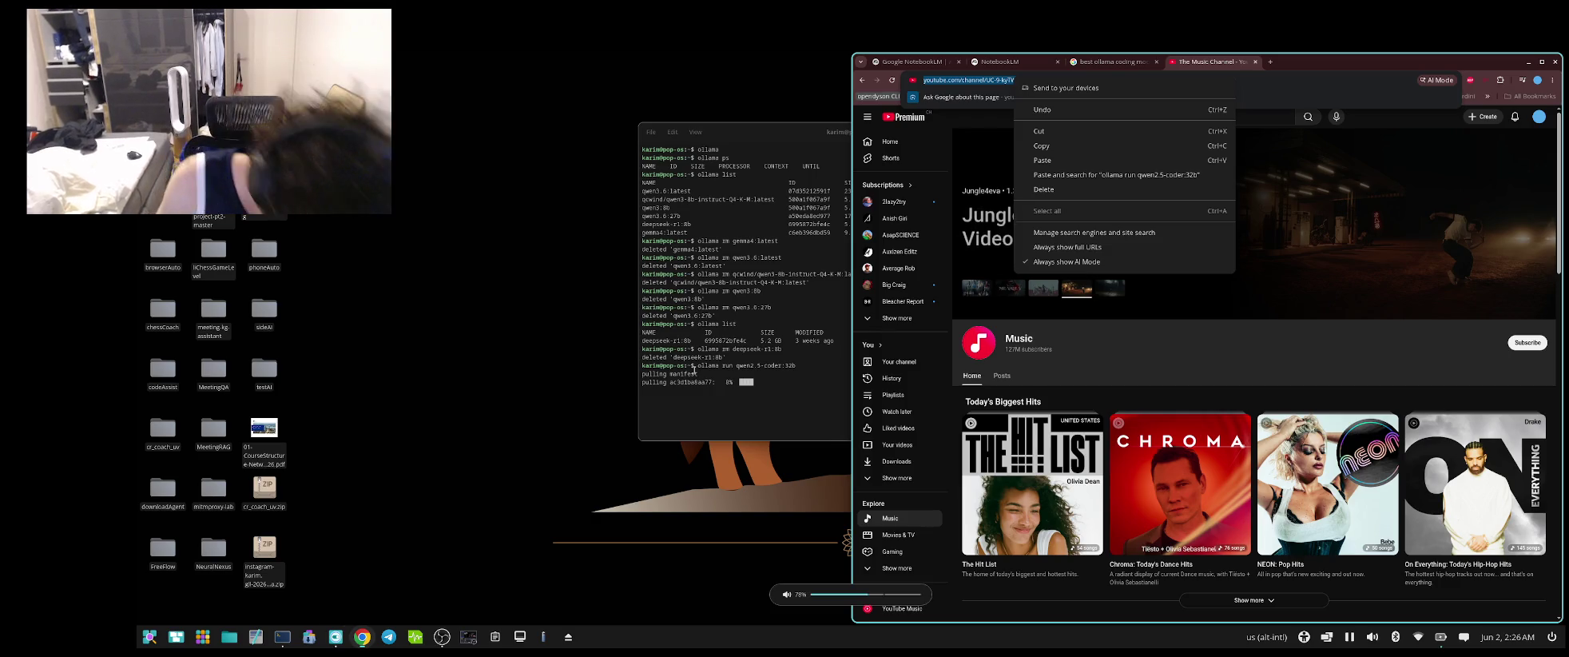
key("XF86AudioLowerVolume")
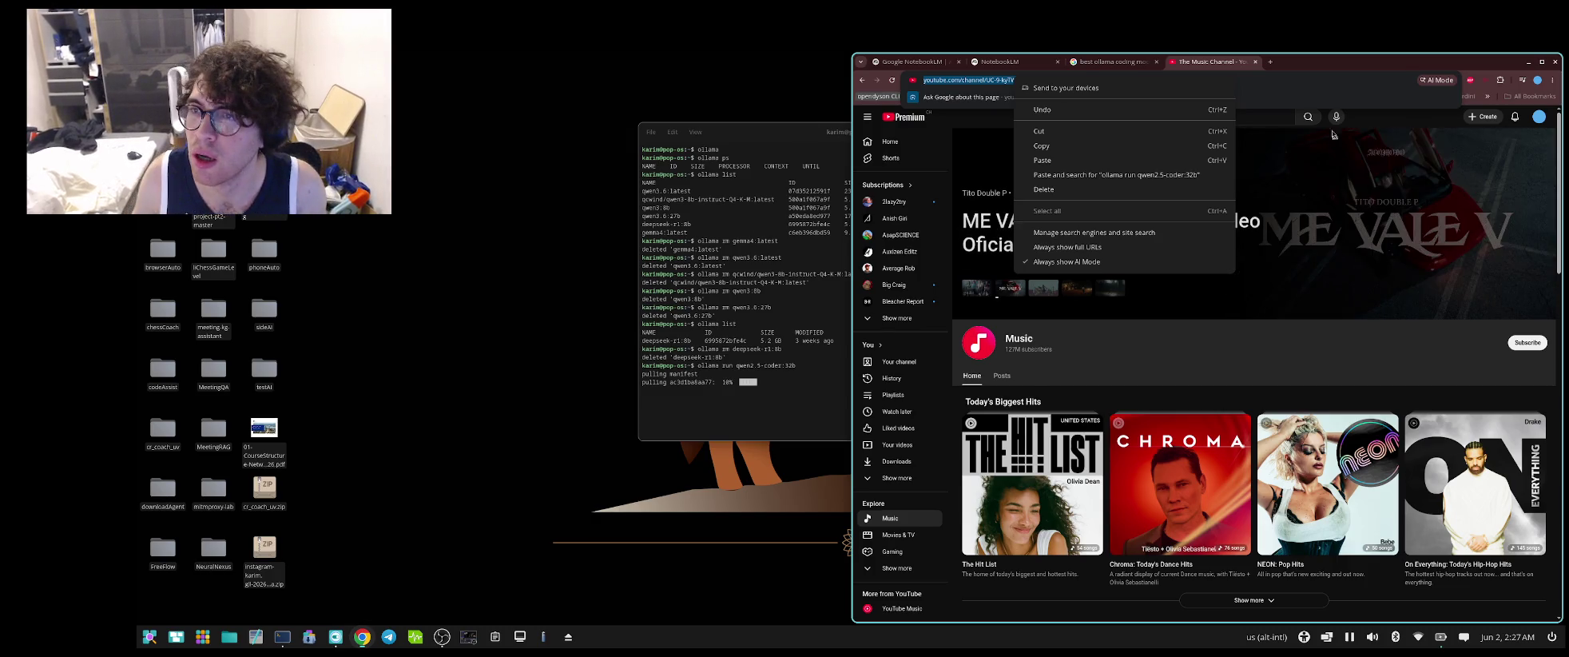
left_click(1318, 85)
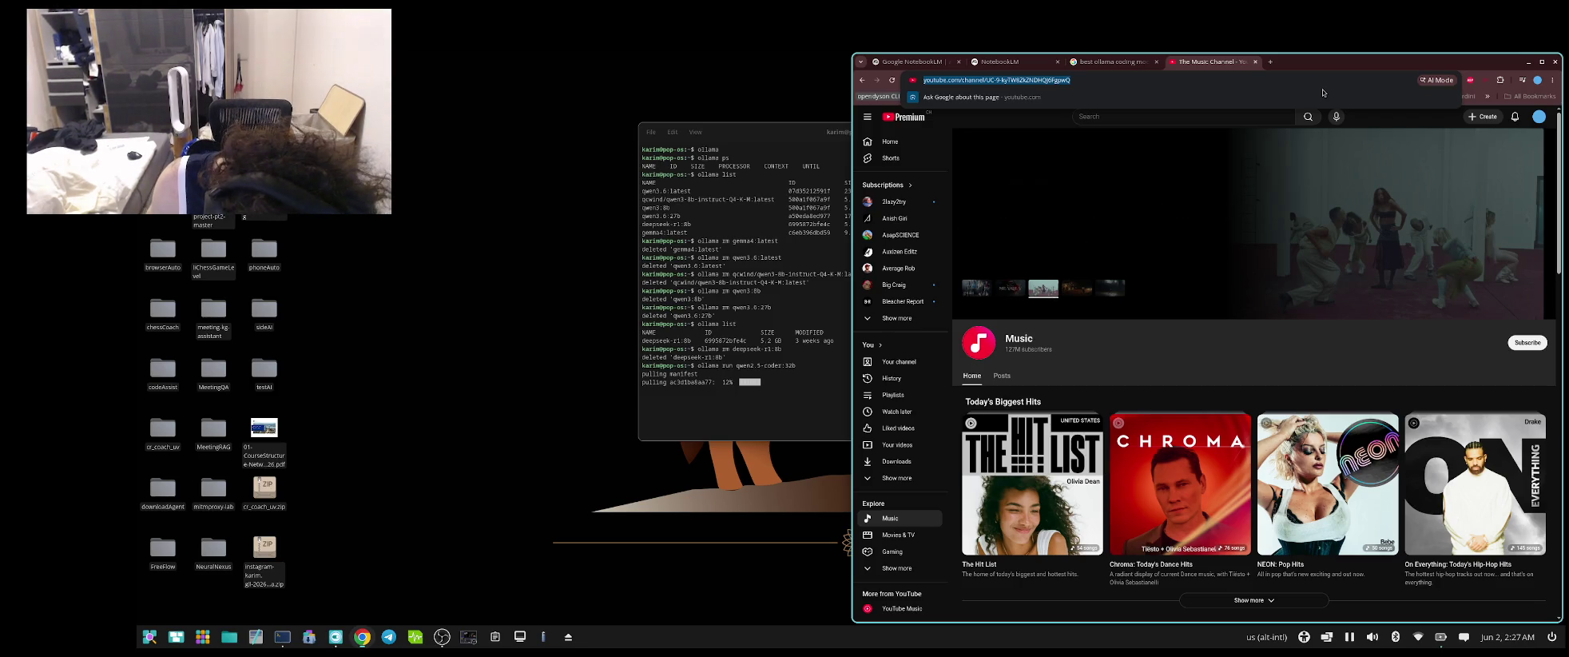
key("Escape")
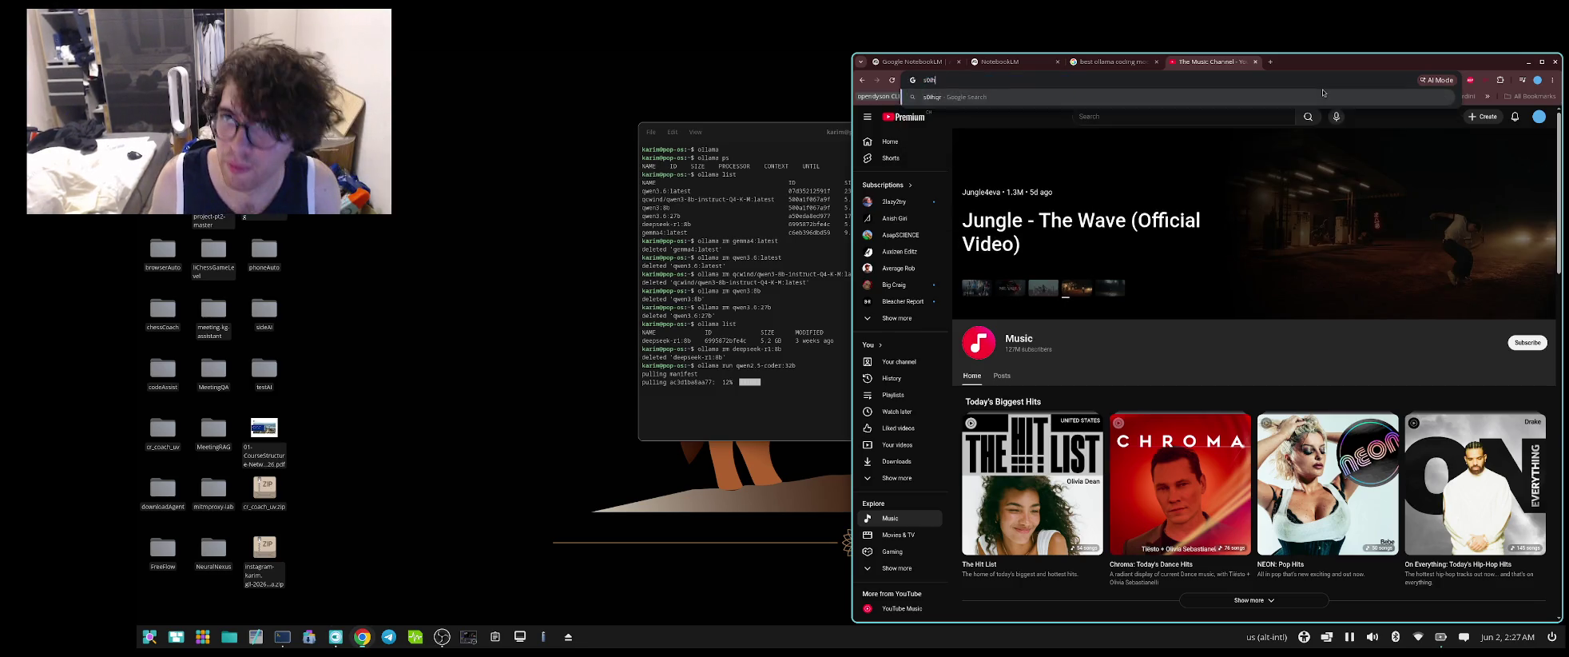
Close the YouTube tab and dismiss the Open File dialog.
key("ctrl+w")
type("w")
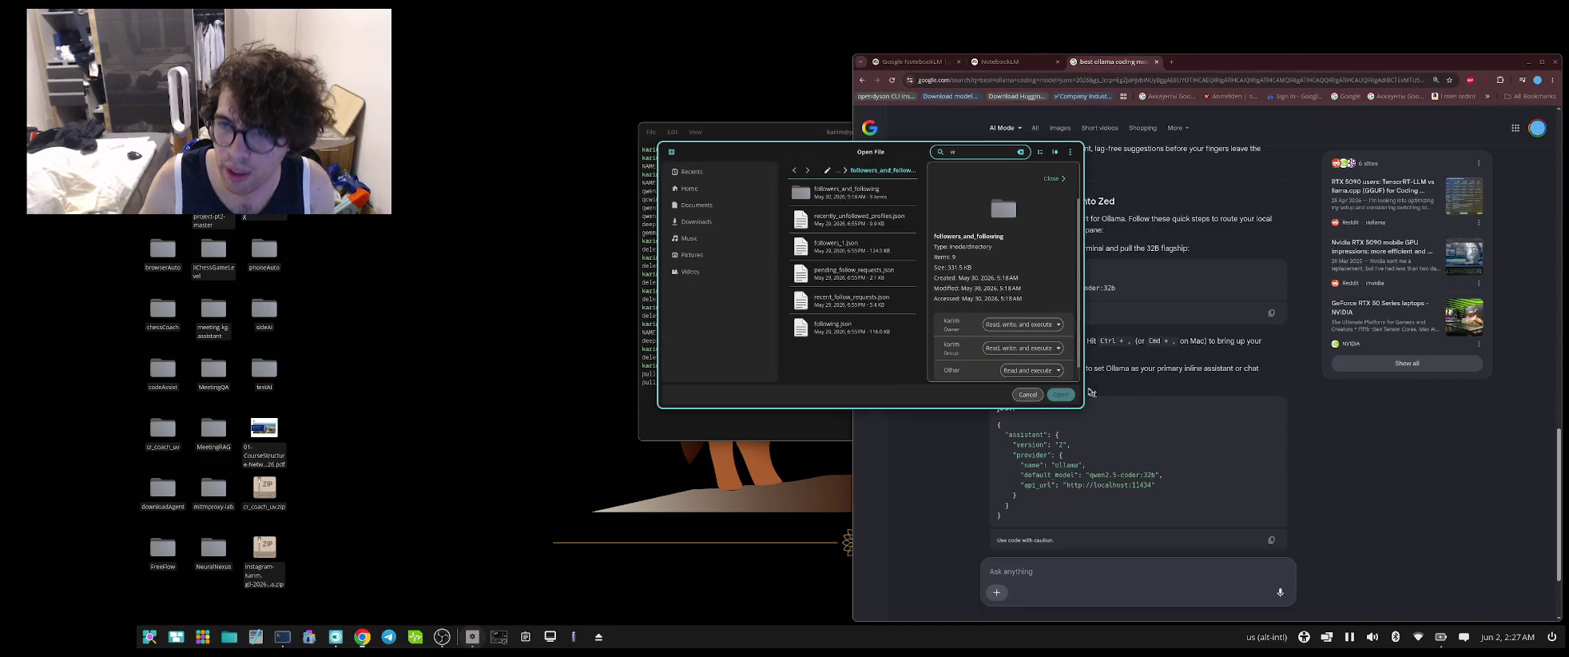
key("Escape")
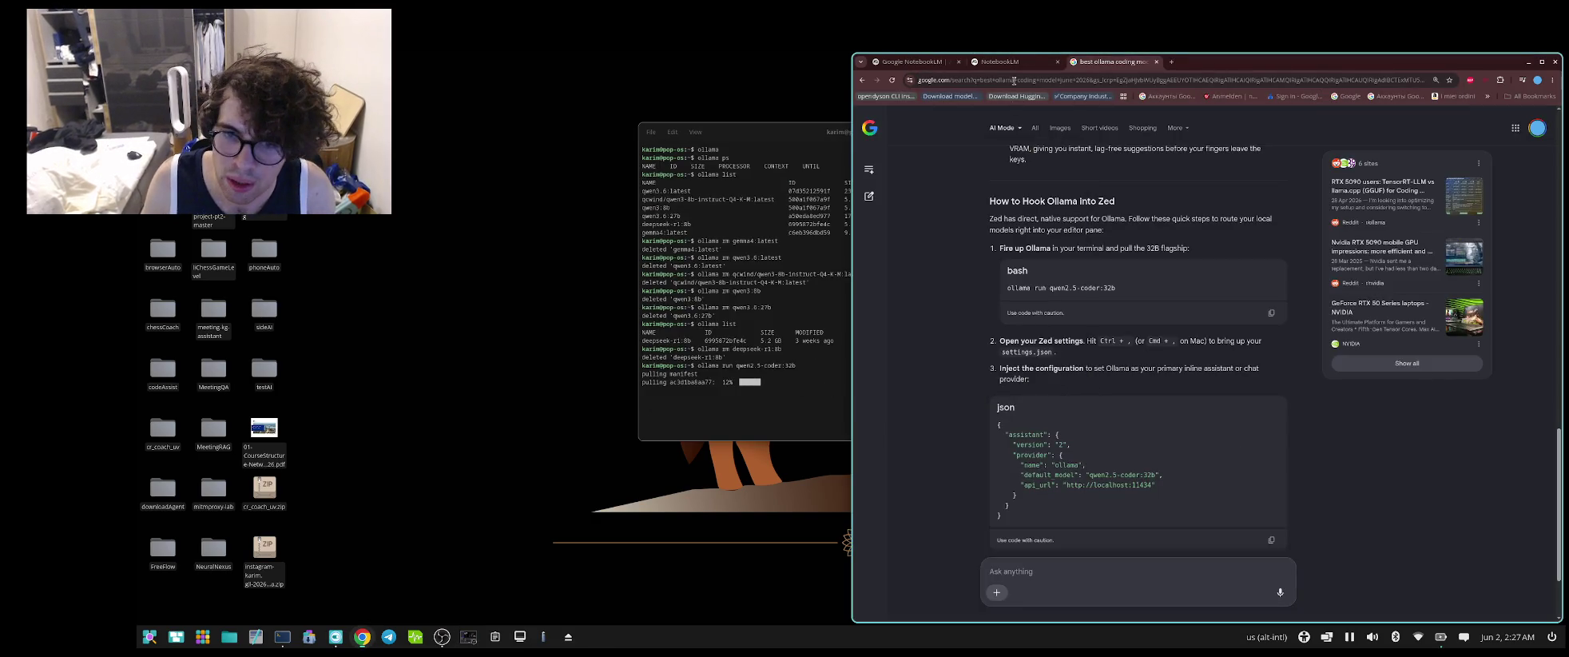
Go to gmail in a new tab.
left_click(1172, 63)
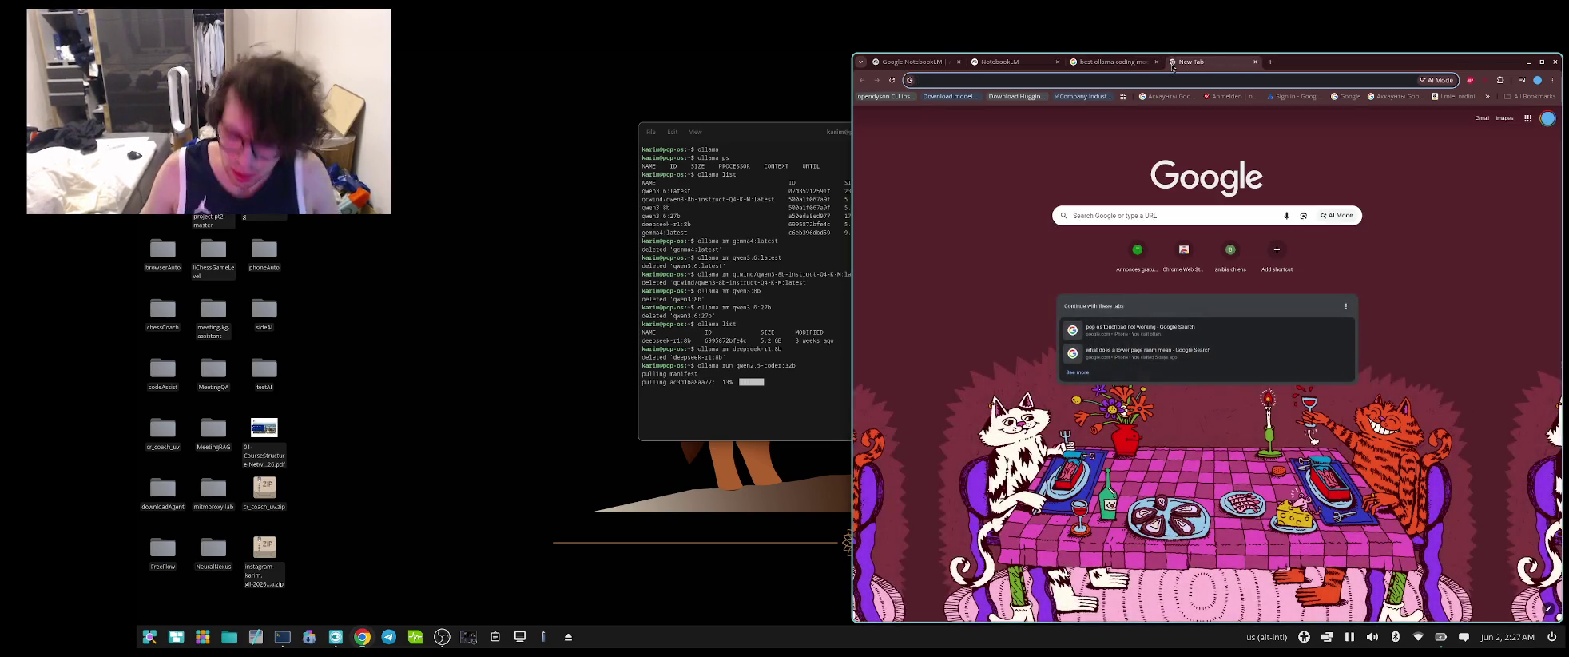
type("gmail")
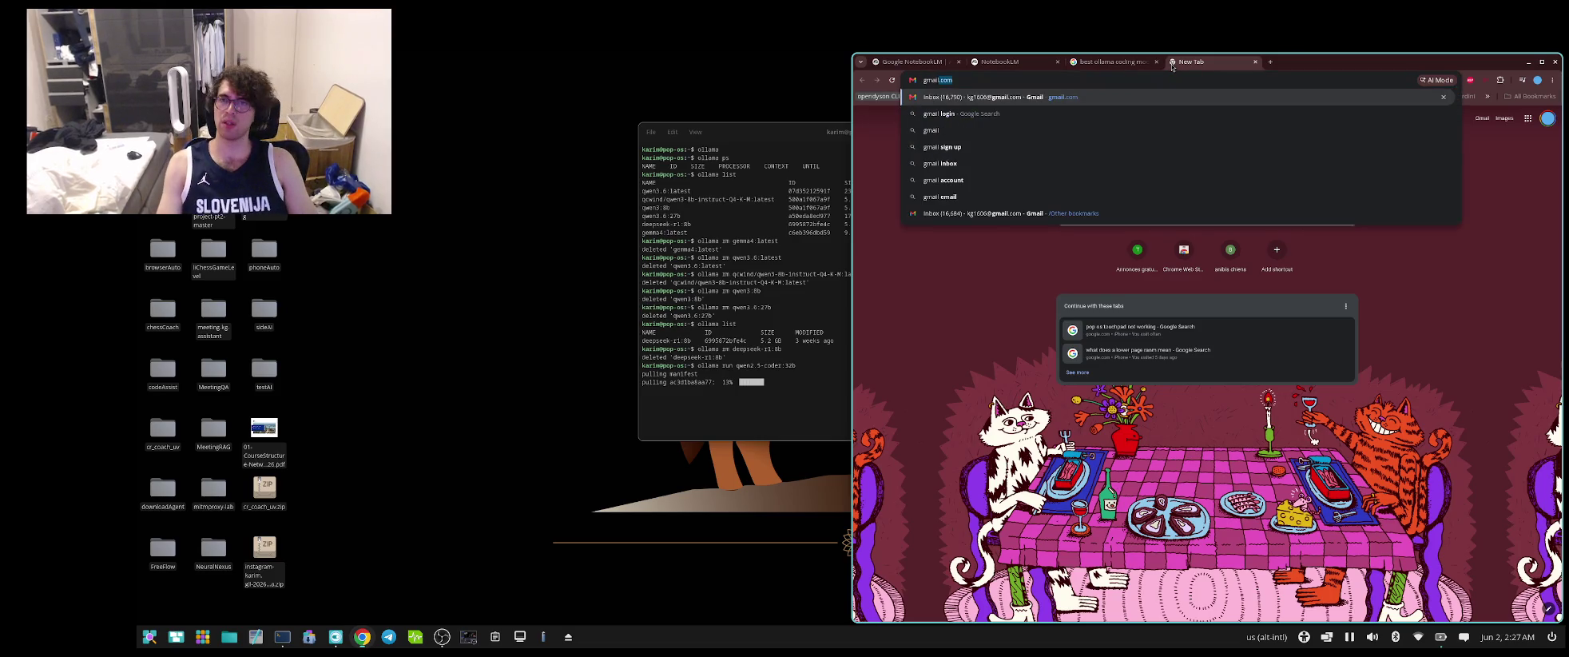
key("Return")
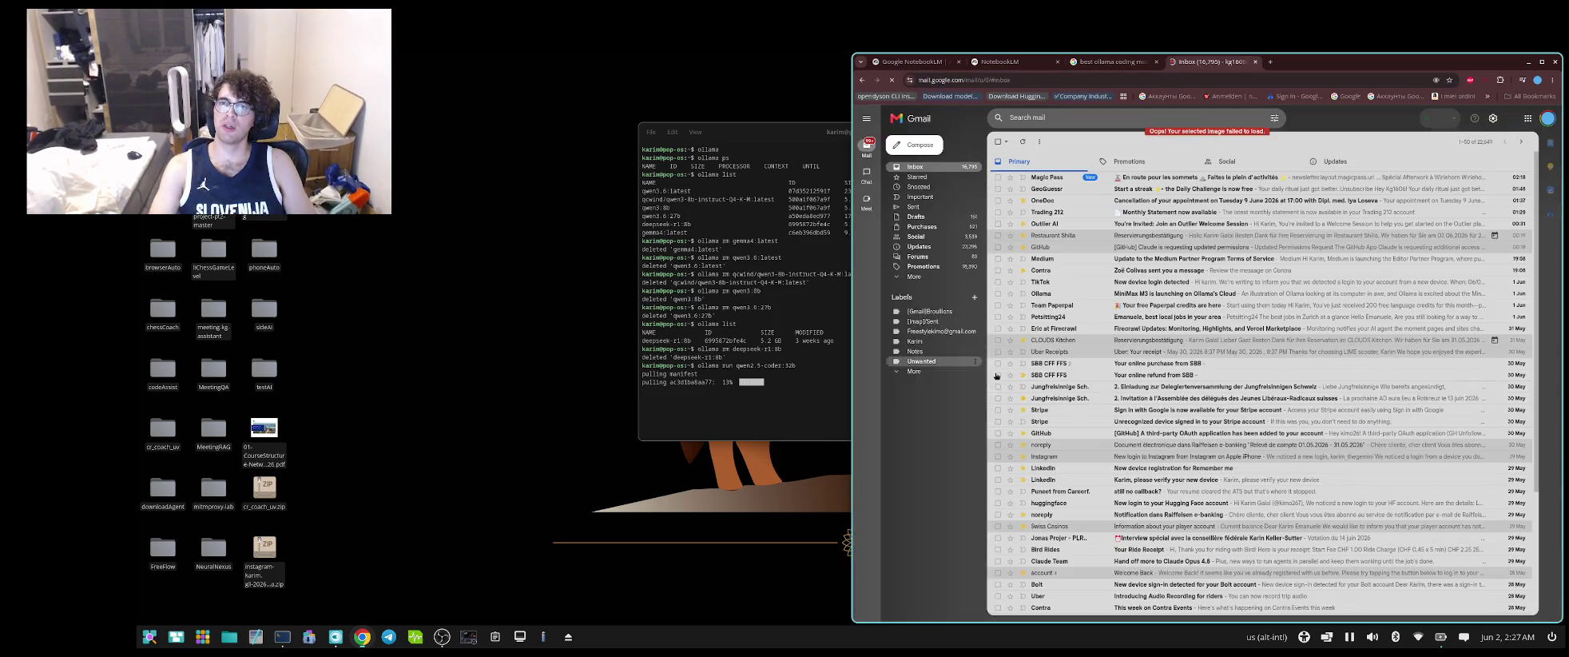
mouse_move(1226, 223)
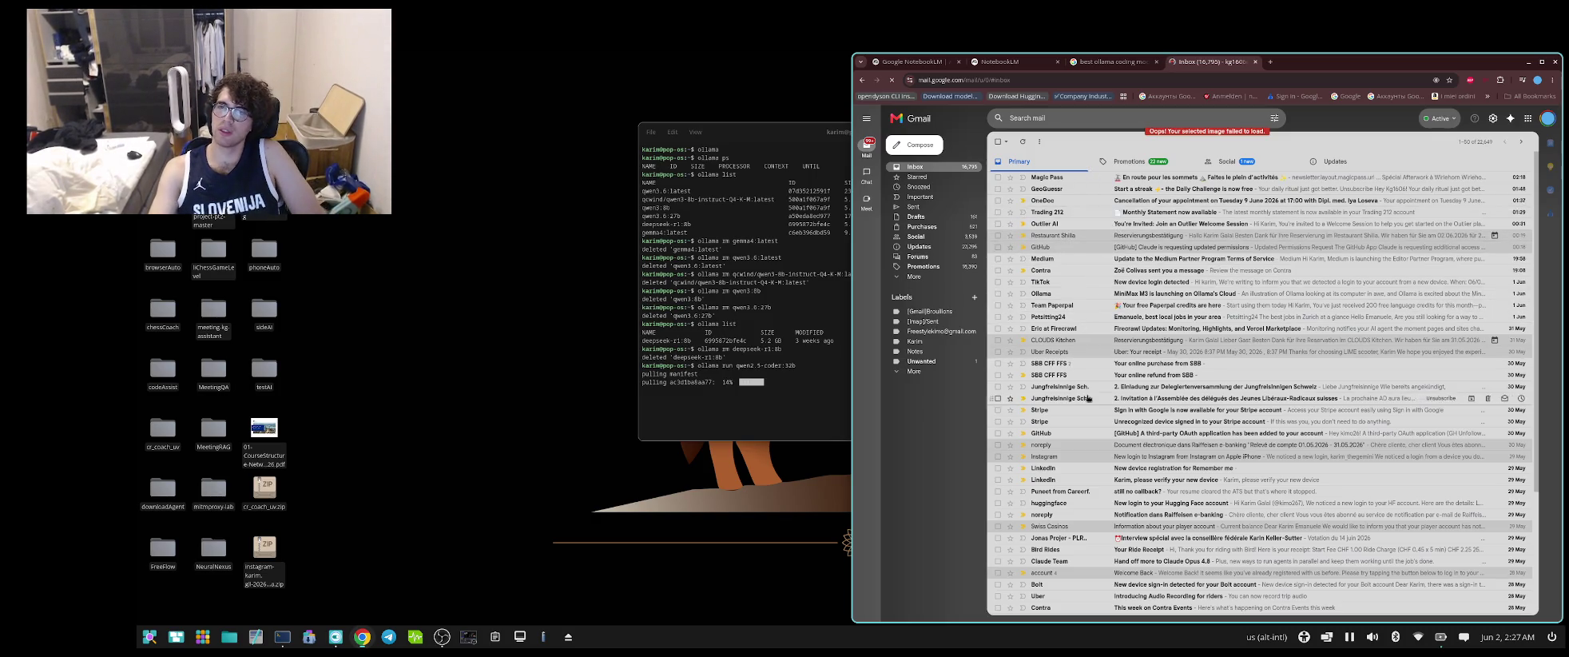
mouse_move(1076, 525)
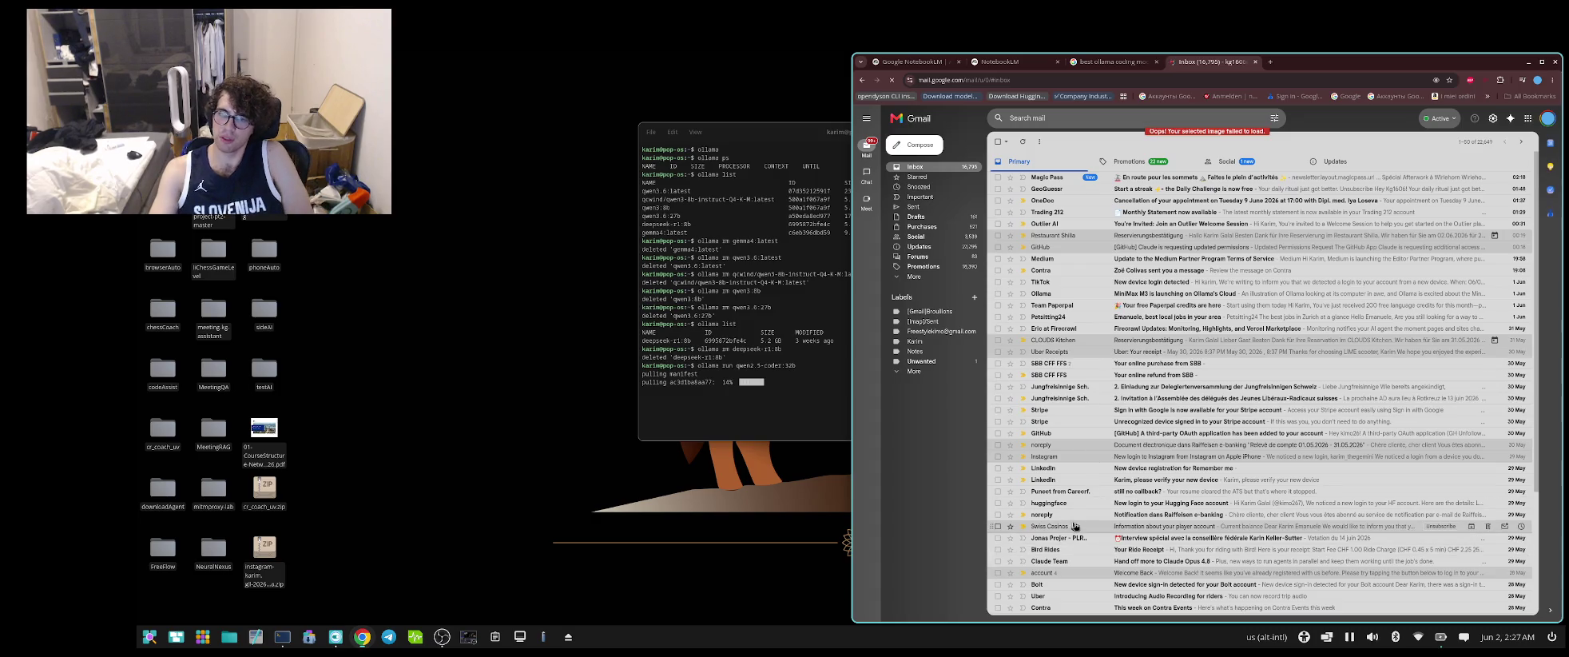
Search Gmail for a contact's name, page to older mail, and open the Invitation to Selection Days email.
scroll(1076, 526, "down", 5)
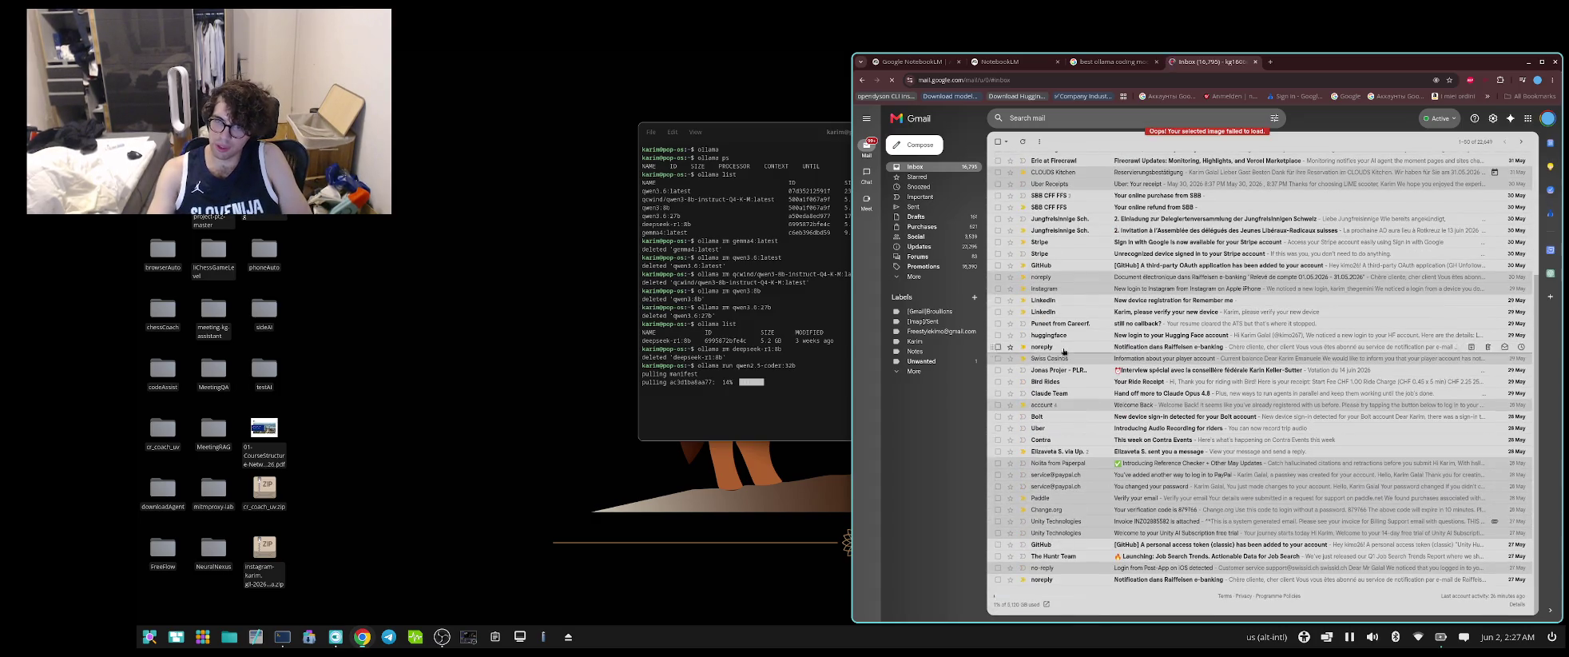
left_click(1062, 118)
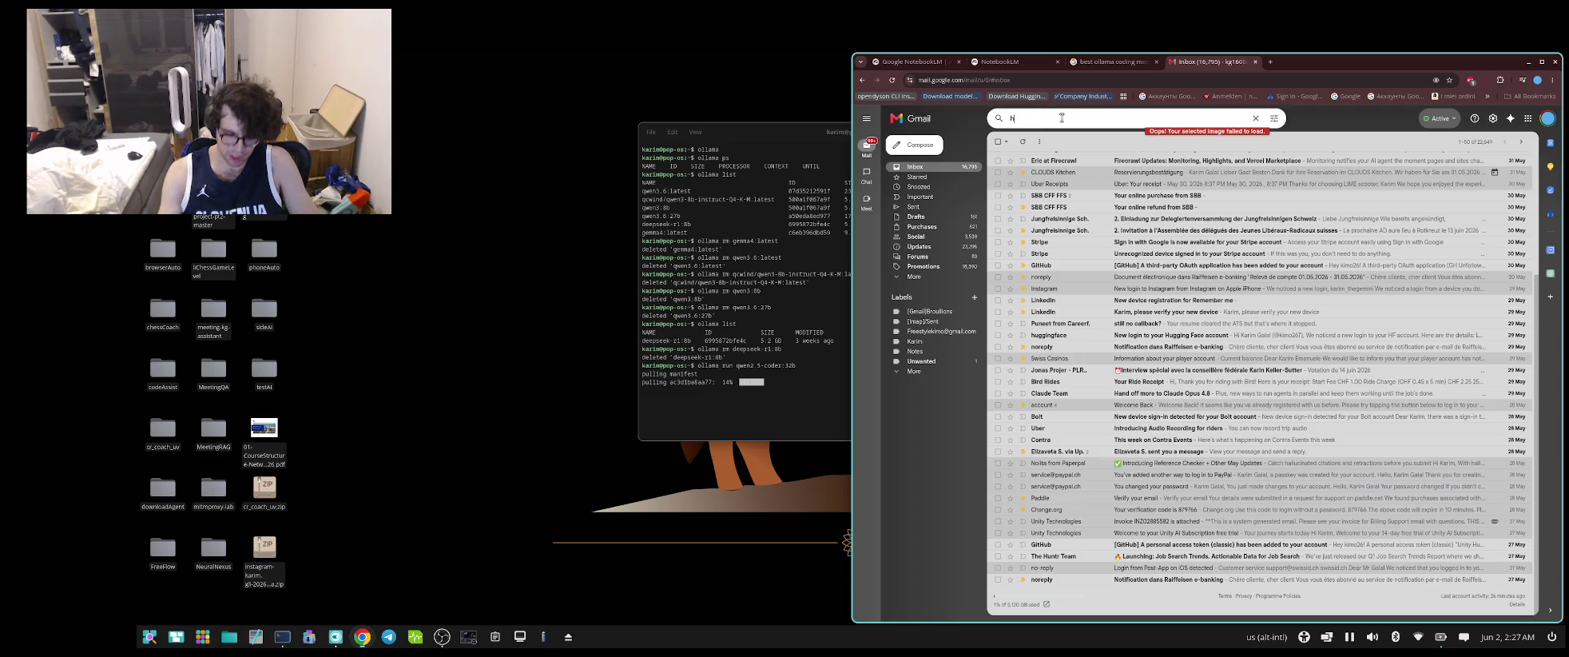
type("hanna")
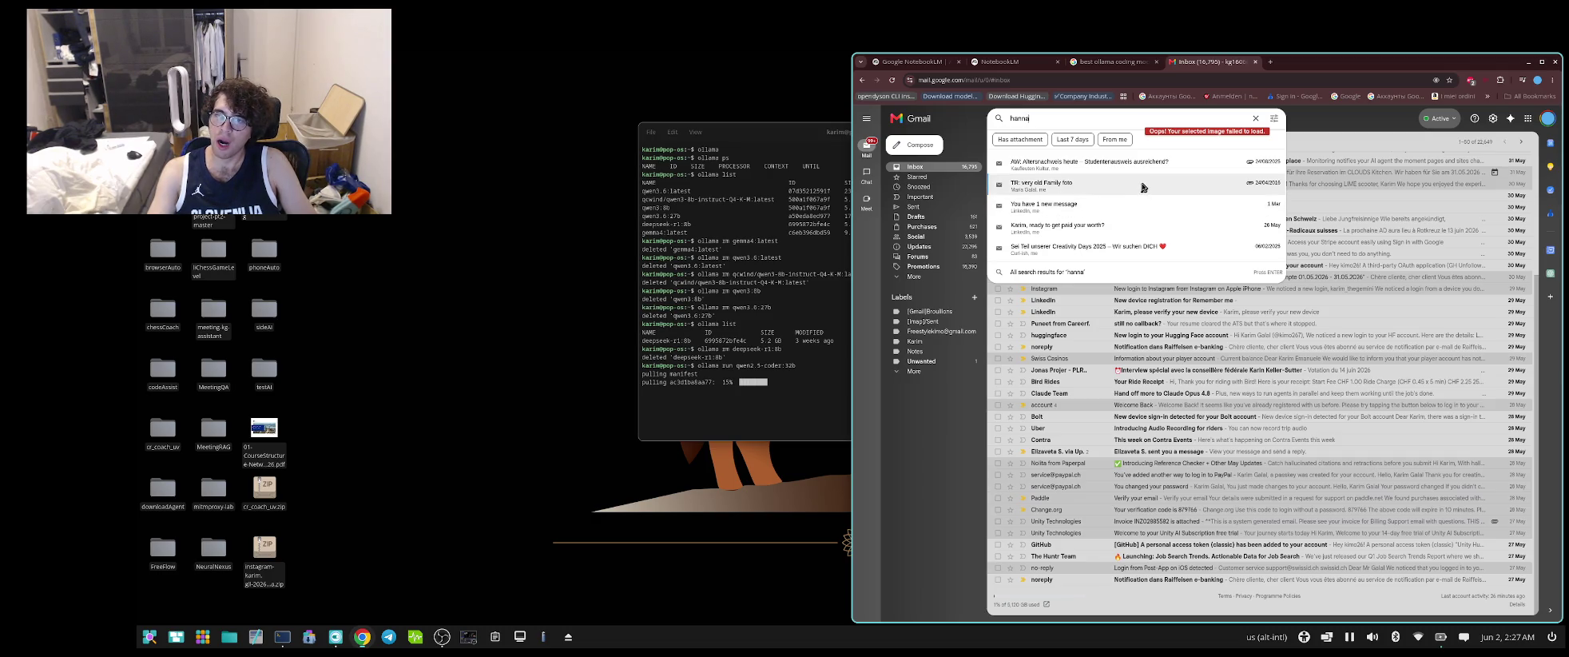
key("BackSpace")
key("BackSpace")
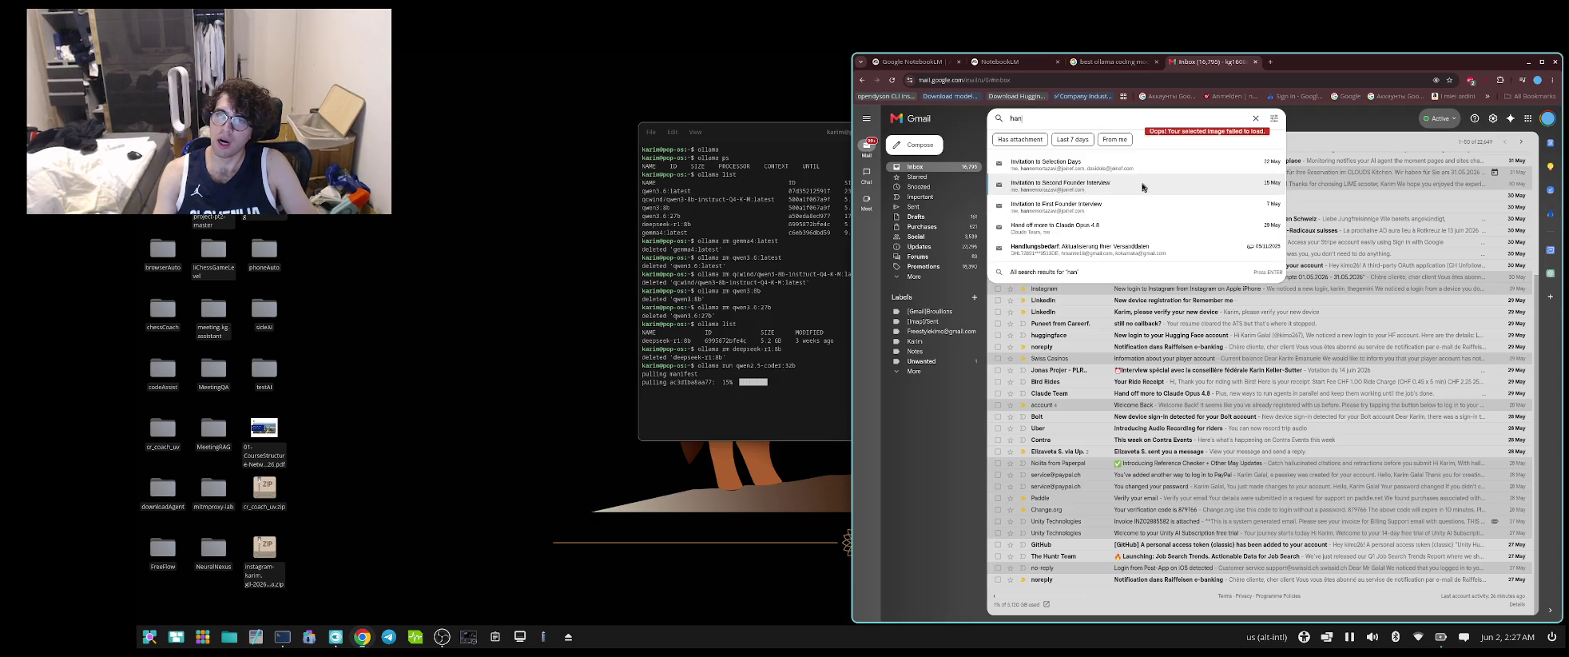
key("BackSpace")
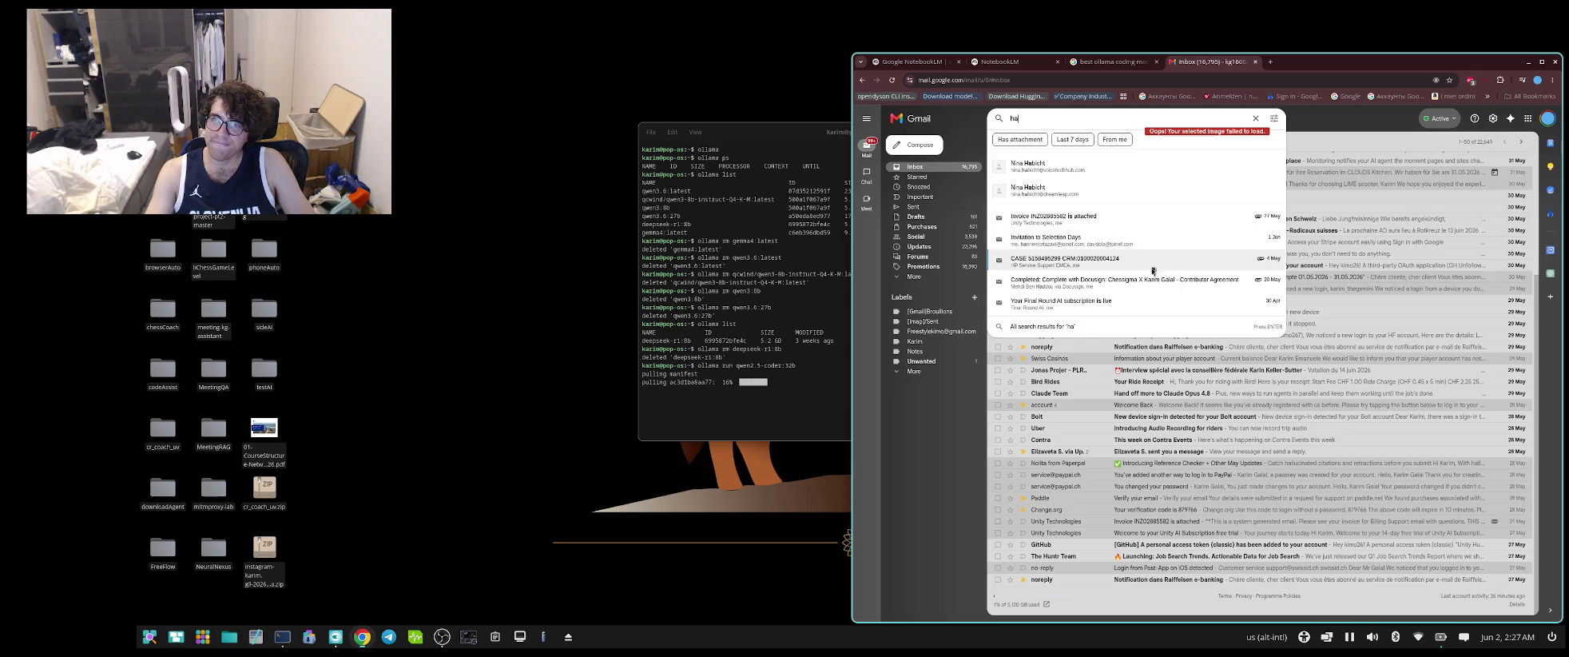
key("Escape")
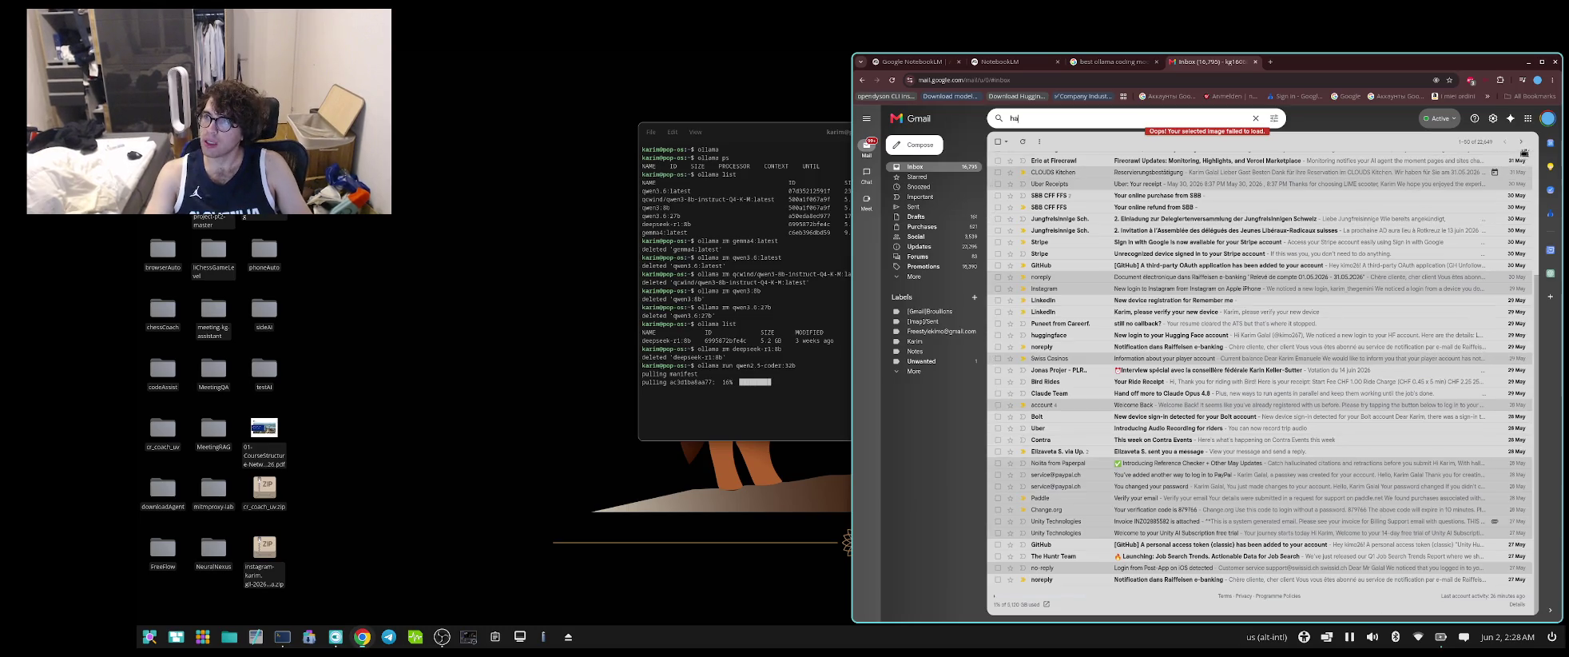
left_click(1521, 142)
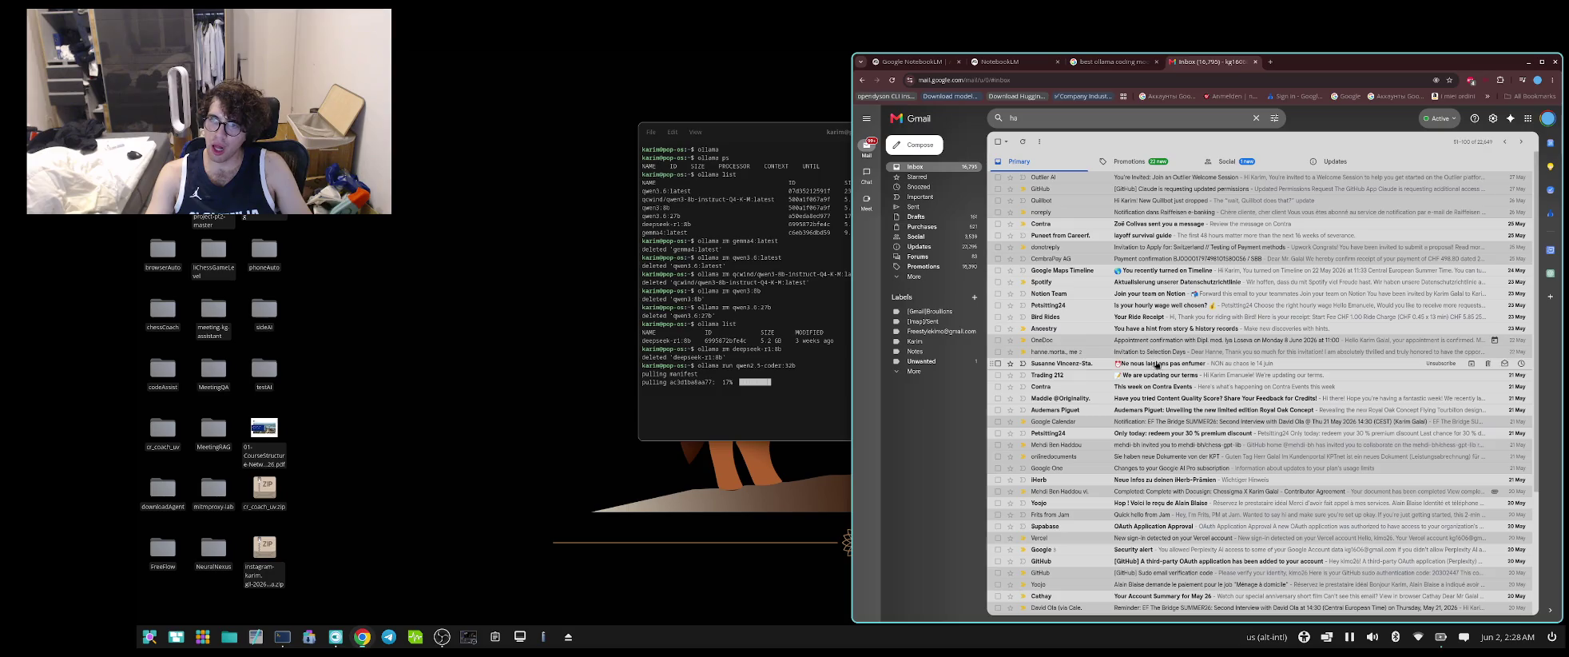
left_click(1159, 352)
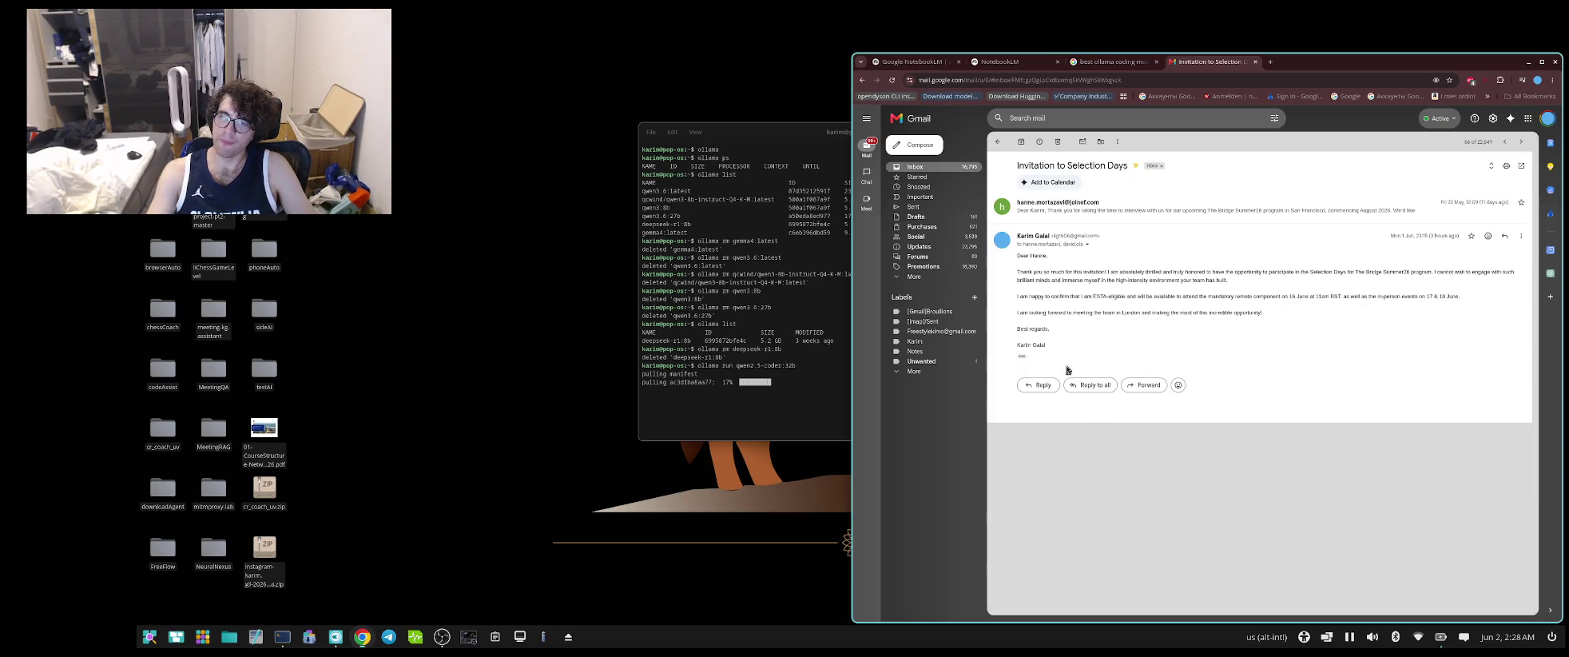
Expand the first invitation message and follow its link to 'Travelling from outside London?'.
left_click(1084, 222)
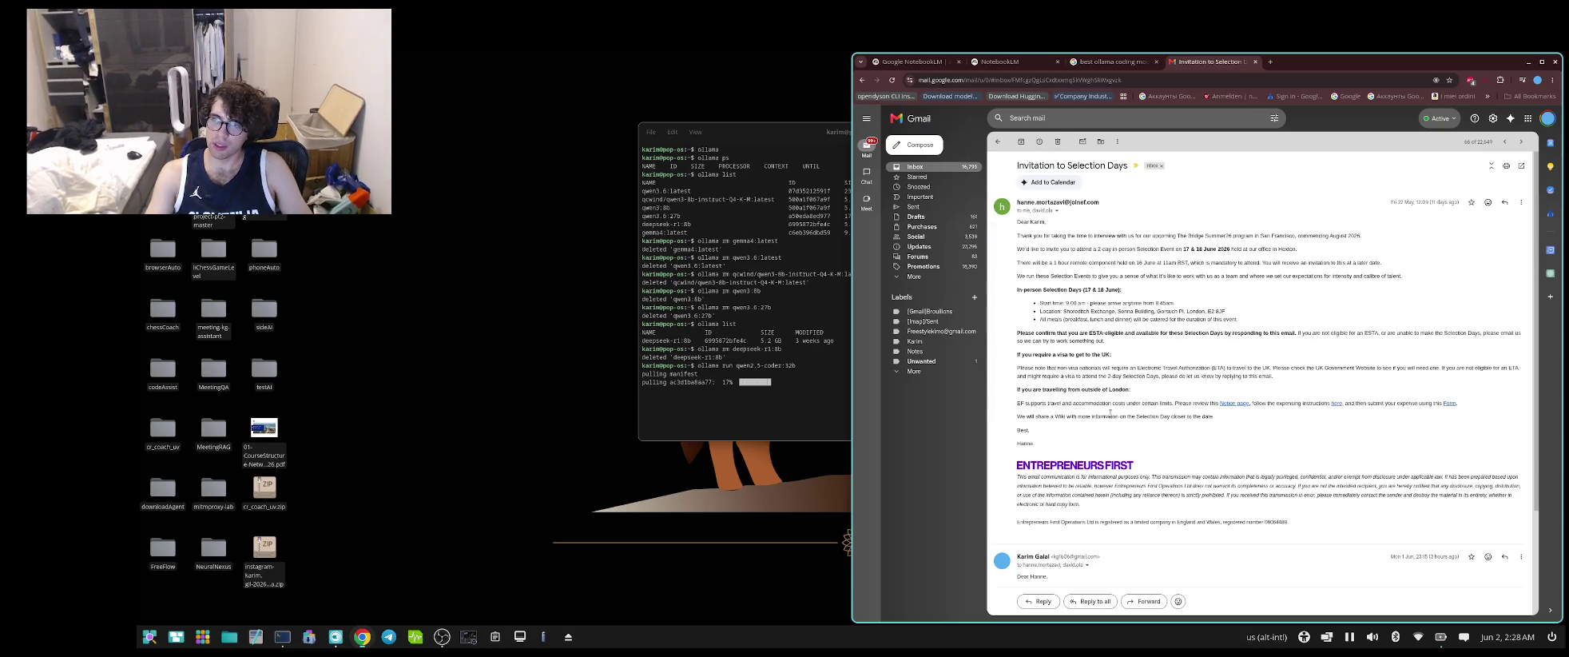
left_click(1245, 405)
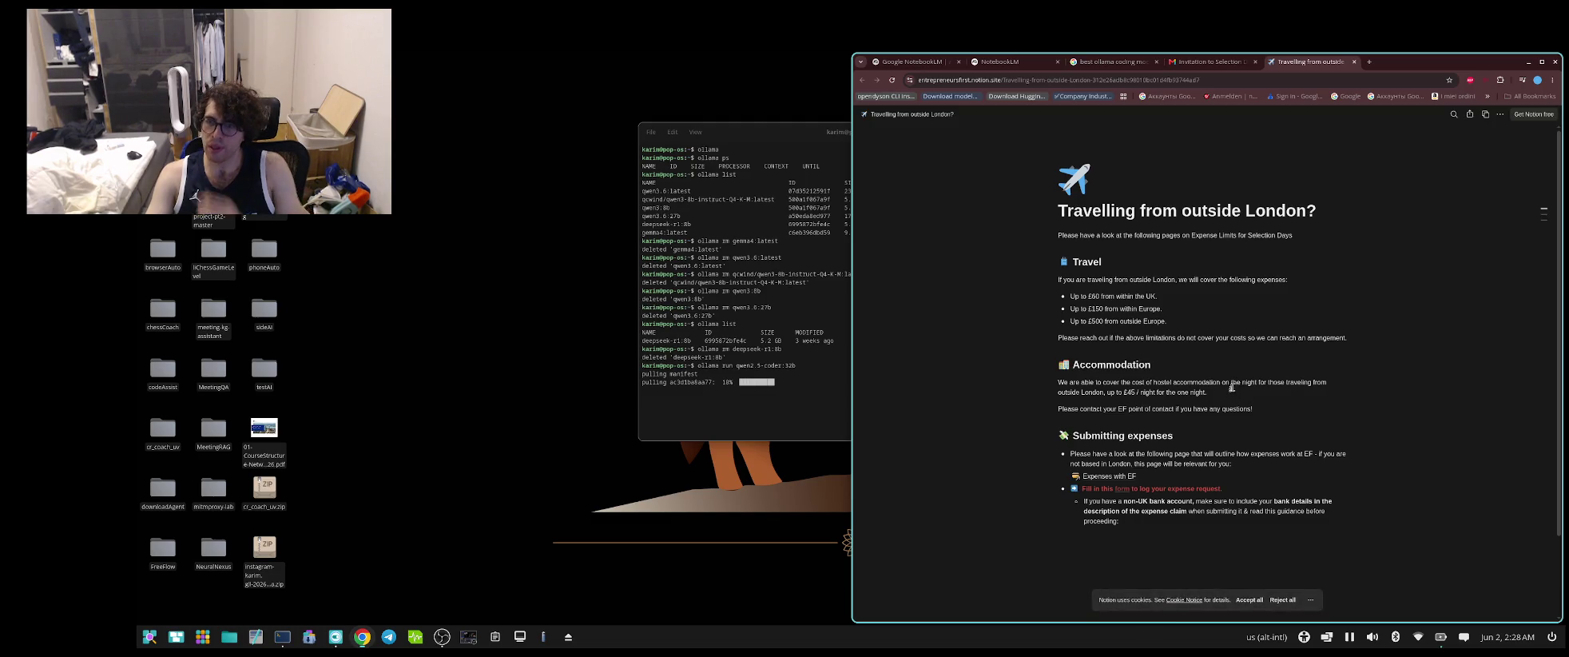
left_click(1217, 62)
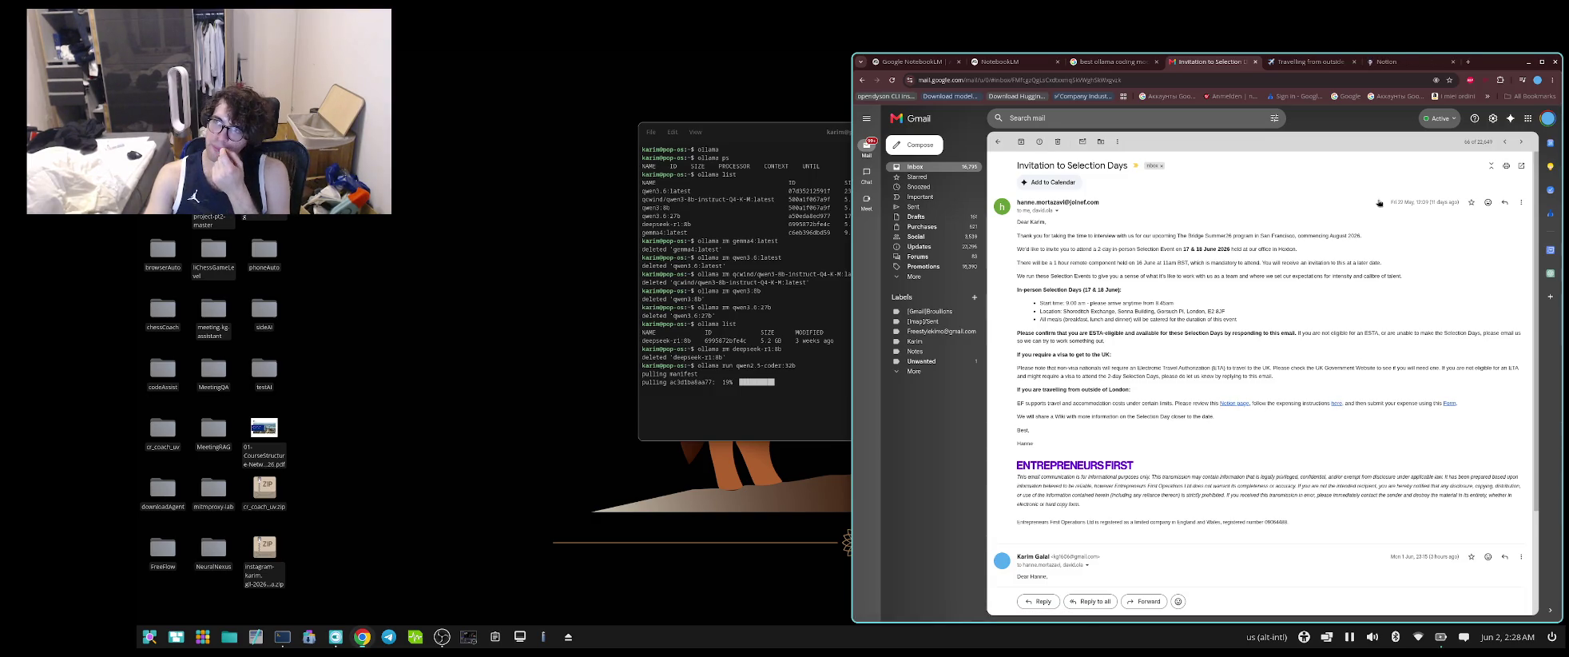
left_click(1385, 61)
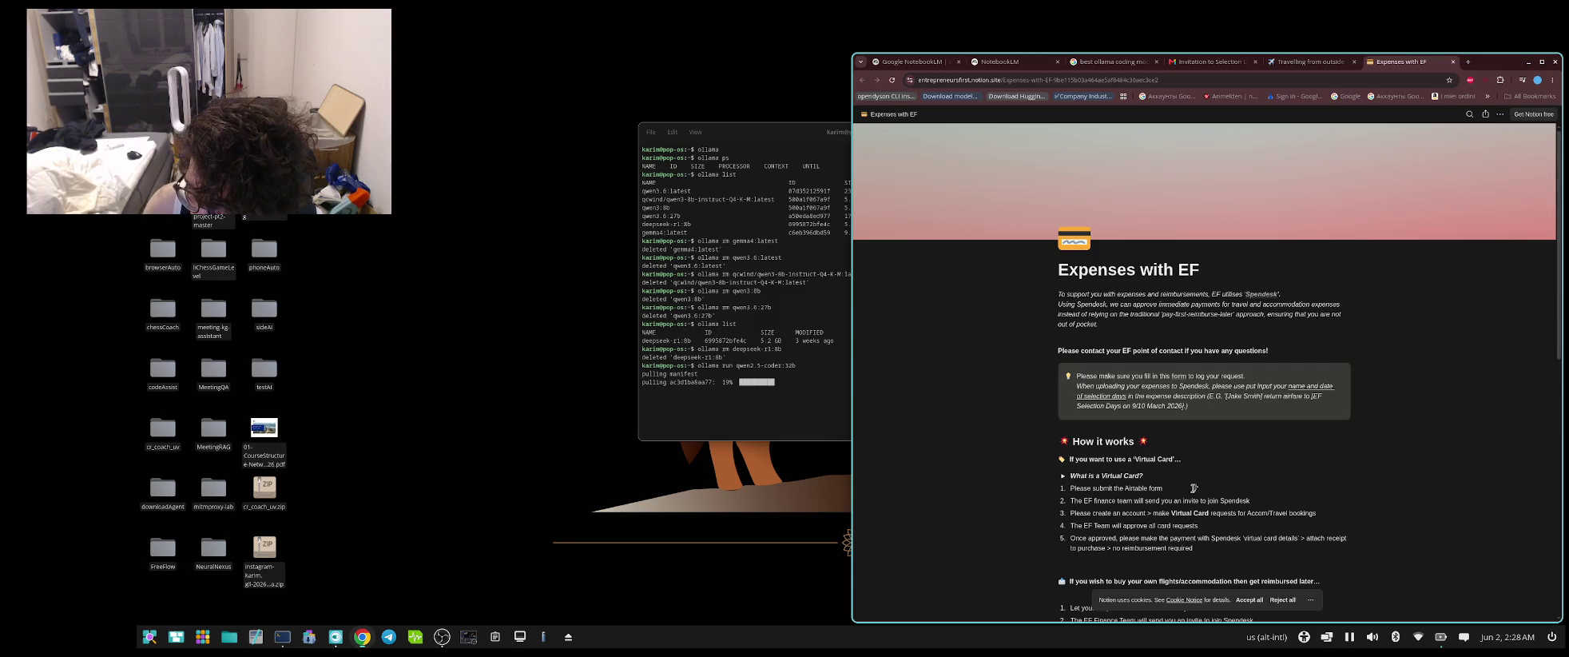
scroll(1194, 489, "down", 1)
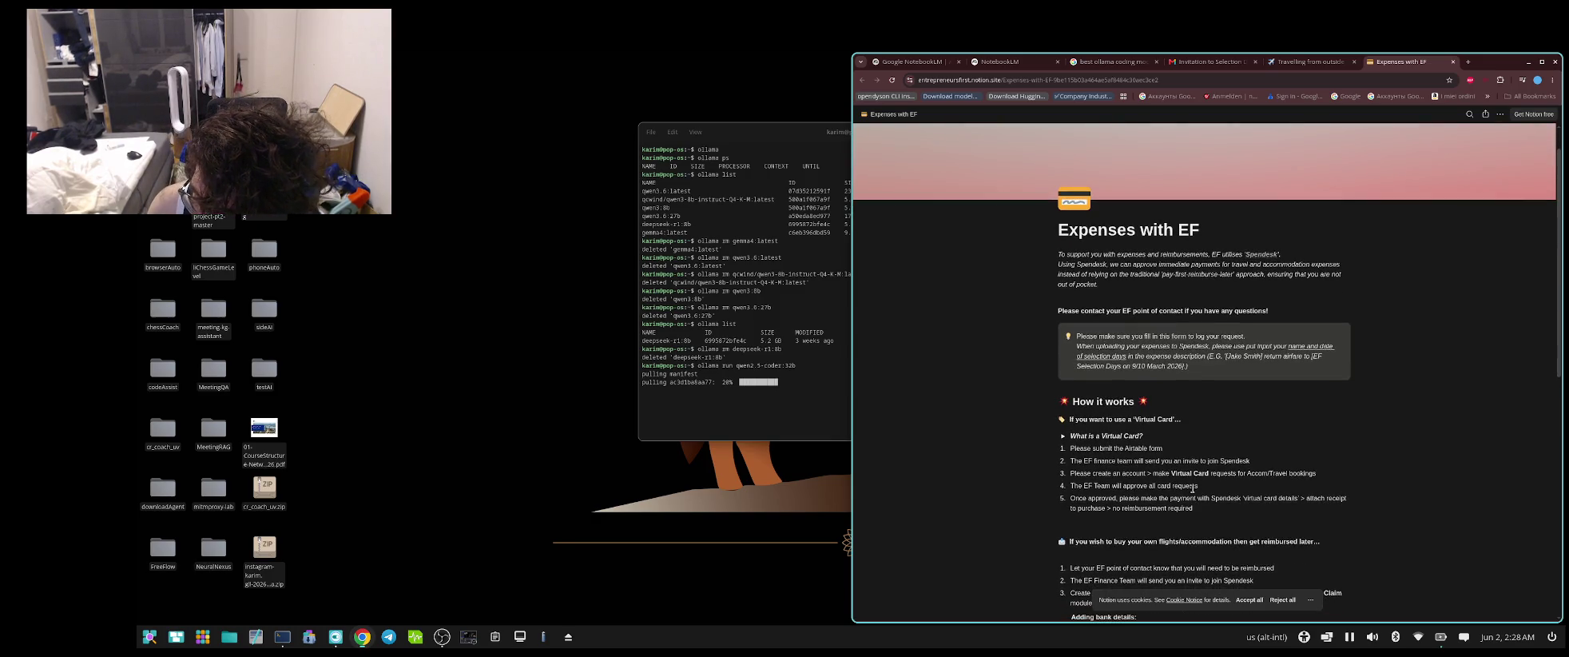
scroll(1191, 487, "down", 1)
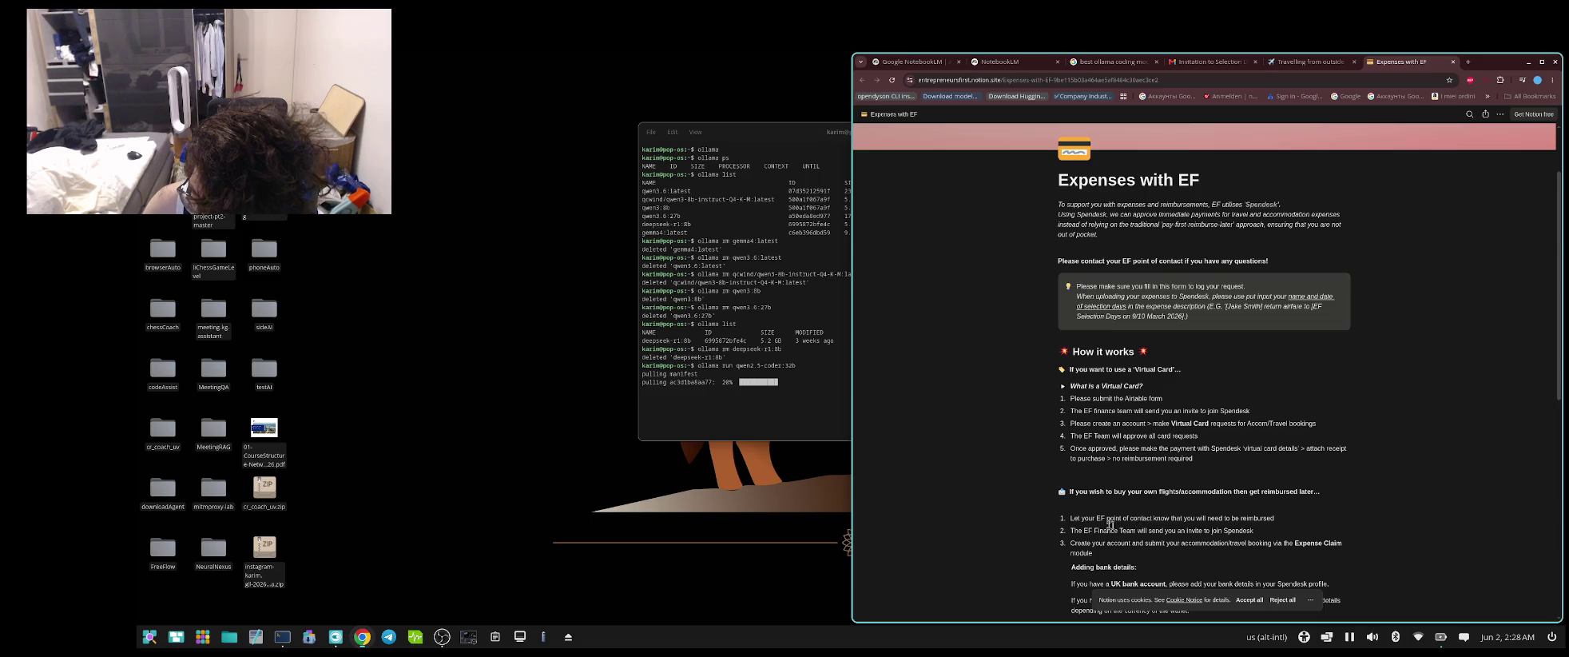
left_click_drag(1105, 519, 1207, 519)
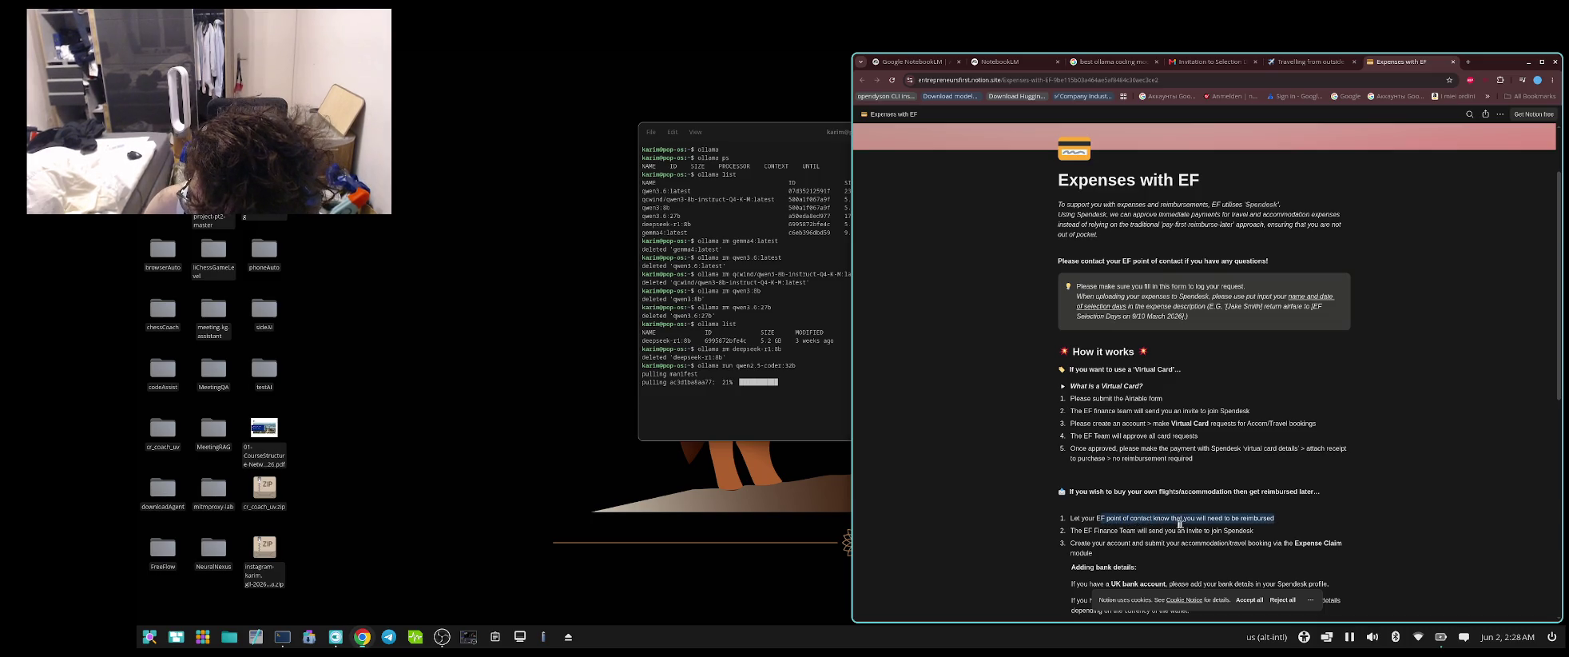
left_click(1210, 519)
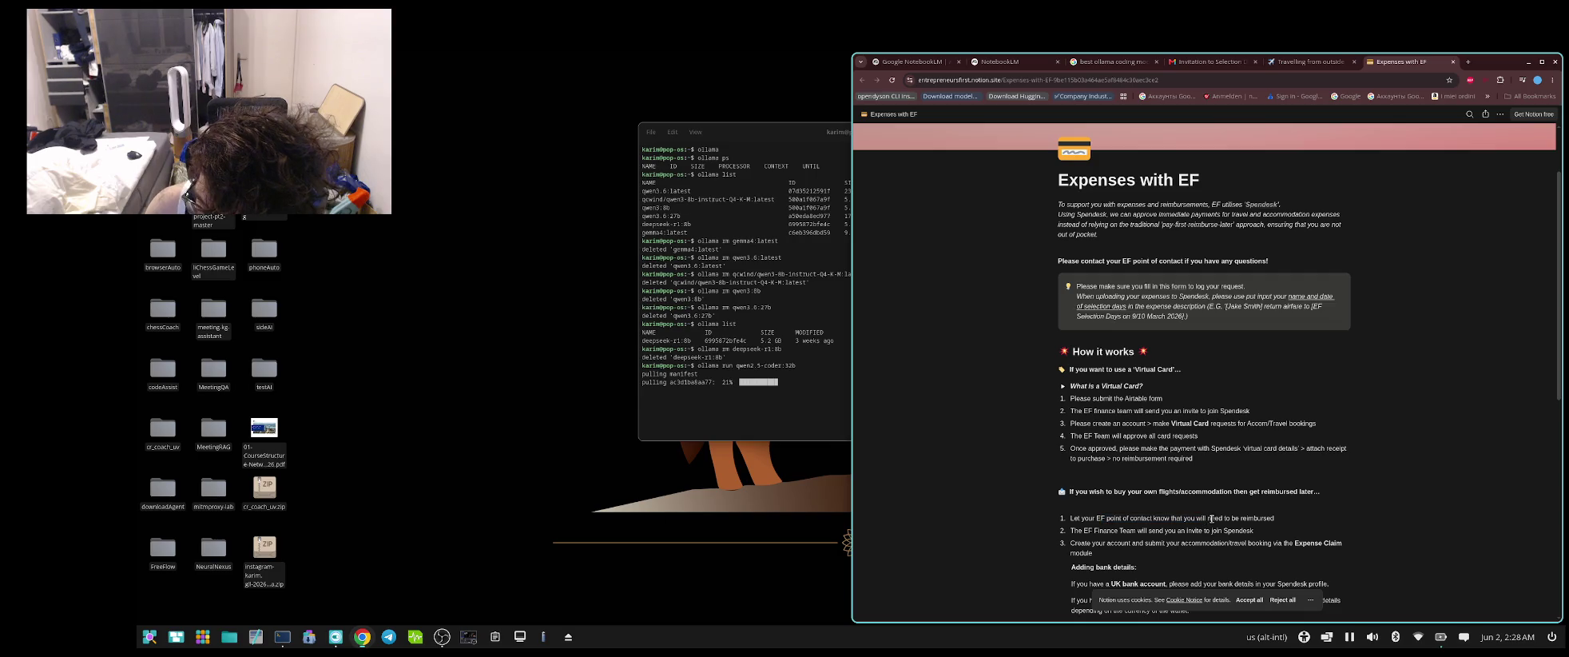
triple_click(1211, 518)
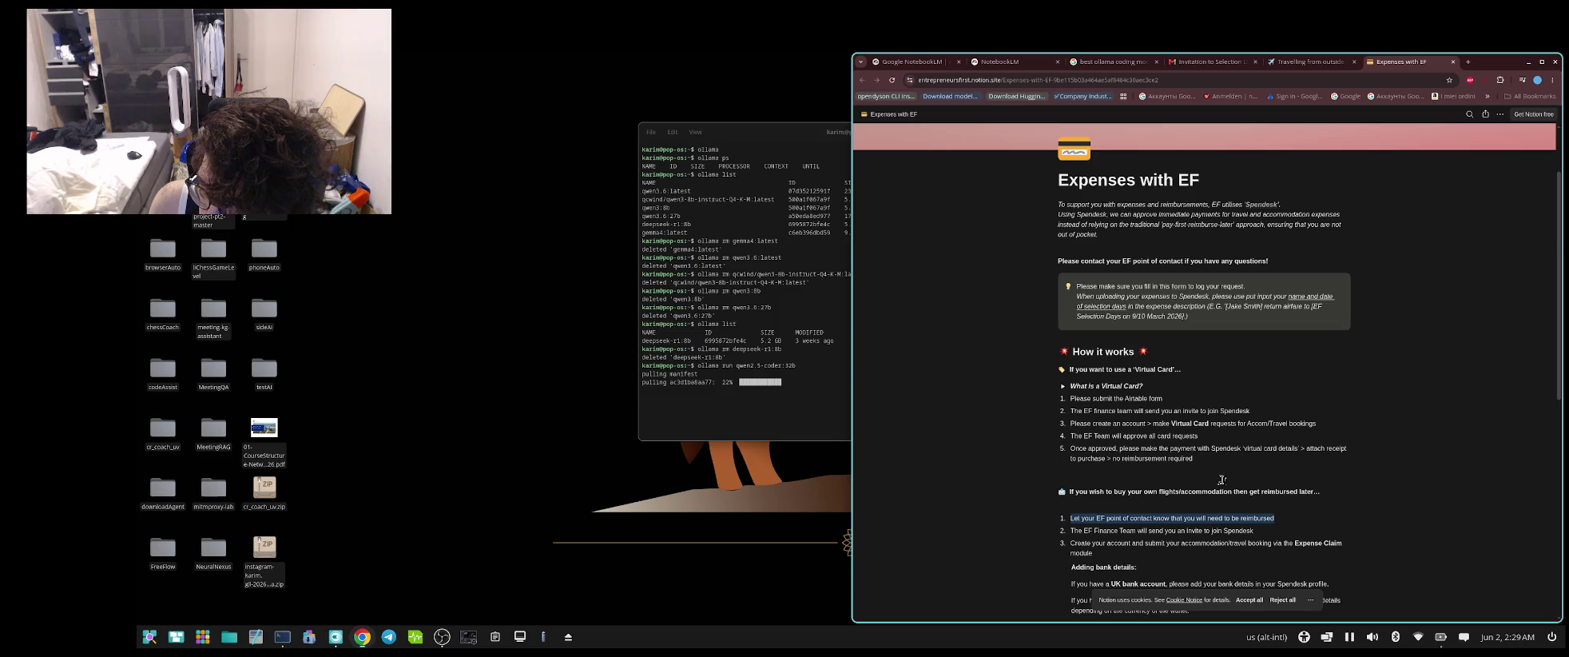
scroll(1220, 481, "down", 1)
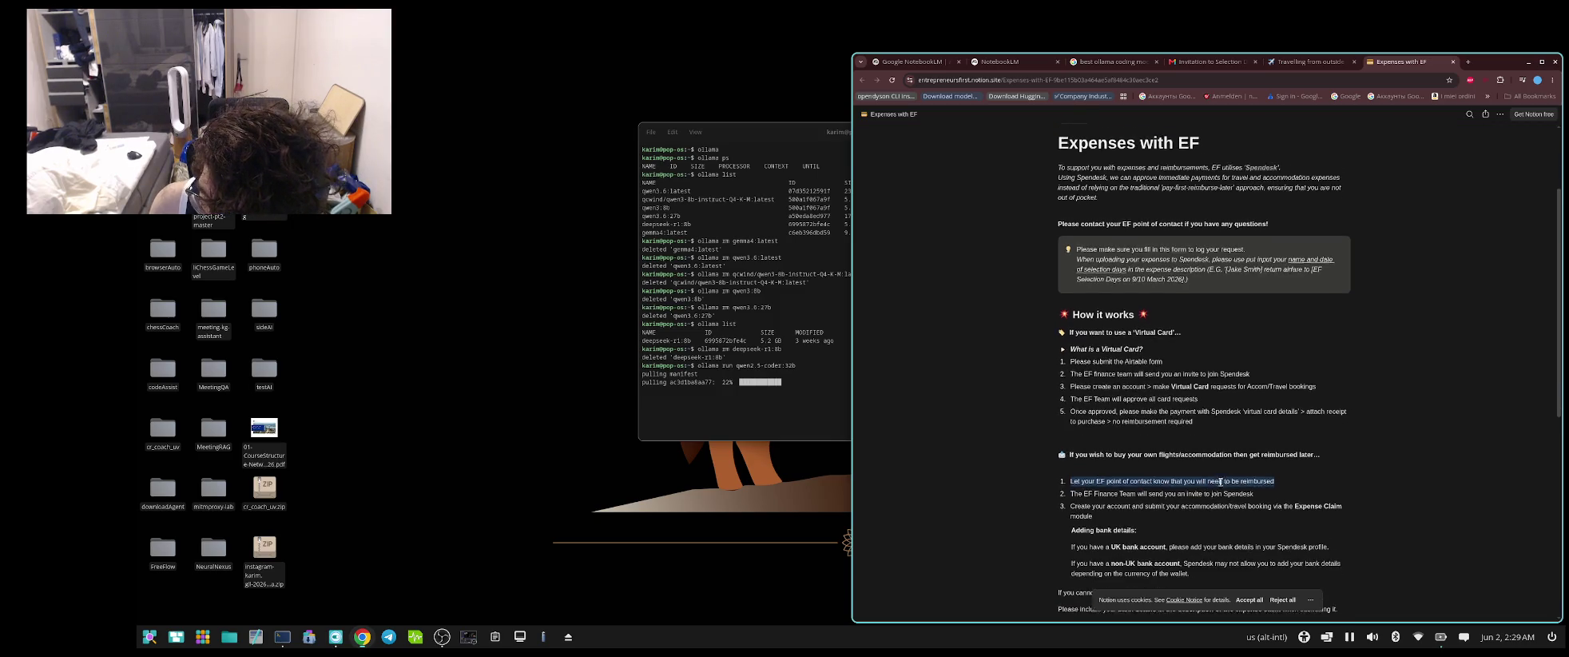
scroll(1220, 481, "down", 2)
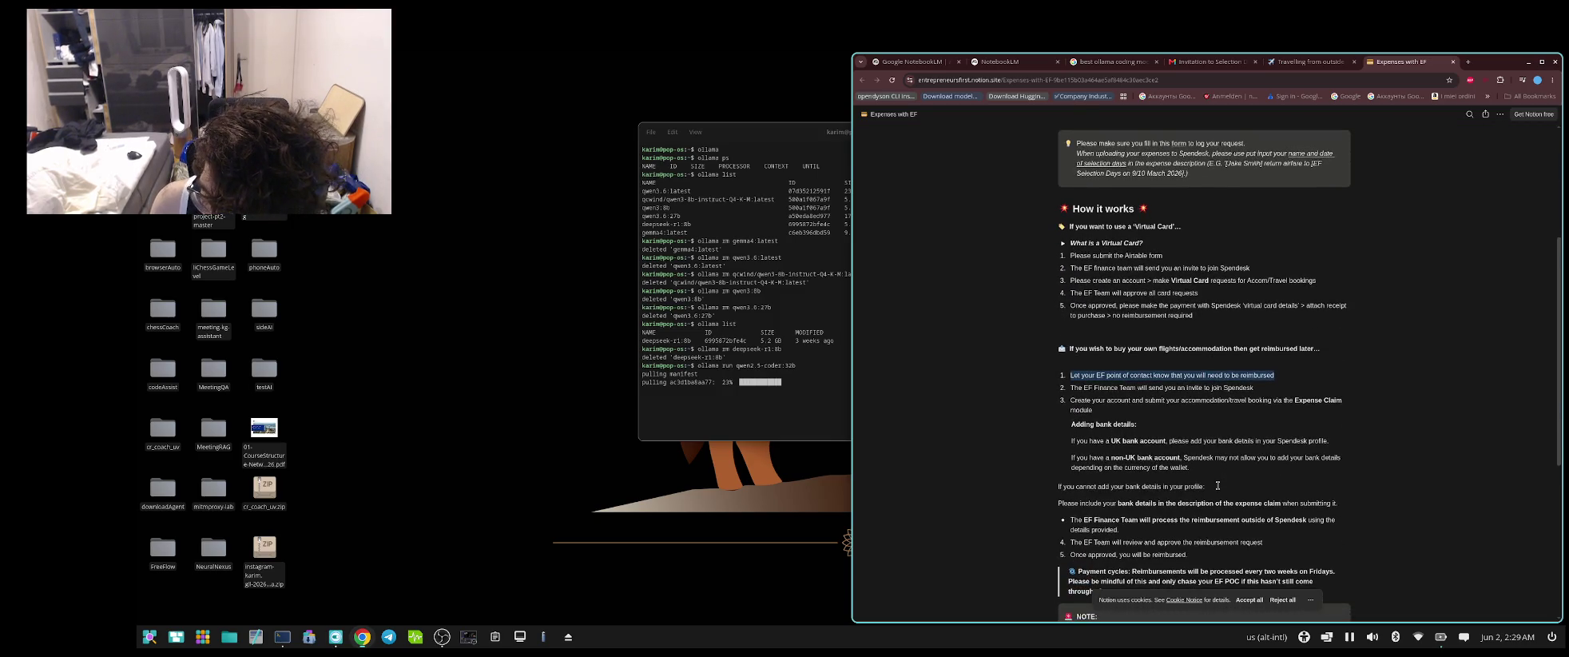
scroll(1217, 484, "down", 1)
scroll(1218, 483, "down", 3)
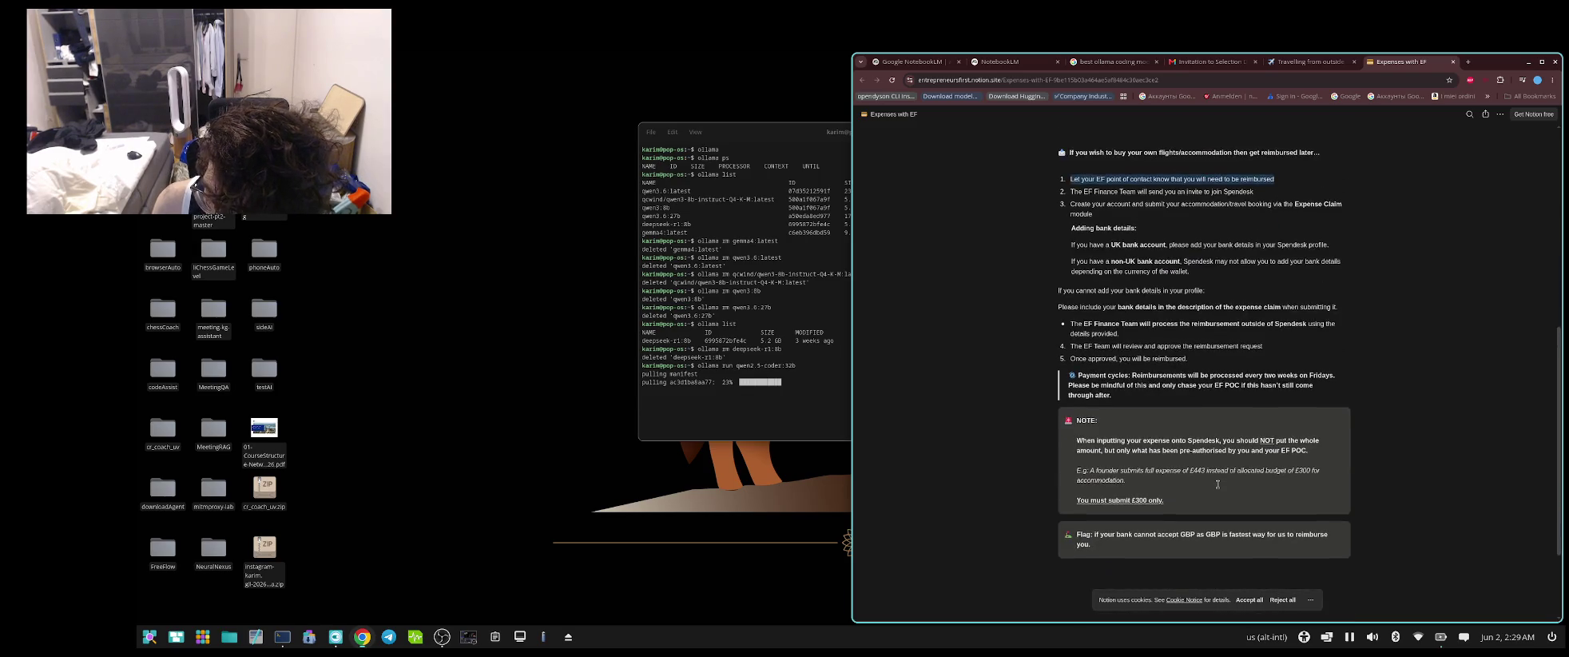
left_click_drag(1096, 440, 1228, 447)
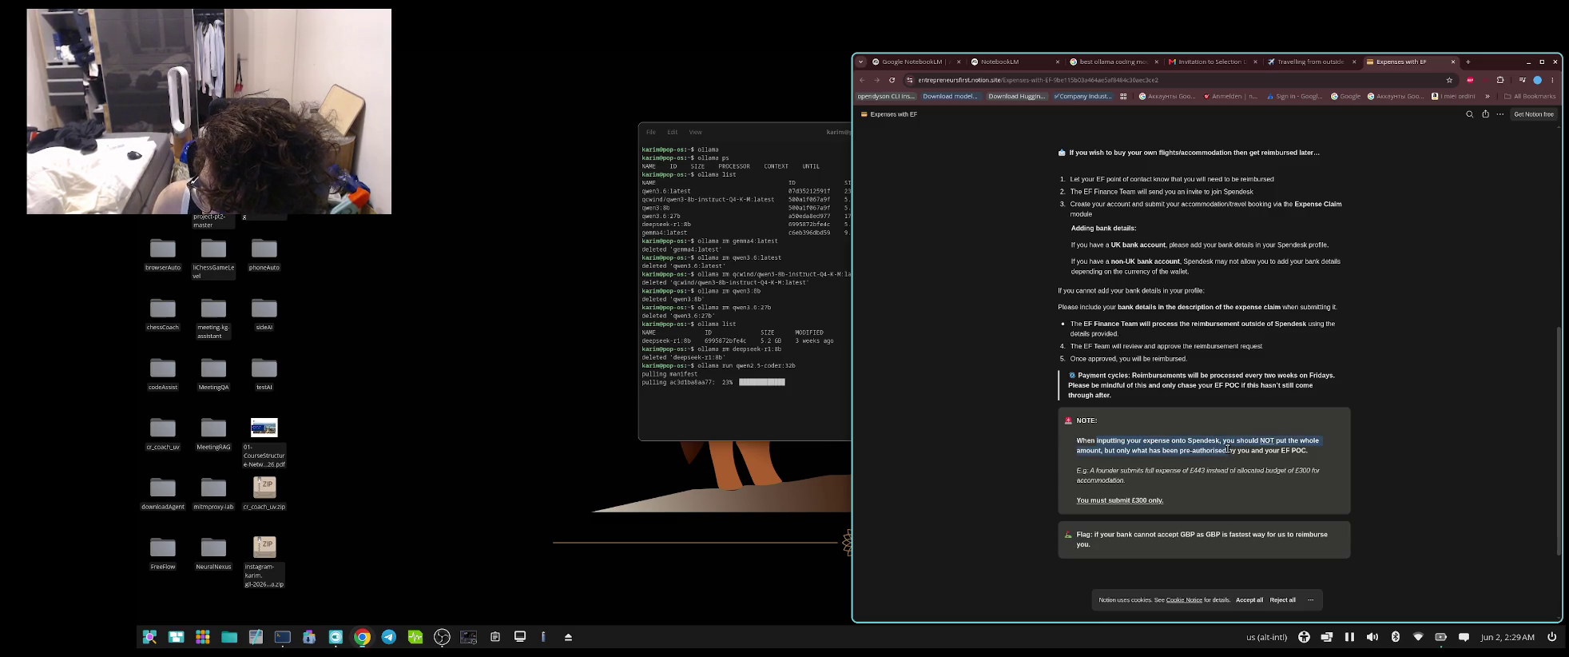
left_click(1217, 463)
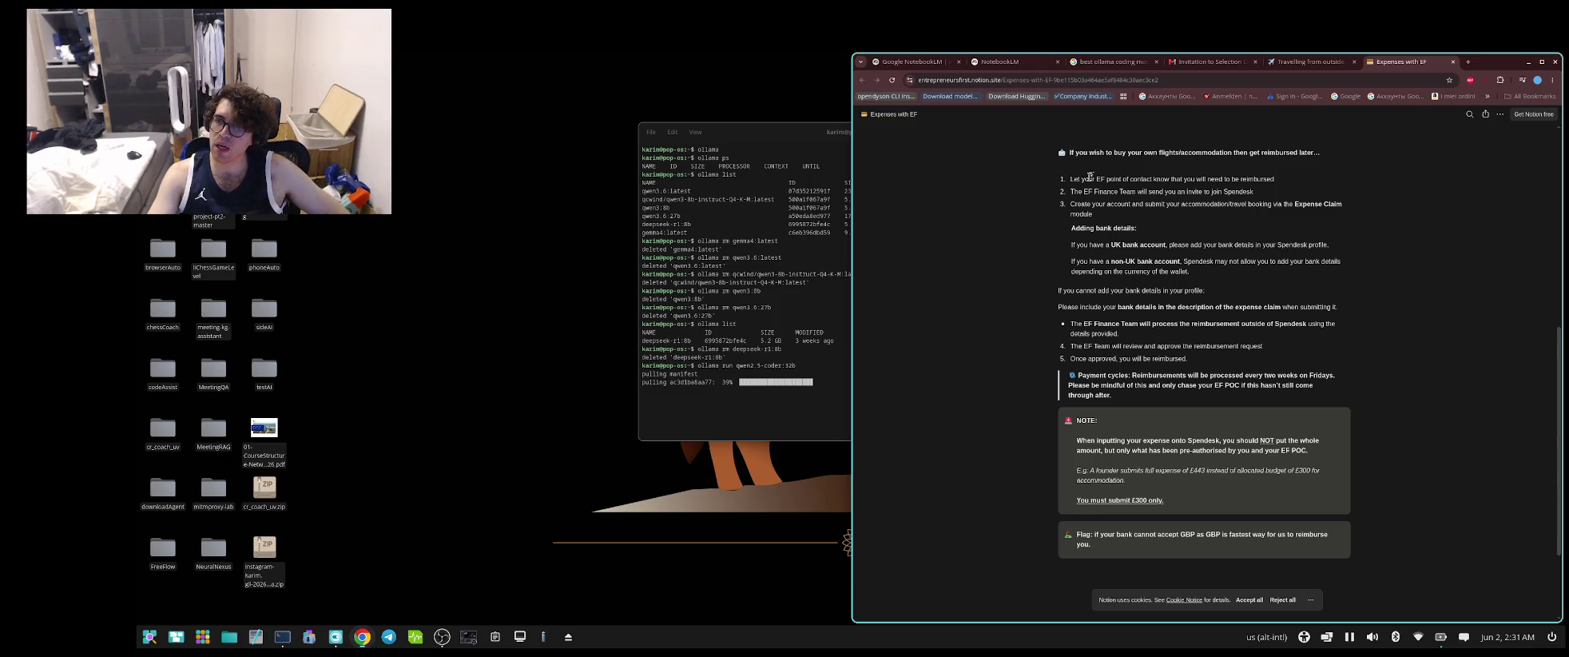
Expand the 'What is a Virtual Card?' toggle on the Notion page.
left_click_drag(1089, 178, 1093, 214)
scroll(1128, 208, "up", 3)
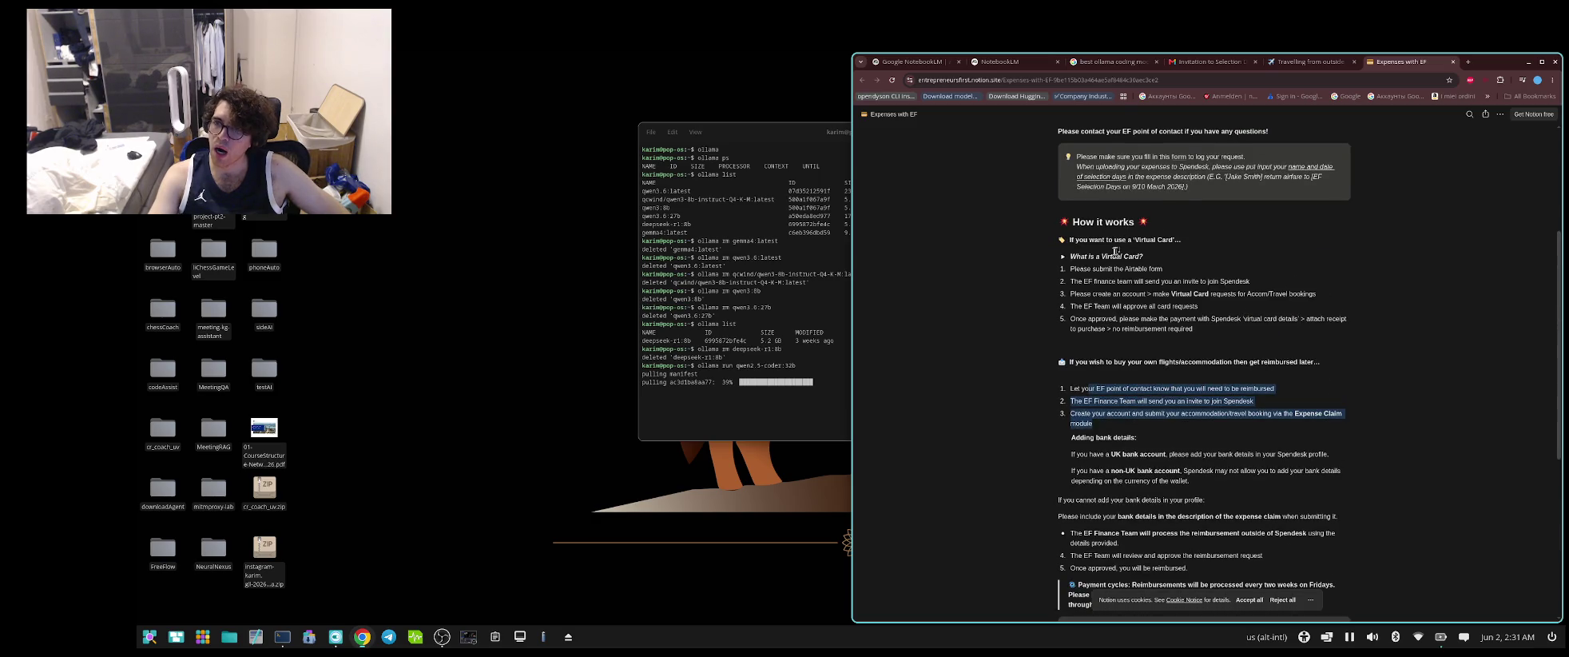
left_click_drag(1144, 256, 1076, 258)
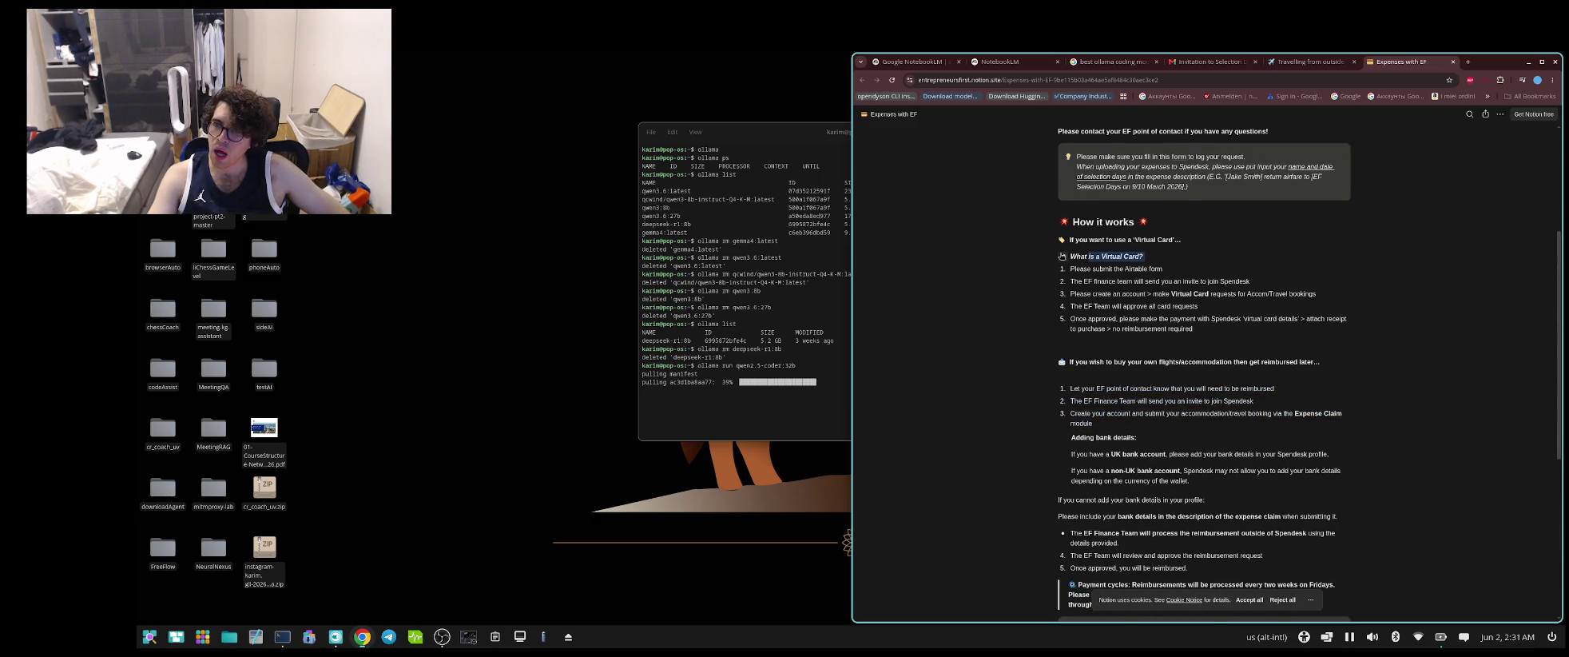
left_click(1063, 256)
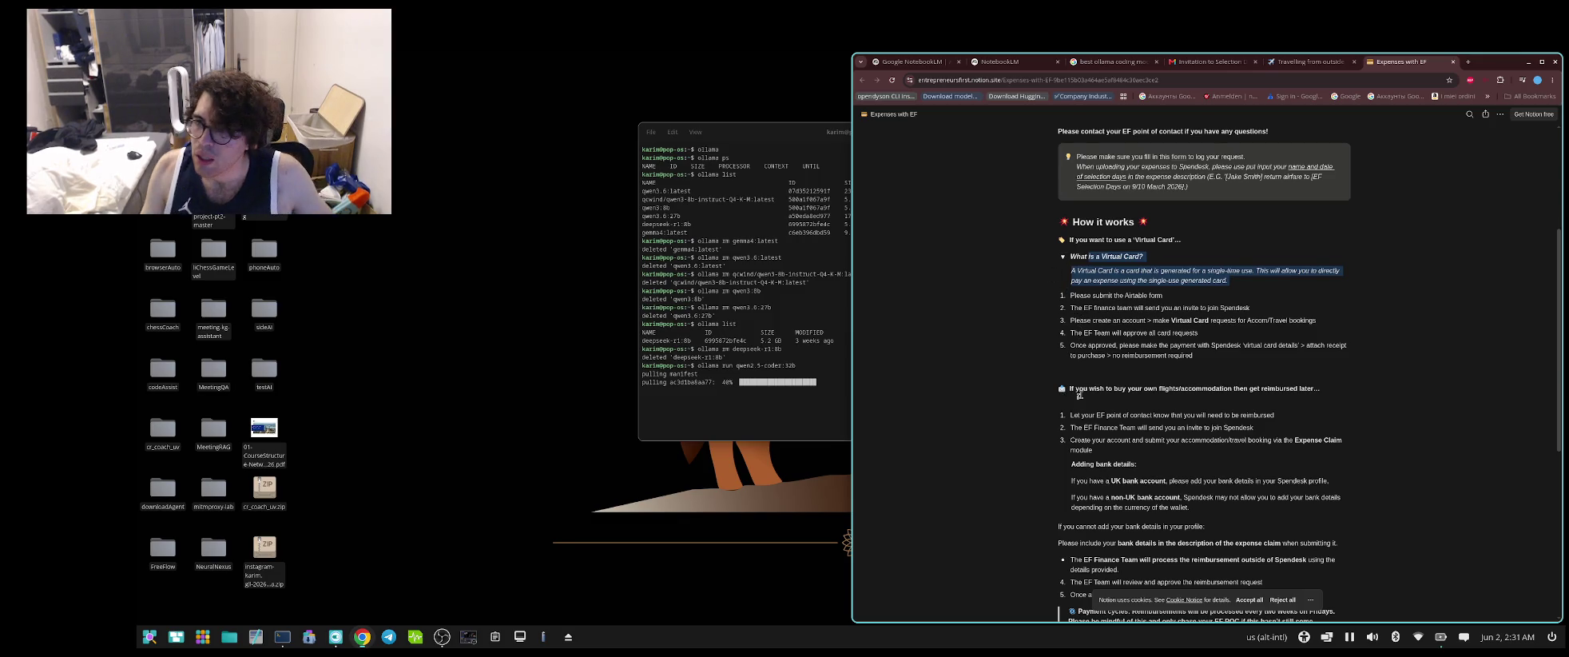
left_click(1200, 318)
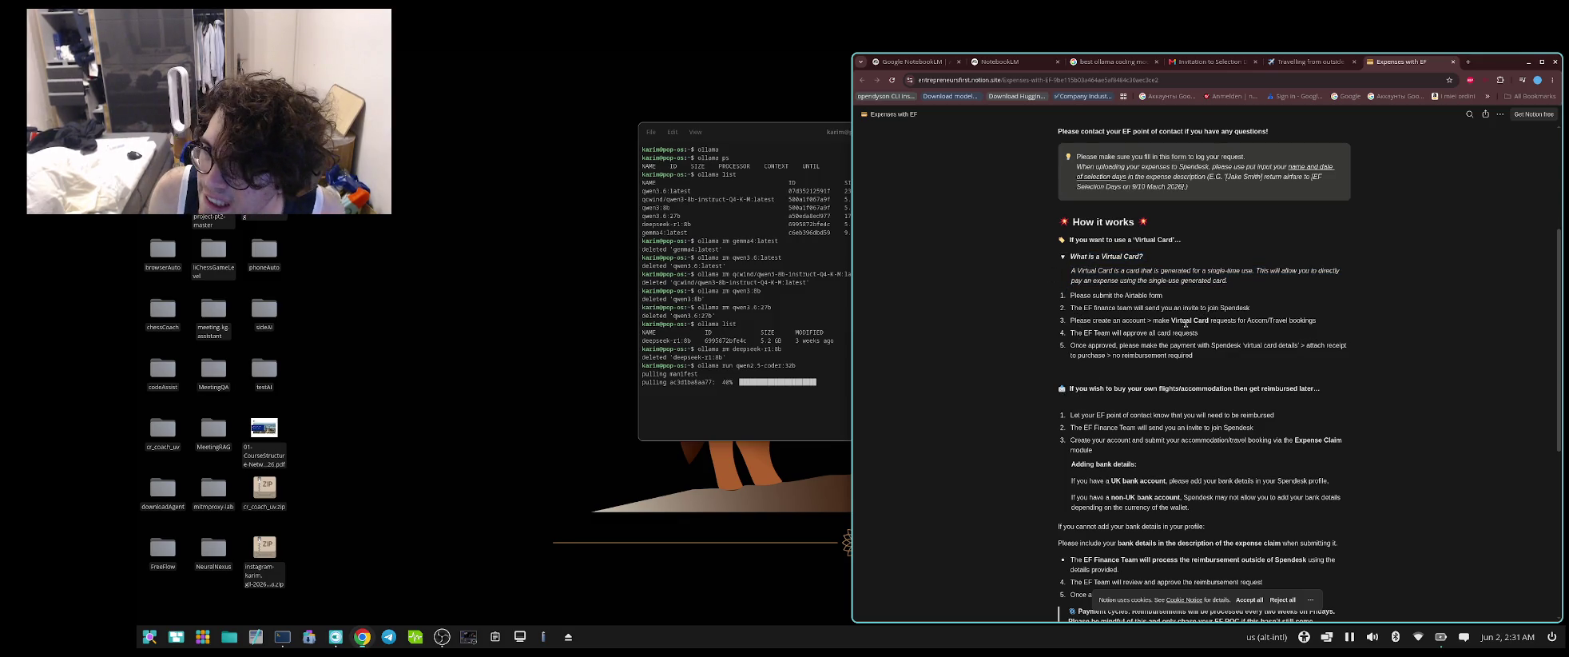
Read through the Airtable form step and the £443 expense example.
left_click_drag(1088, 299, 1162, 295)
scroll(1162, 295, "down", 2)
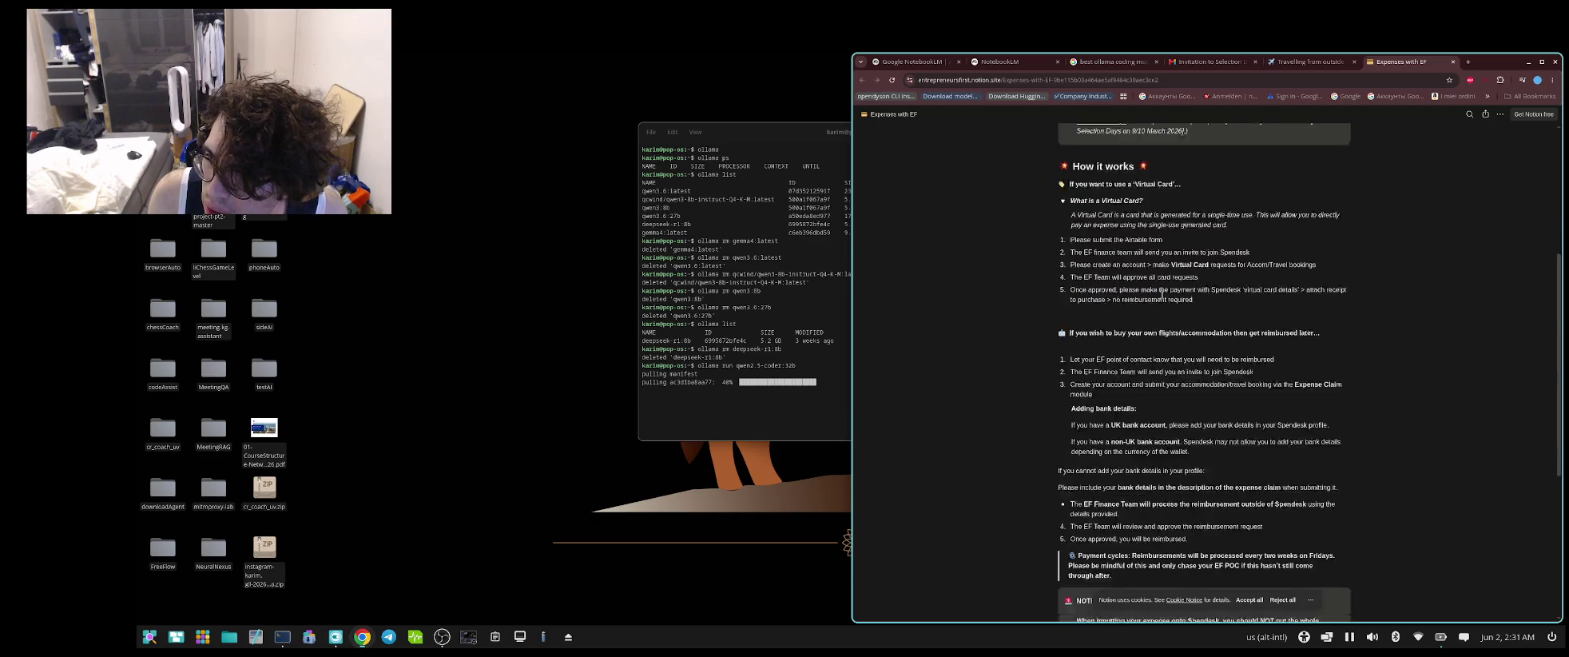
scroll(1162, 295, "down", 3)
scroll(1162, 295, "down", 2)
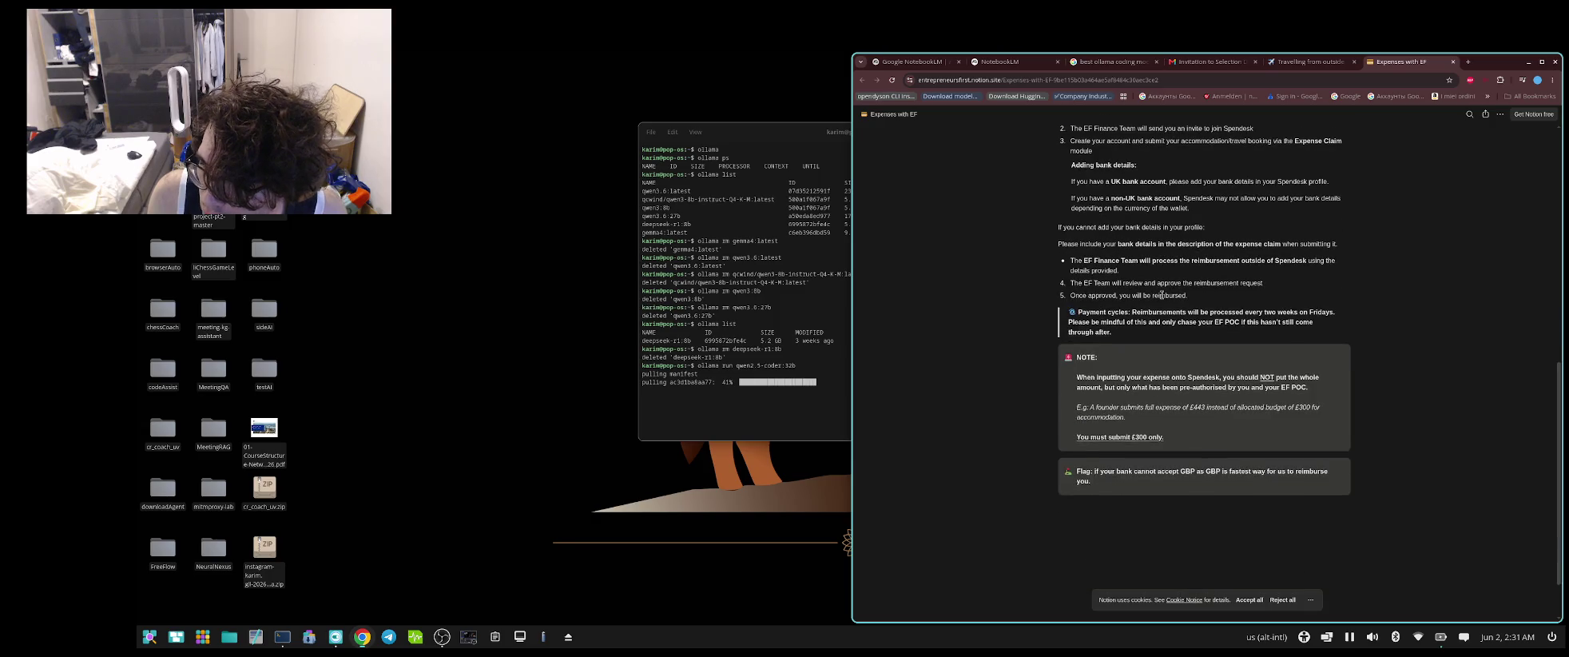
left_click_drag(1138, 408, 1316, 407)
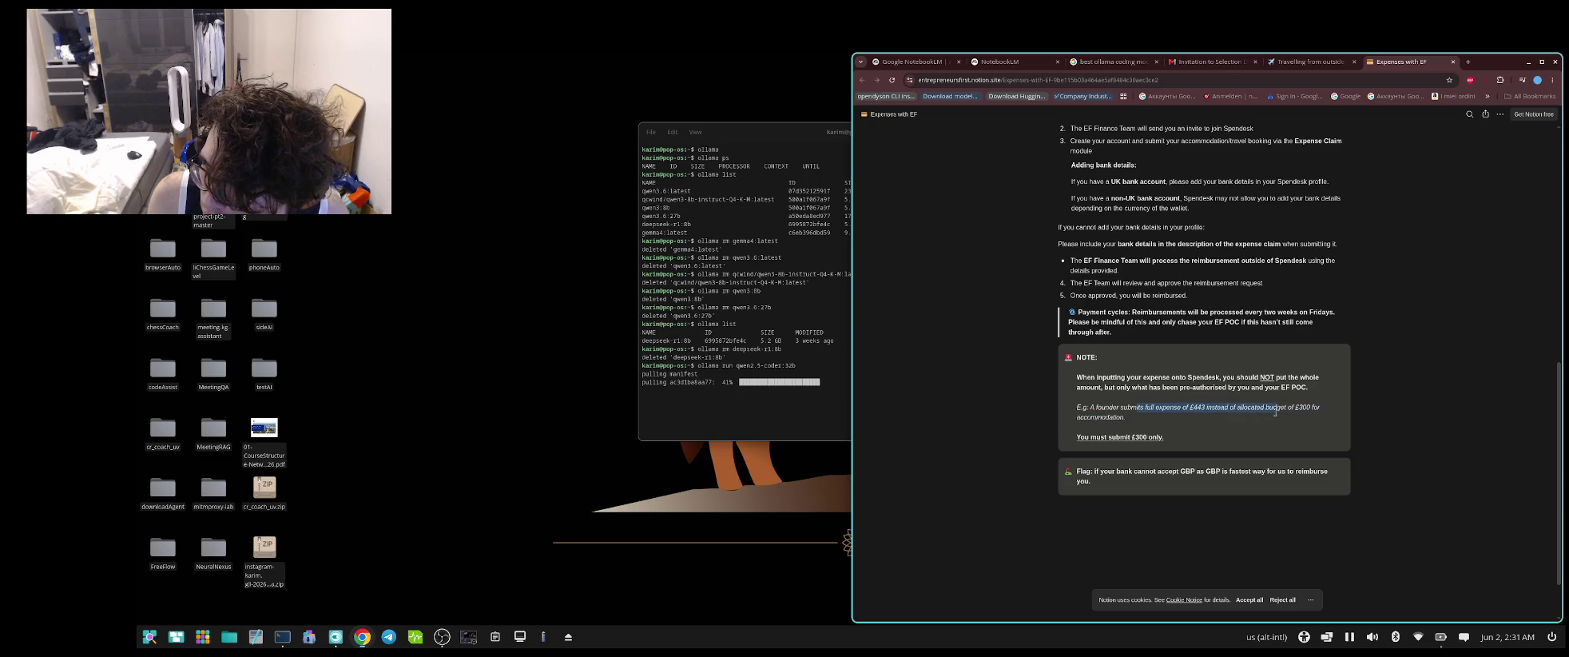
left_click(1317, 407)
Reselect the Virtual Card definition, return to the Selection Days email, and open a new tab.
scroll(1120, 269, "up", 3)
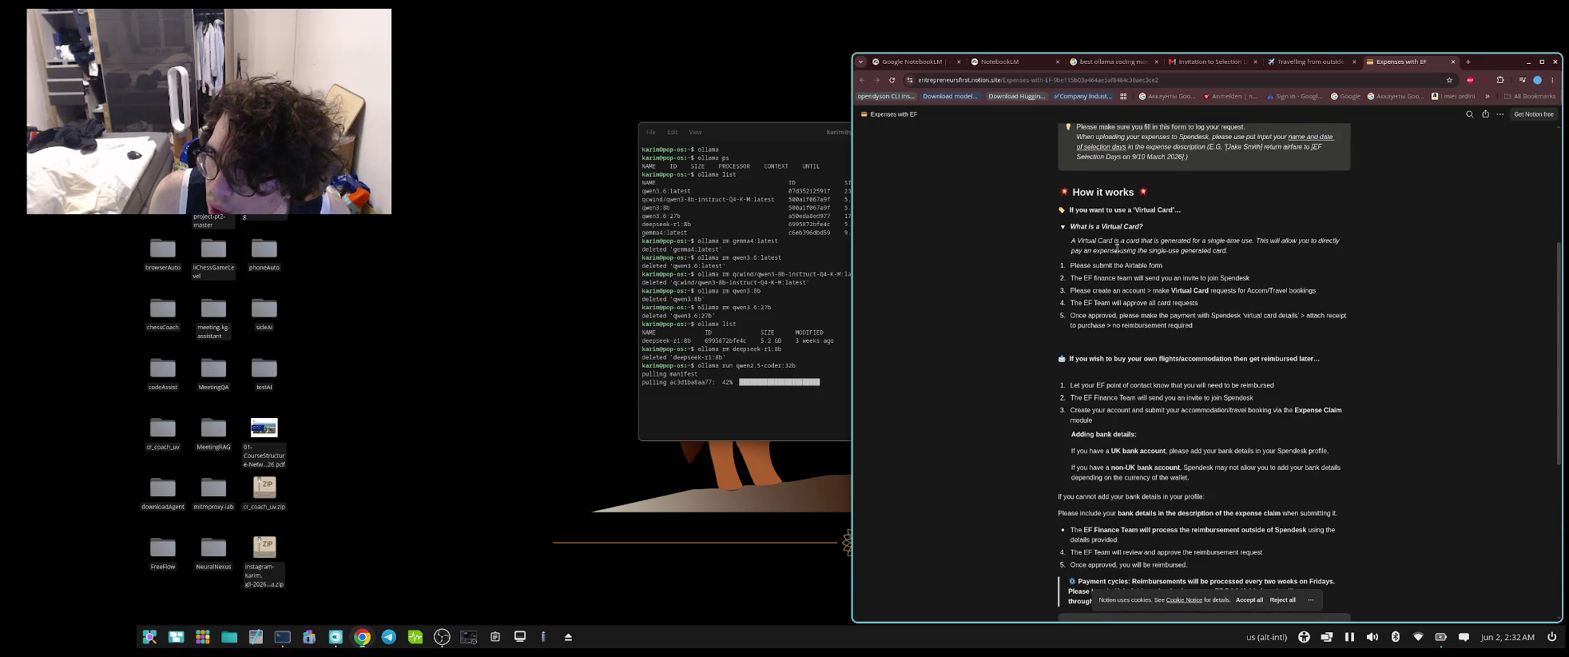
mouse_move(1116, 240)
left_mouse_down()
mouse_move(1255, 241)
mouse_move(1253, 265)
left_mouse_up()
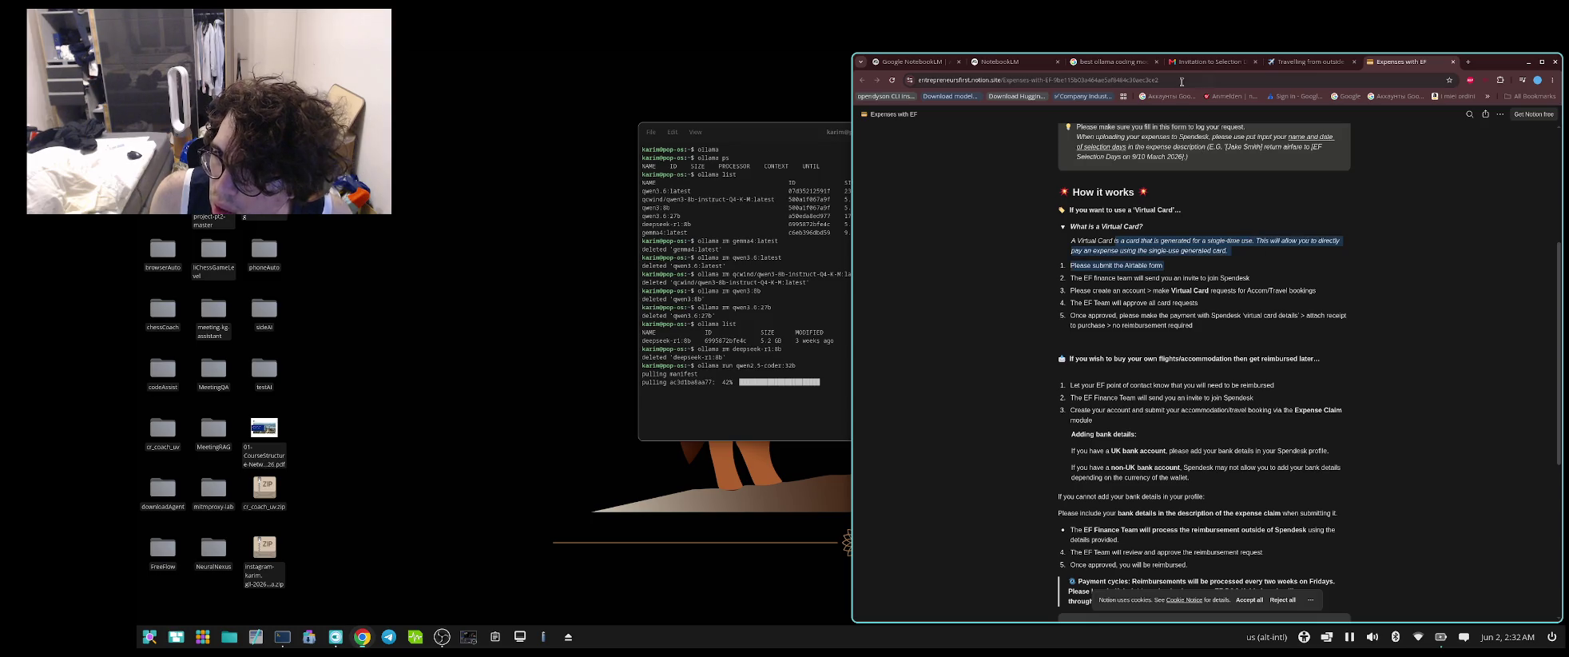
left_click(1217, 64)
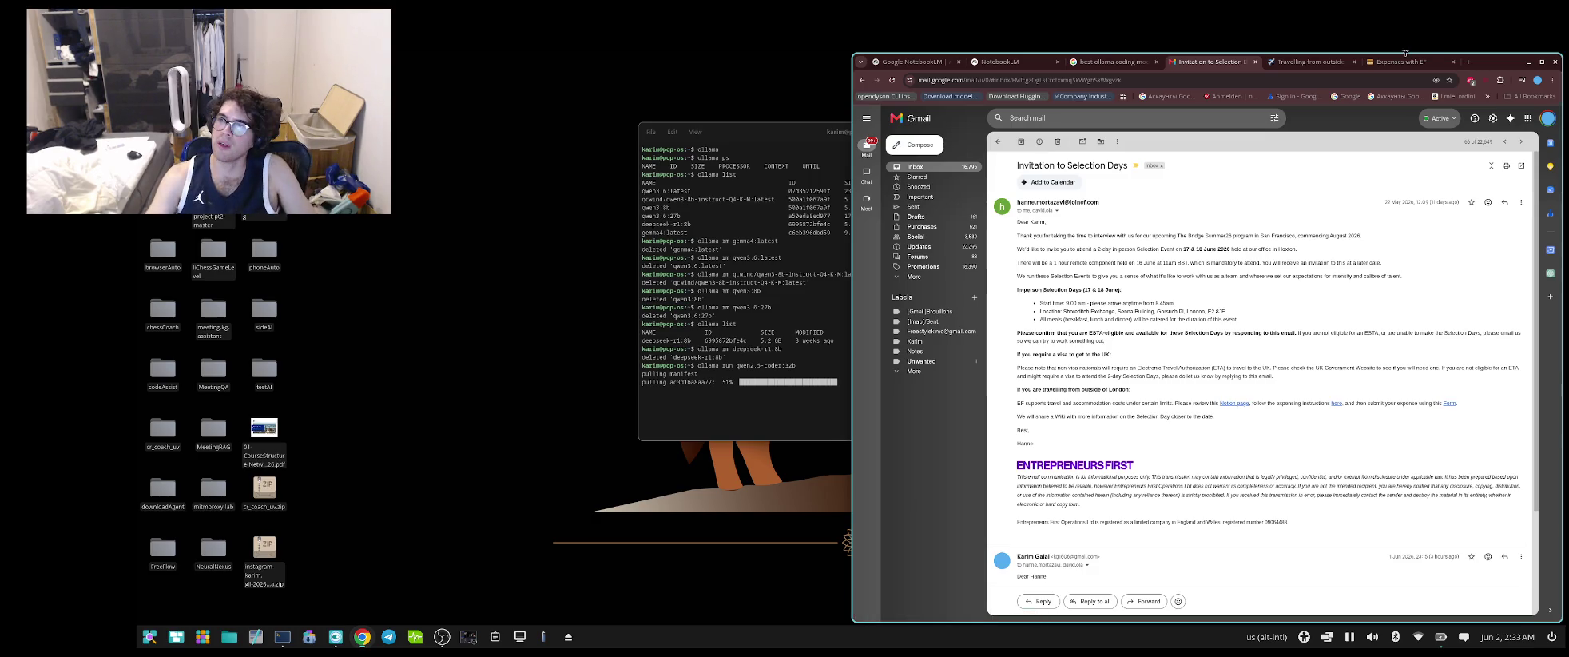
left_click(1468, 63)
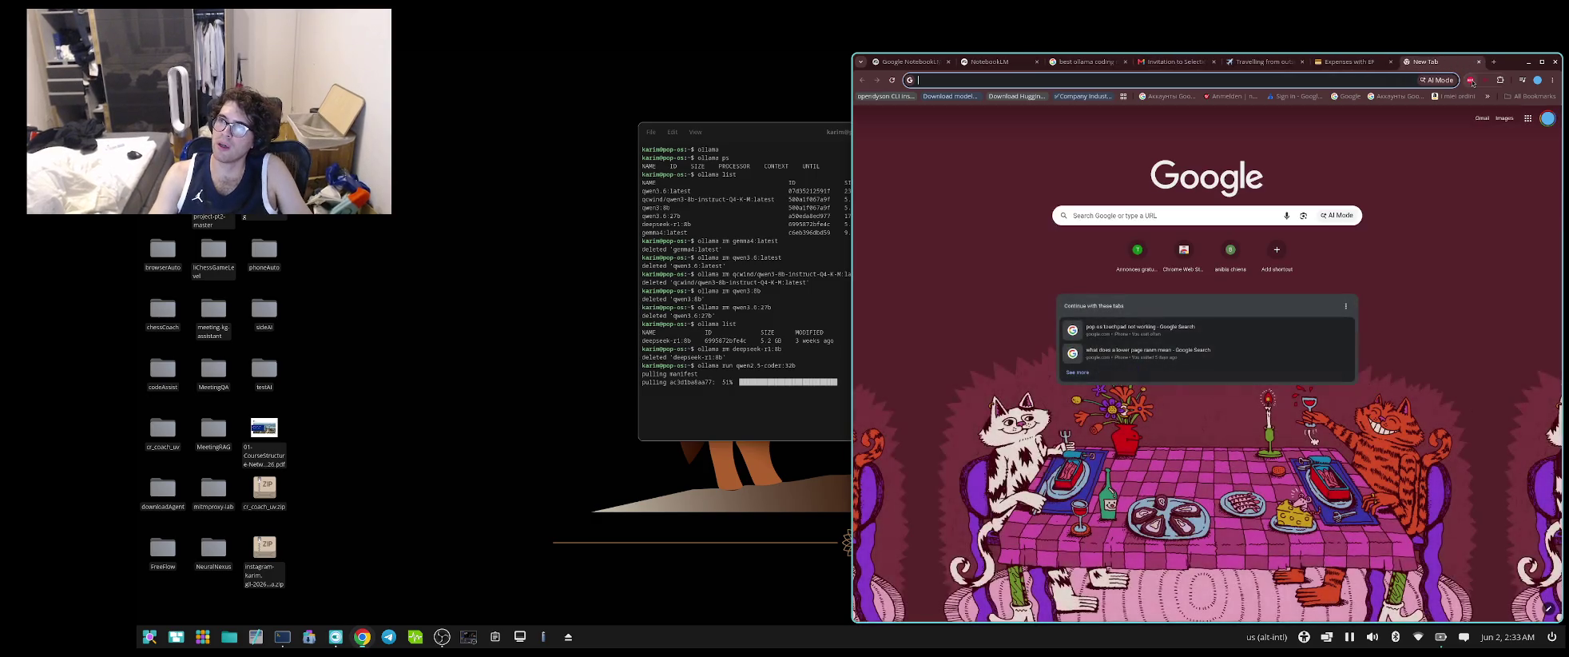
On flights.google.com, set the route from Zürich to London.
type("flights")
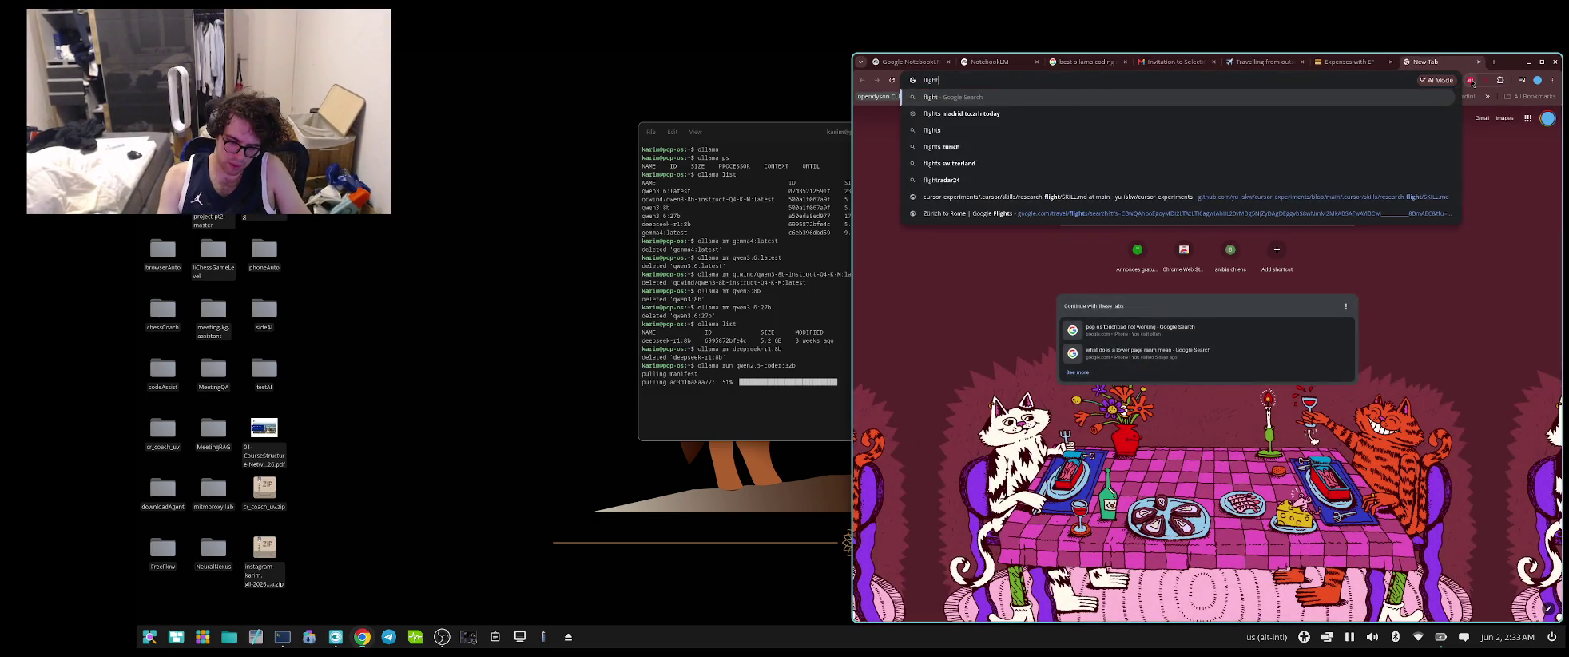
type(".google.com")
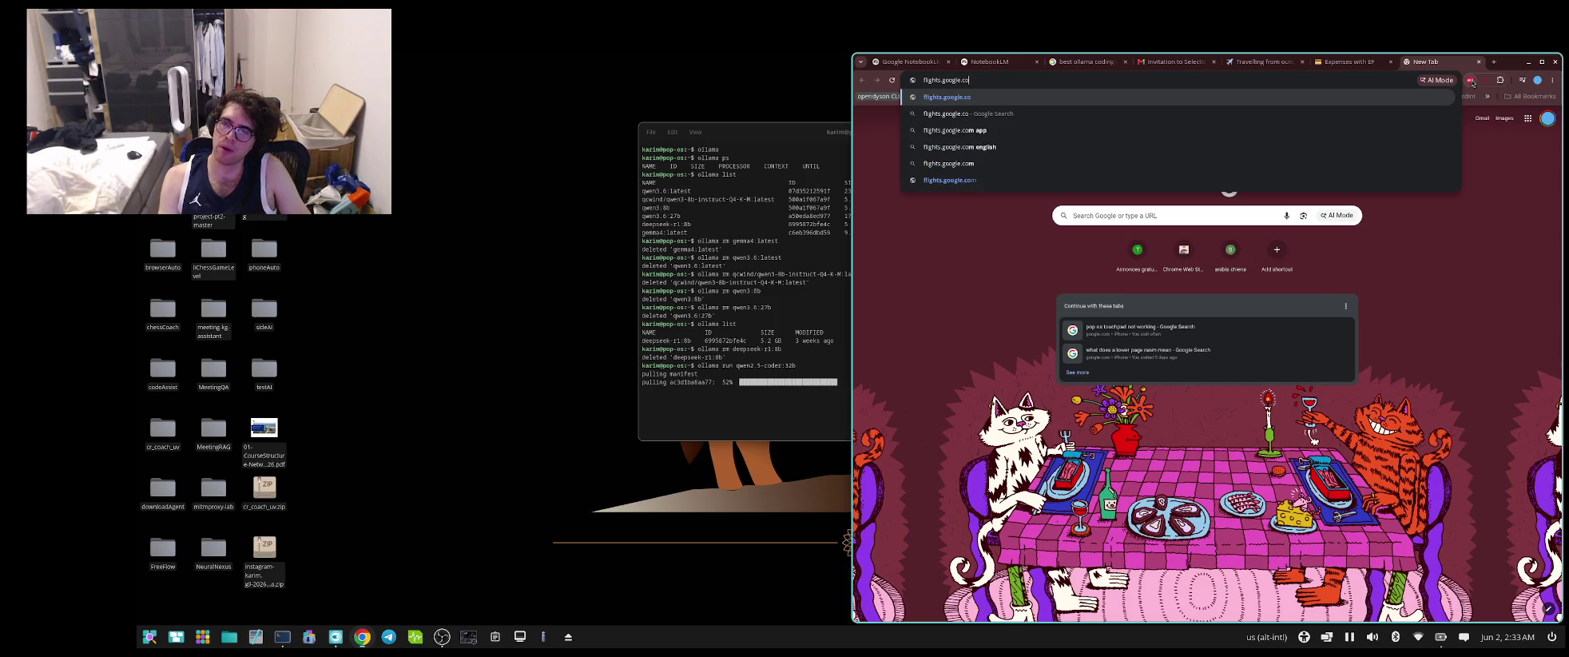
key("Return")
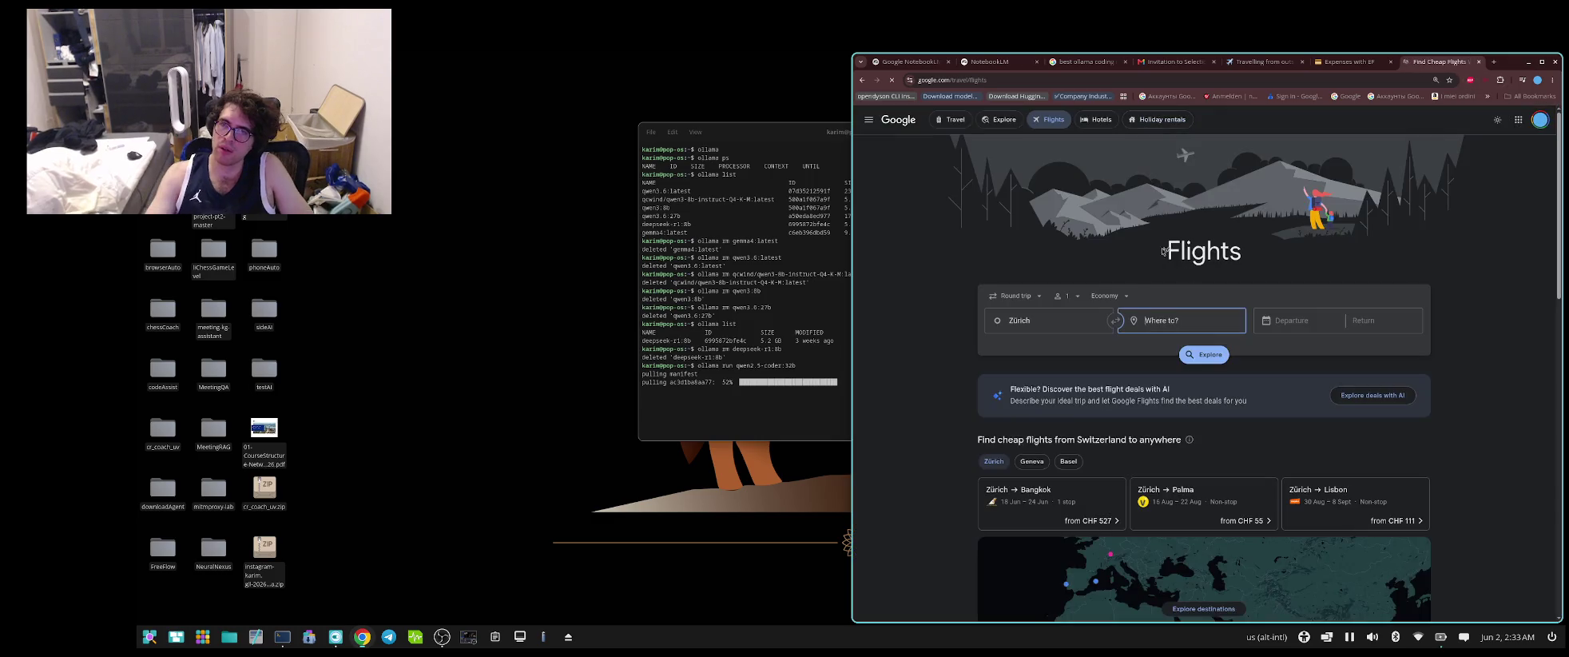
left_click(1149, 326)
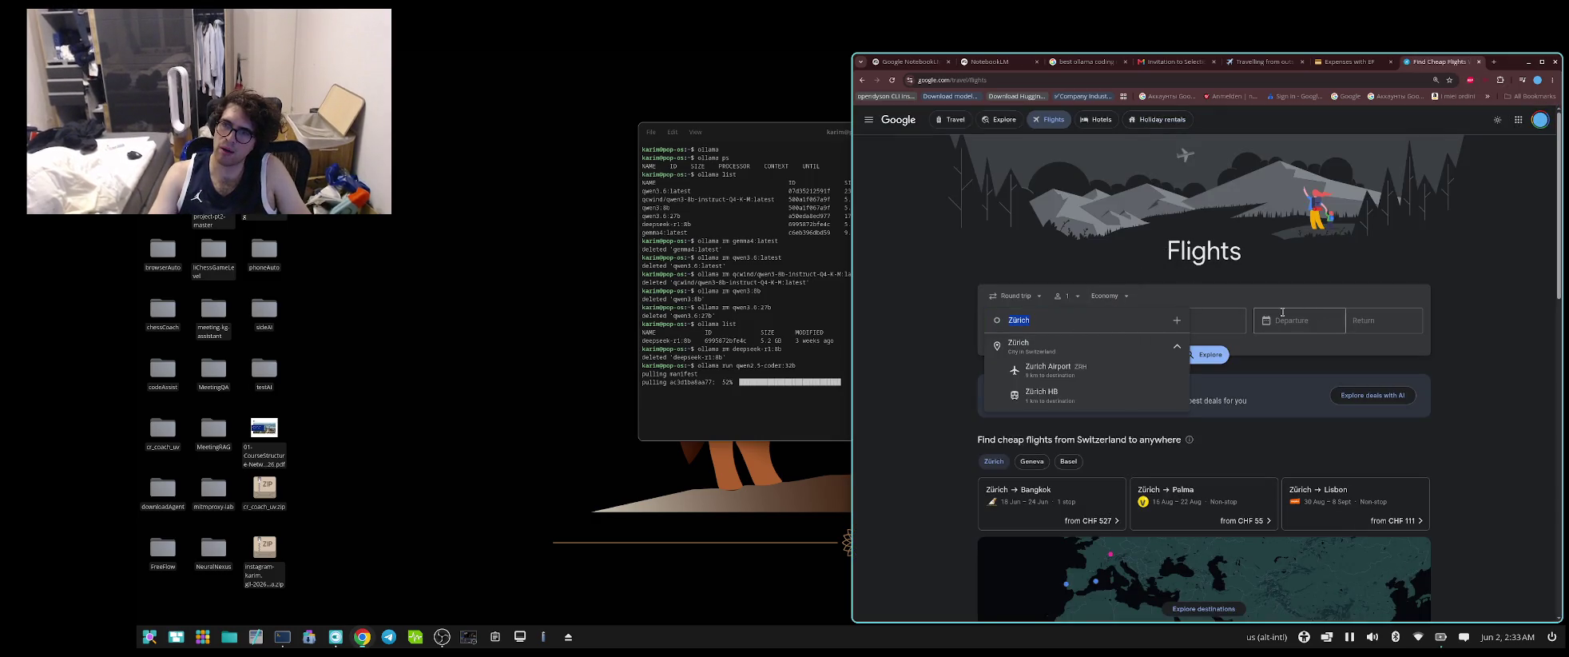
left_click(1199, 320)
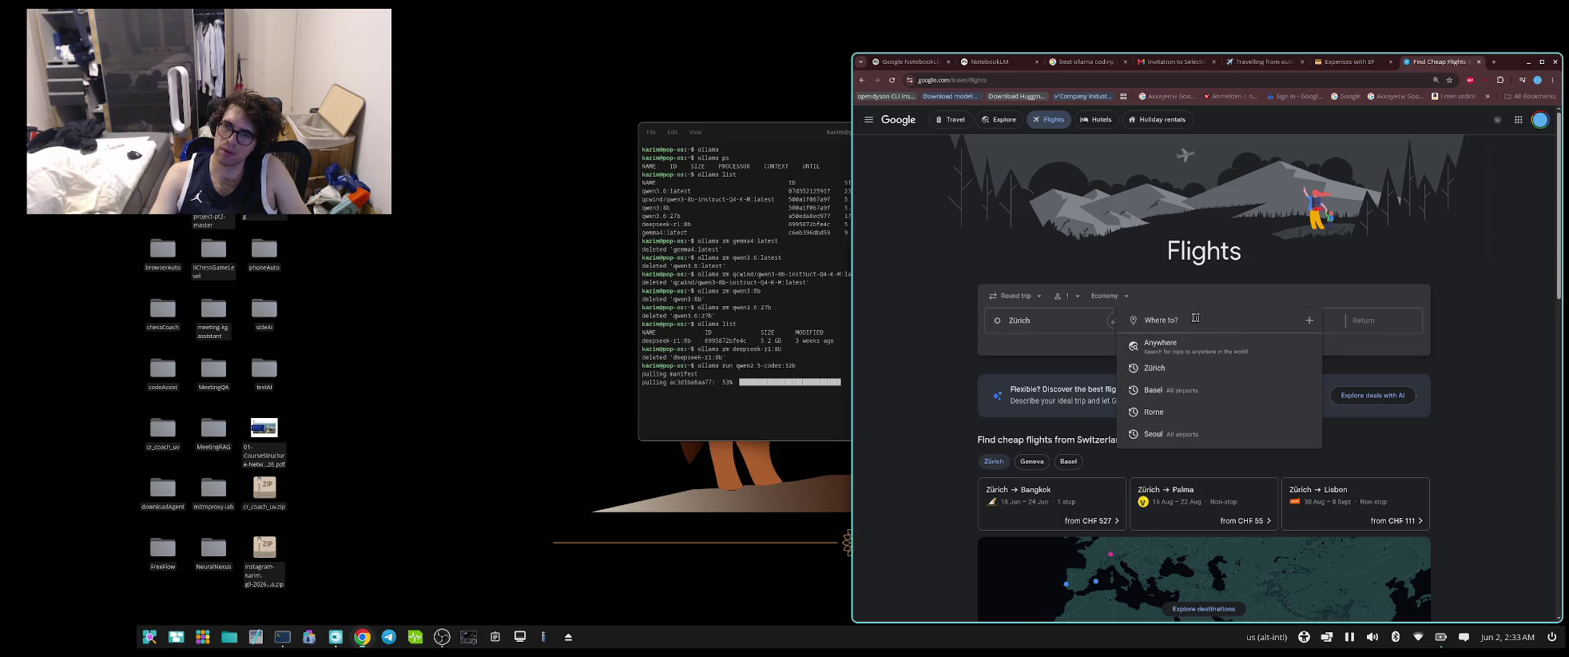
type("london, United Kingdom")
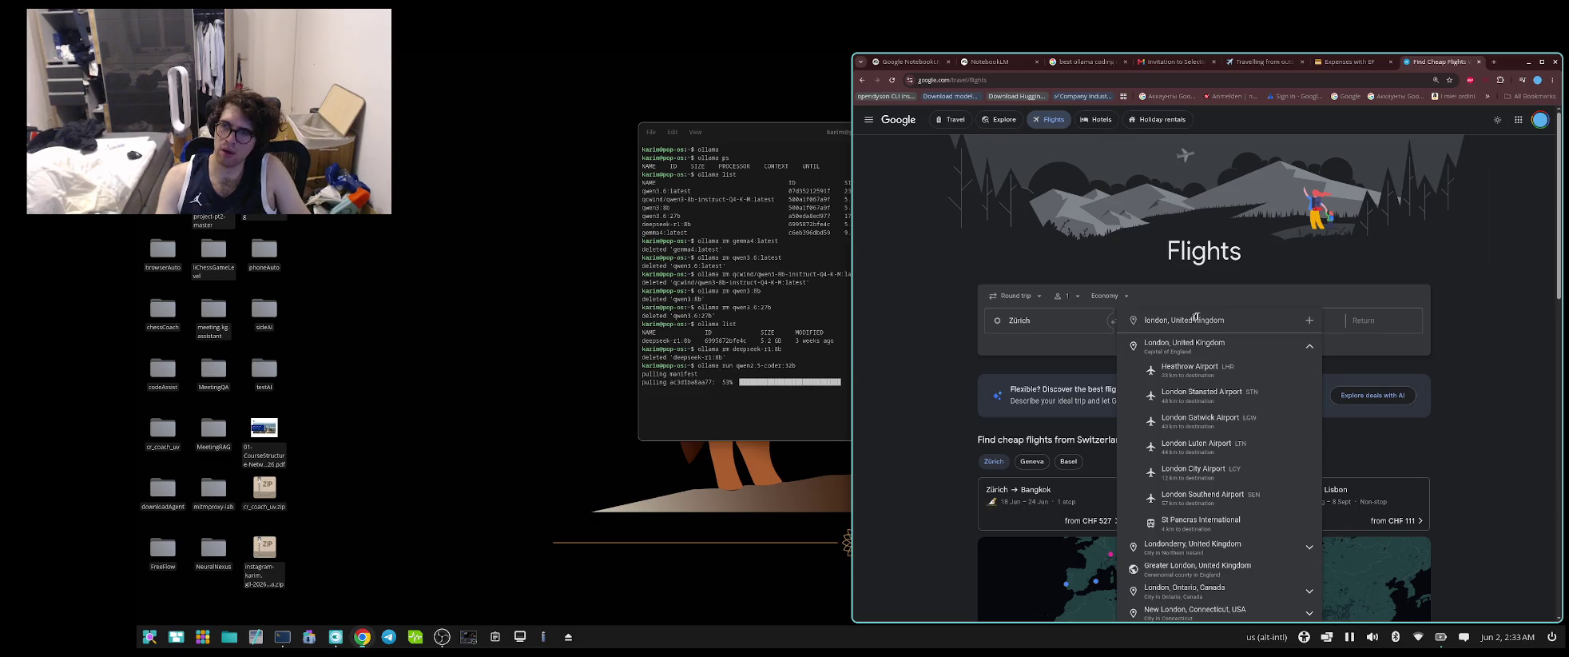
left_click(1191, 344)
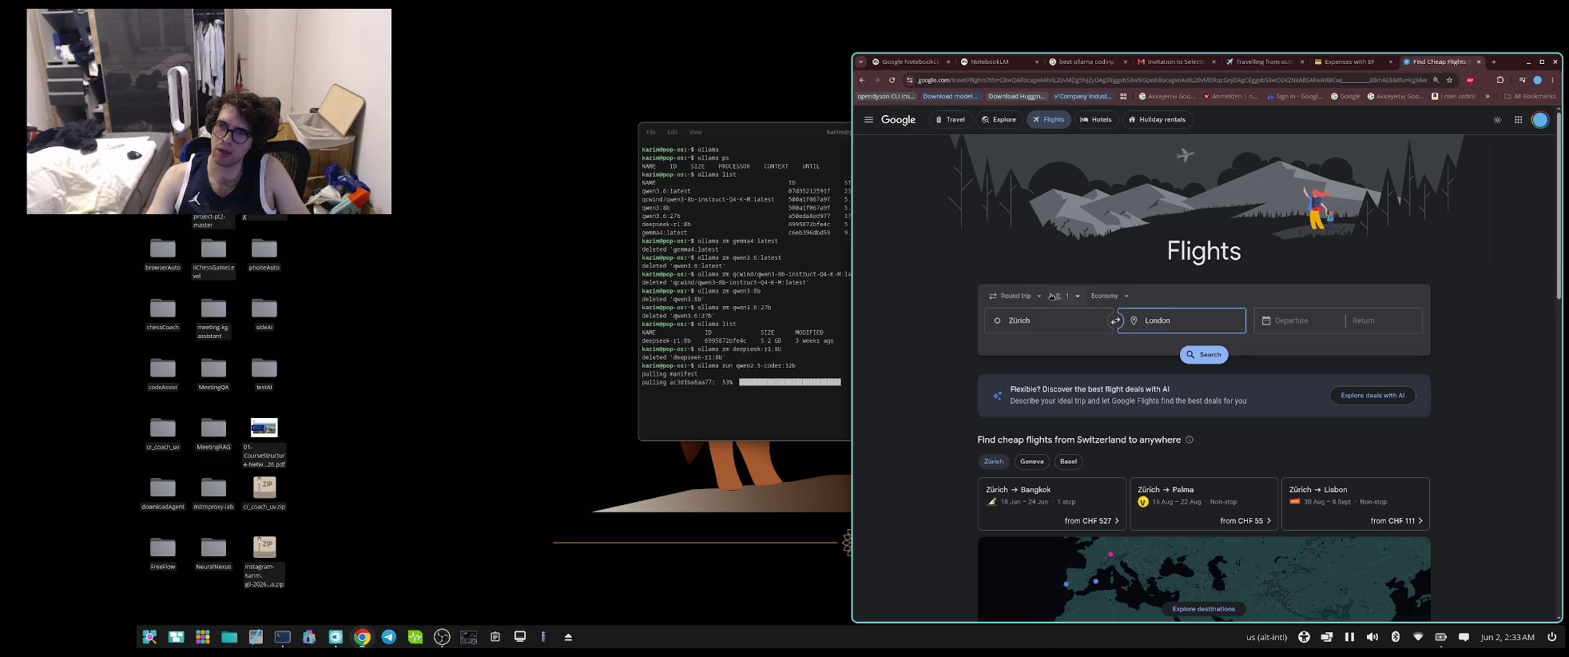
Search one-way flights departing Mon 15 Jun and open a London flight's booking options.
left_click(1024, 299)
left_click(1022, 340)
left_click(1362, 313)
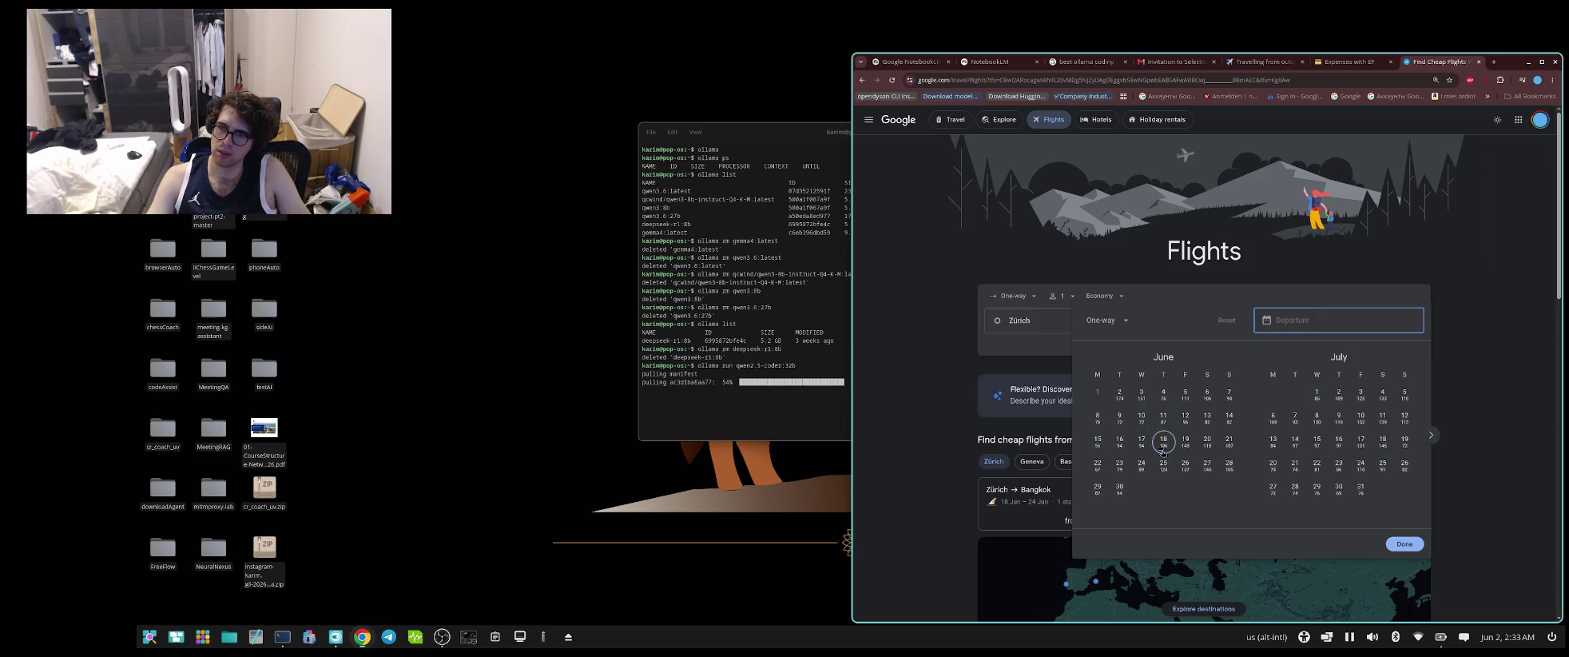
left_click(1107, 443)
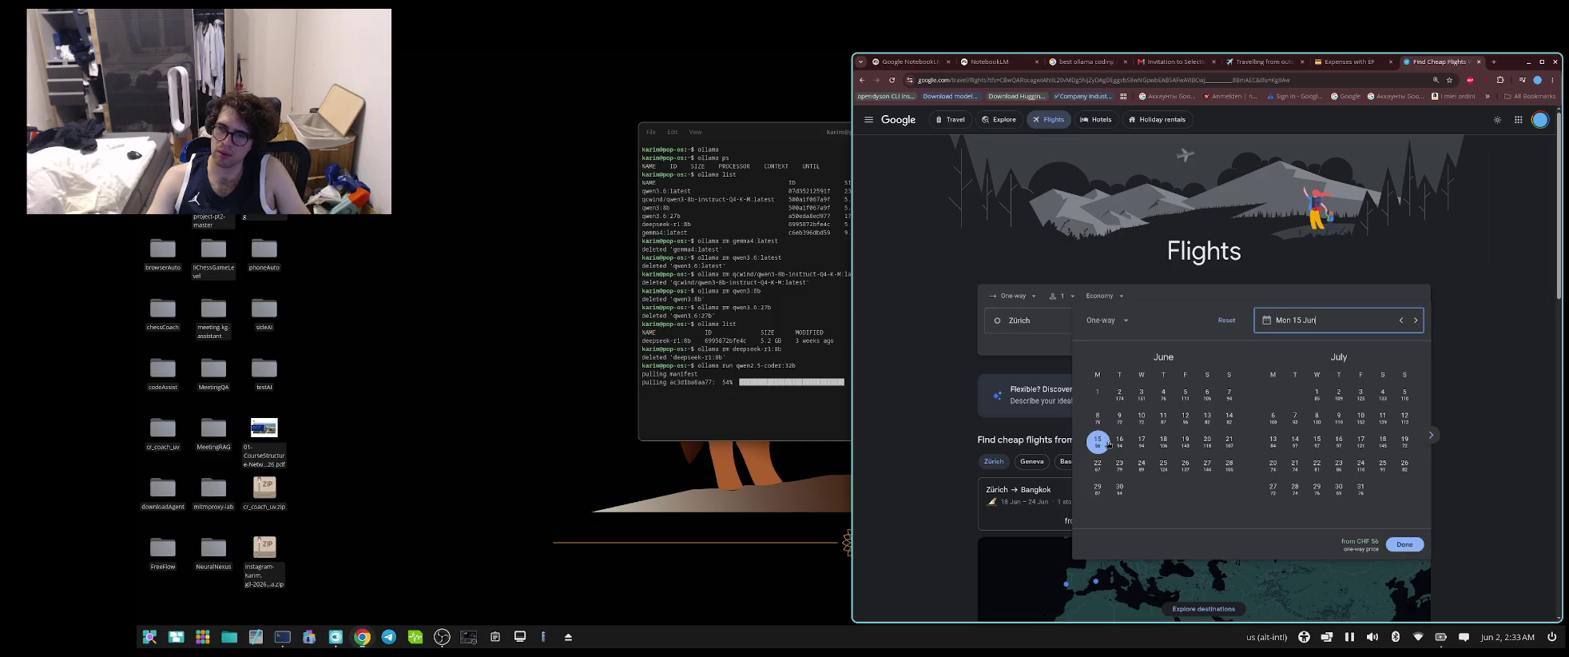
left_click(1402, 543)
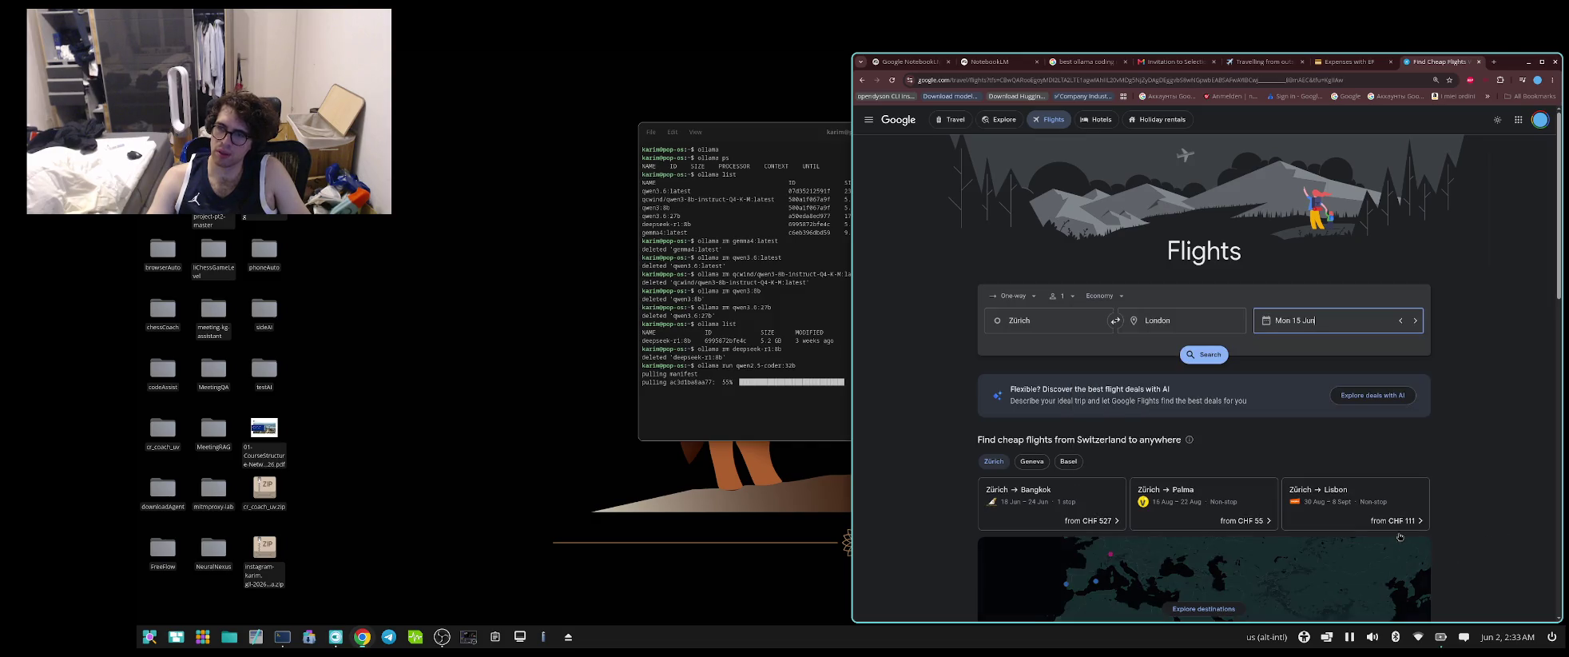
left_click(1205, 354)
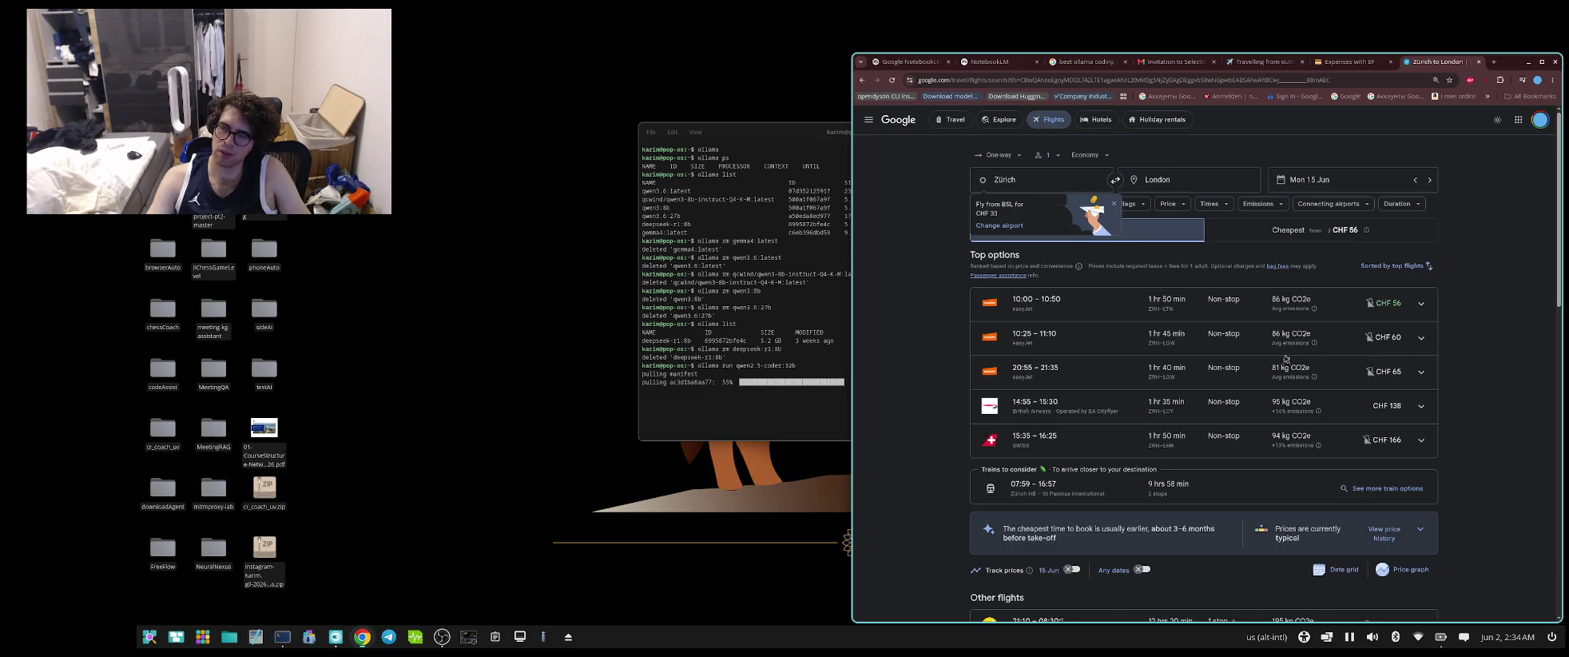
left_click(1396, 304)
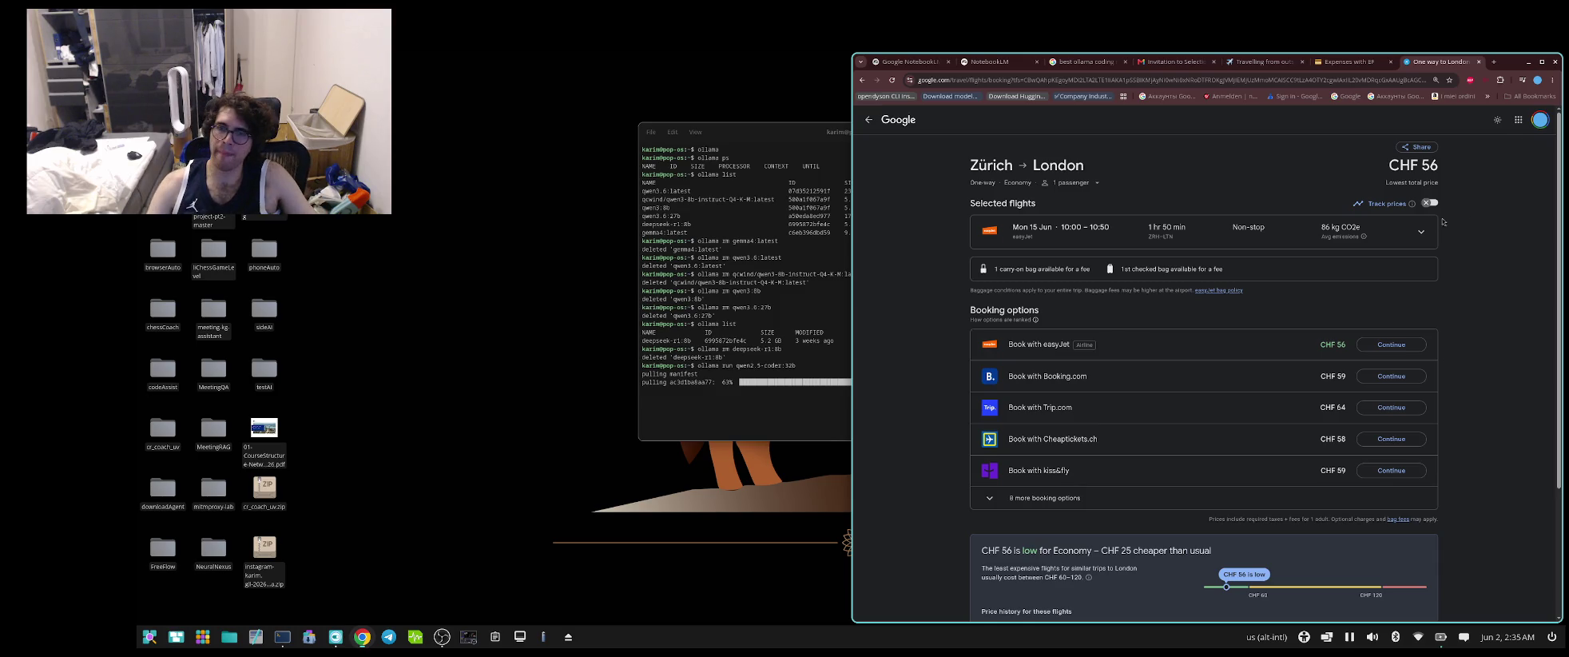
Close the London flight, Expenses with EF, Travelling from outside London and Gmail invitation tabs.
left_click(1478, 62)
left_click(1453, 63)
left_click(1367, 61)
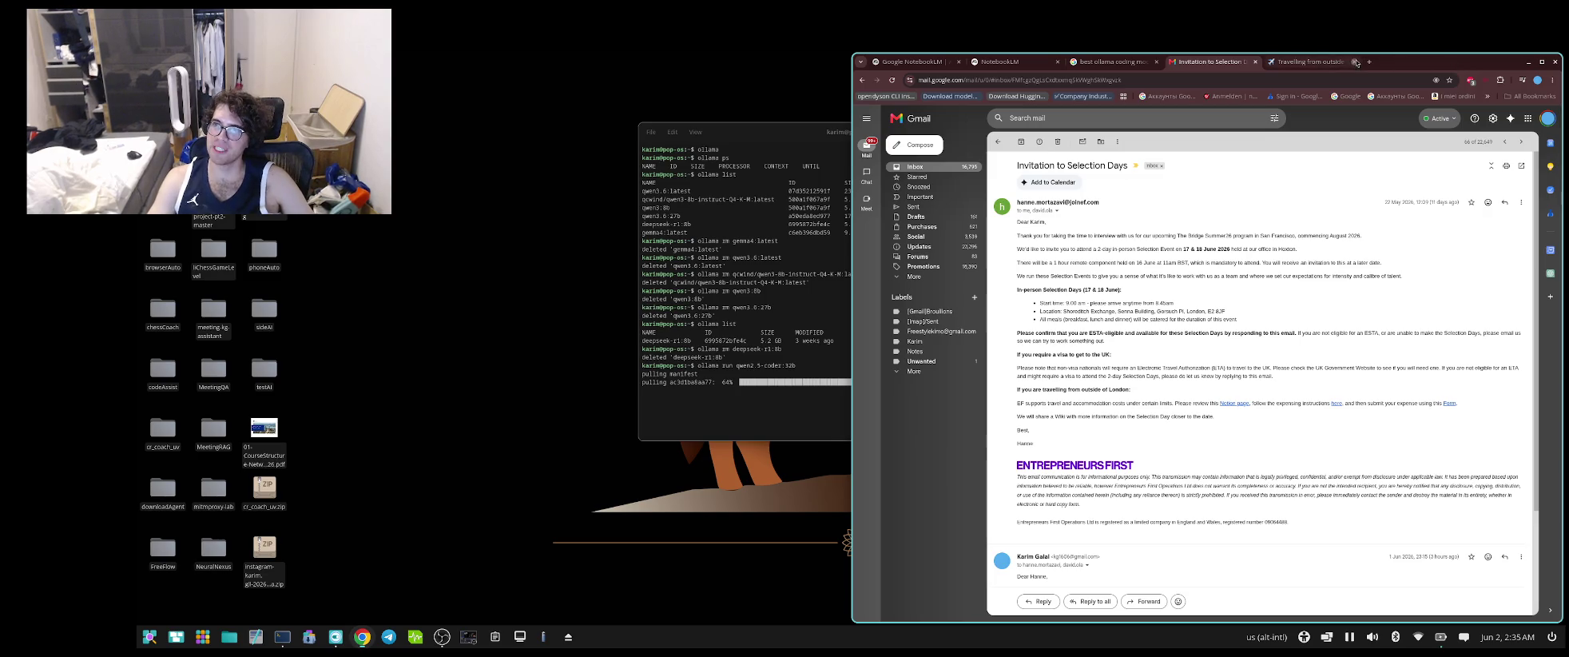
left_click(1255, 62)
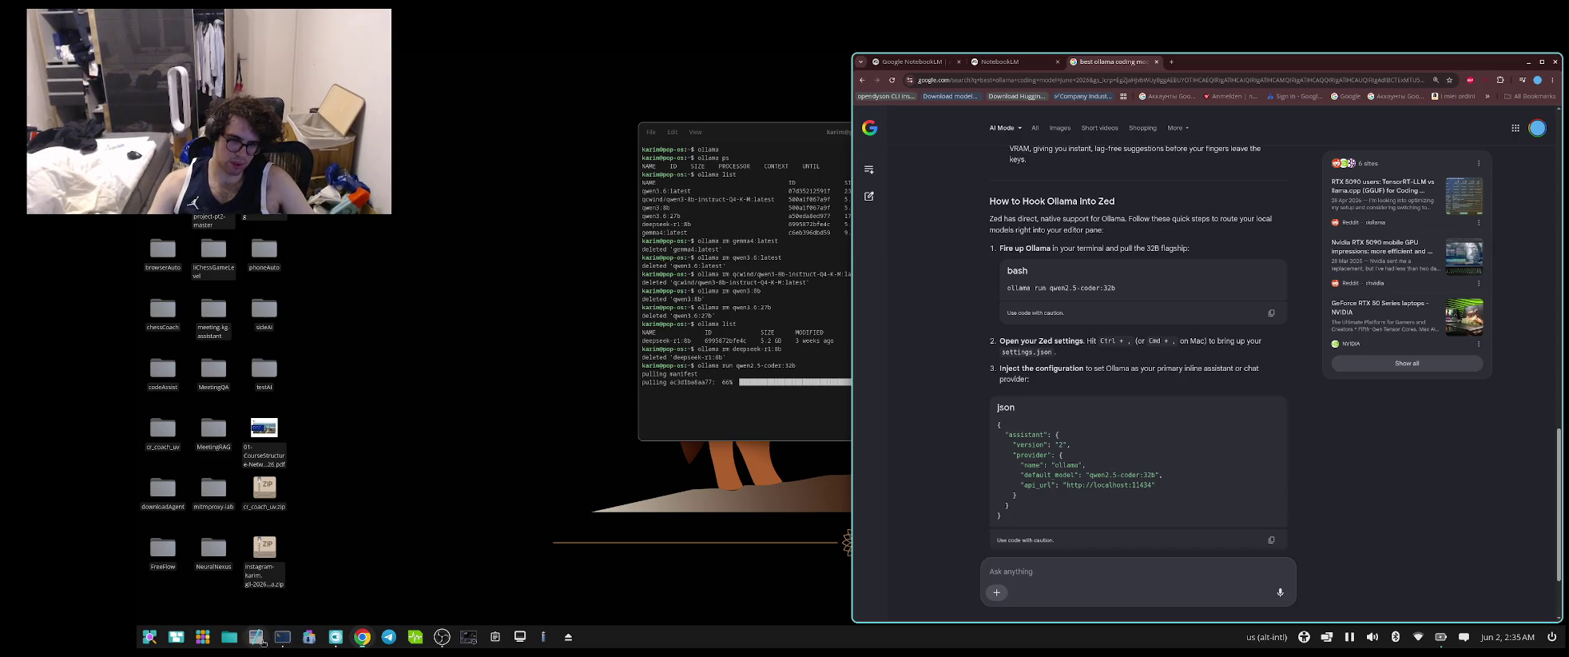
In COSMIC Store Updates, start updating Discord and the Flatpak Runtimes.
left_click(319, 644)
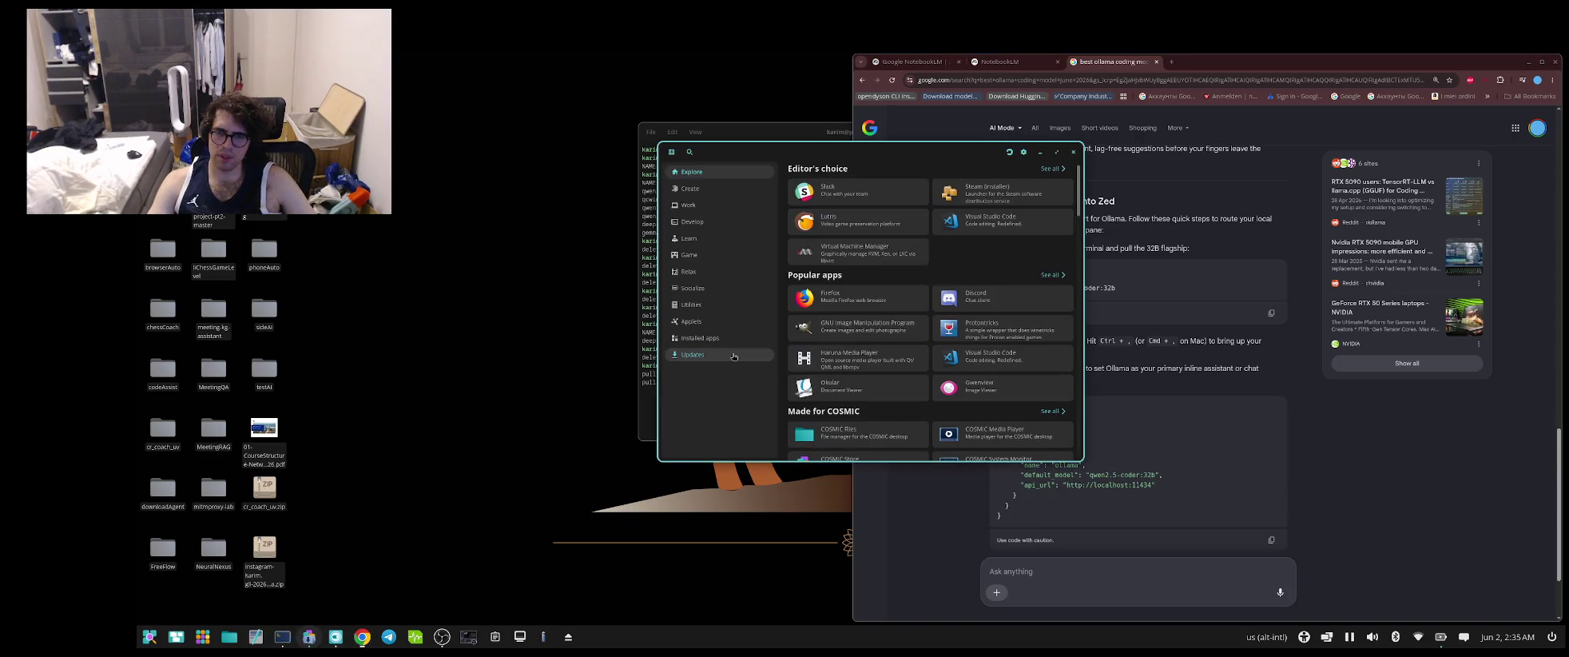
left_click(692, 354)
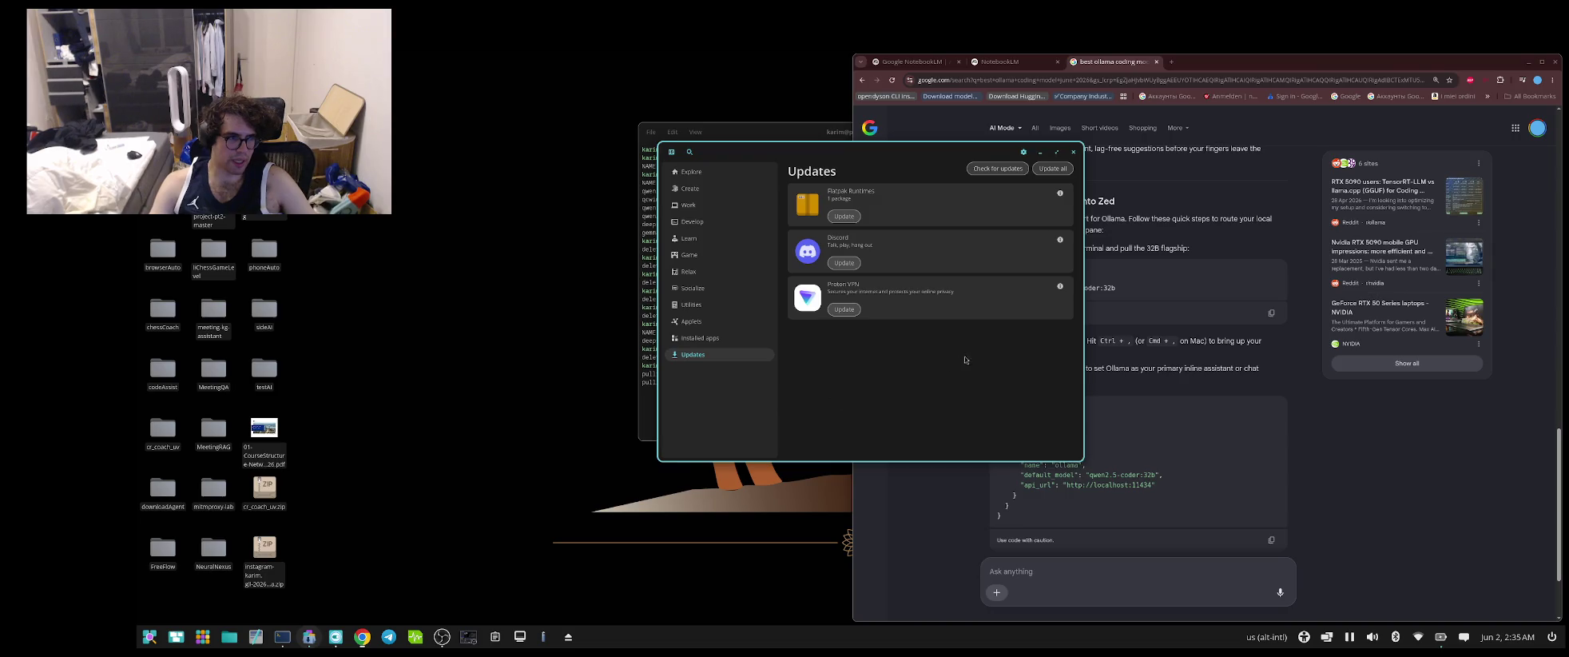
left_click(848, 263)
left_click(886, 212)
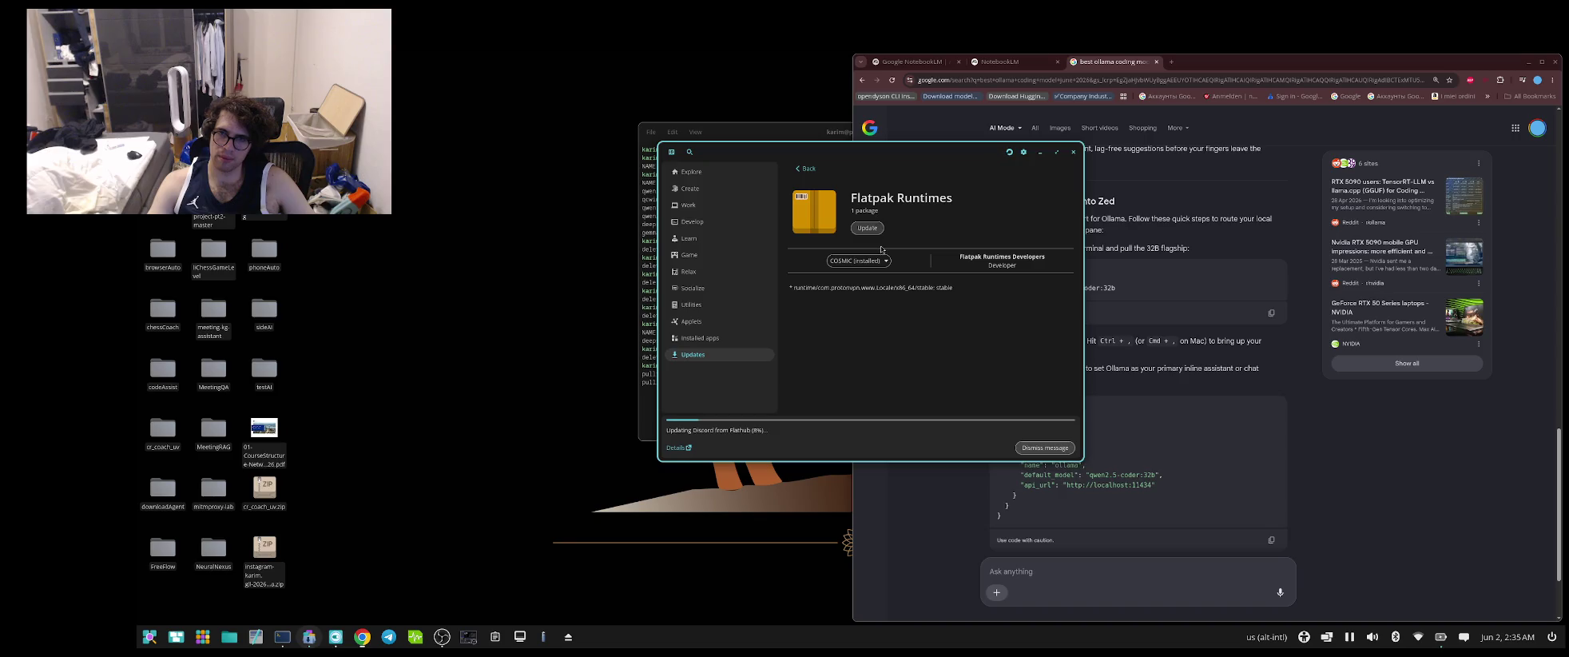
left_click(868, 227)
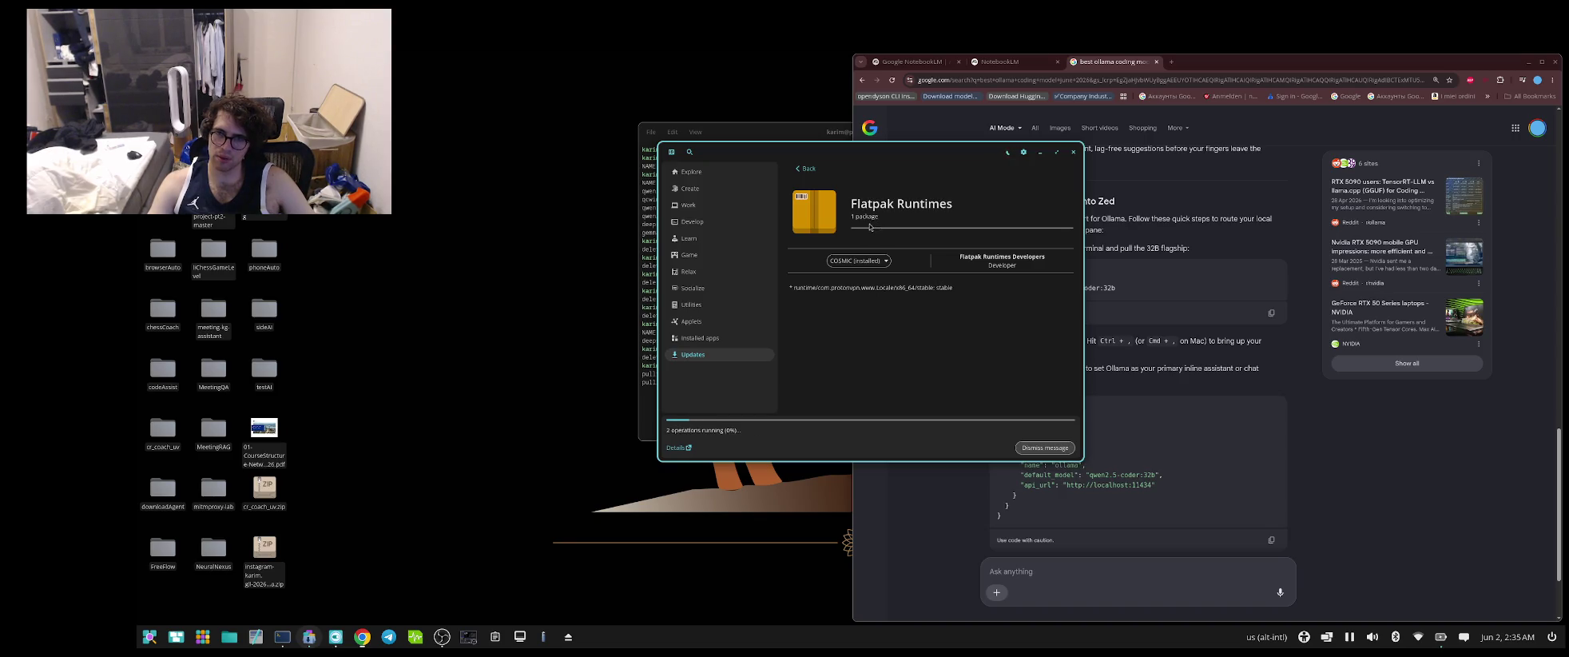
left_click(806, 168)
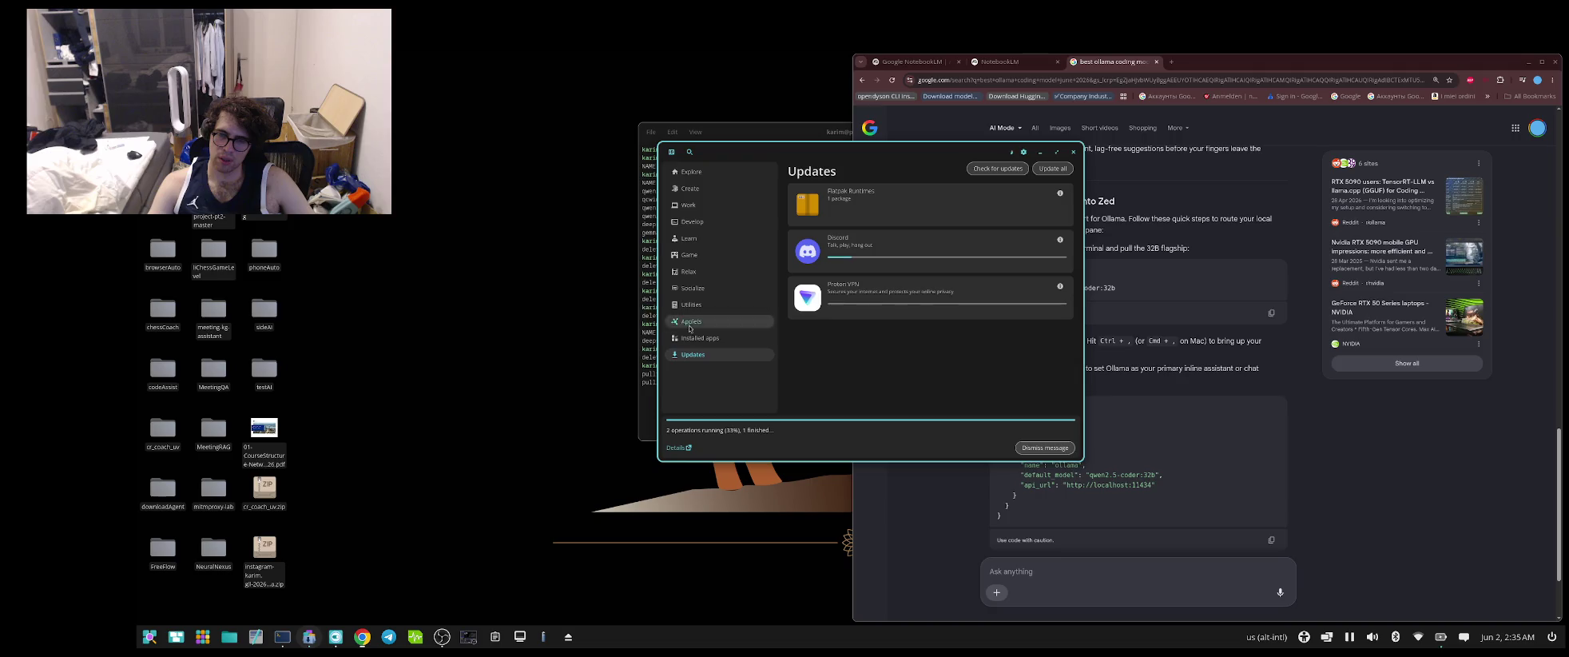
Find Zed among the installed apps and launch it.
left_click(742, 337)
scroll(890, 333, "down", 5)
scroll(889, 330, "down", 5)
scroll(889, 330, "down", 5)
scroll(888, 333, "down", 5)
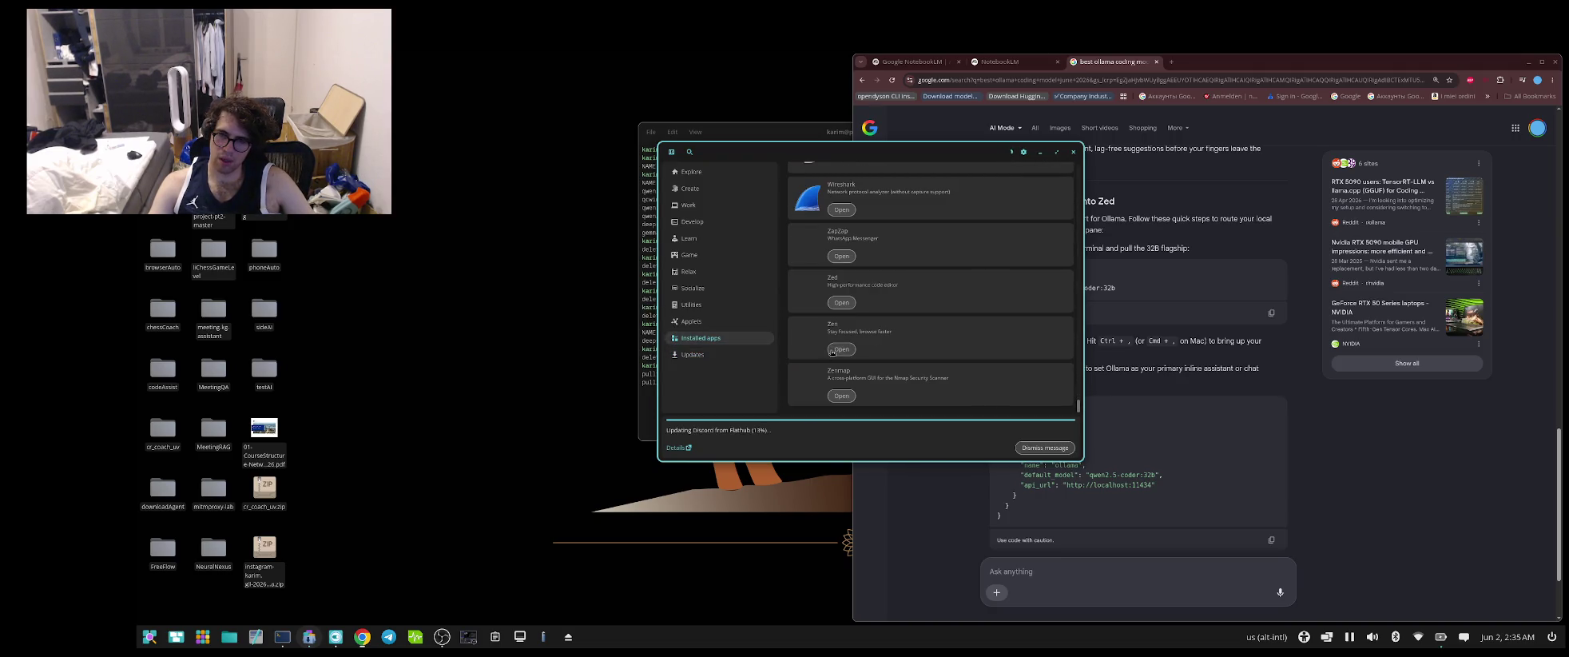
left_click(838, 300)
scroll(837, 301, "up", 5)
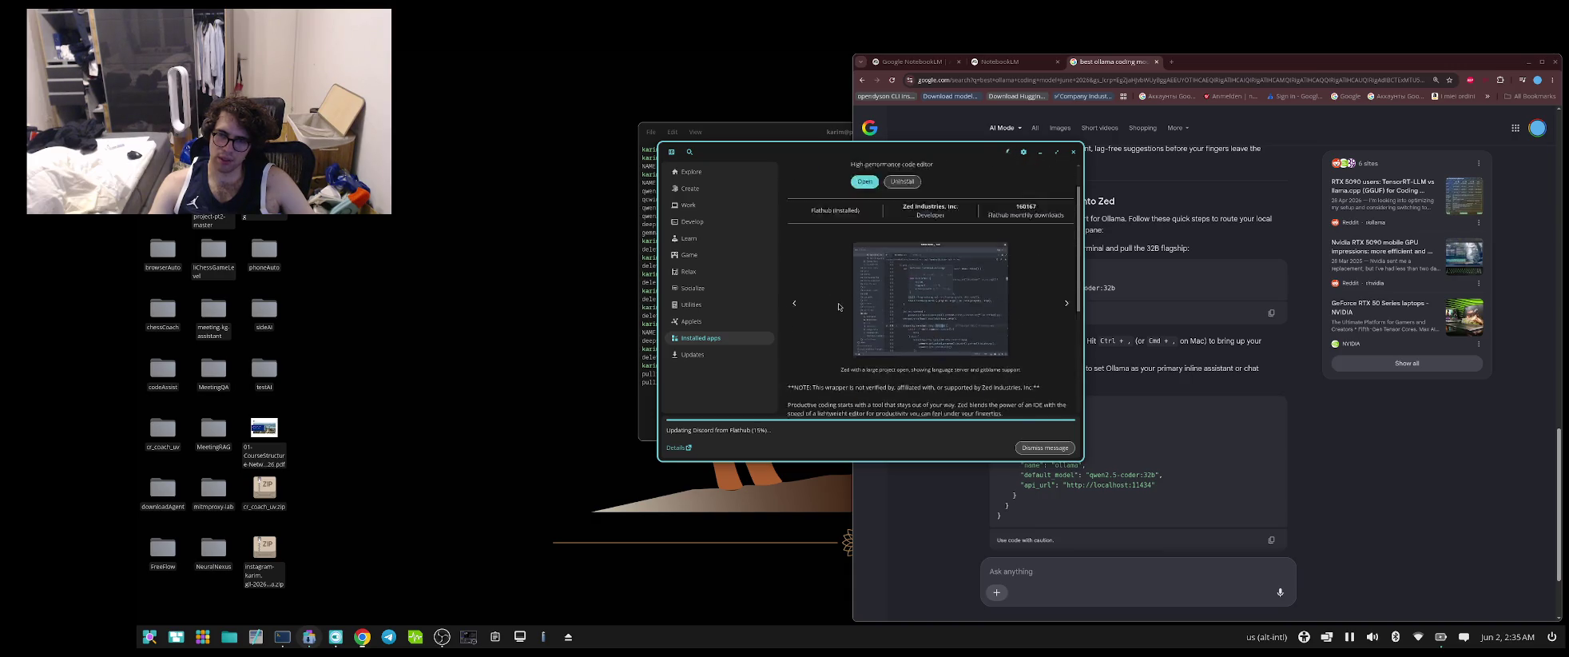
left_click(862, 225)
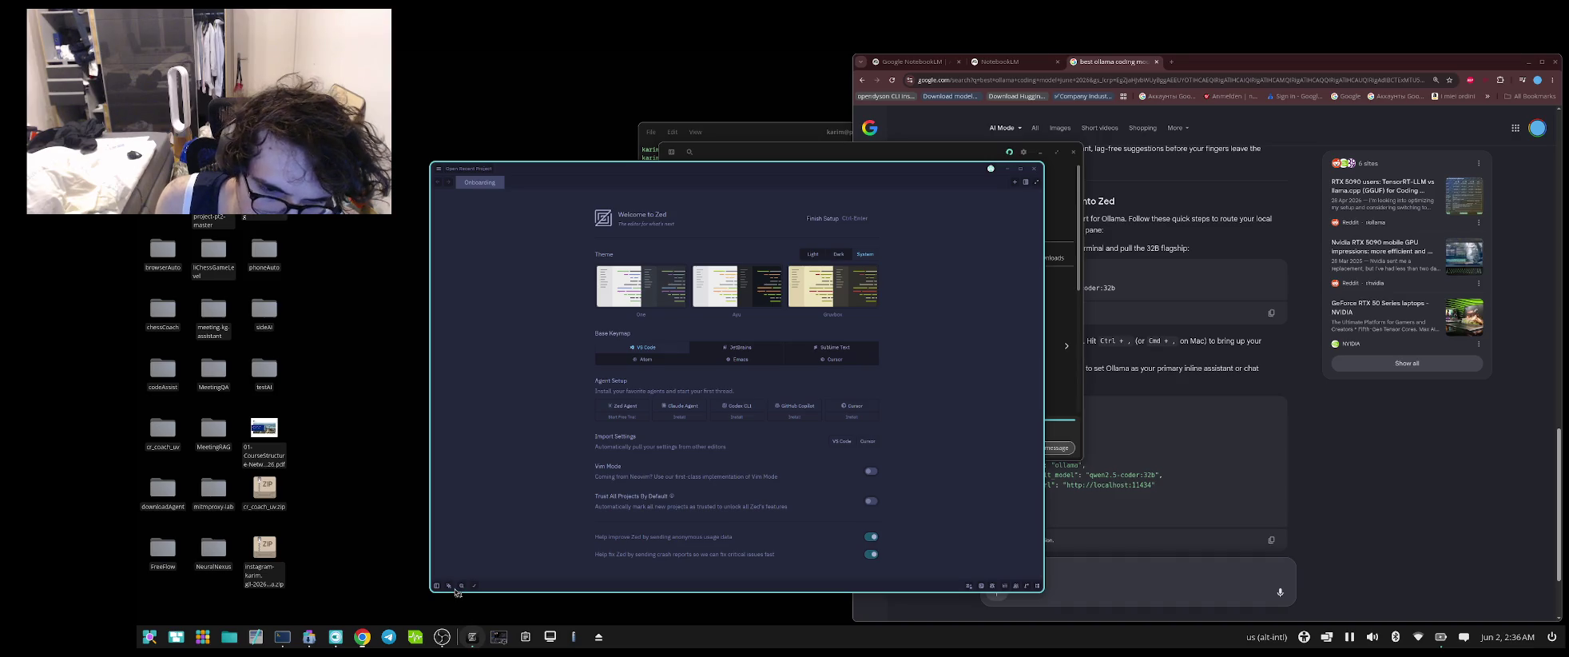
Import the Cursor settings, choose the Gruvbox theme, and finish the onboarding setup.
left_click(864, 442)
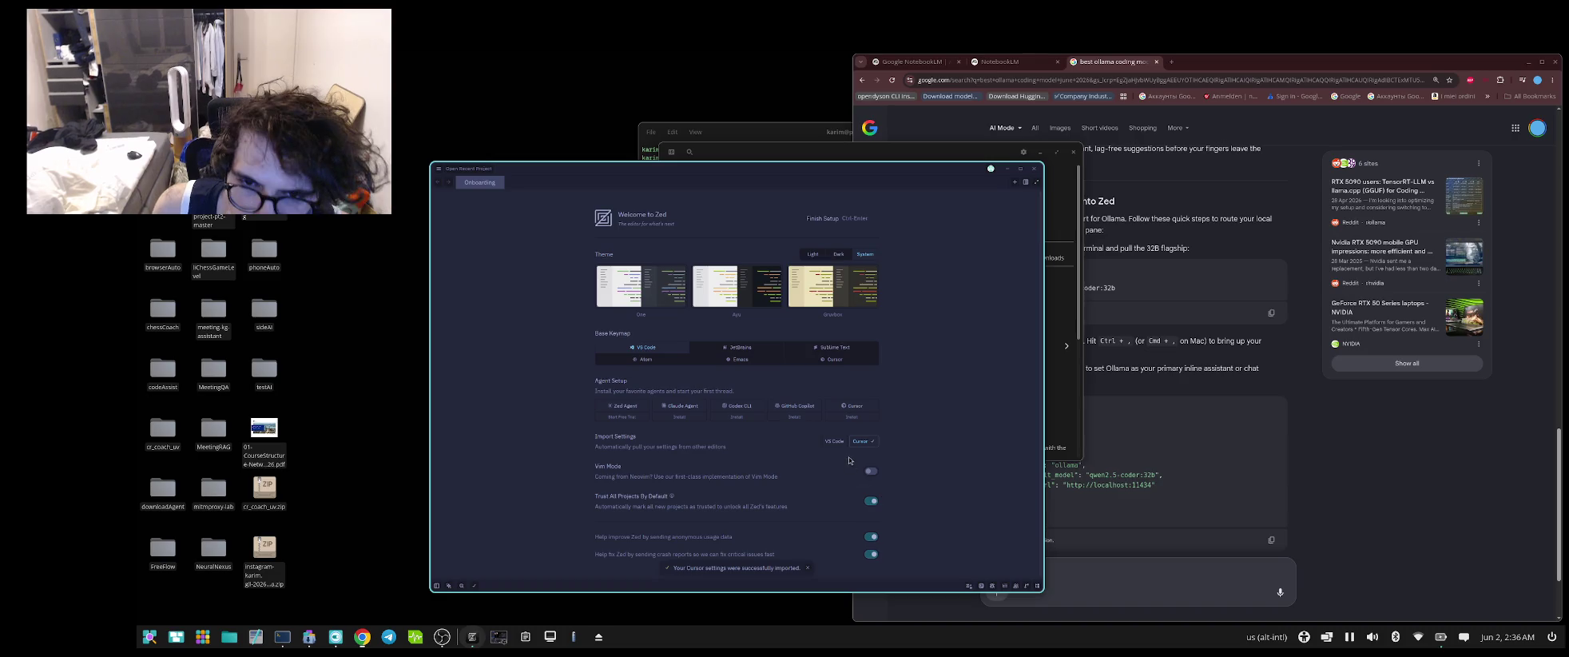
left_click(761, 294)
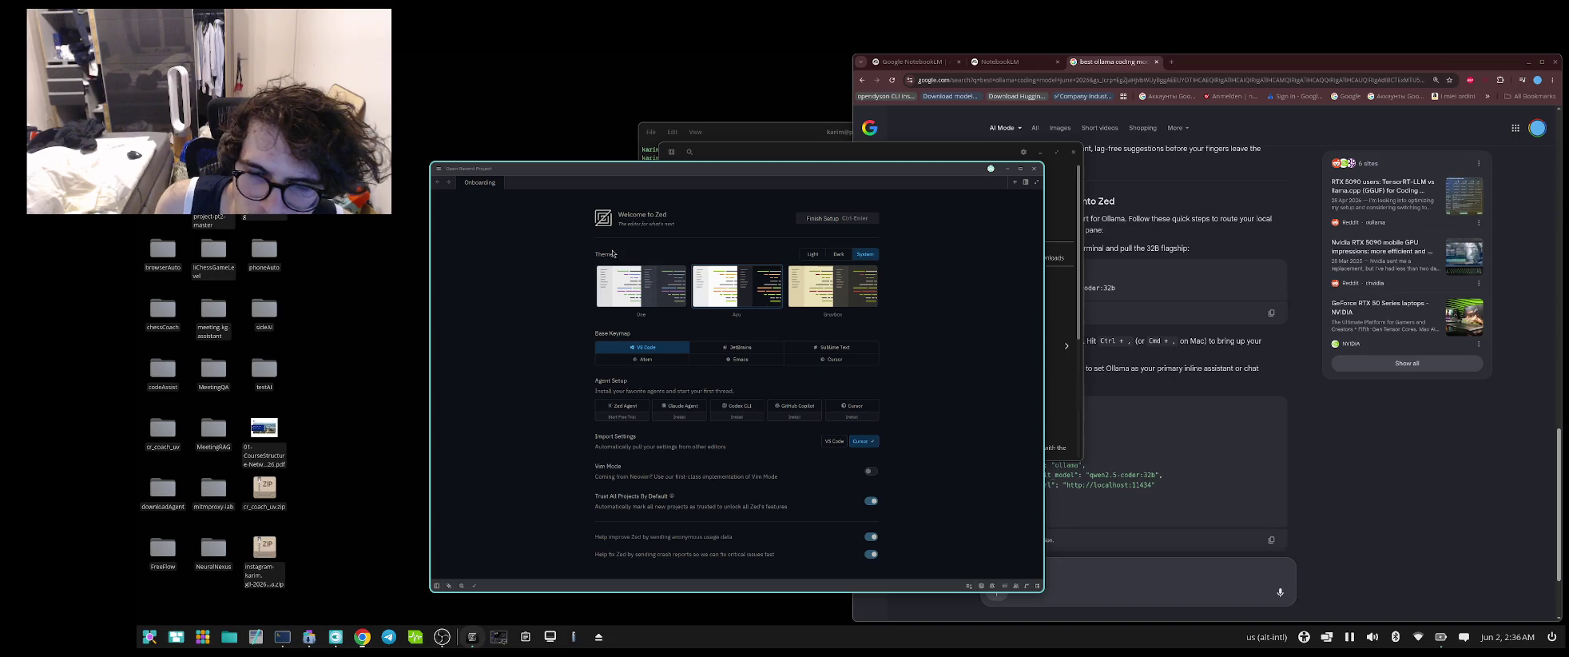
left_click(847, 303)
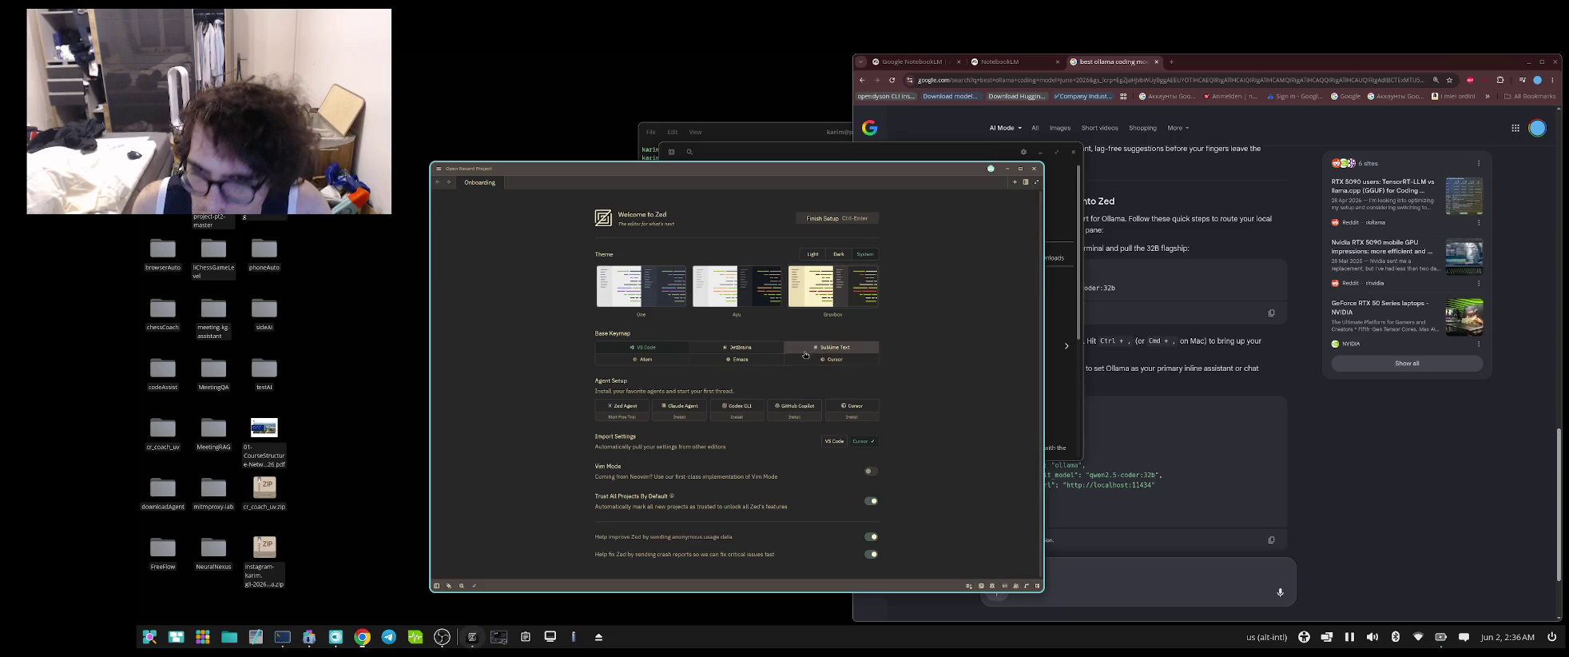
left_click(840, 220)
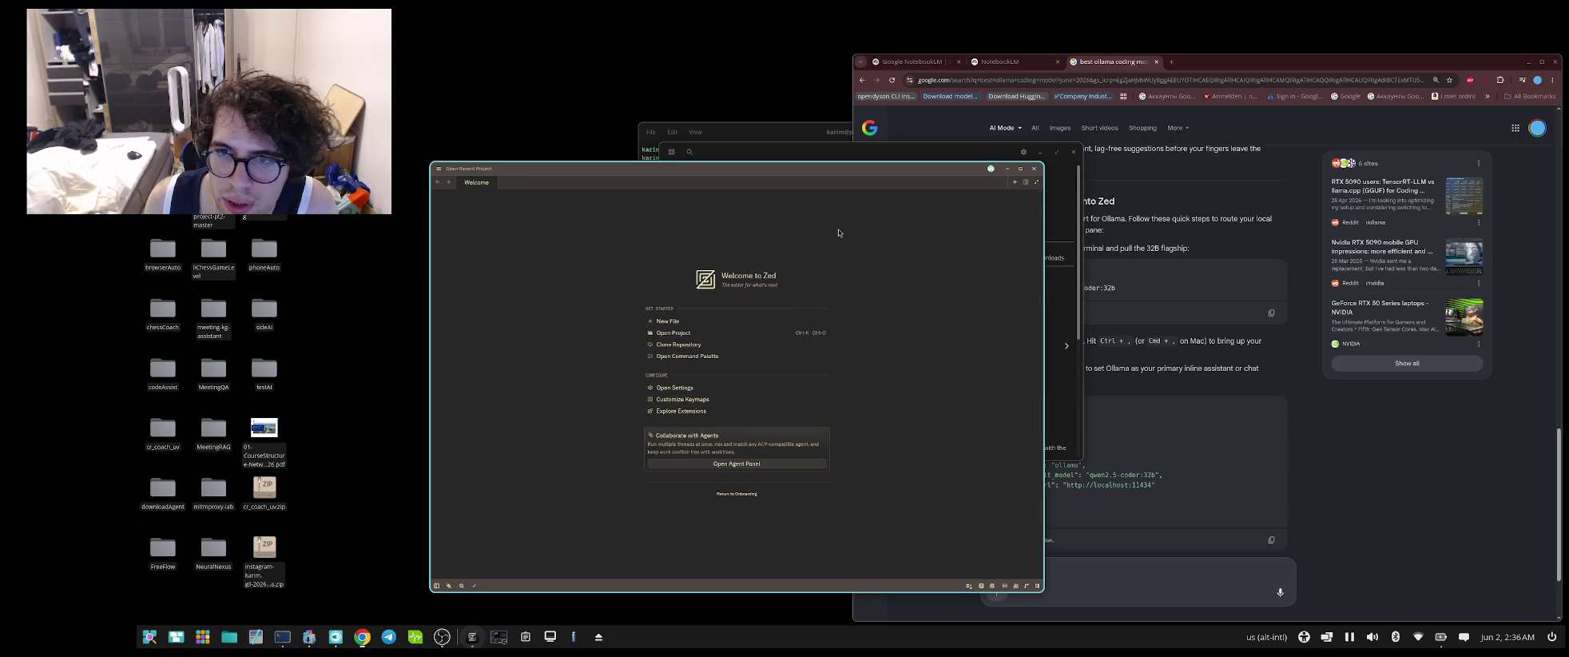
Toggle the Agent panel open and closed, then bring up the editor settings.
left_click(791, 468)
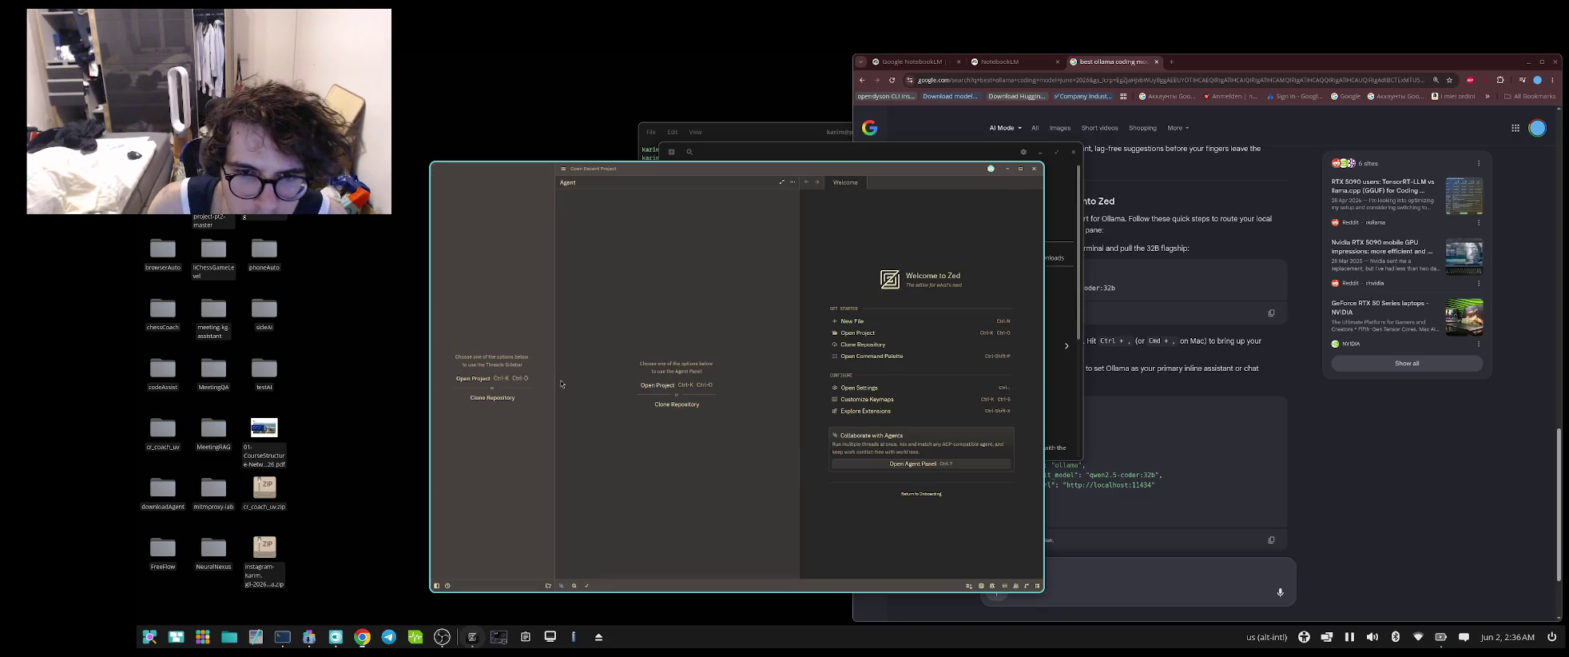
left_click(569, 586)
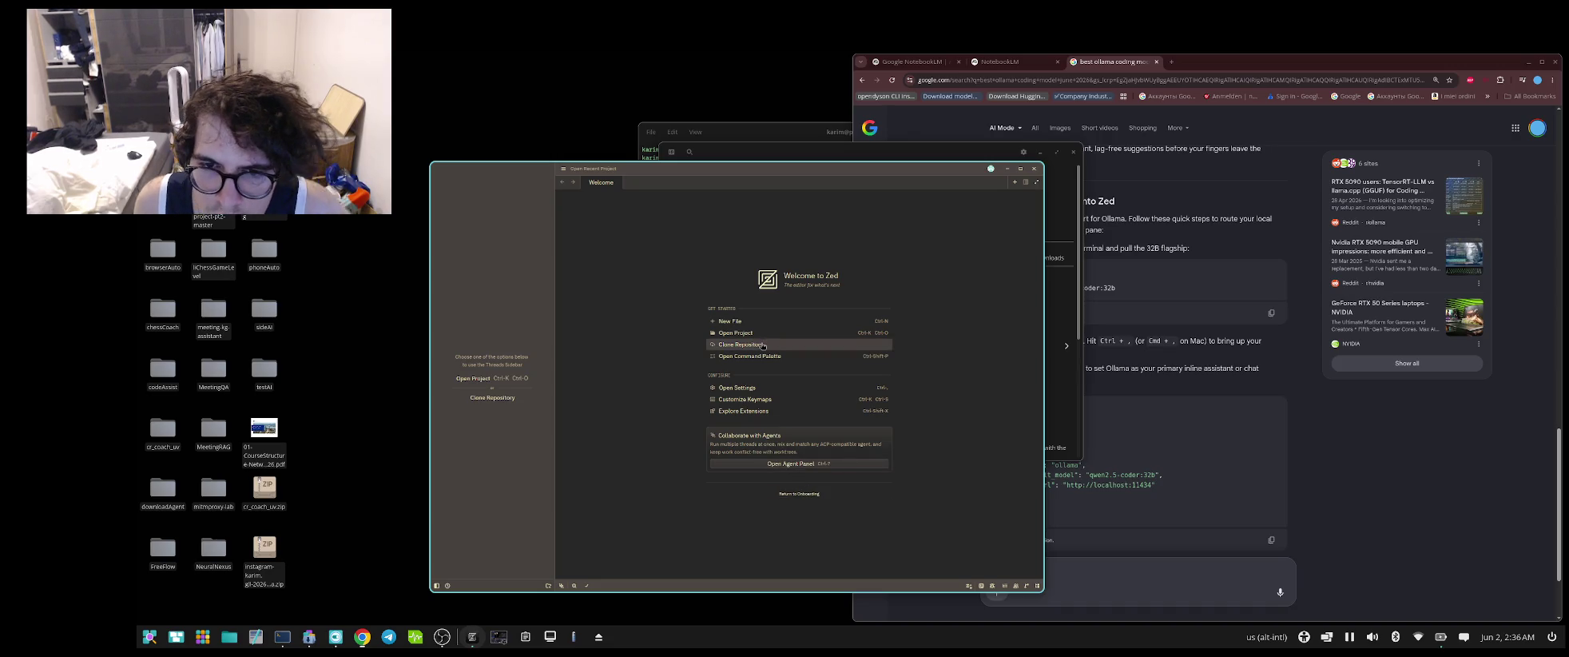
left_click(767, 387)
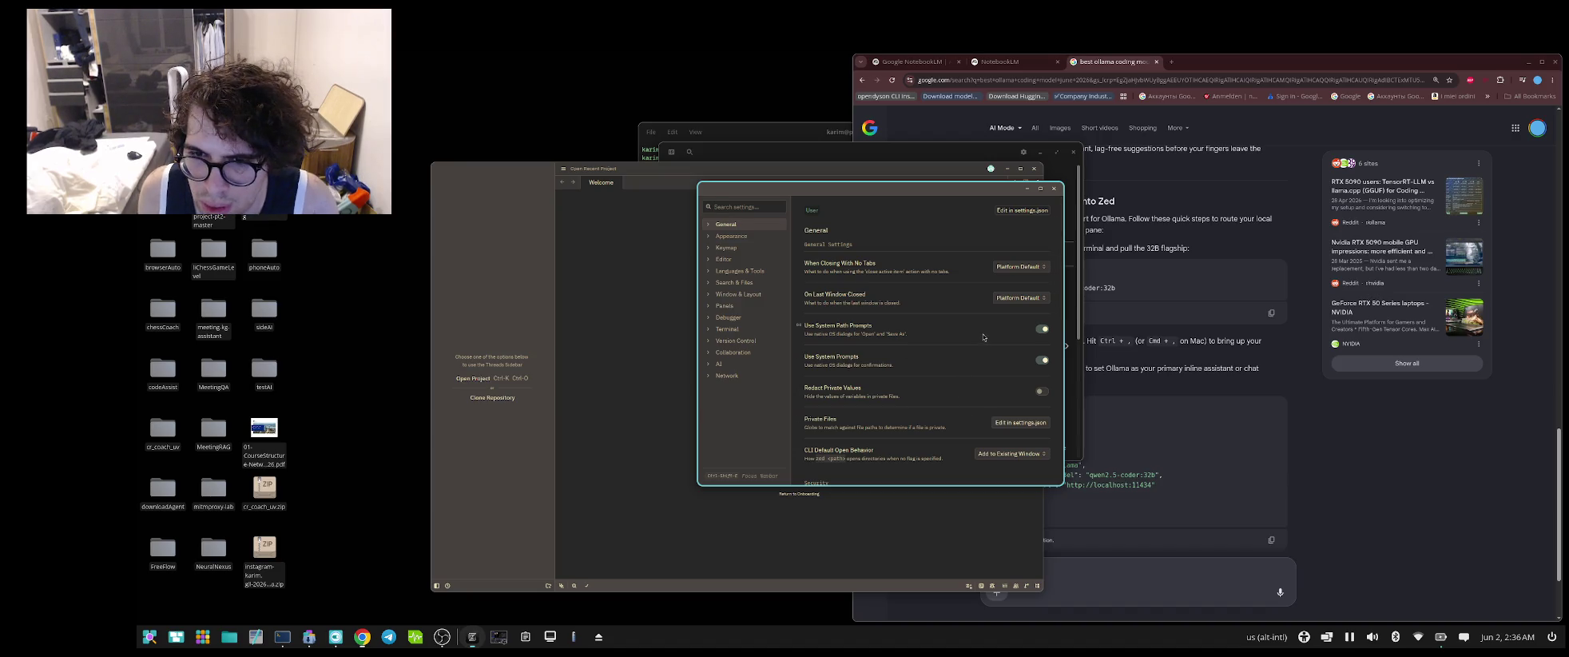
Open settings.json and paste the copied Ollama assistant configuration at line 22.
left_click(1021, 210)
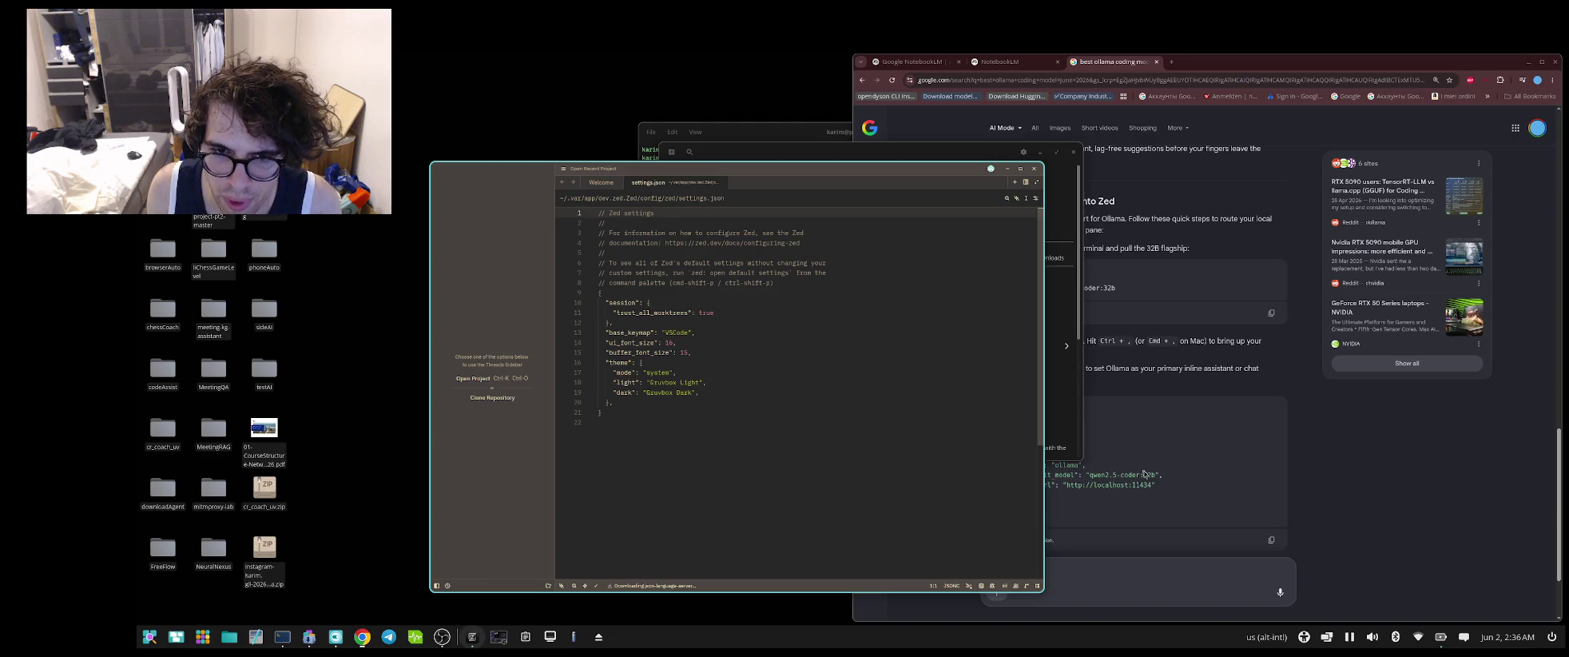
left_click(1076, 496)
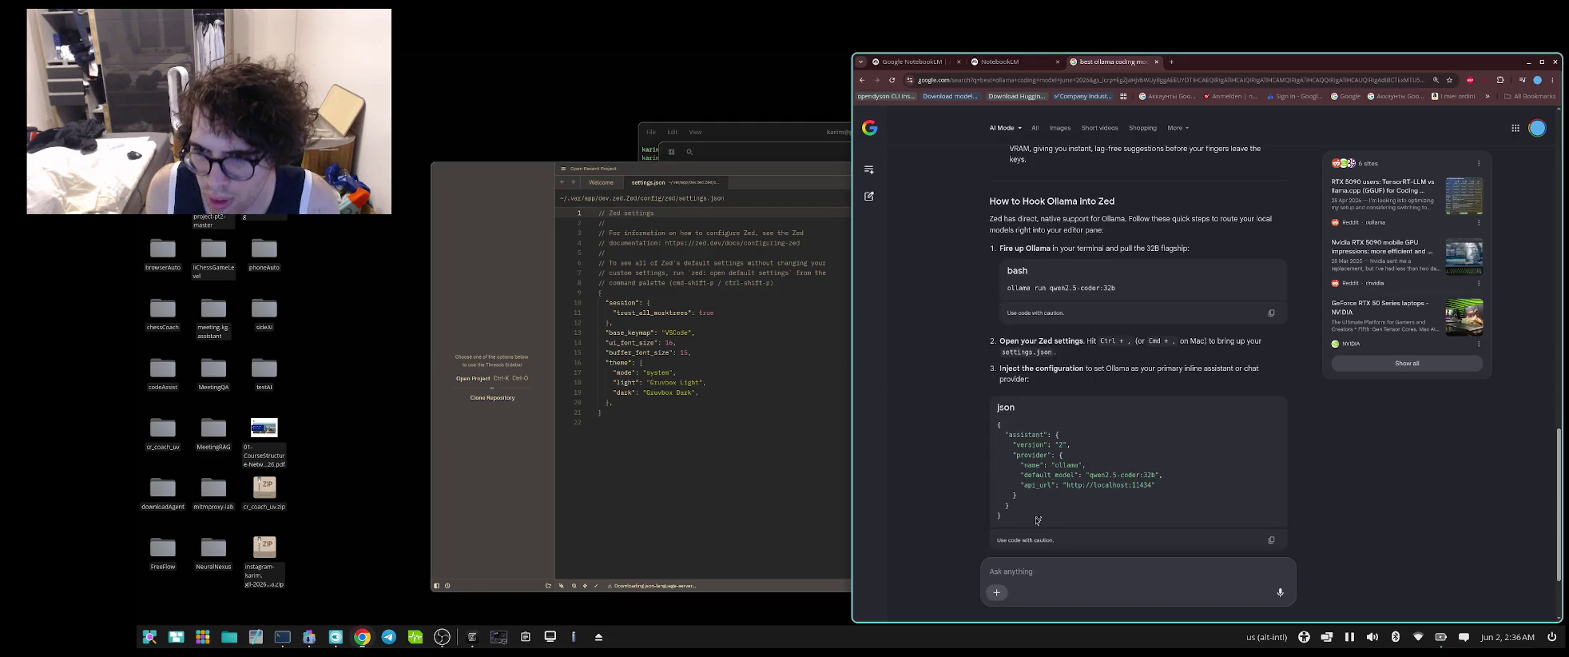
left_click(1271, 539)
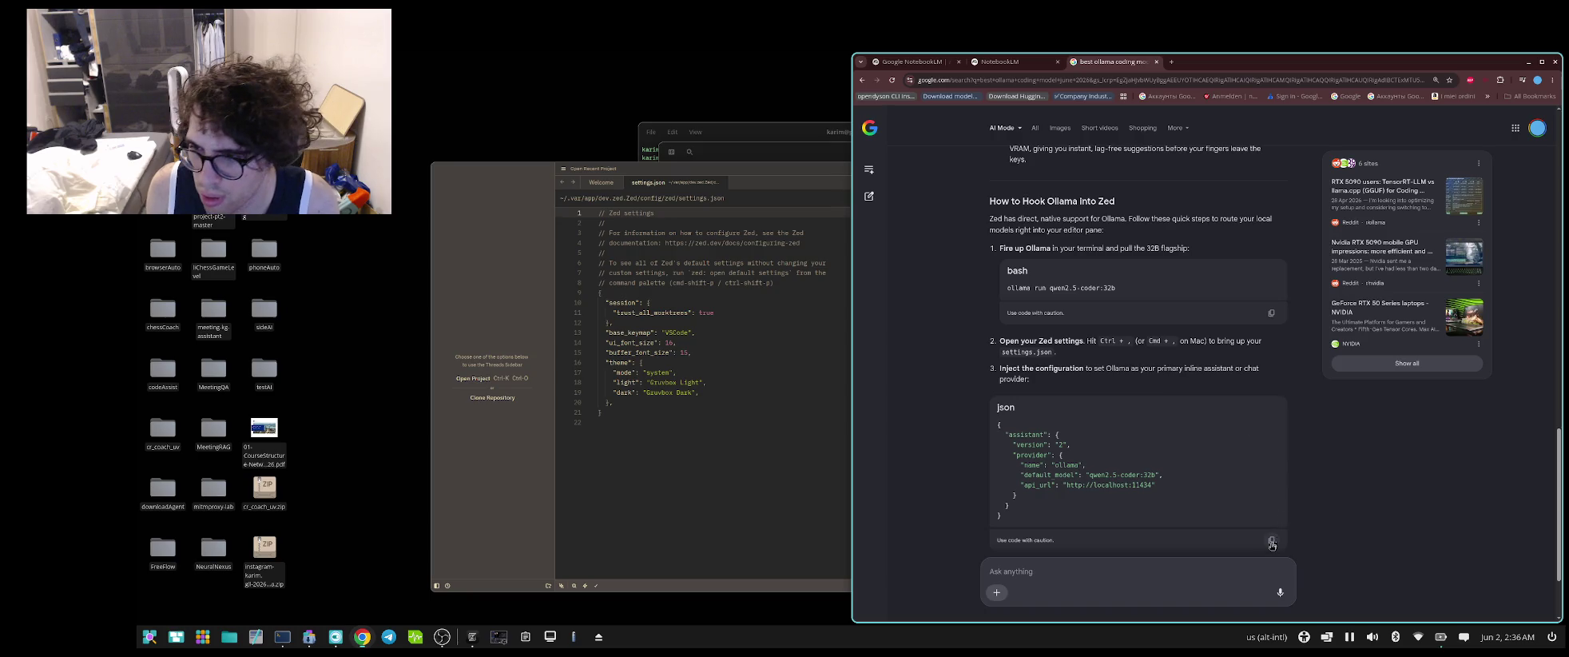
left_click(729, 469)
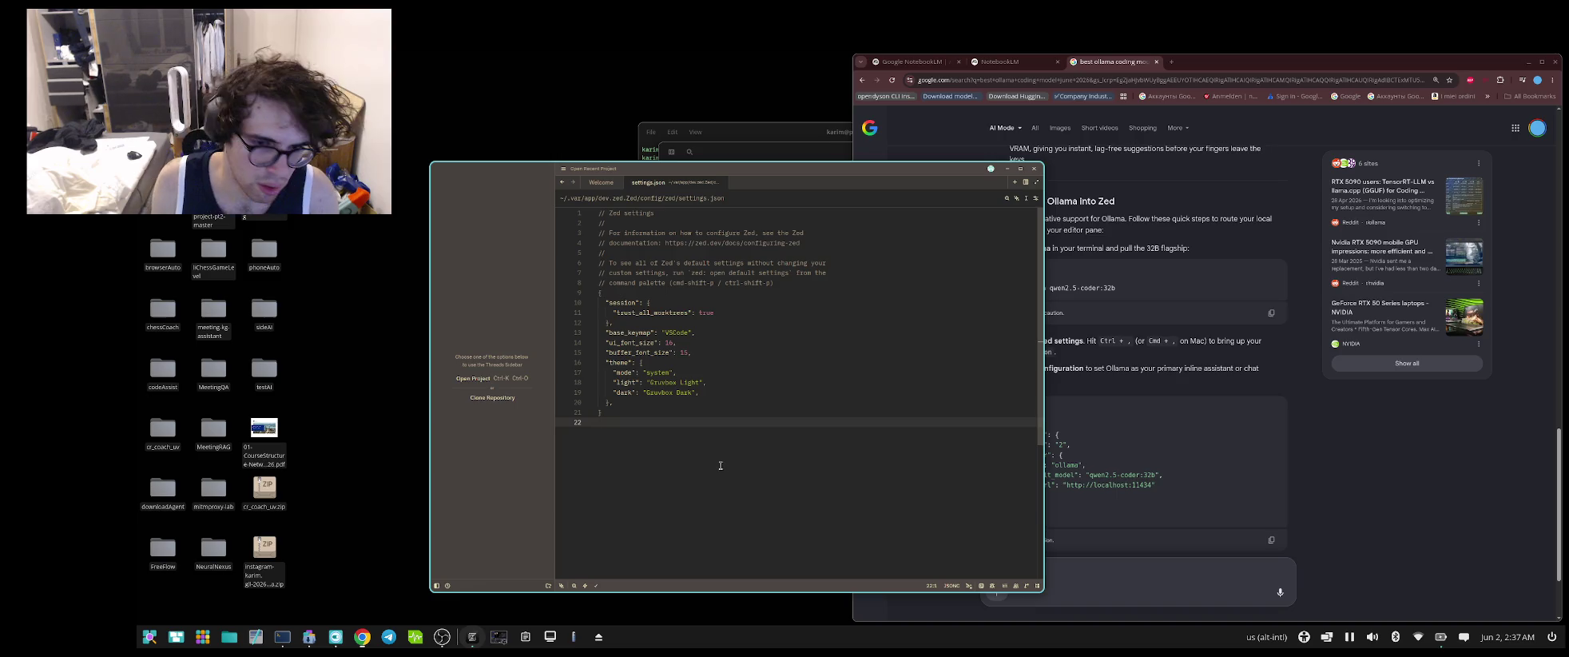
key("ctrl+v")
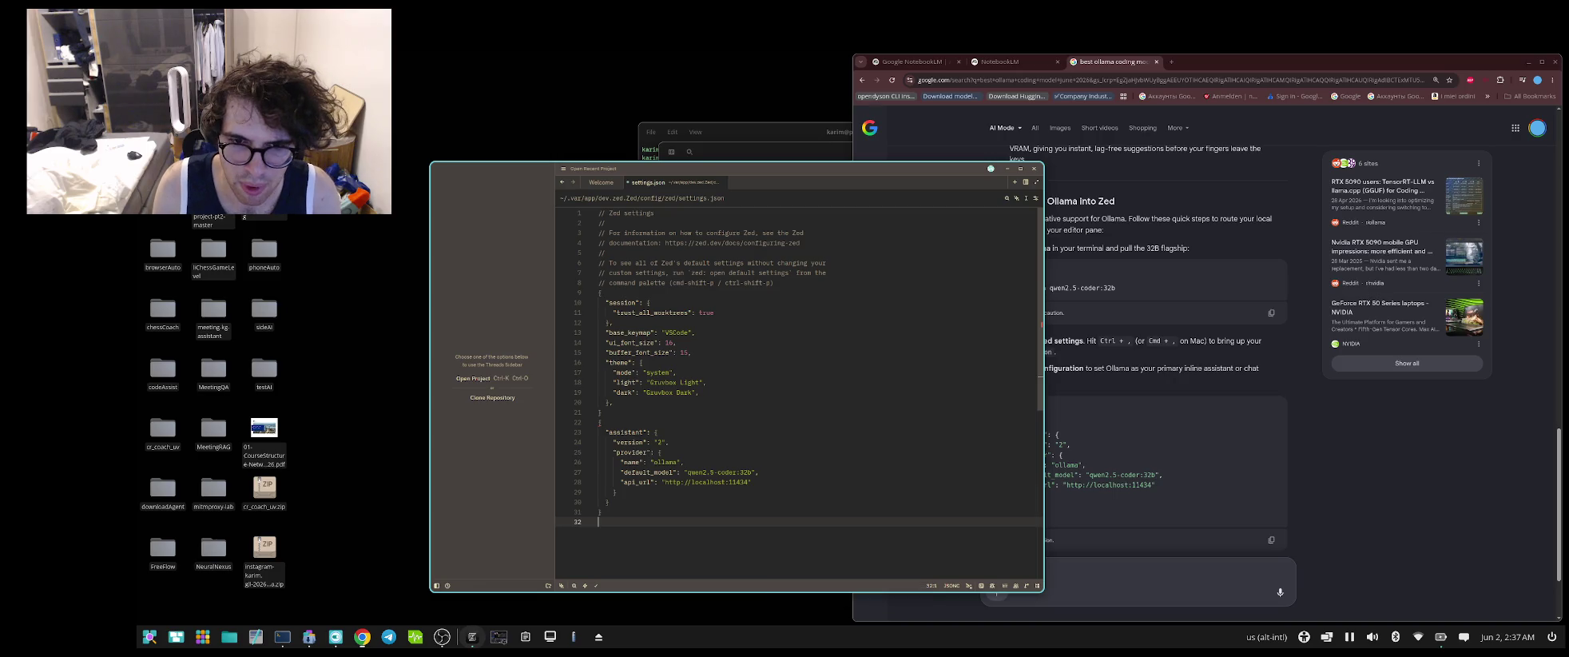
Remove the pasted block and add an empty line after the closing brace on line 21.
left_click_drag(631, 522, 563, 422)
key("ctrl+c")
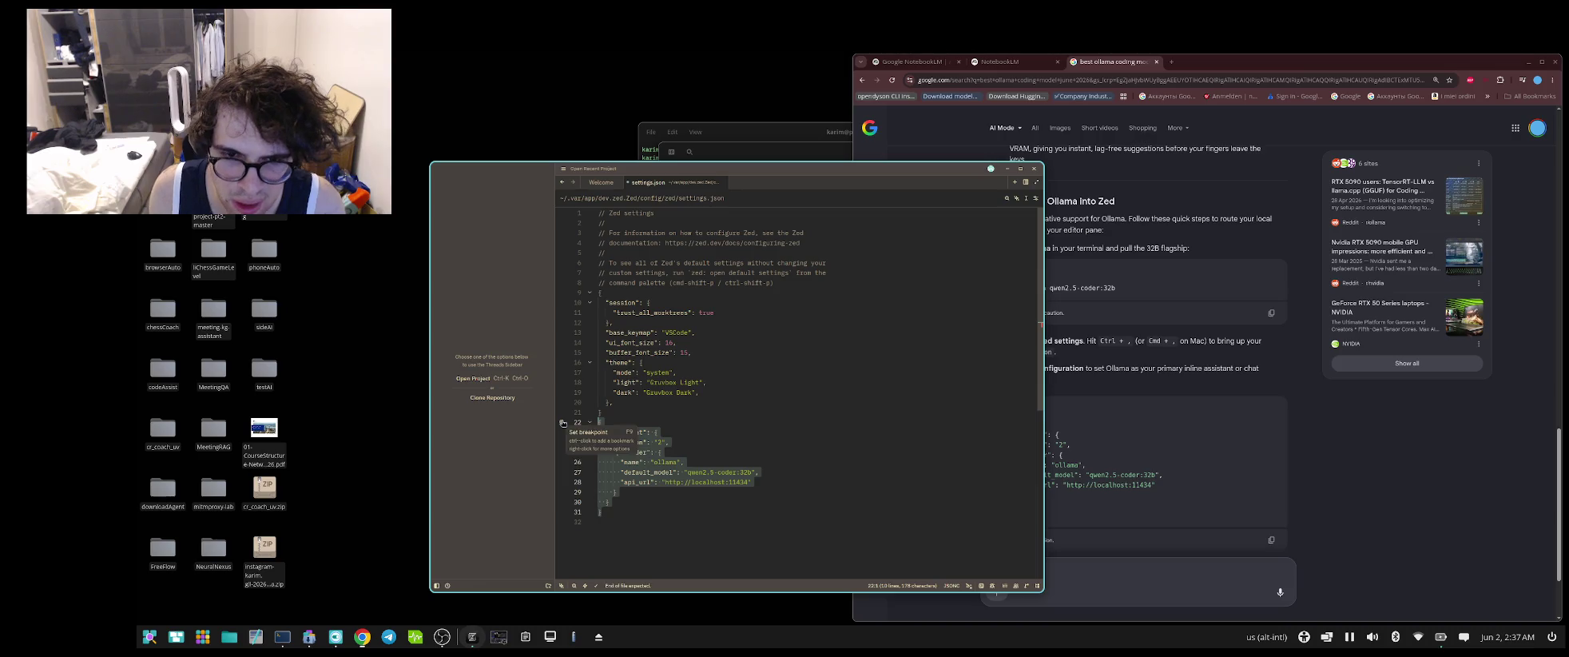
key("BackSpace")
left_click(622, 403)
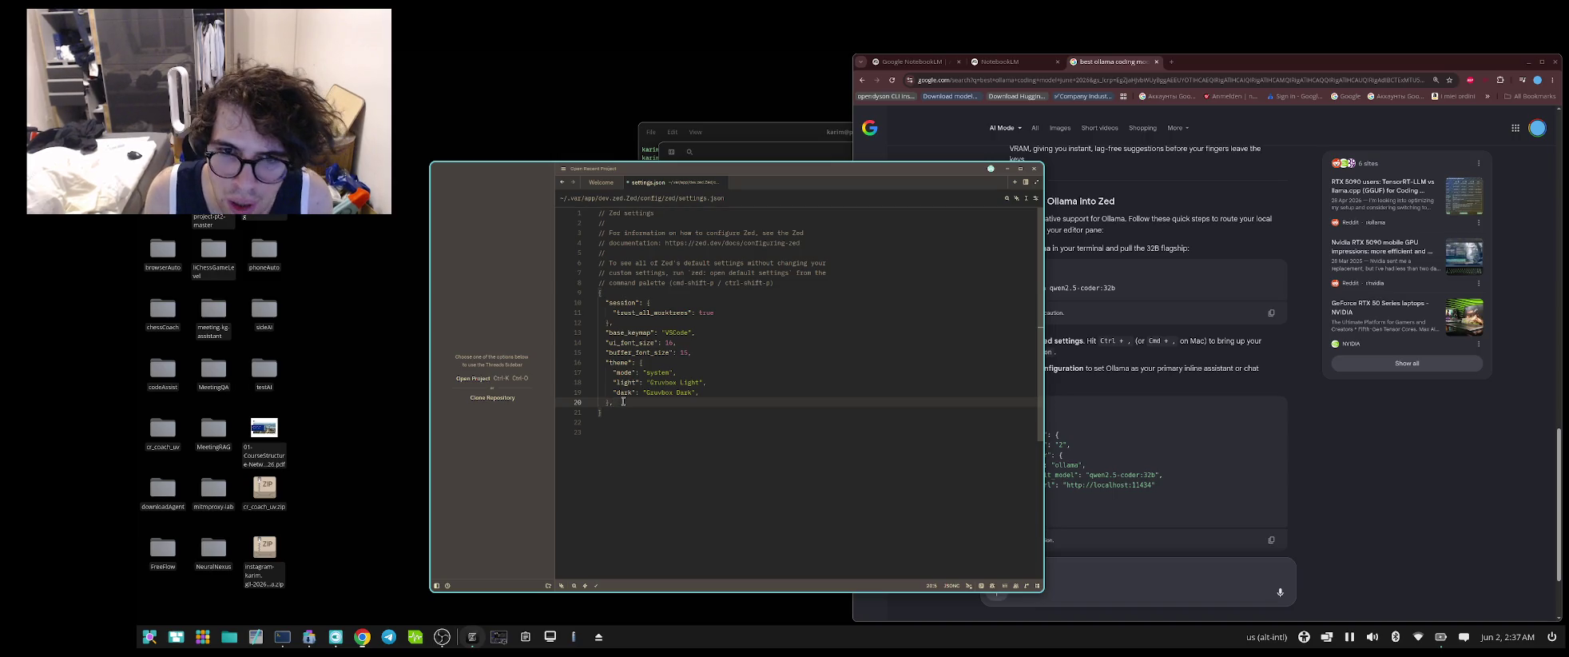
left_click(1186, 509)
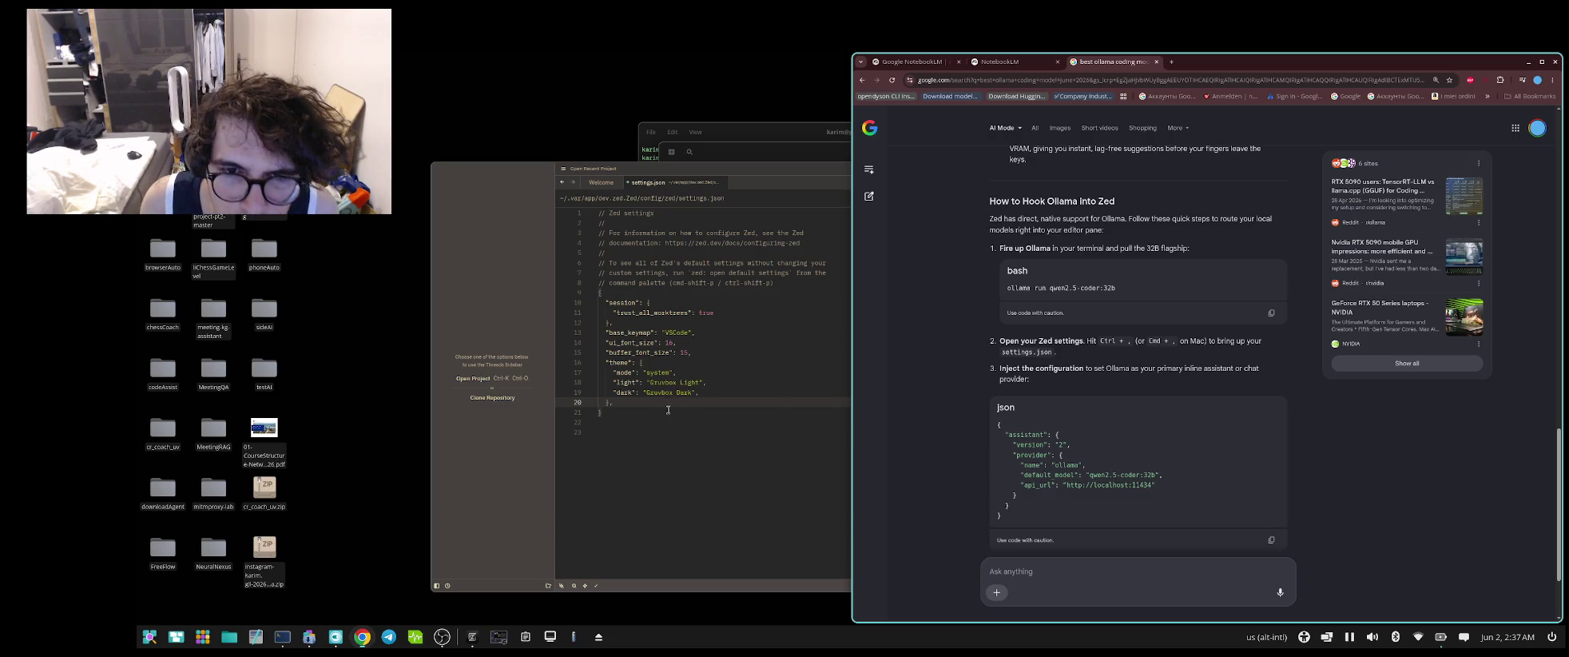
left_click(625, 410)
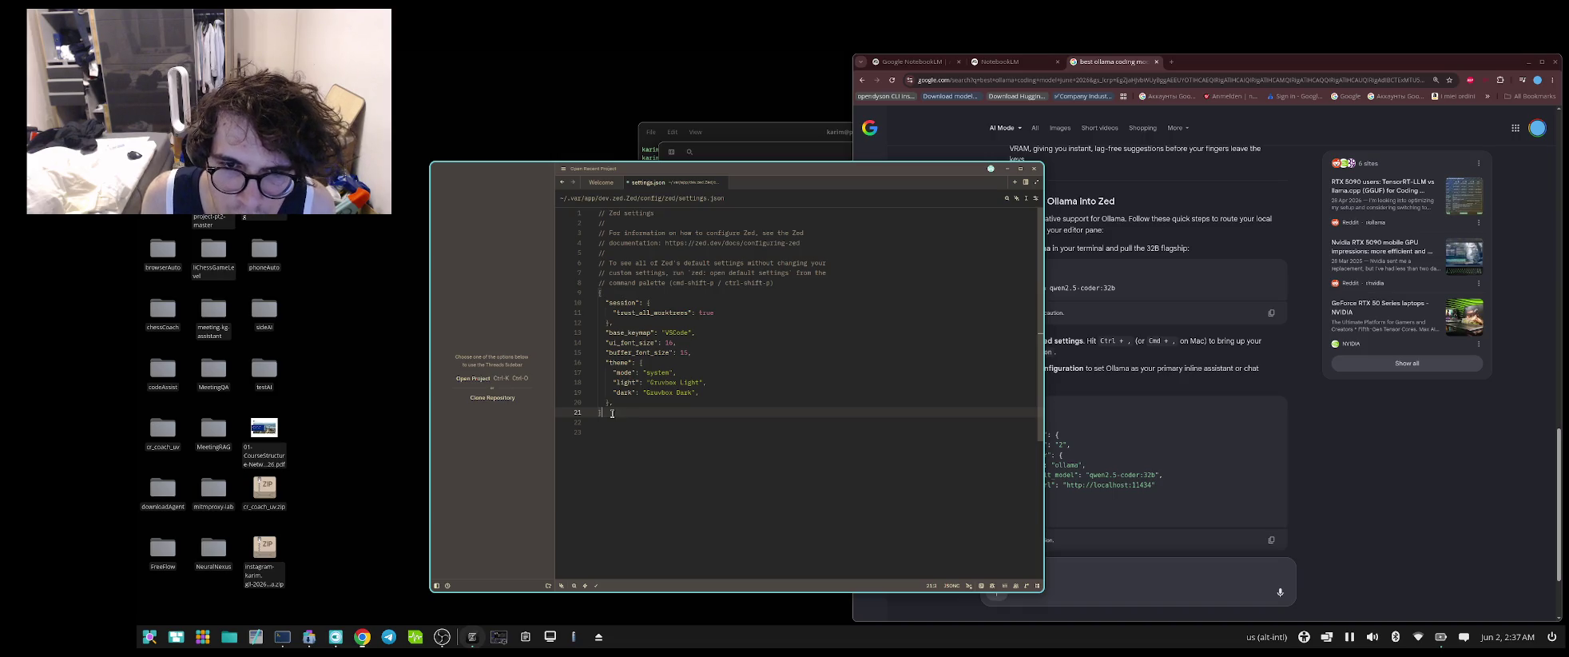
key("Return")
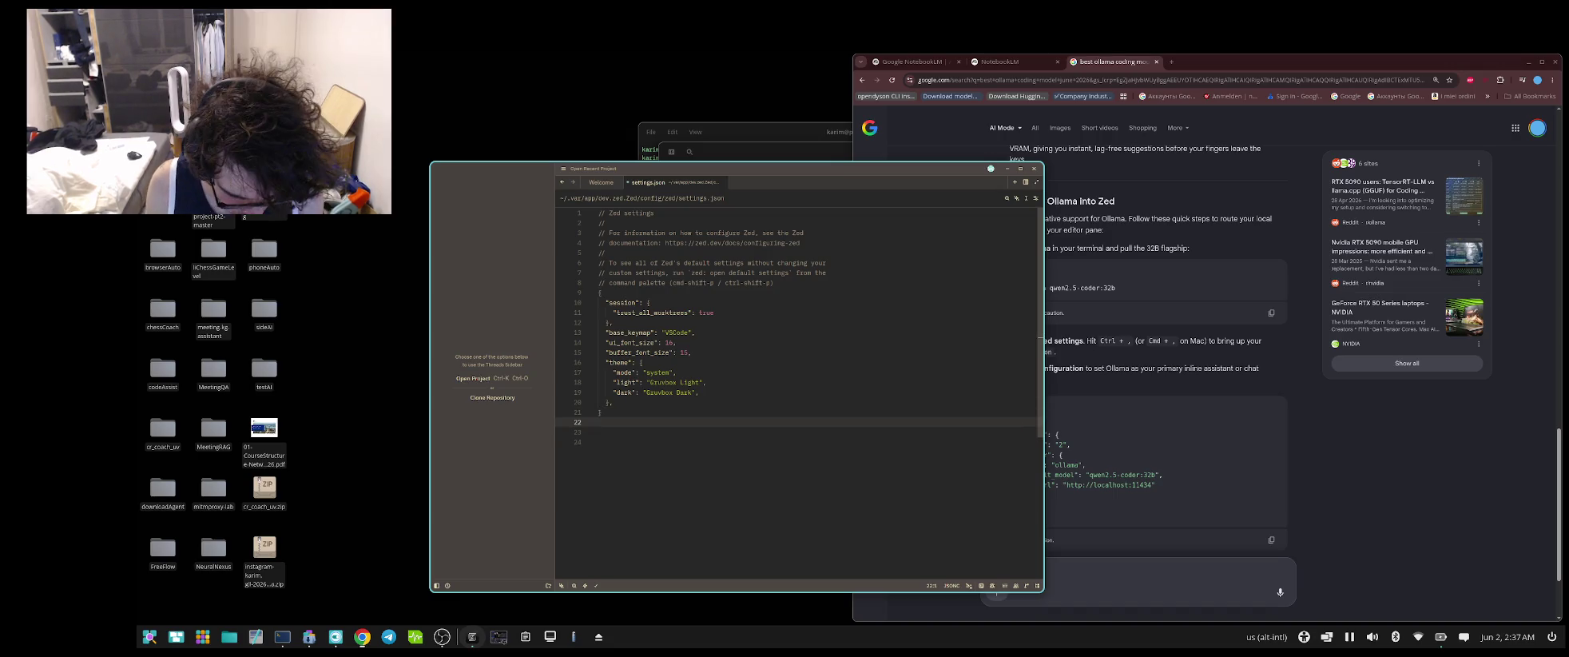
Recheck the AI Mode instructions and paste the assistant block again at line 22.
left_click(1085, 384)
left_click_drag(1085, 383, 1000, 369)
left_click(1037, 397)
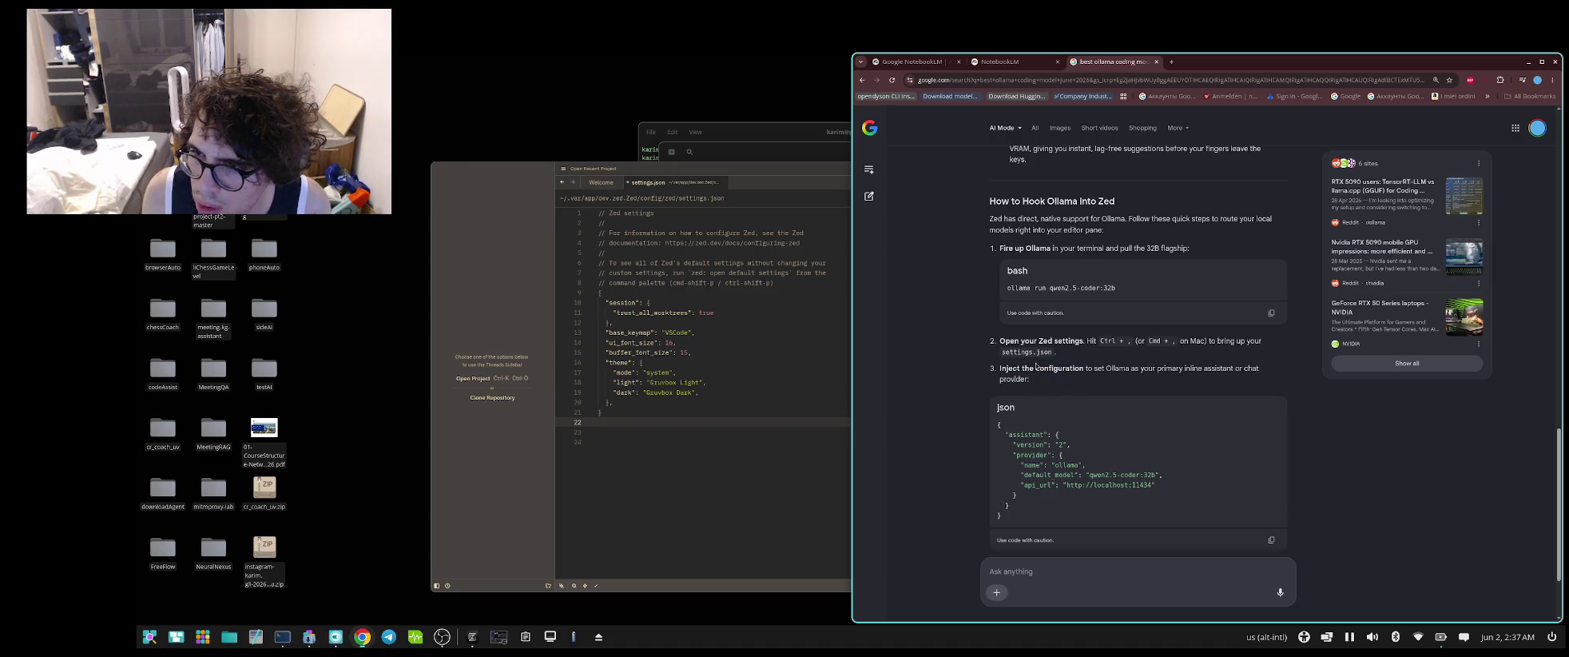
left_click_drag(1026, 352, 1056, 352)
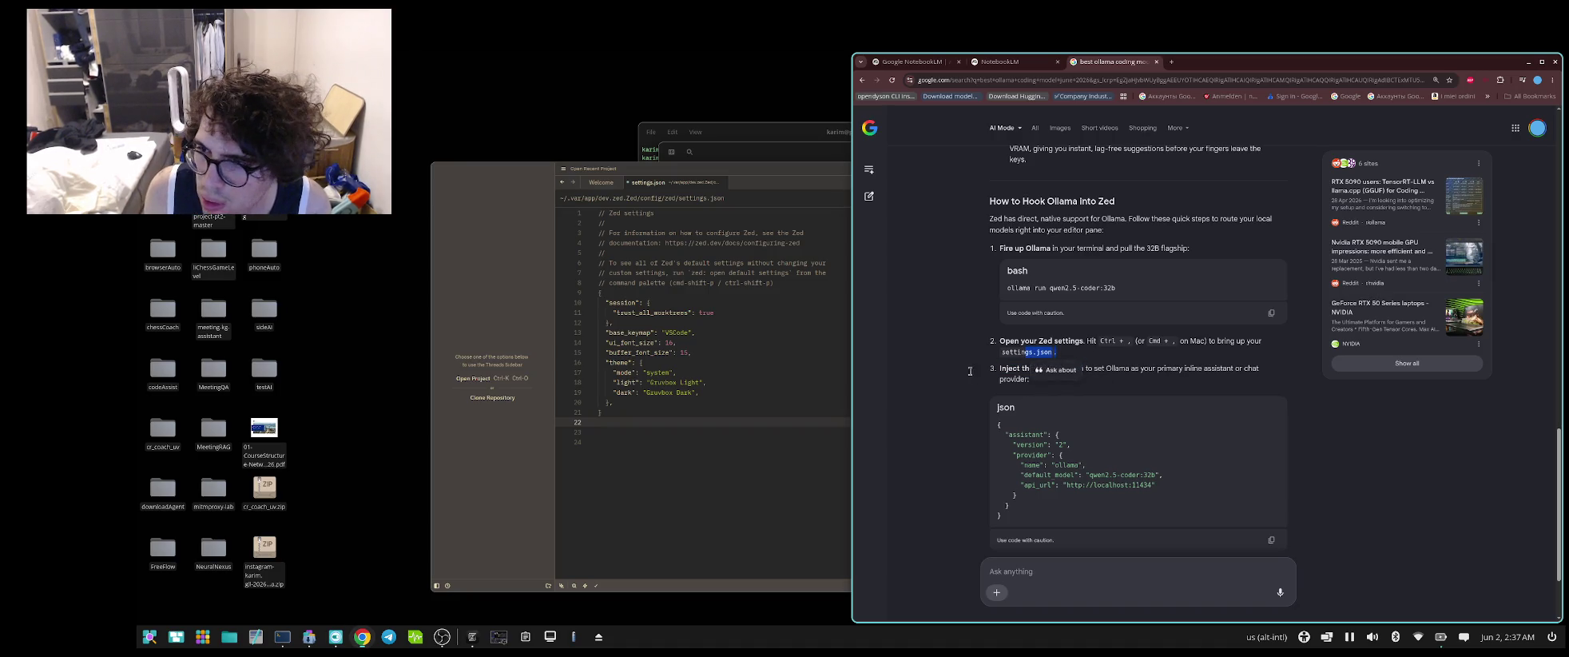
left_click(1147, 368)
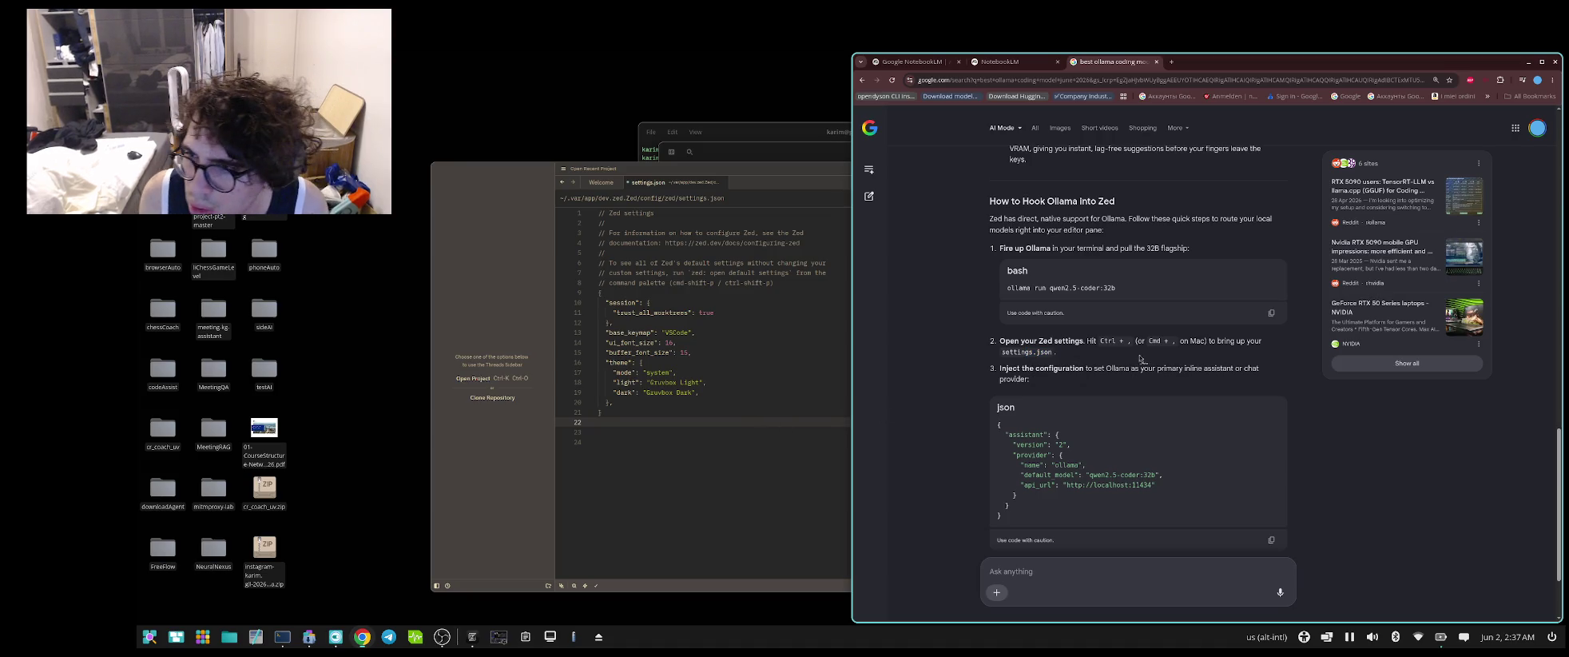
left_click_drag(1030, 370, 1088, 383)
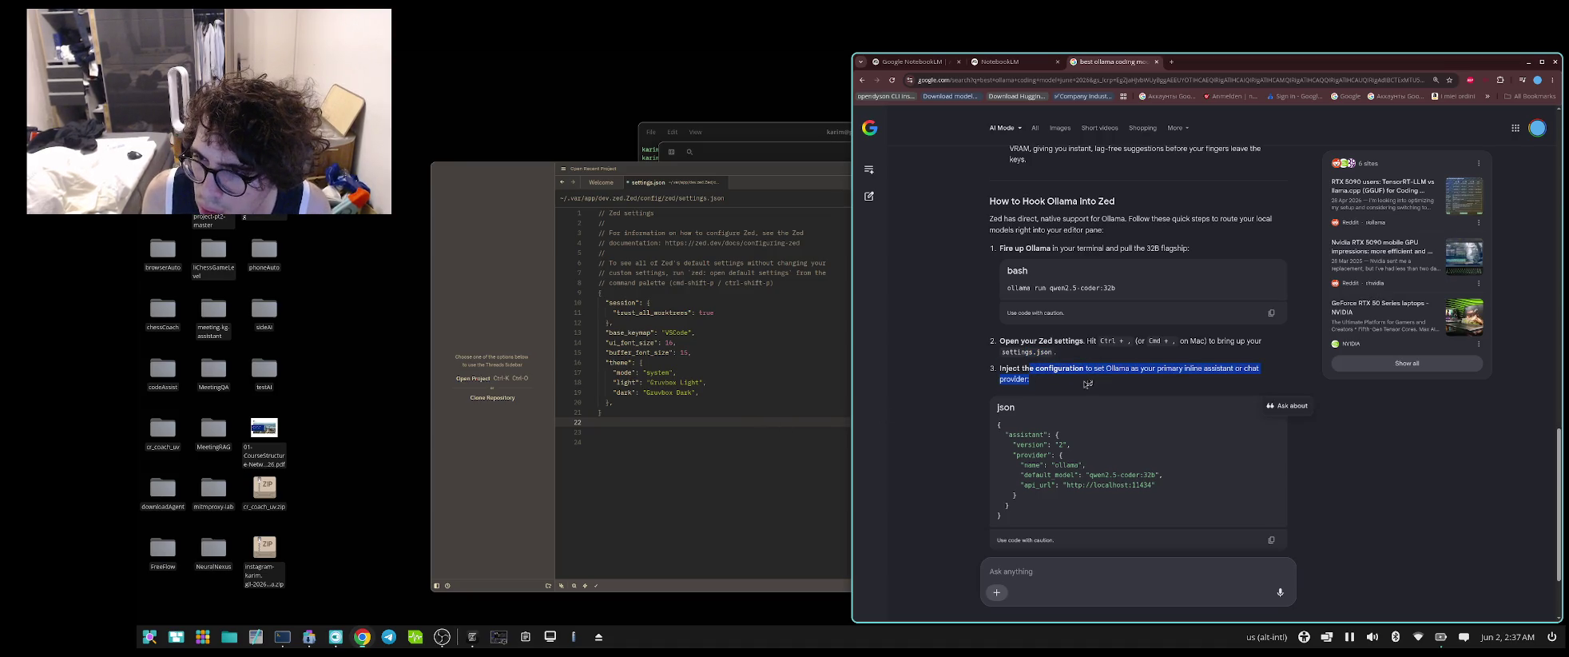
left_click(784, 484)
left_click(745, 426)
key("ctrl+v")
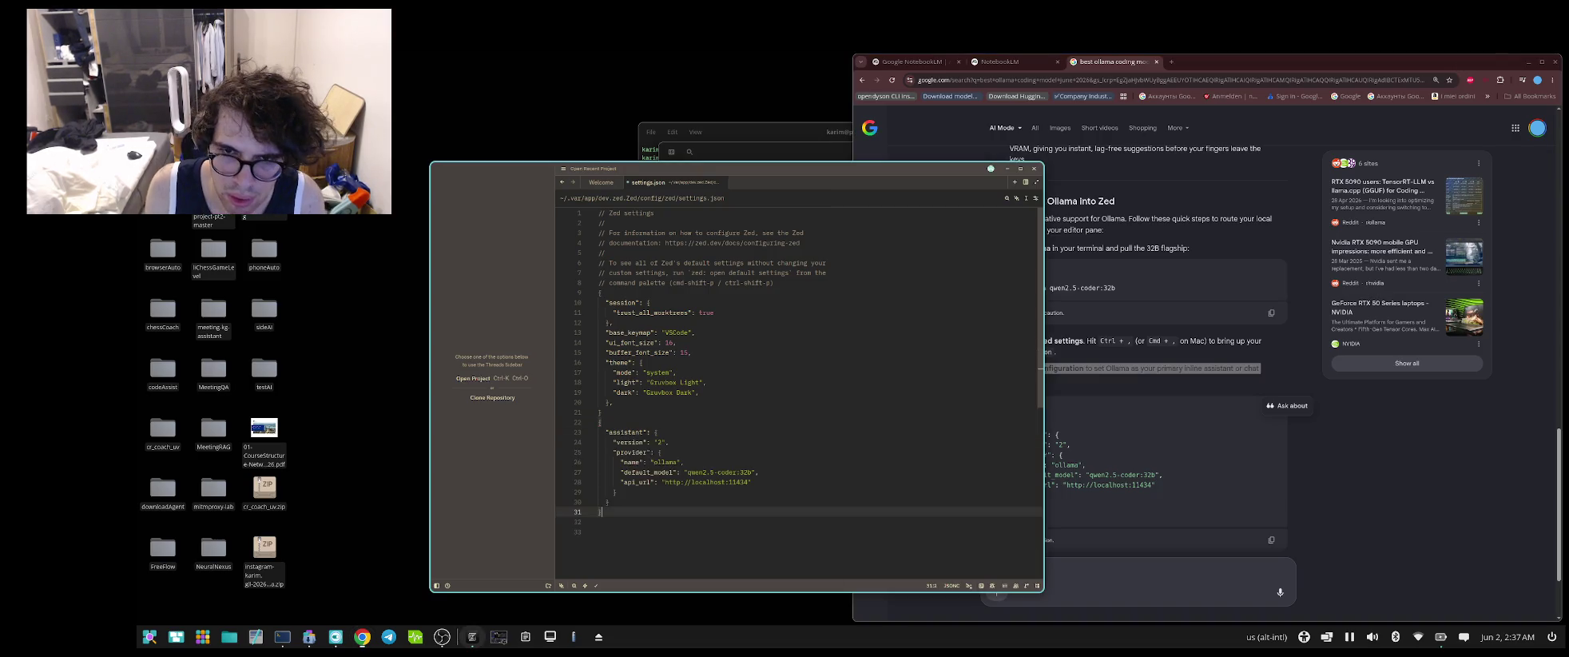
Try a comma after line 21, revert it, and delete the misplaced assistant block.
left_click(635, 410)
type(",")
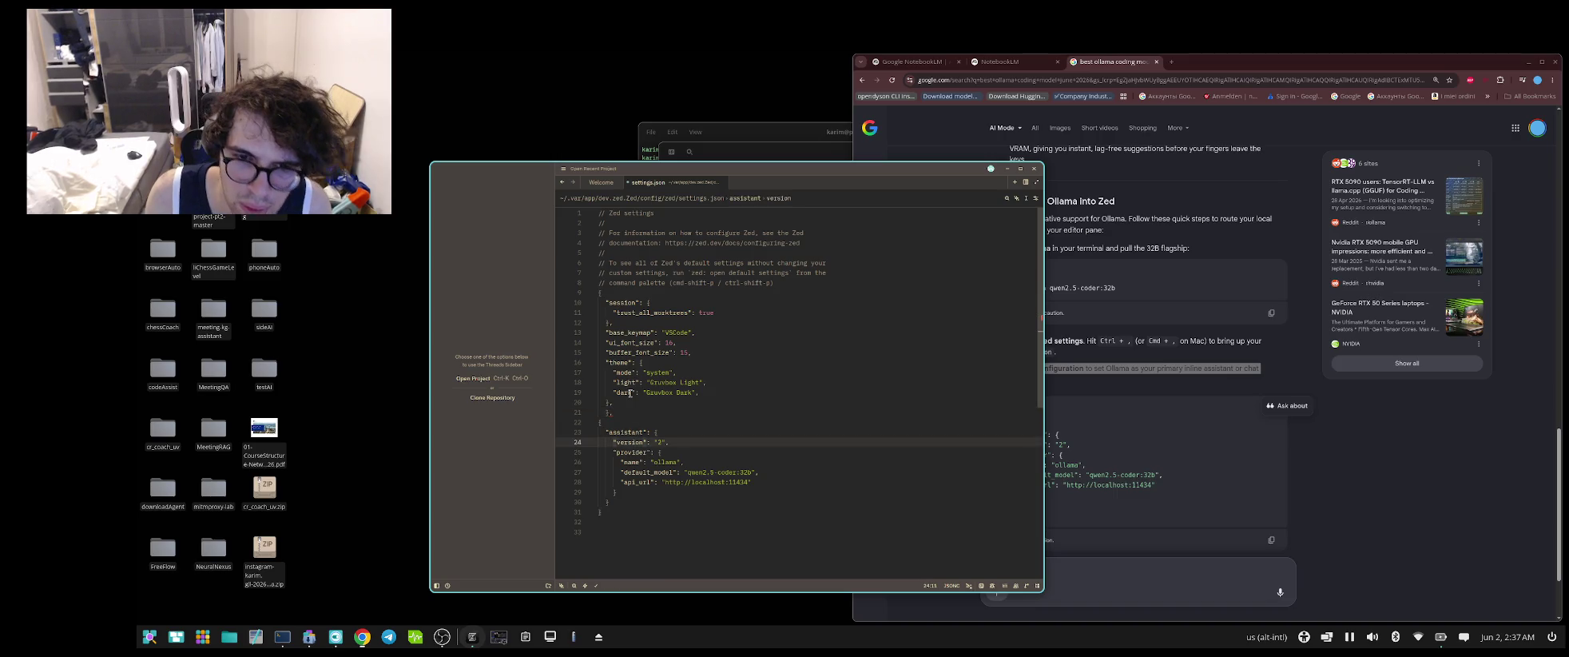
key("BackSpace")
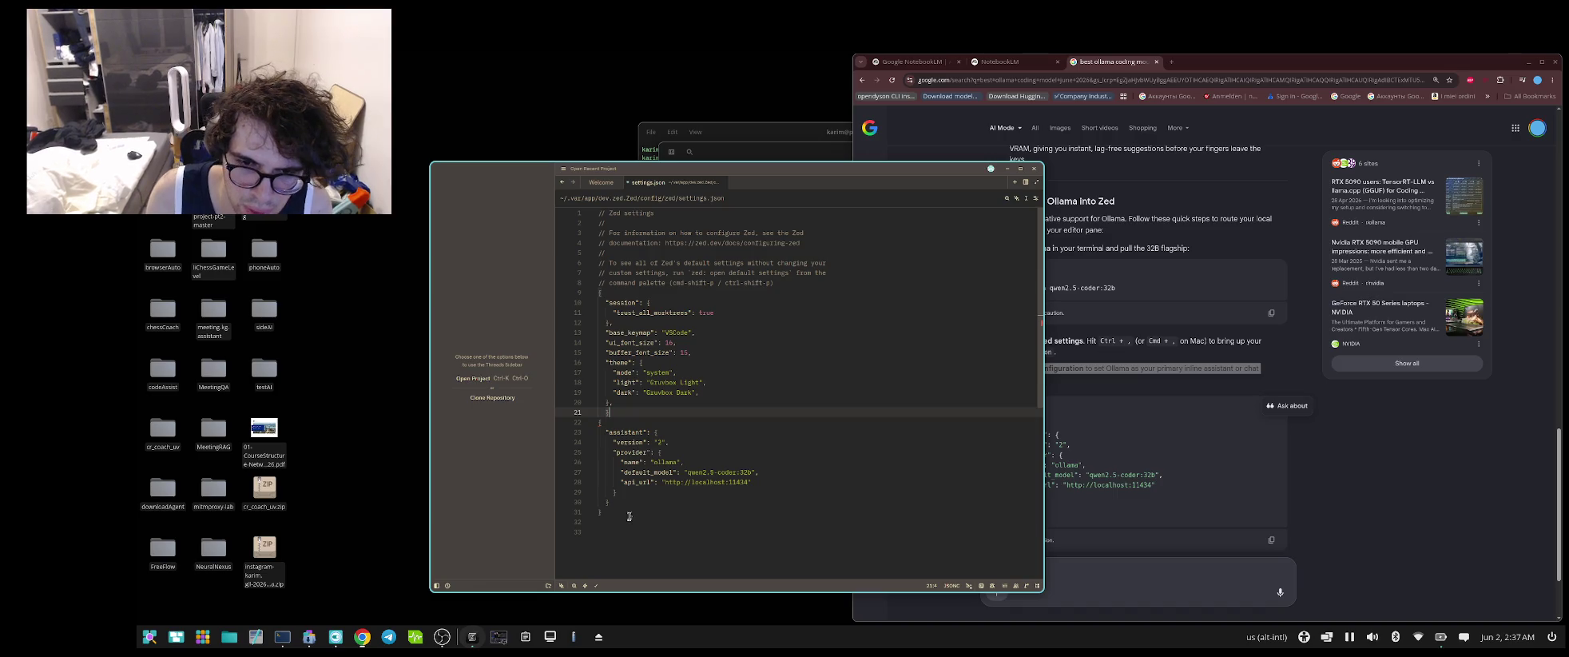
left_click_drag(632, 509, 584, 423)
key("ctrl+c")
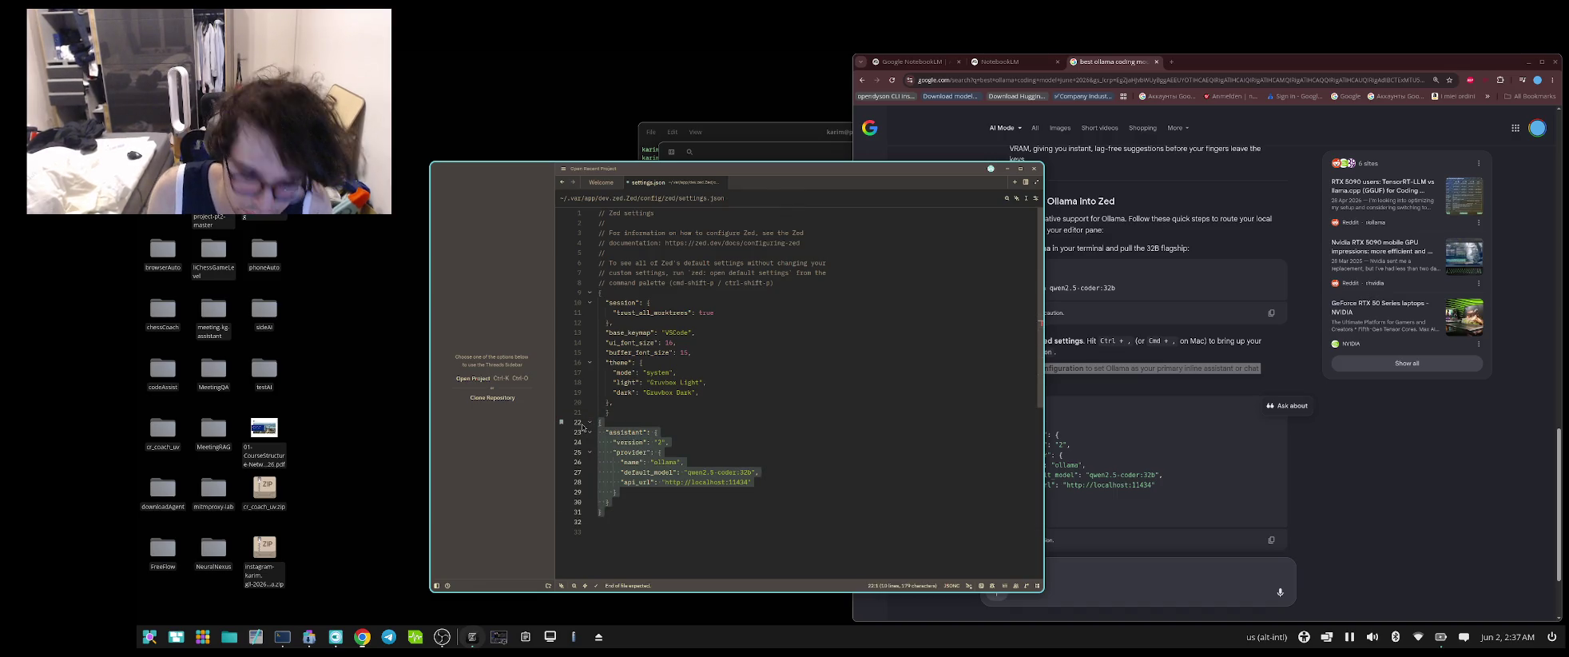
key("BackSpace")
Paste the assistant block inside the settings object after line 20 and save settings.json.
left_click(627, 402)
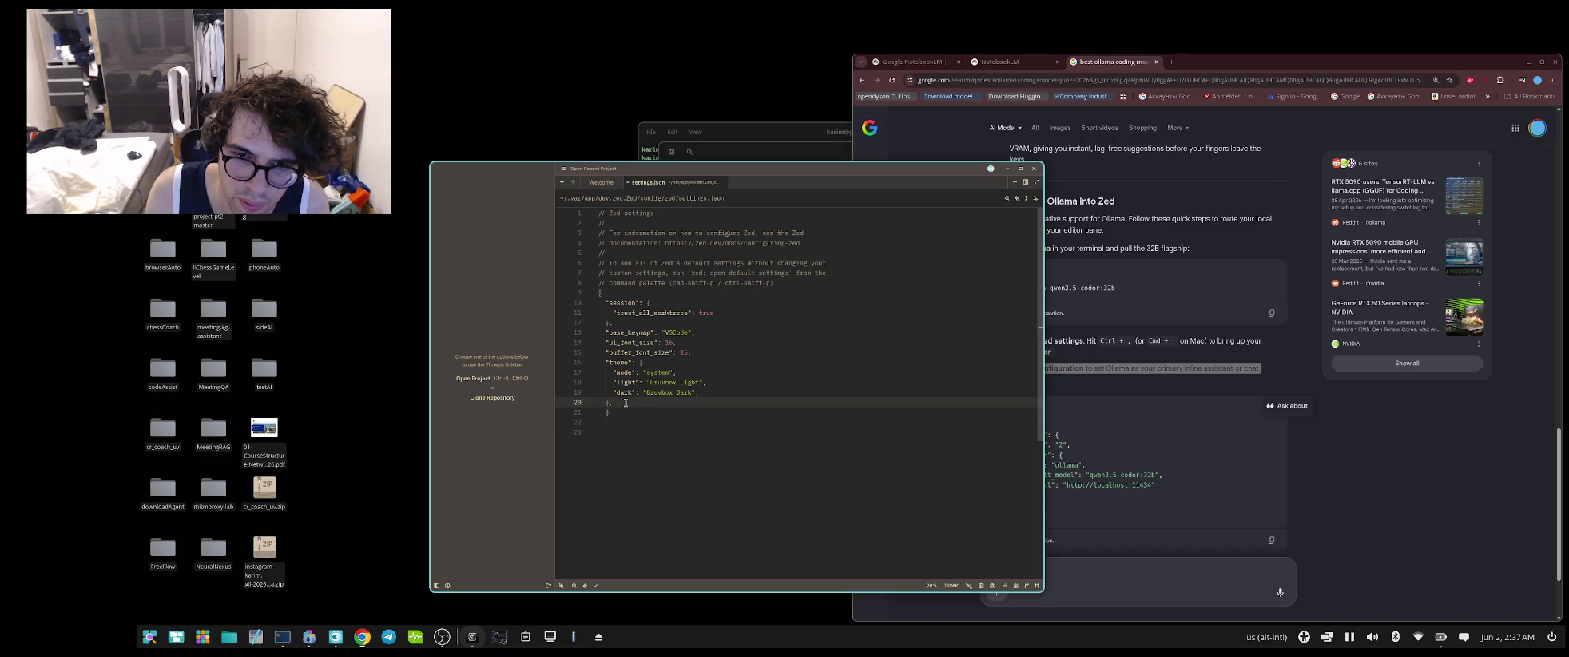
key("Return")
key("ctrl+v")
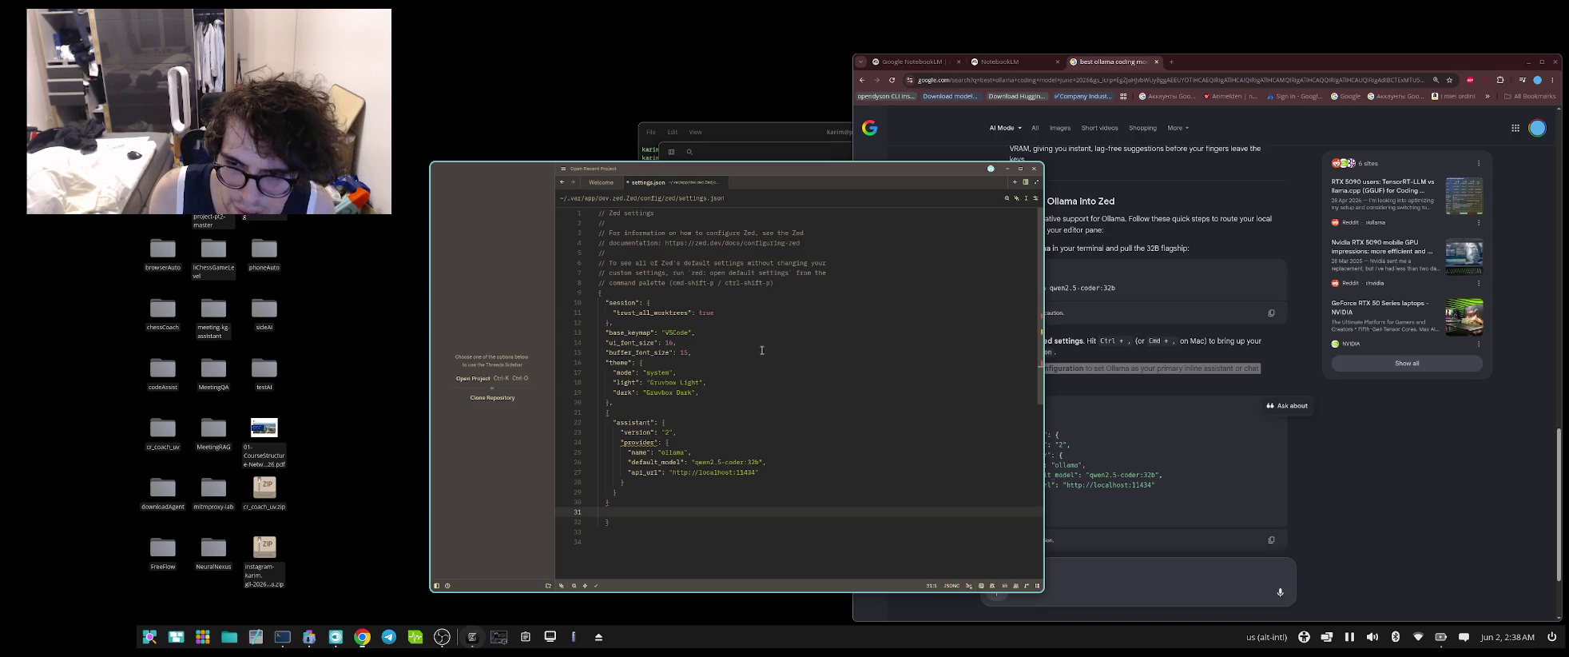
key("ctrl+s")
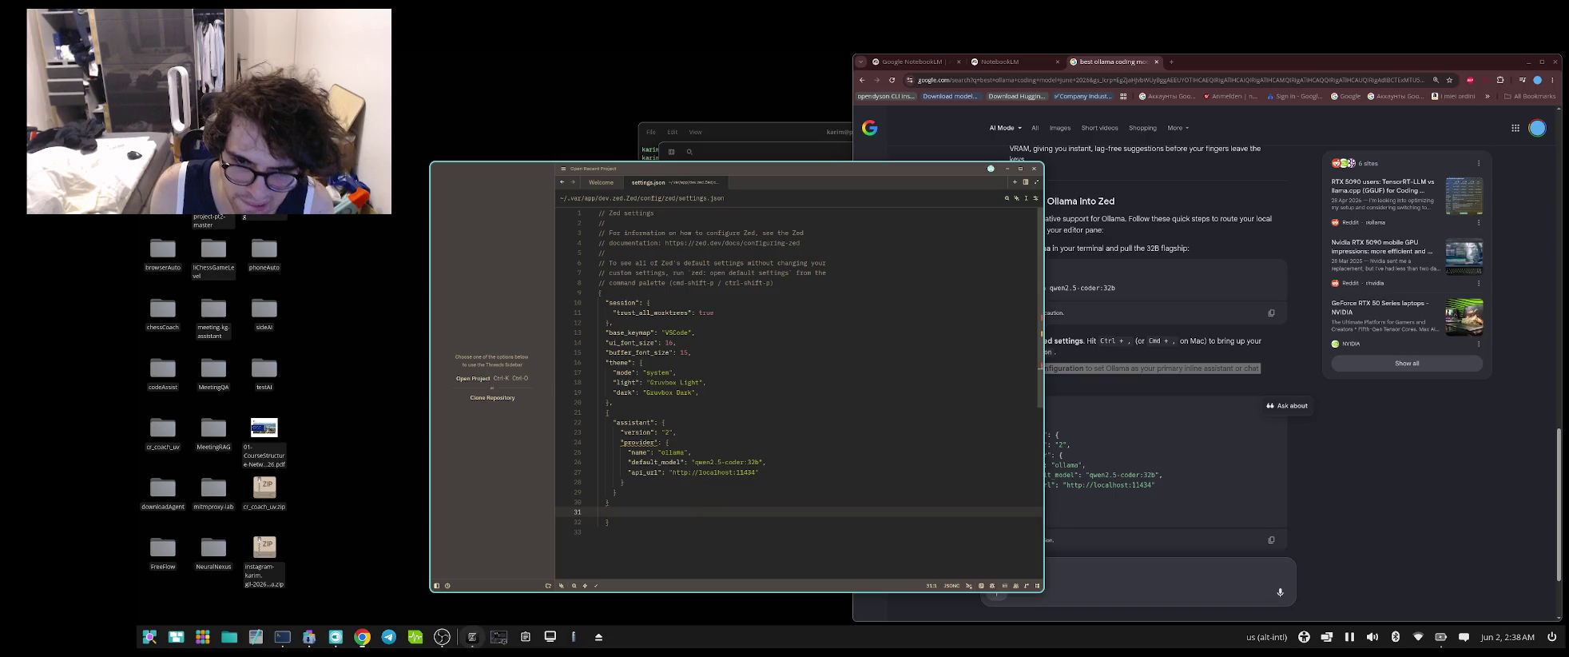
key("ctrl+a")
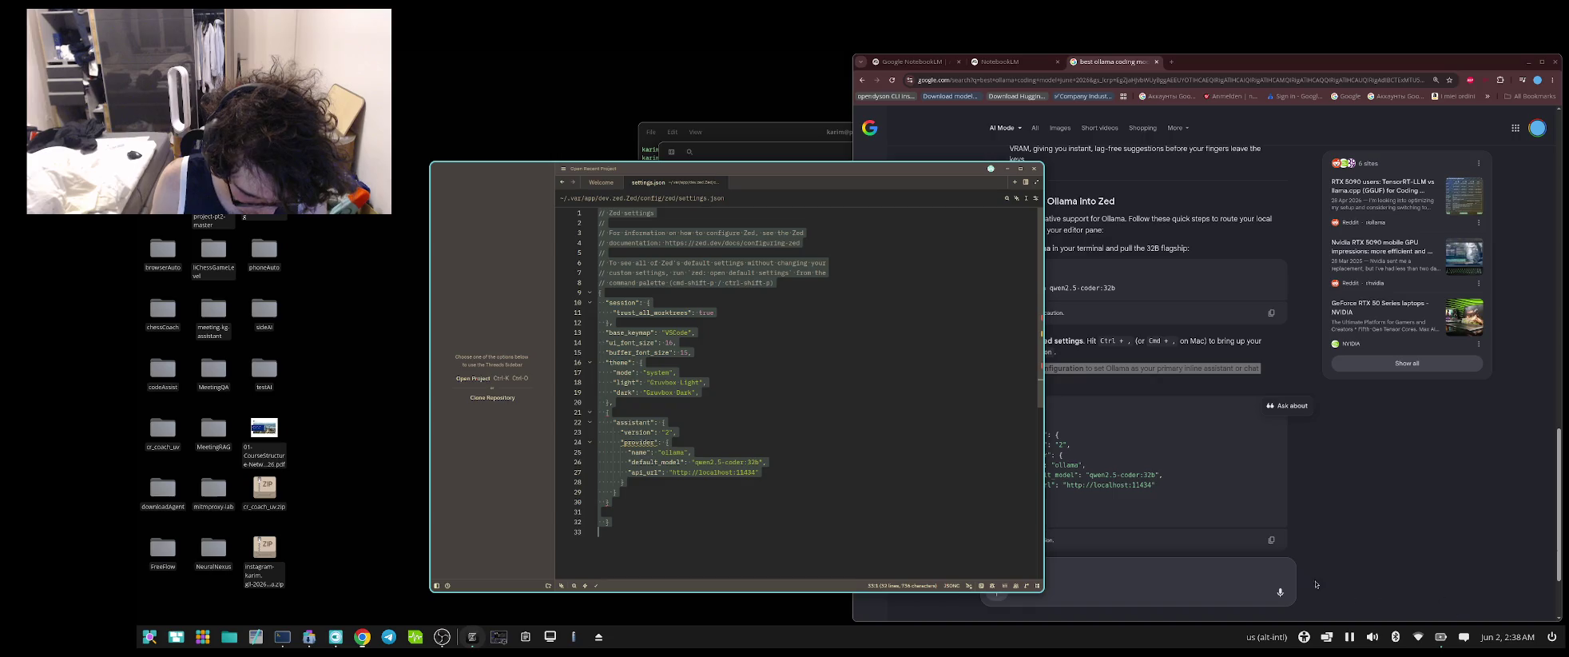
Paste the whole Zed settings.json into AI Mode and send it for review.
left_click(1226, 563)
key("ctrl+v")
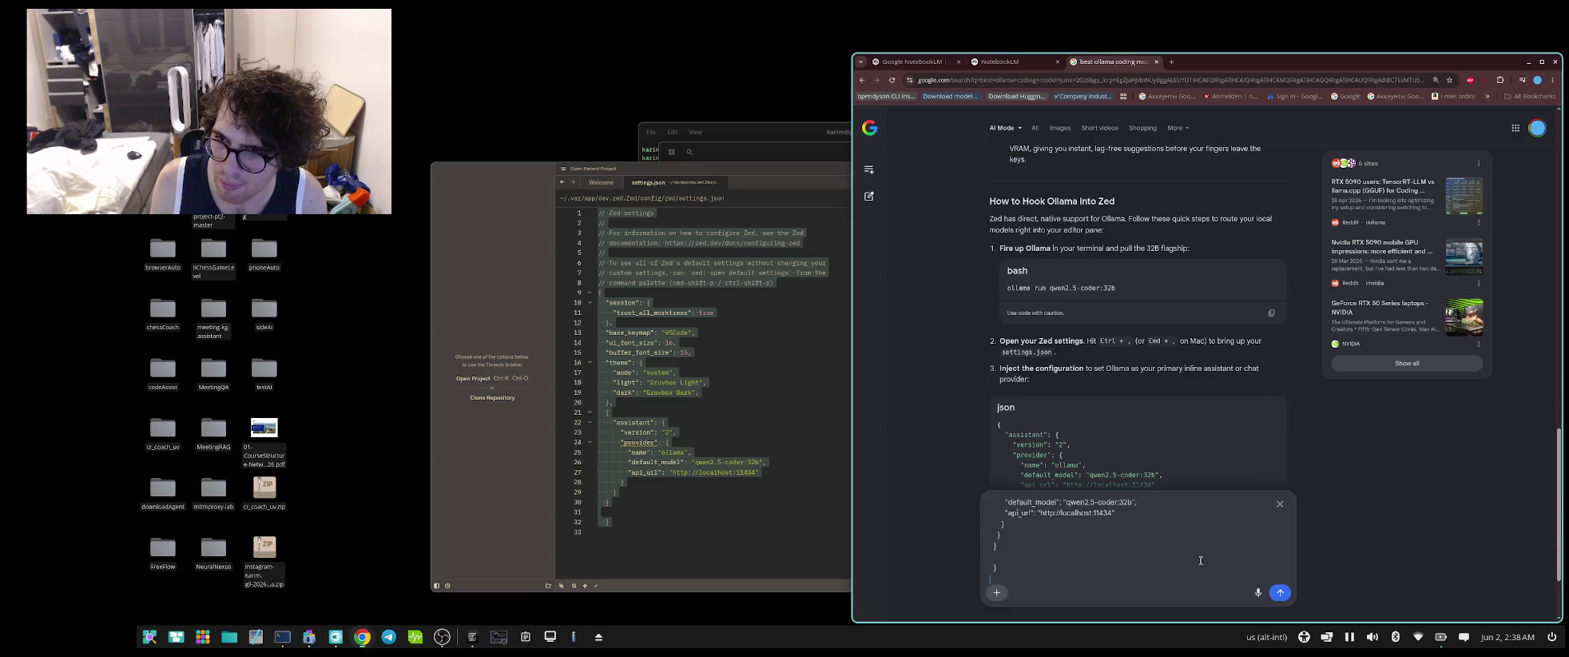
key("Return")
scroll(1145, 391, "up", 3)
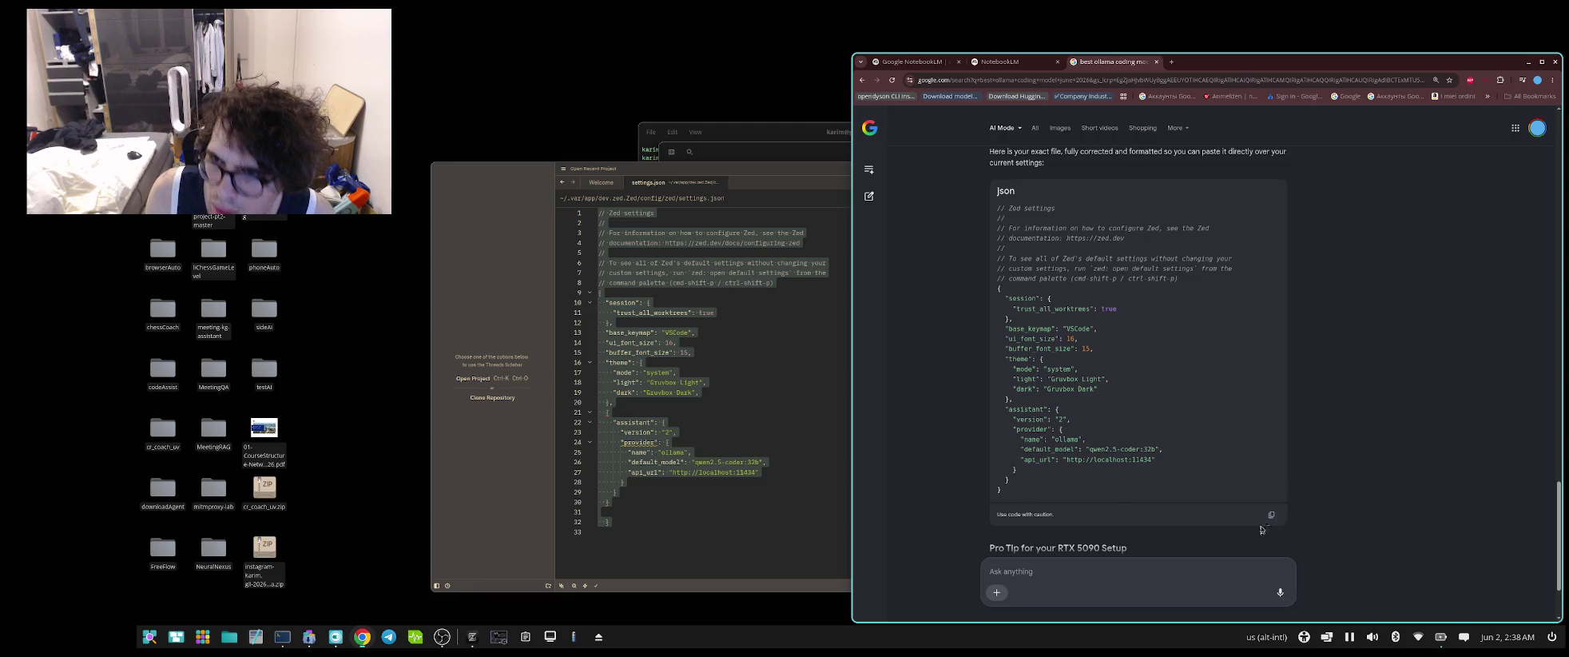
Copy the corrected settings code, then read the Pro Tip and the lightweight-model offer.
left_click(1271, 514)
scroll(1158, 479, "down", 2)
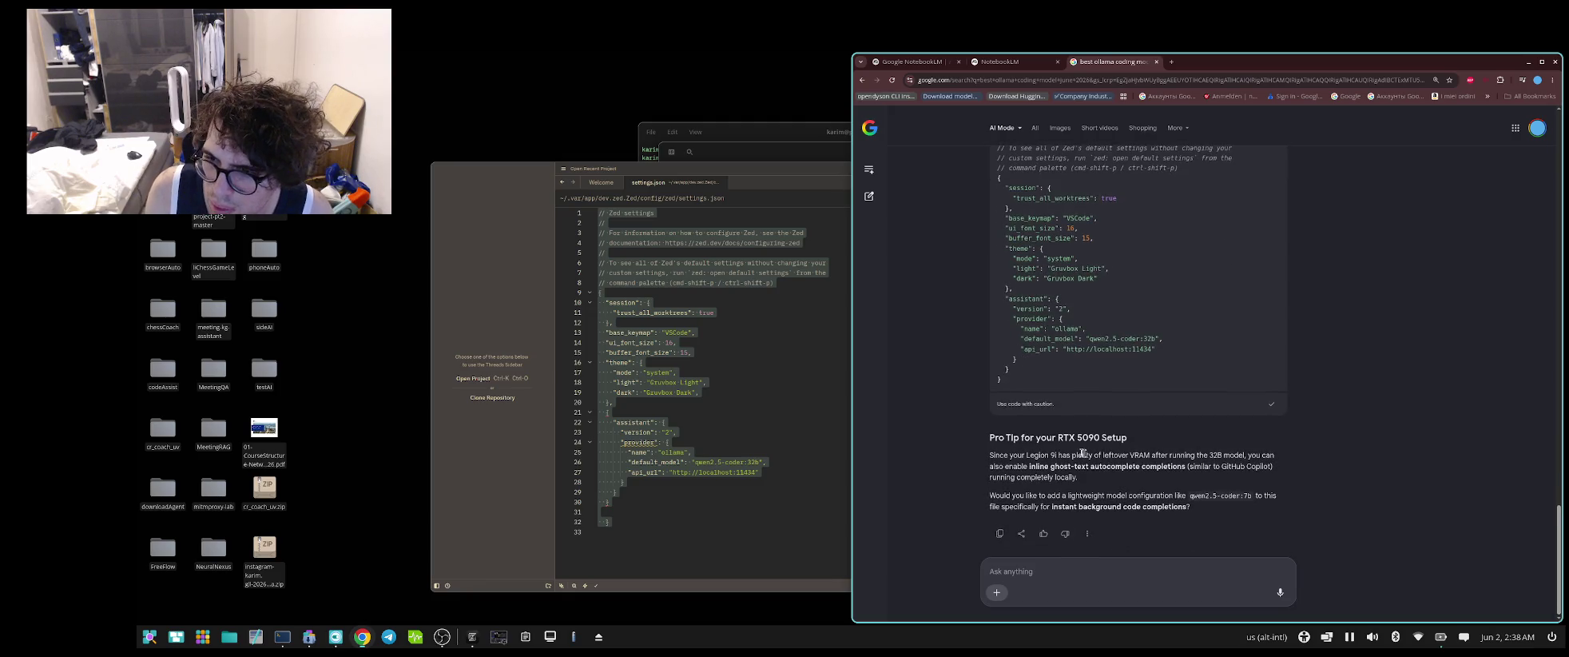
left_click_drag(1044, 455, 1212, 456)
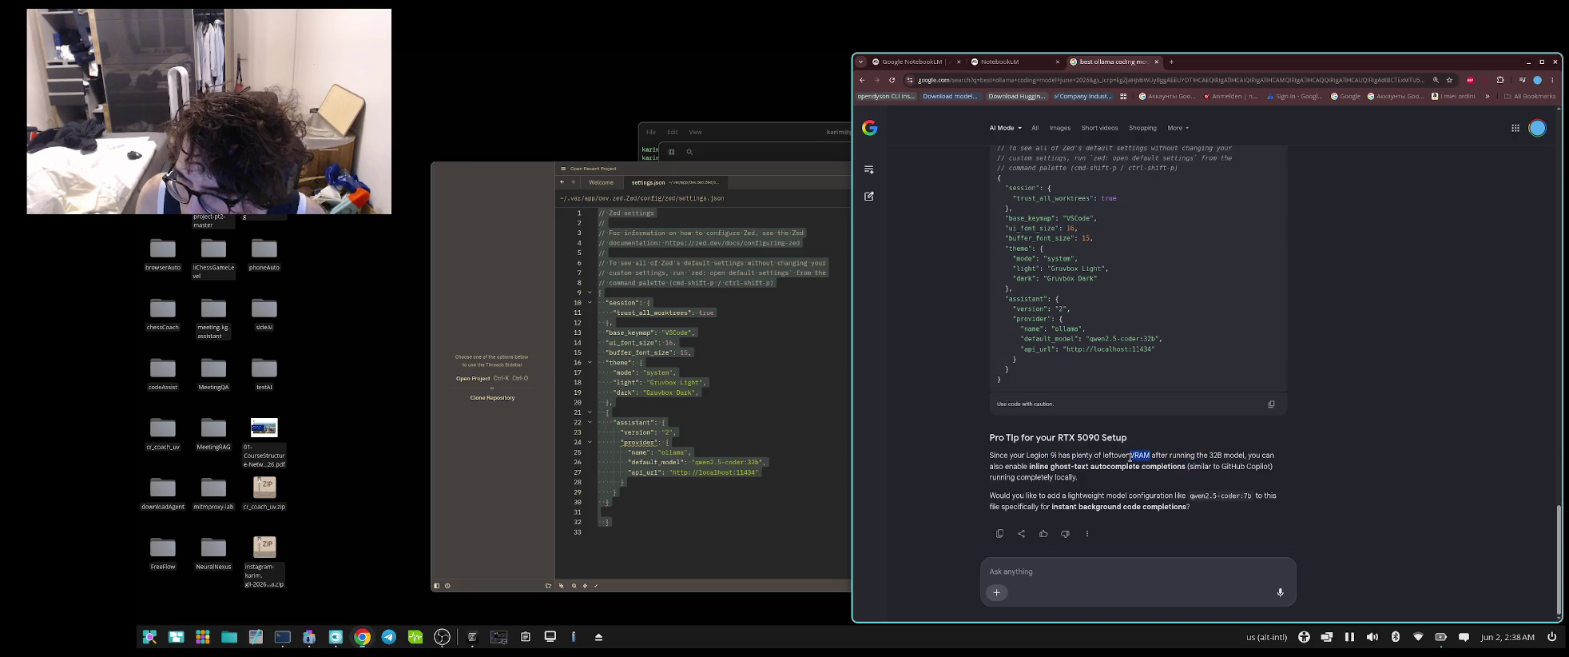
triple_click(1129, 457)
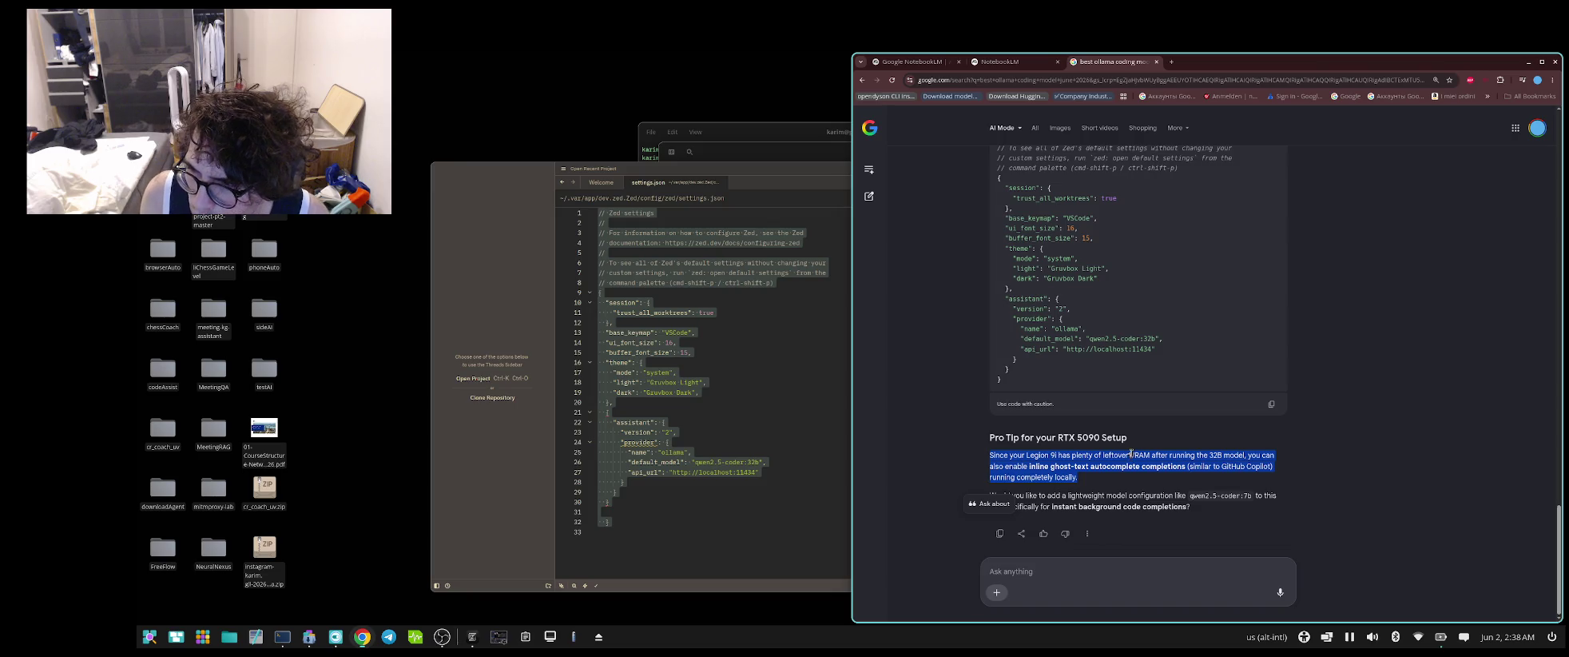
left_click(763, 501)
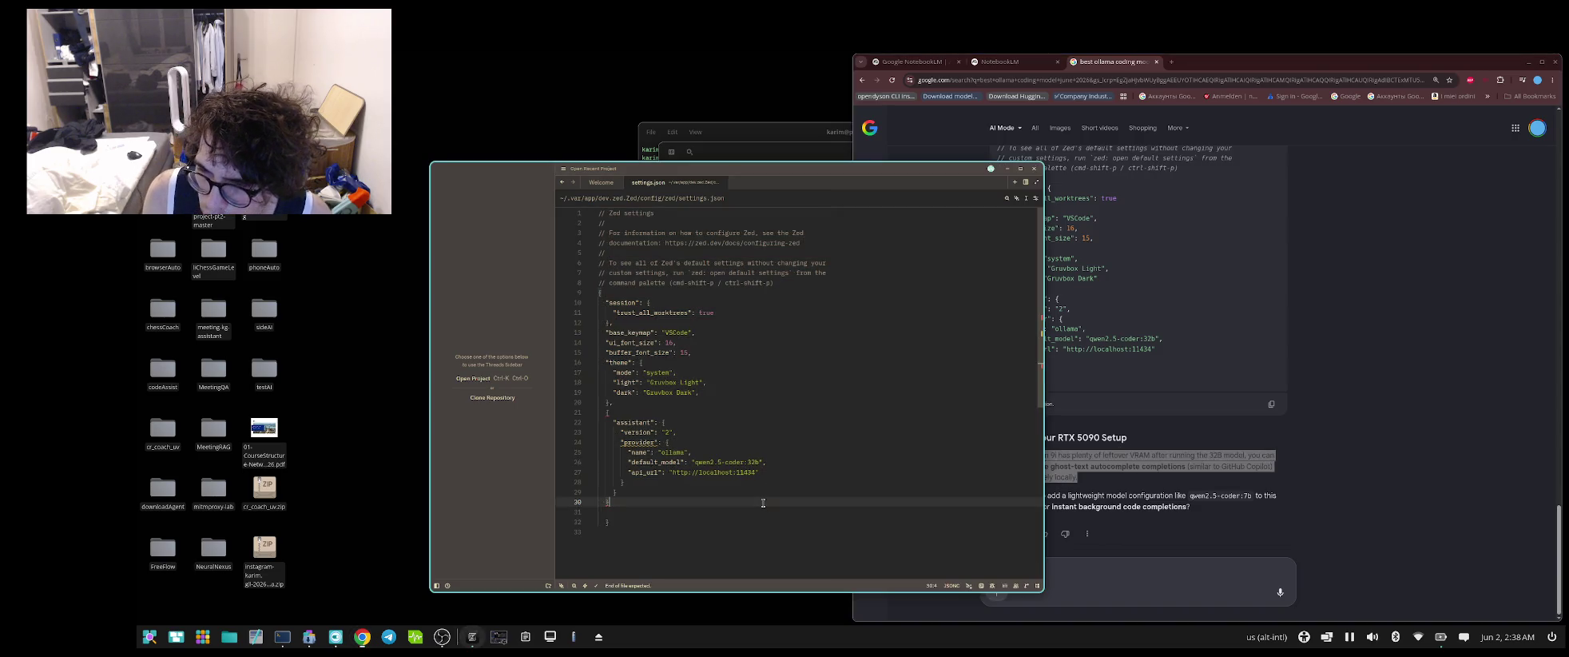
left_click(1268, 530)
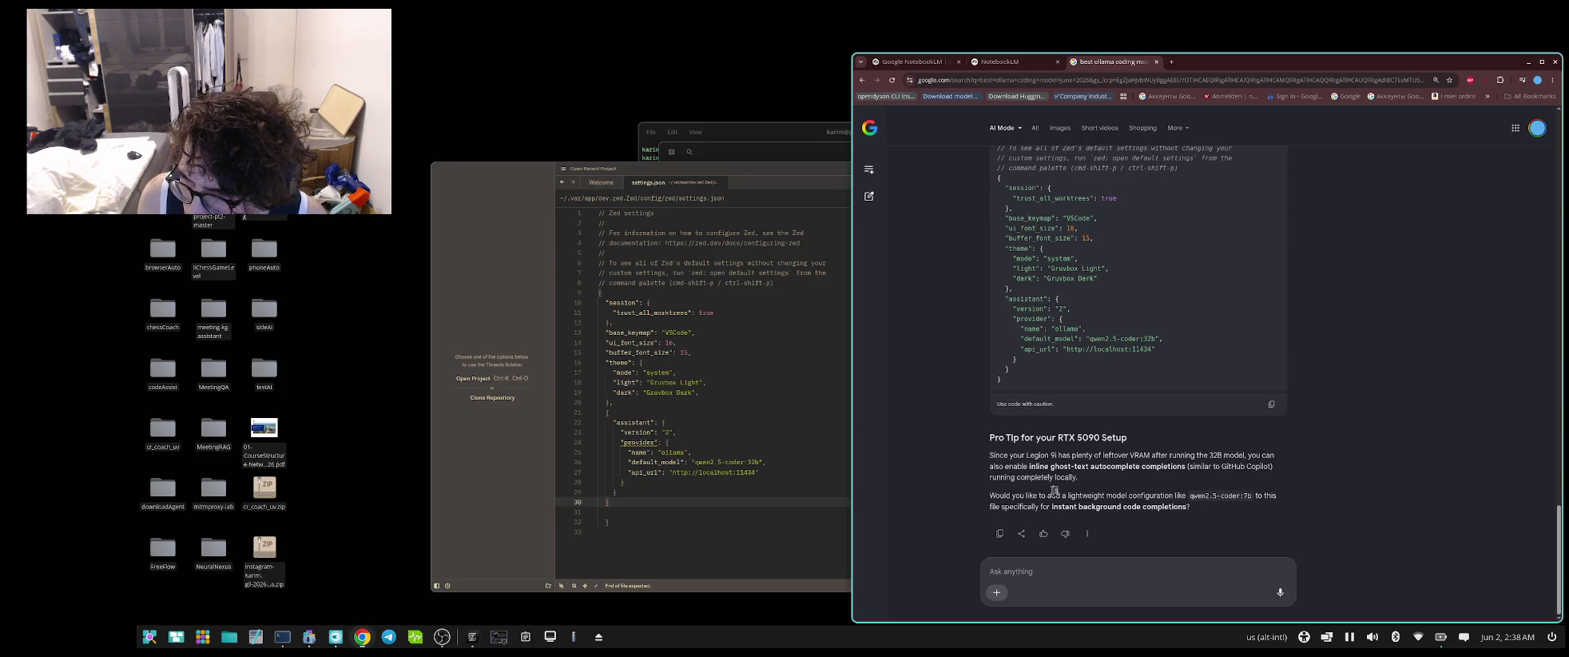
triple_click(1054, 490)
left_click(1132, 521)
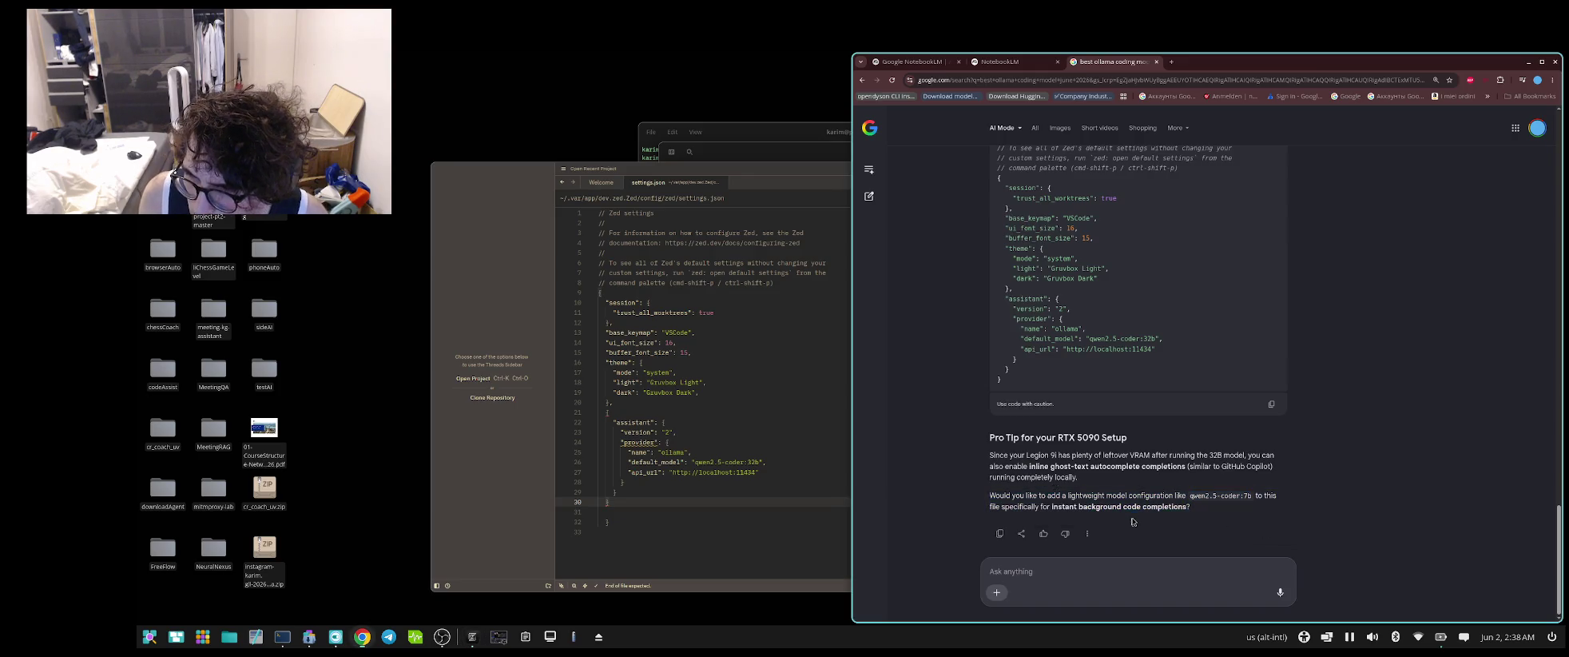
Reply 'yes please' to the offer of a qwen2.5-coder:7b autocompletion config.
left_click(1160, 573)
type("yes pe")
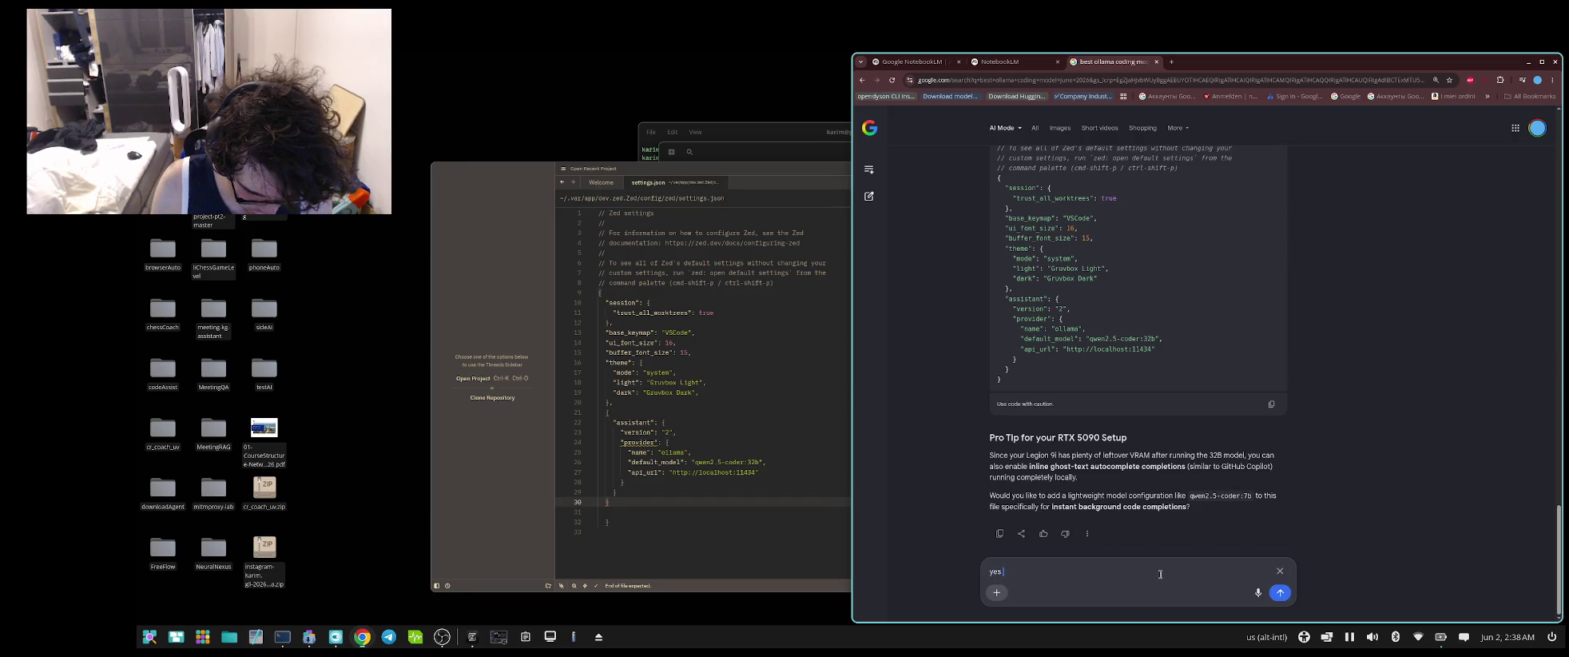
key("BackSpace")
type("lease")
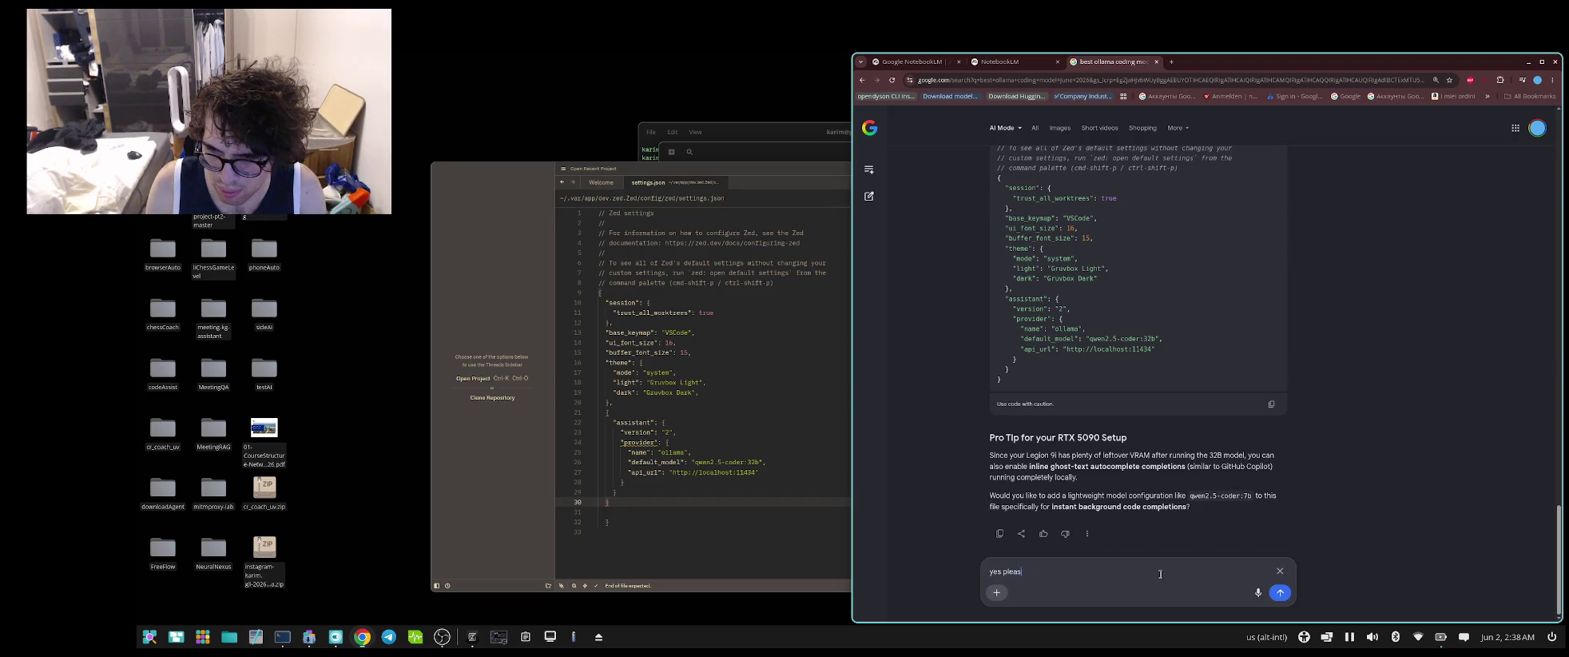
key("Return")
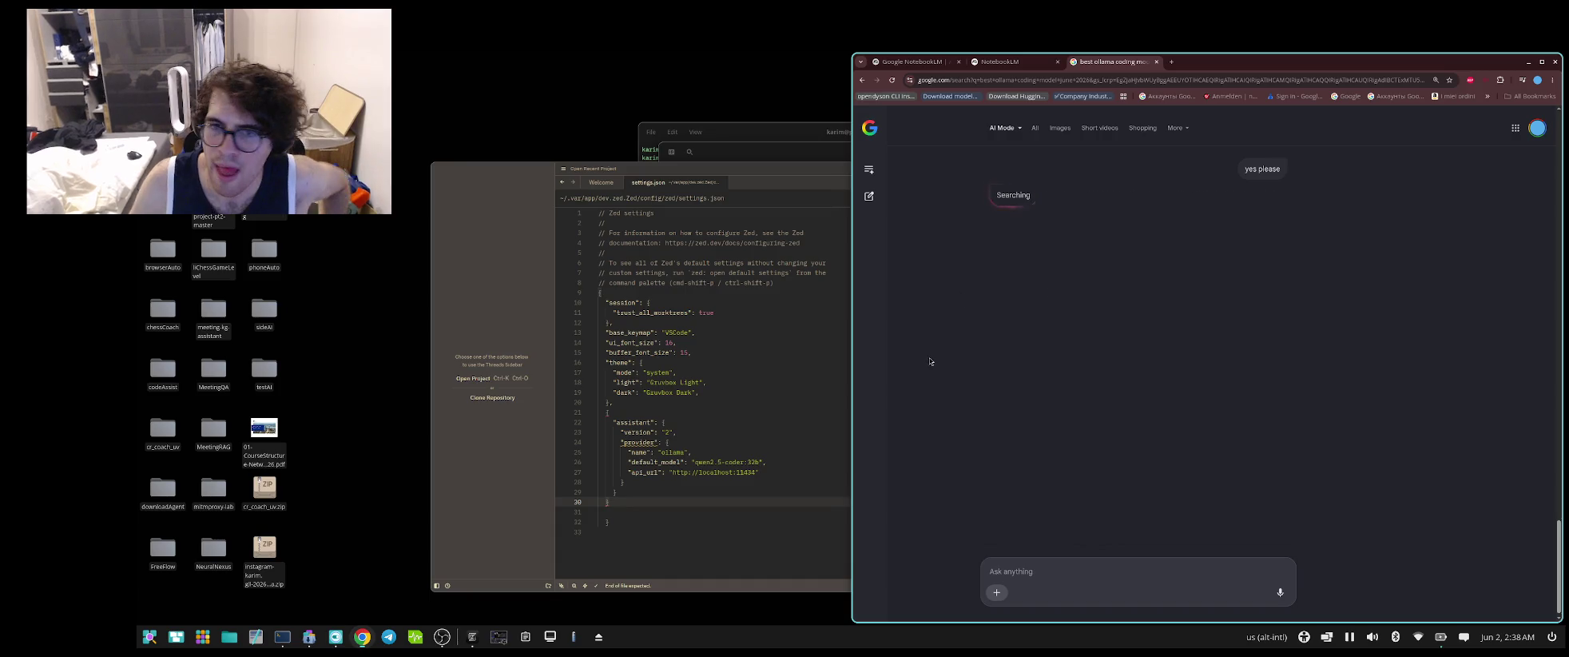
Replace settings.json with the updated config containing the qwen2.5-coder:7b inline_assistant block.
scroll(1117, 373, "down", 3)
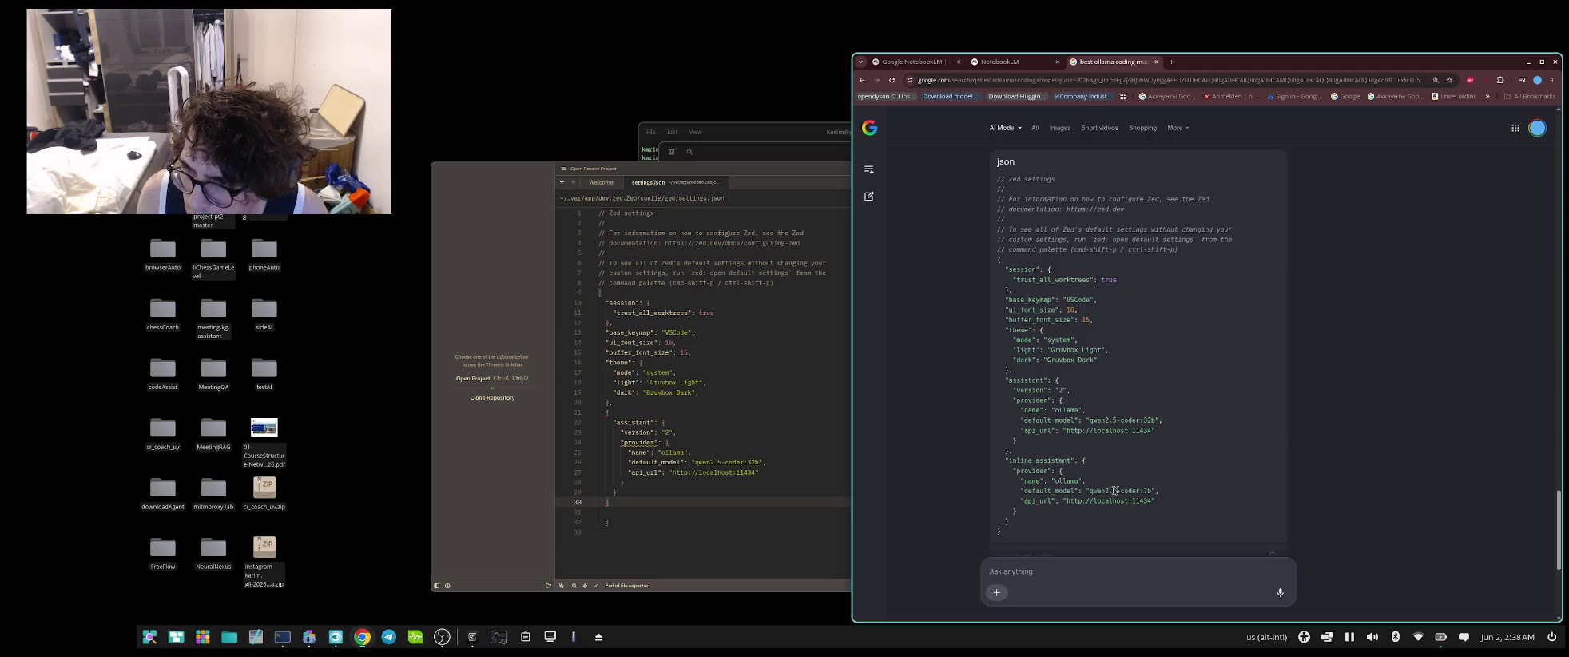
left_click_drag(1009, 537, 1073, 489)
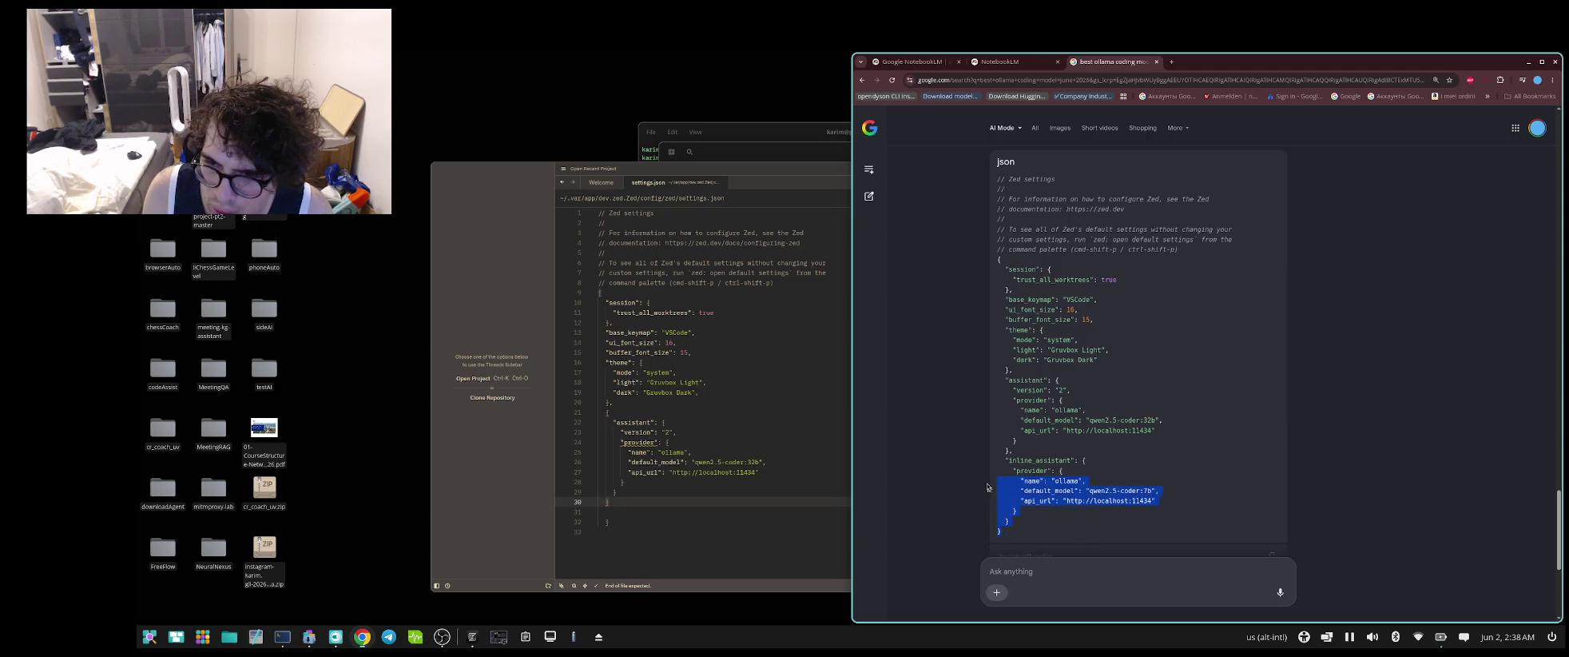
left_click(1221, 491)
scroll(1220, 489, "down", 3)
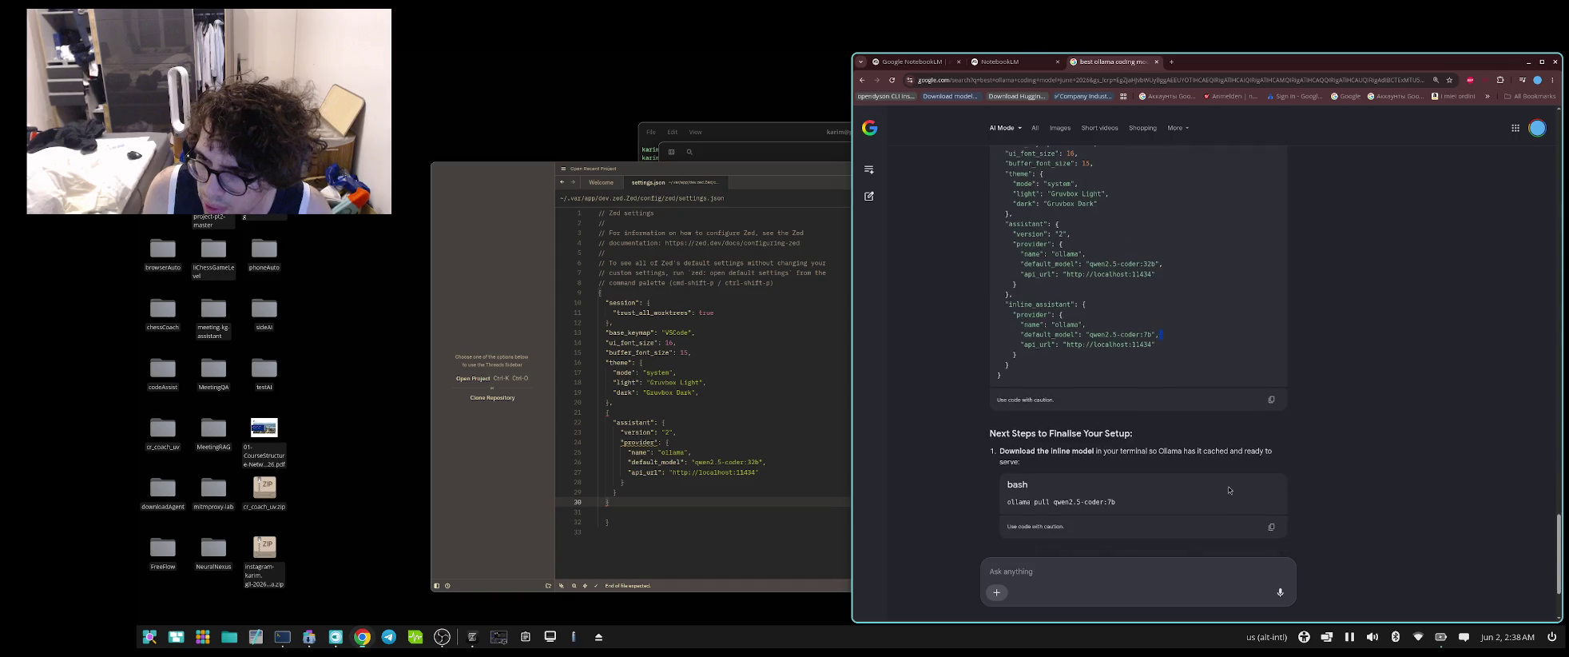
left_click(1271, 398)
left_click(635, 549)
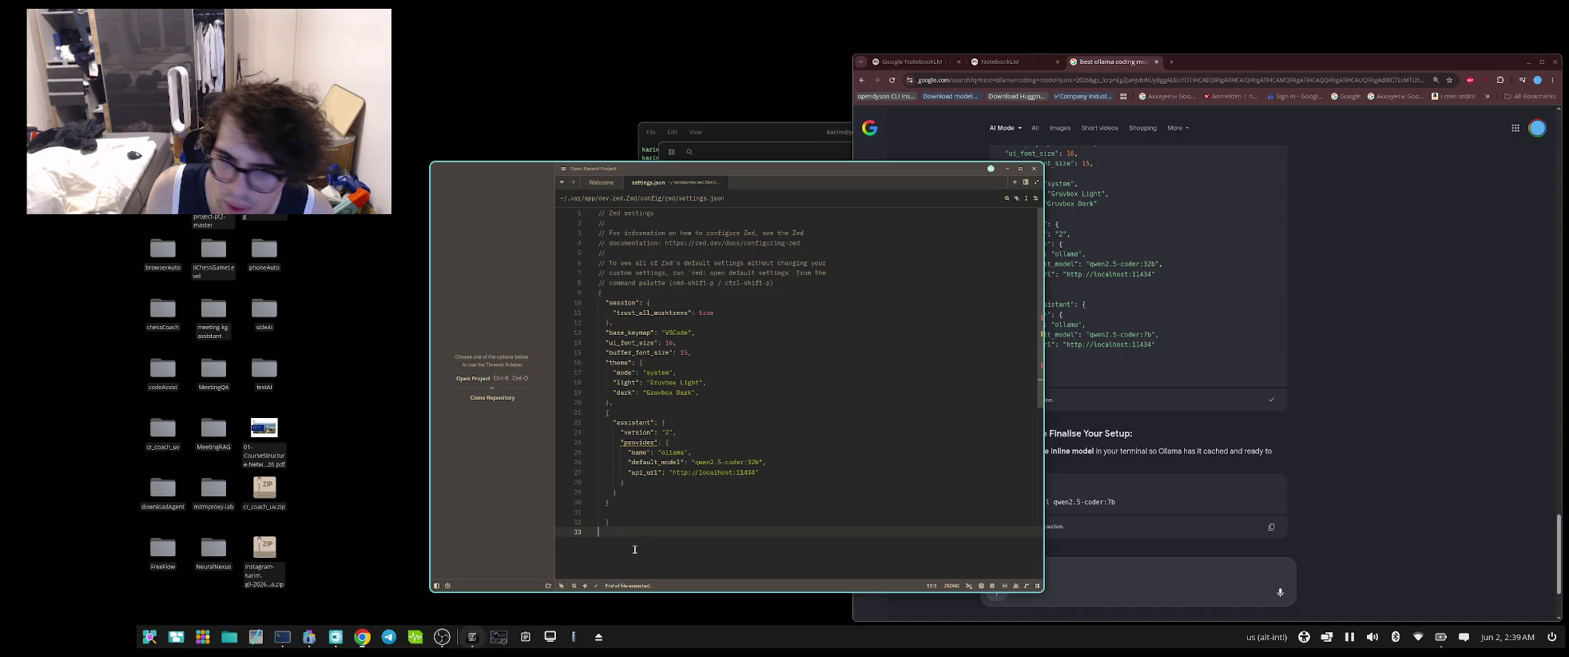
key("ctrl+a")
key("ctrl+v")
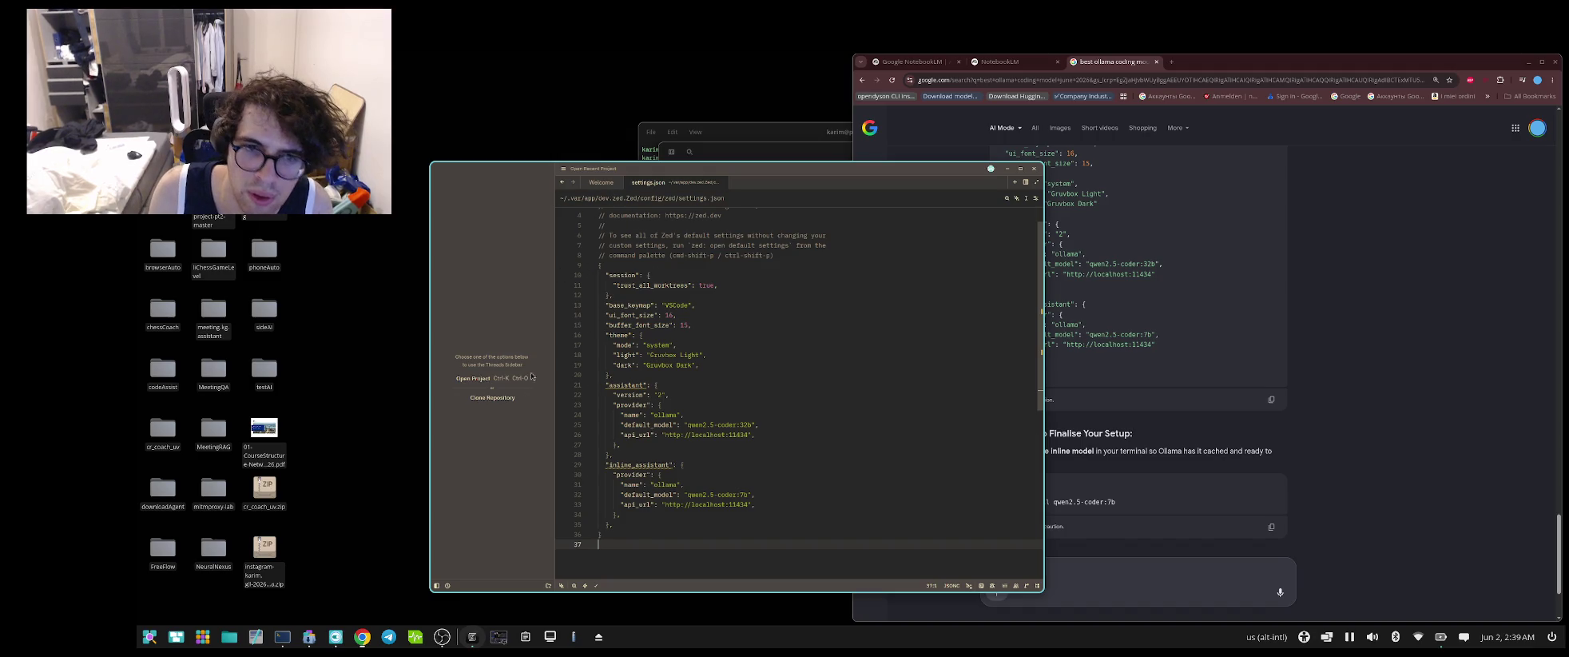
left_click(563, 585)
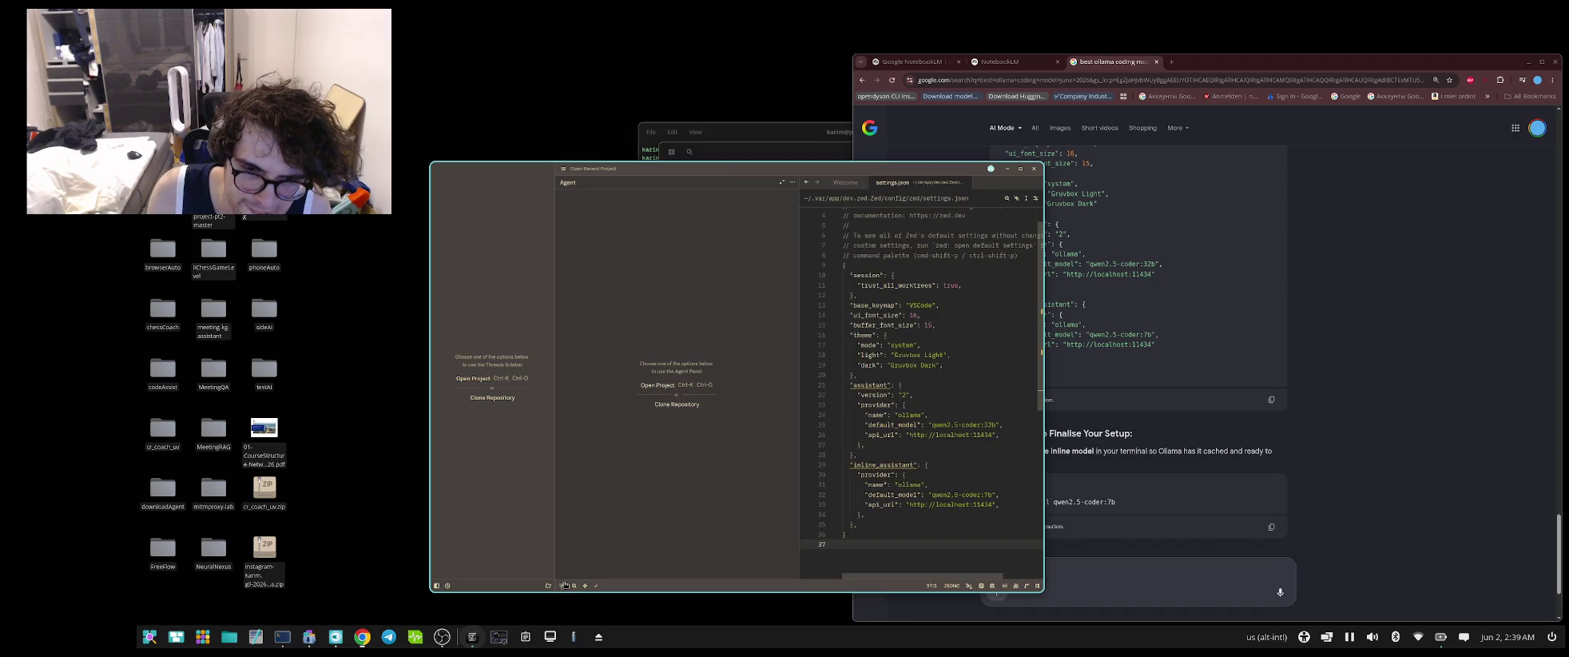
Open the chessCoach folder on the Desktop as Zed's project.
left_click(667, 384)
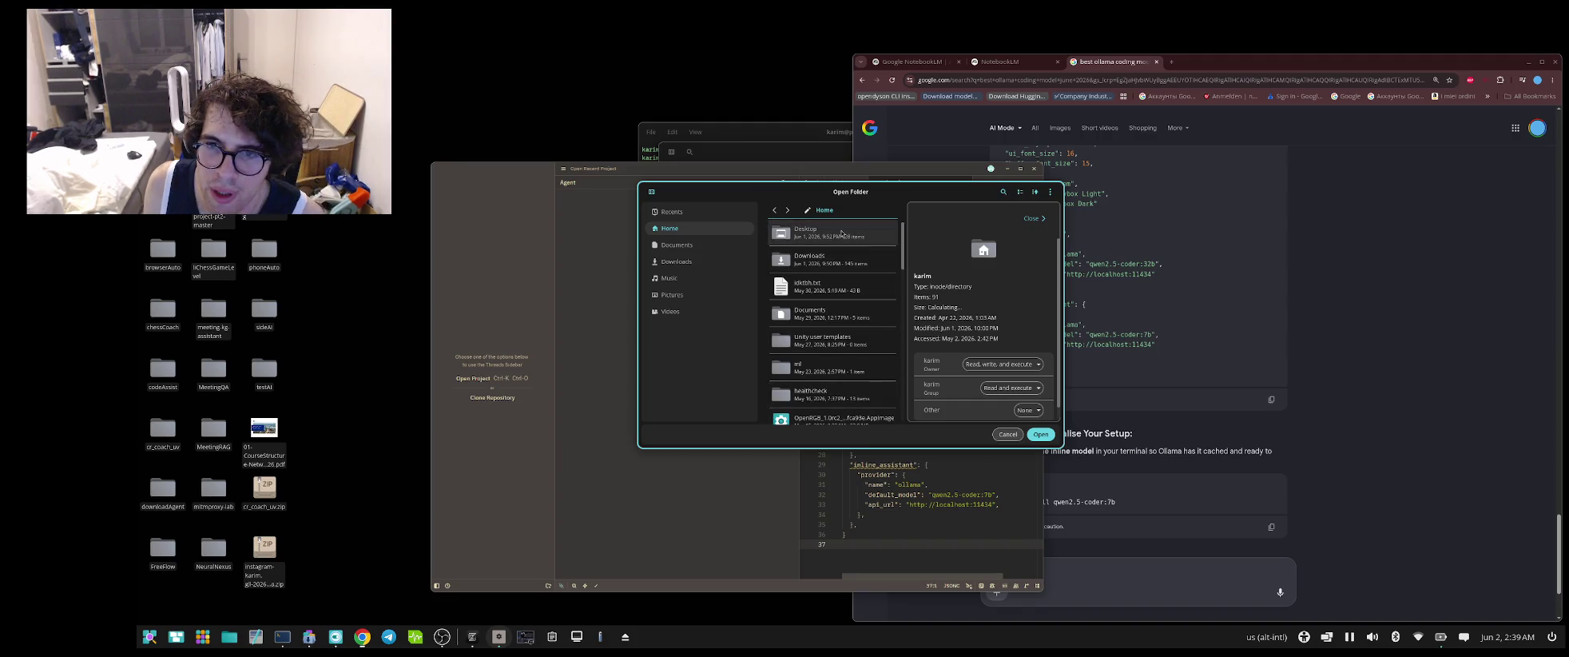
double_click(841, 231)
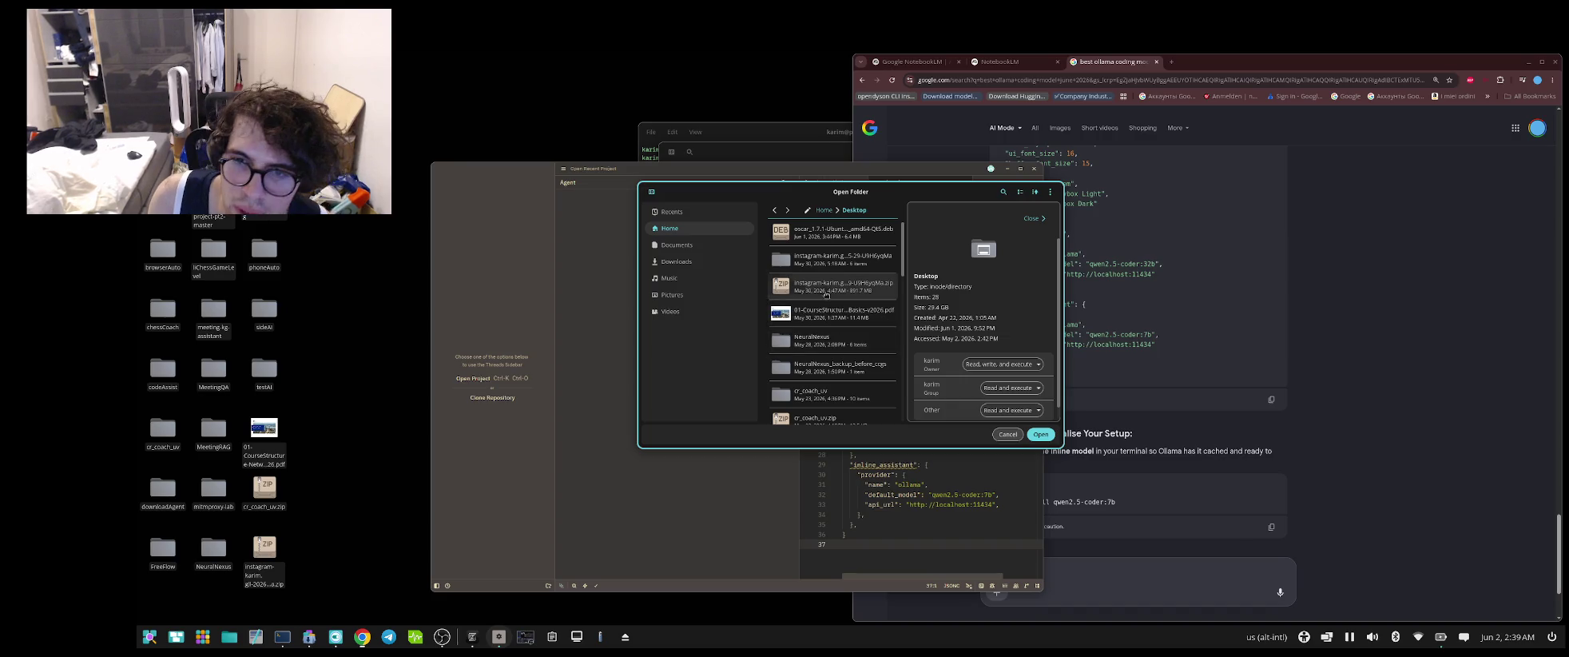
scroll(826, 293, "down", 1)
scroll(826, 294, "down", 1)
scroll(826, 294, "down", 1)
scroll(828, 295, "down", 1)
scroll(831, 298, "down", 1)
scroll(831, 299, "down", 2)
scroll(831, 299, "down", 1)
scroll(832, 312, "down", 1)
scroll(834, 329, "down", 1)
scroll(834, 329, "down", 1)
scroll(836, 328, "down", 1)
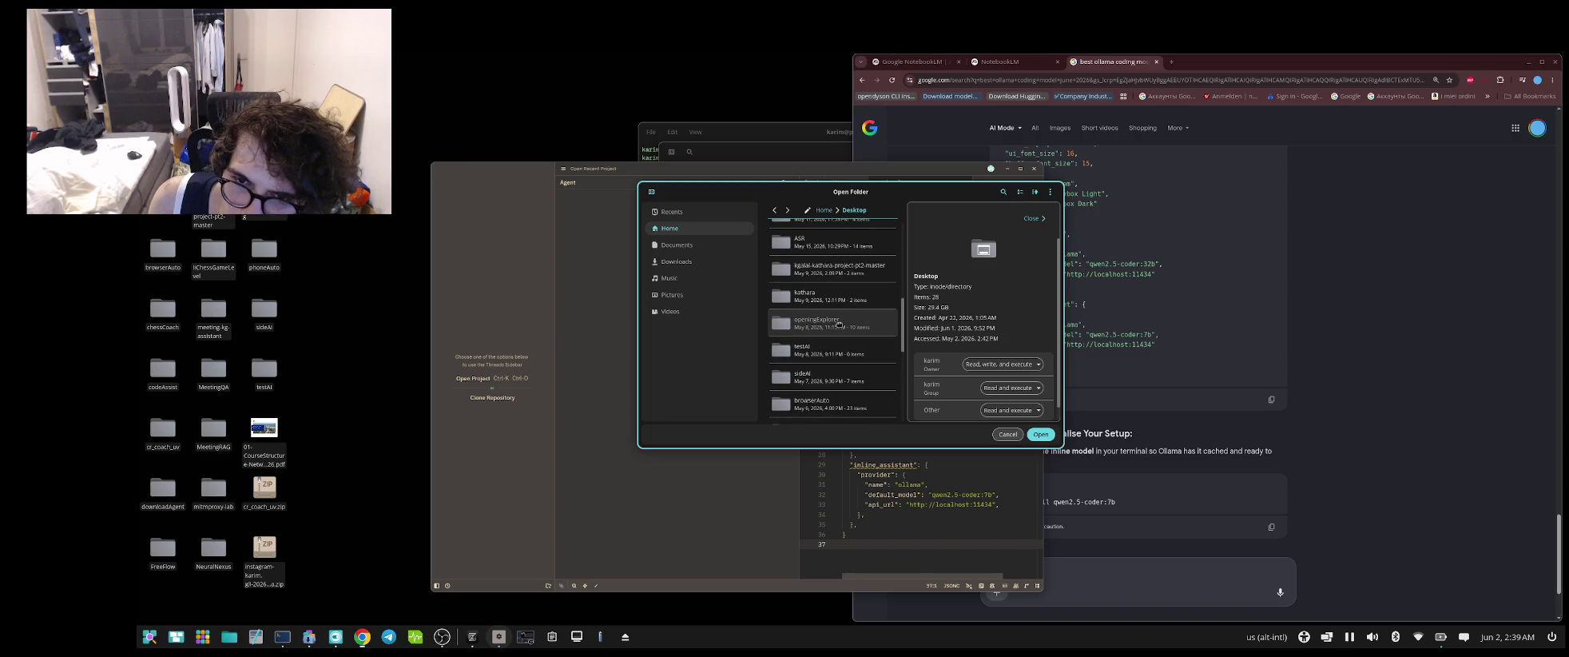
scroll(839, 327, "down", 1)
scroll(839, 327, "down", 1)
scroll(839, 335, "down", 1)
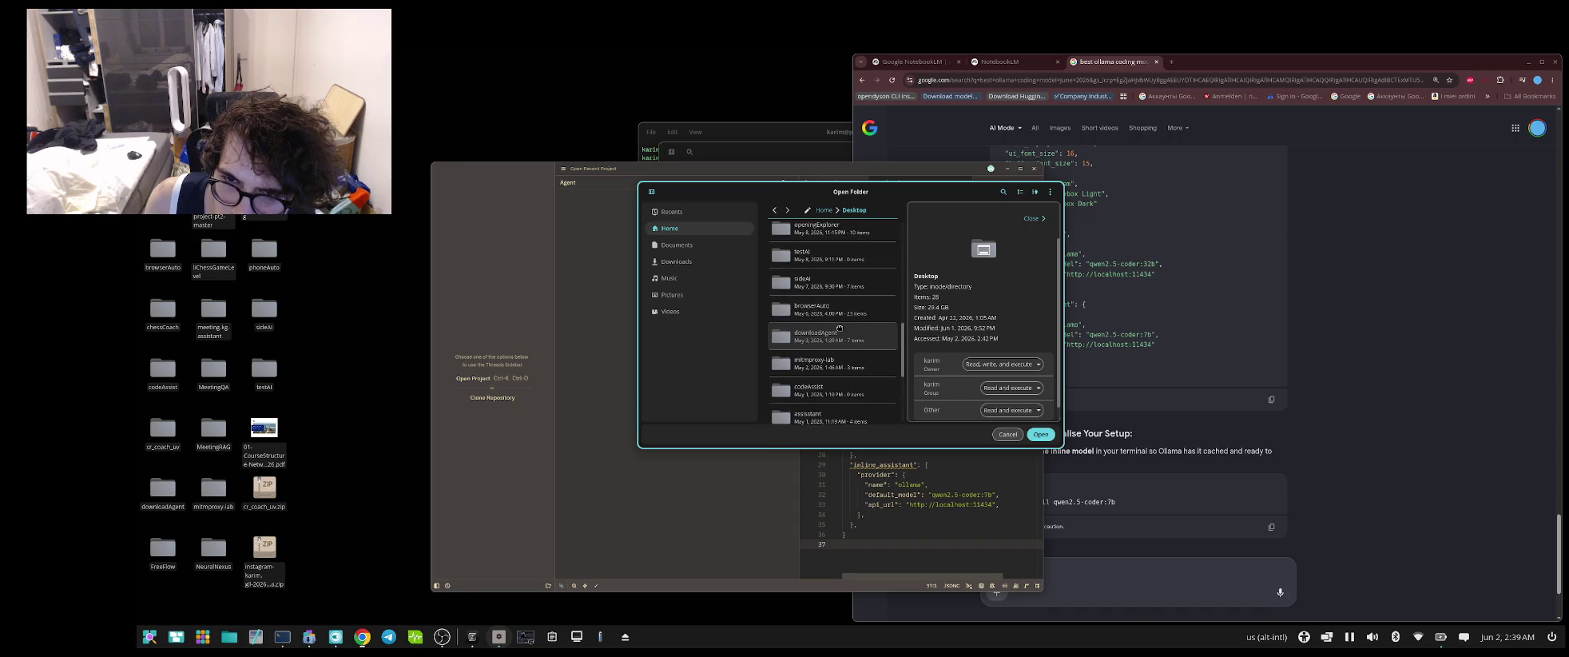
scroll(840, 348, "down", 1)
scroll(840, 357, "down", 1)
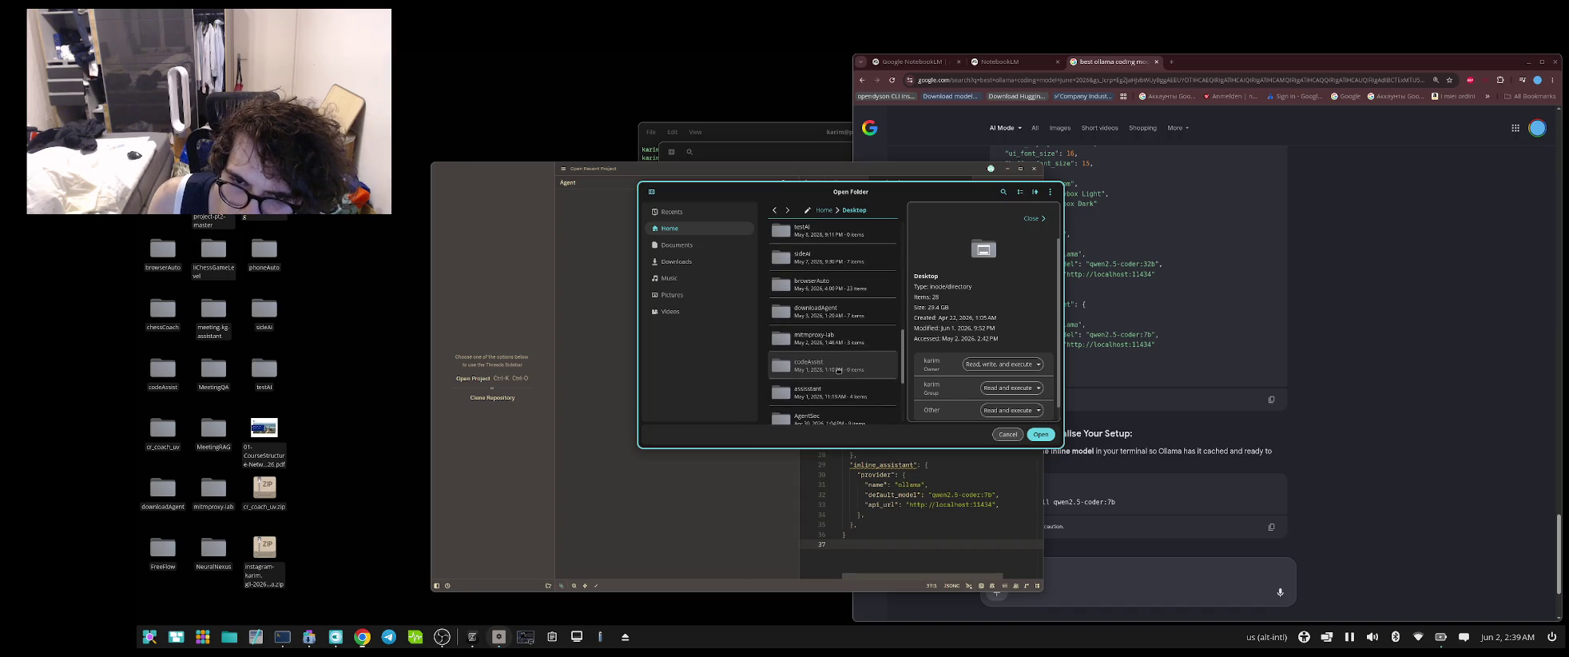
scroll(837, 370, "down", 1)
scroll(837, 369, "down", 1)
scroll(838, 366, "down", 1)
scroll(838, 364, "down", 2)
scroll(839, 363, "down", 1)
scroll(838, 362, "up", 4)
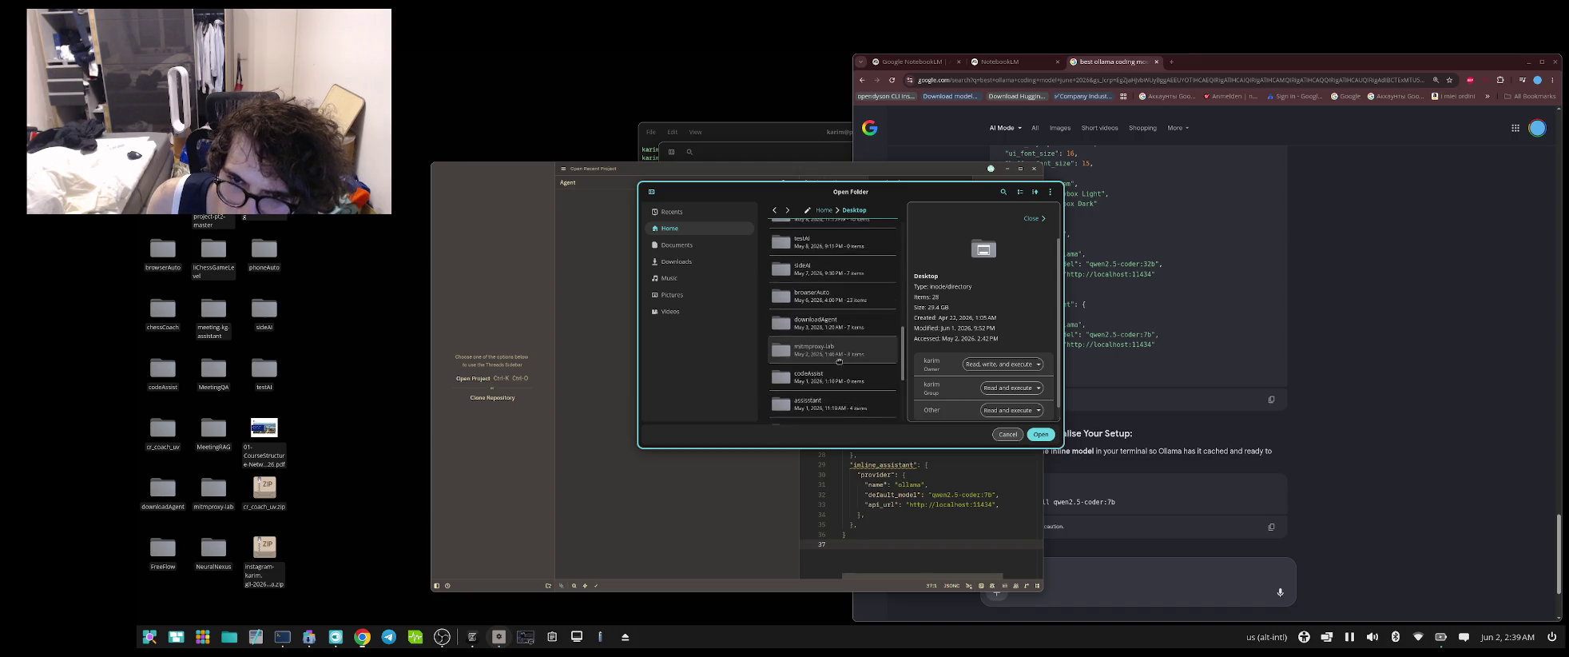
scroll(838, 361, "up", 4)
scroll(839, 361, "up", 4)
scroll(838, 360, "up", 3)
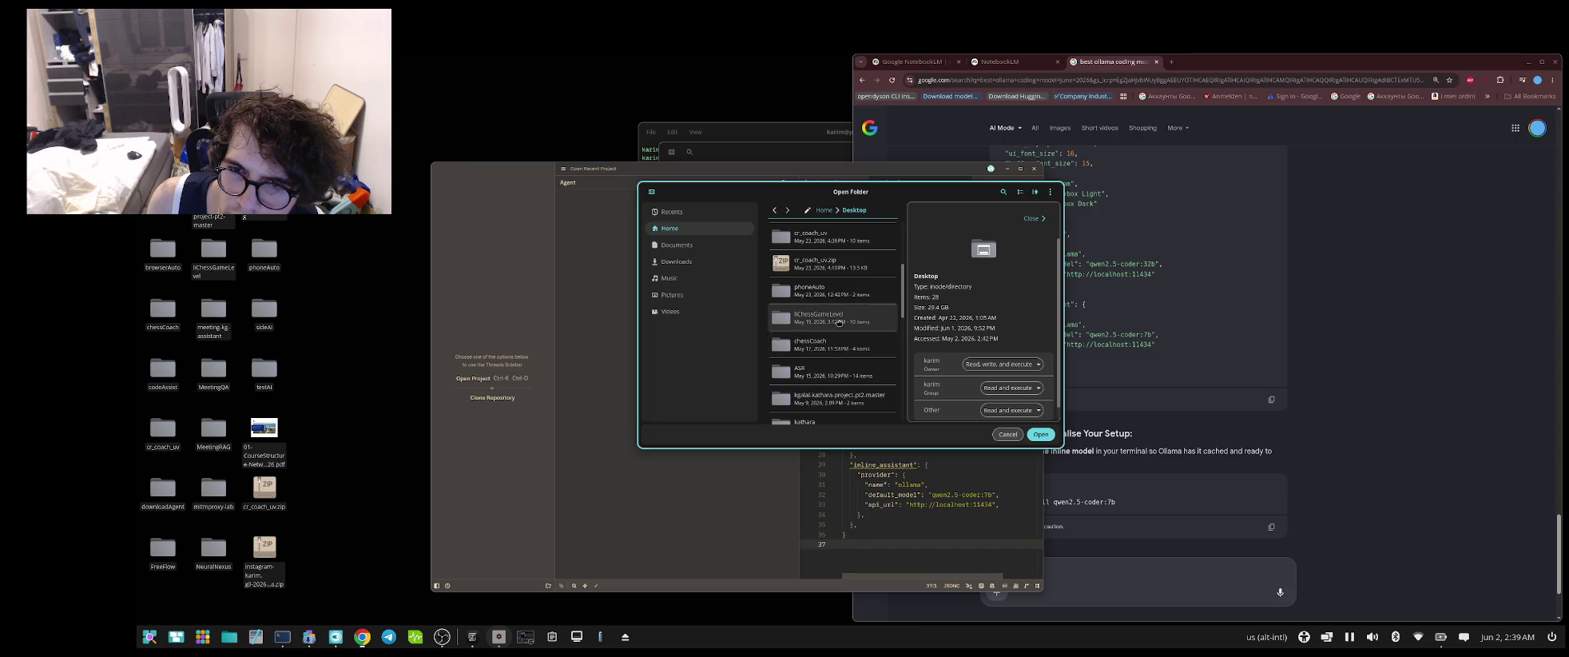
left_click(835, 340)
left_click(1032, 434)
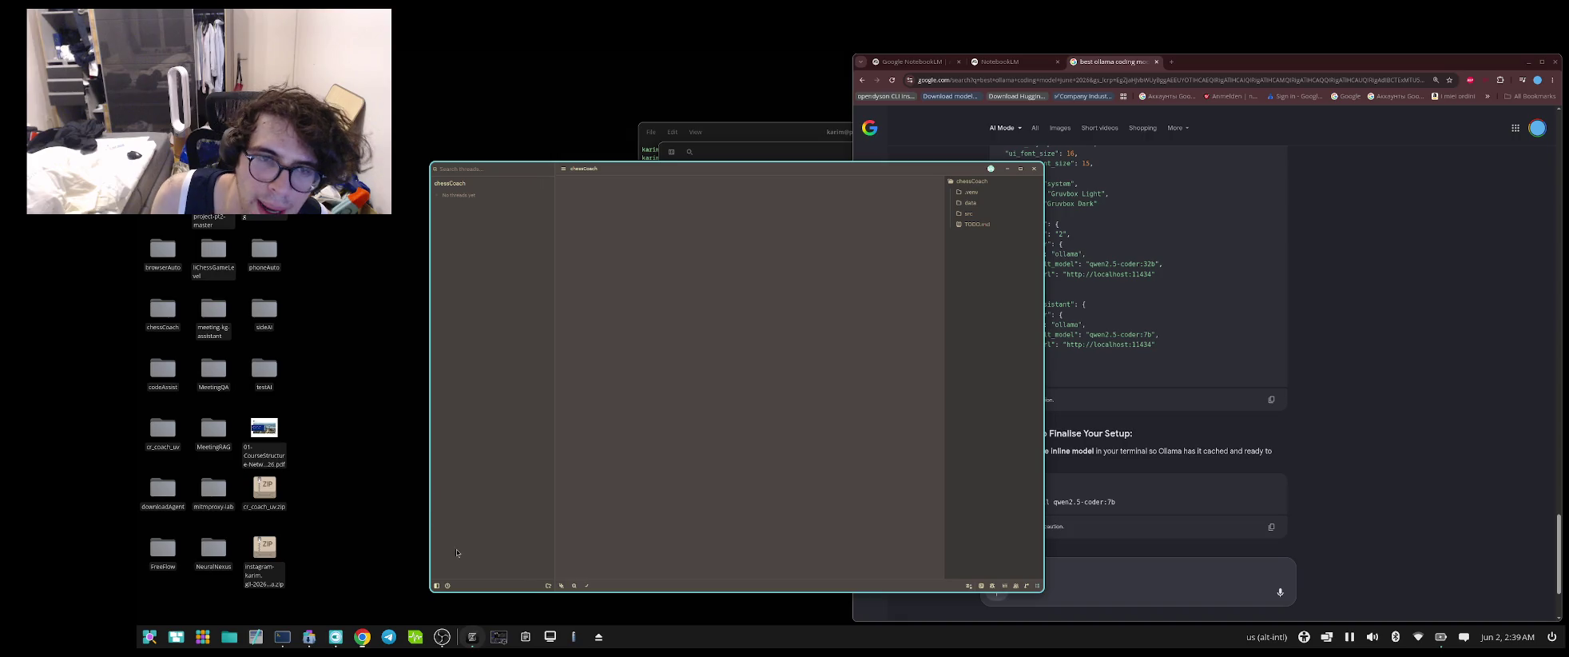
Show the Agent panel and dismiss the skill-failed-to-load warning.
left_click(561, 584)
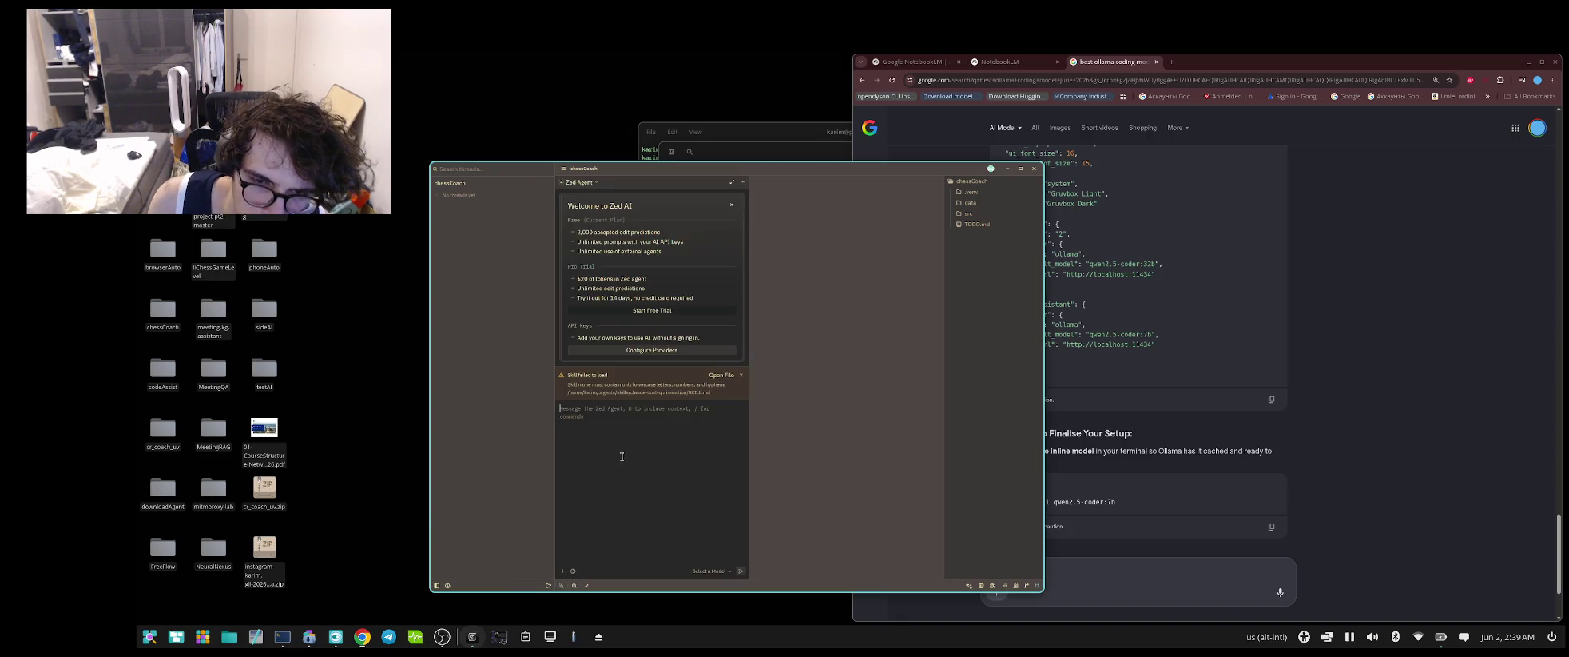
left_click(722, 374)
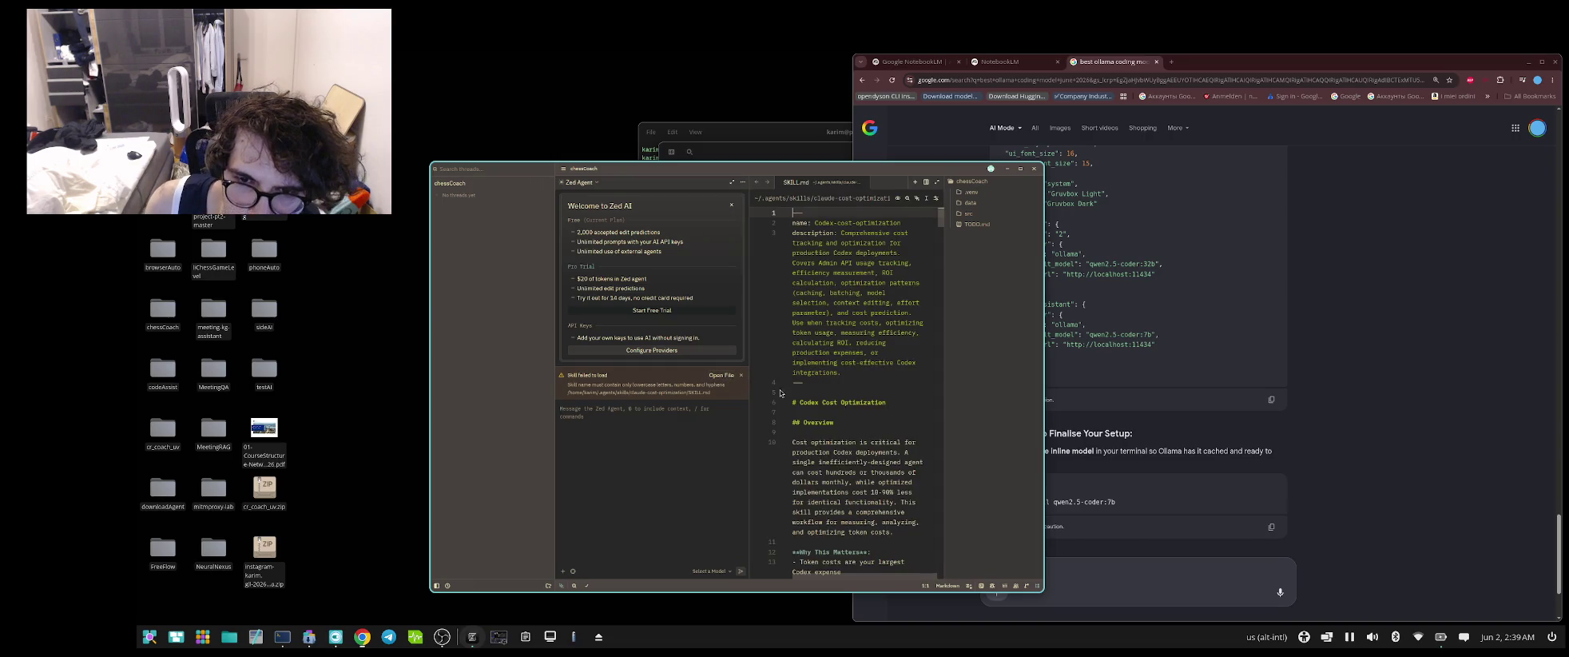
scroll(786, 395, "down", 2)
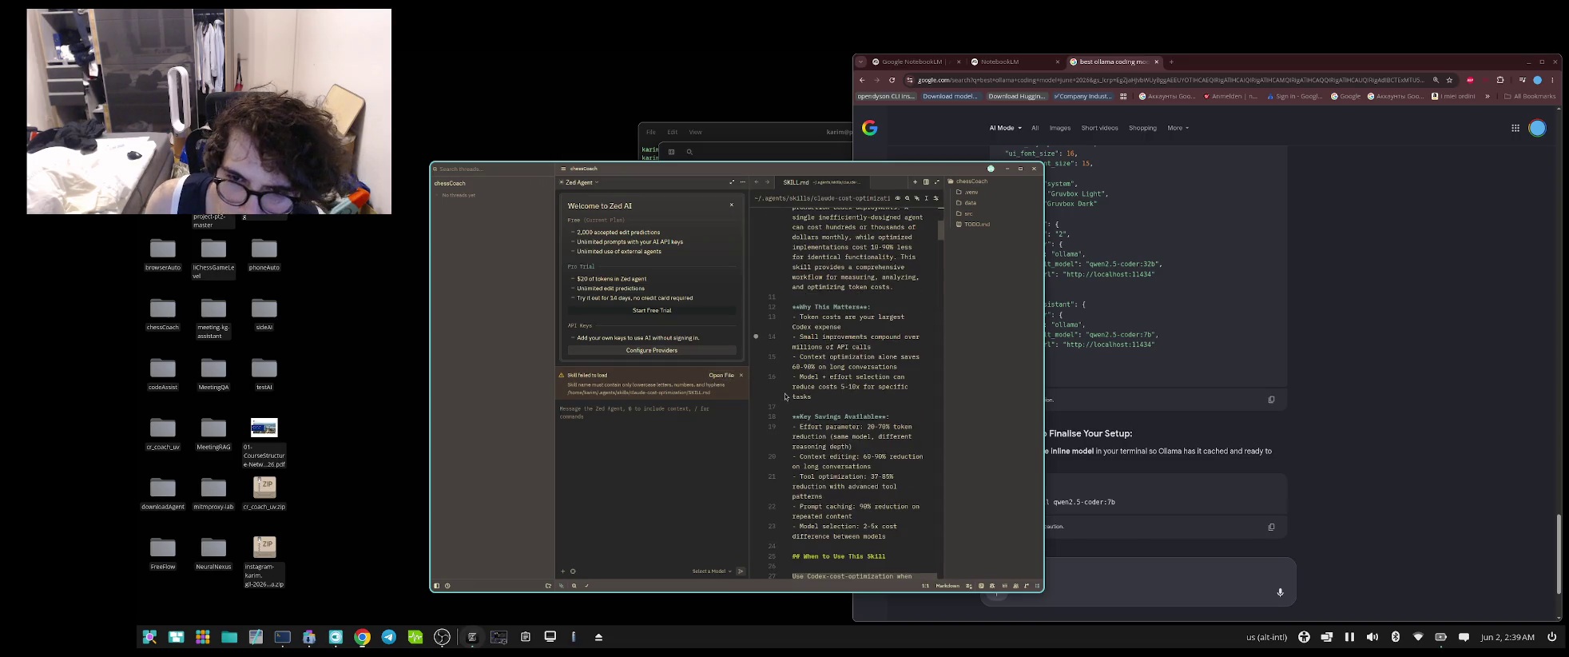
left_click(740, 375)
From the provider settings, begin adding an OpenAI-compatible LLM provider.
left_click(707, 352)
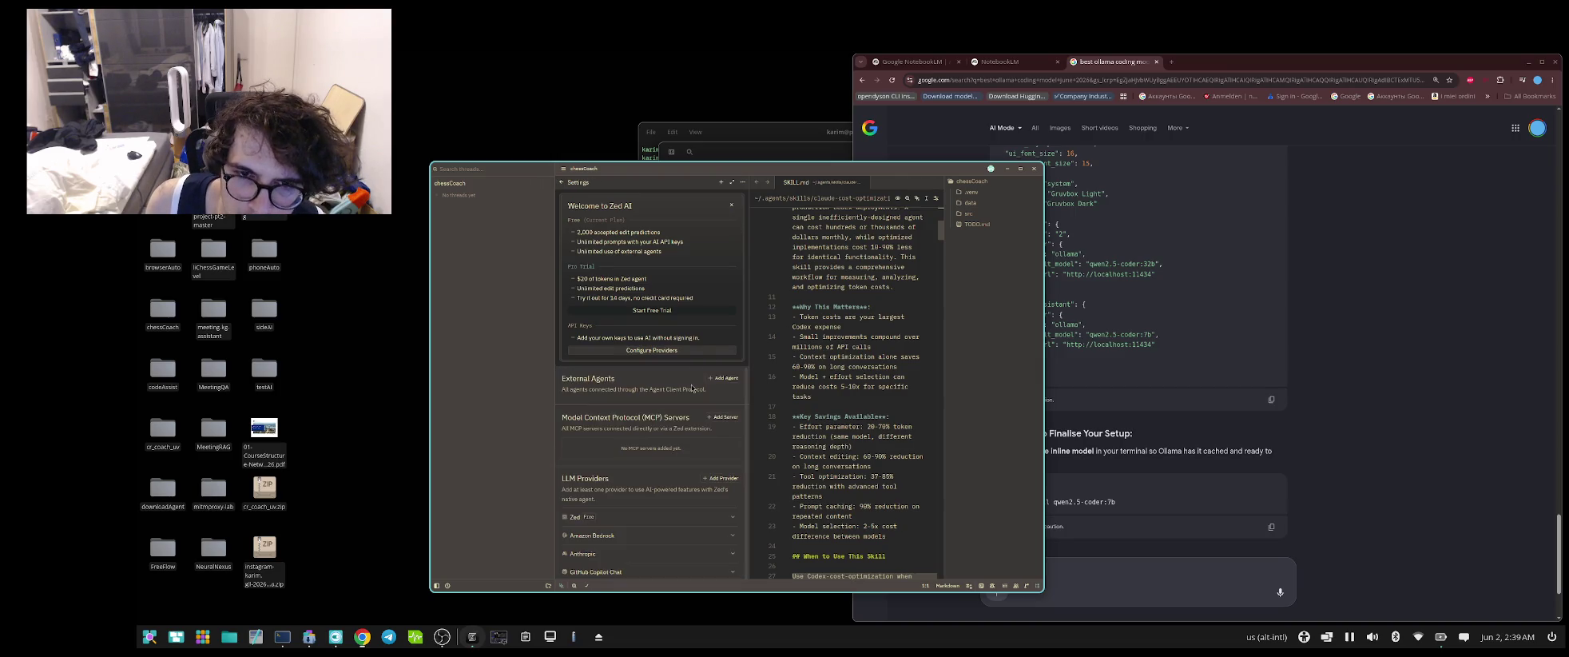
scroll(694, 440, "down", 1)
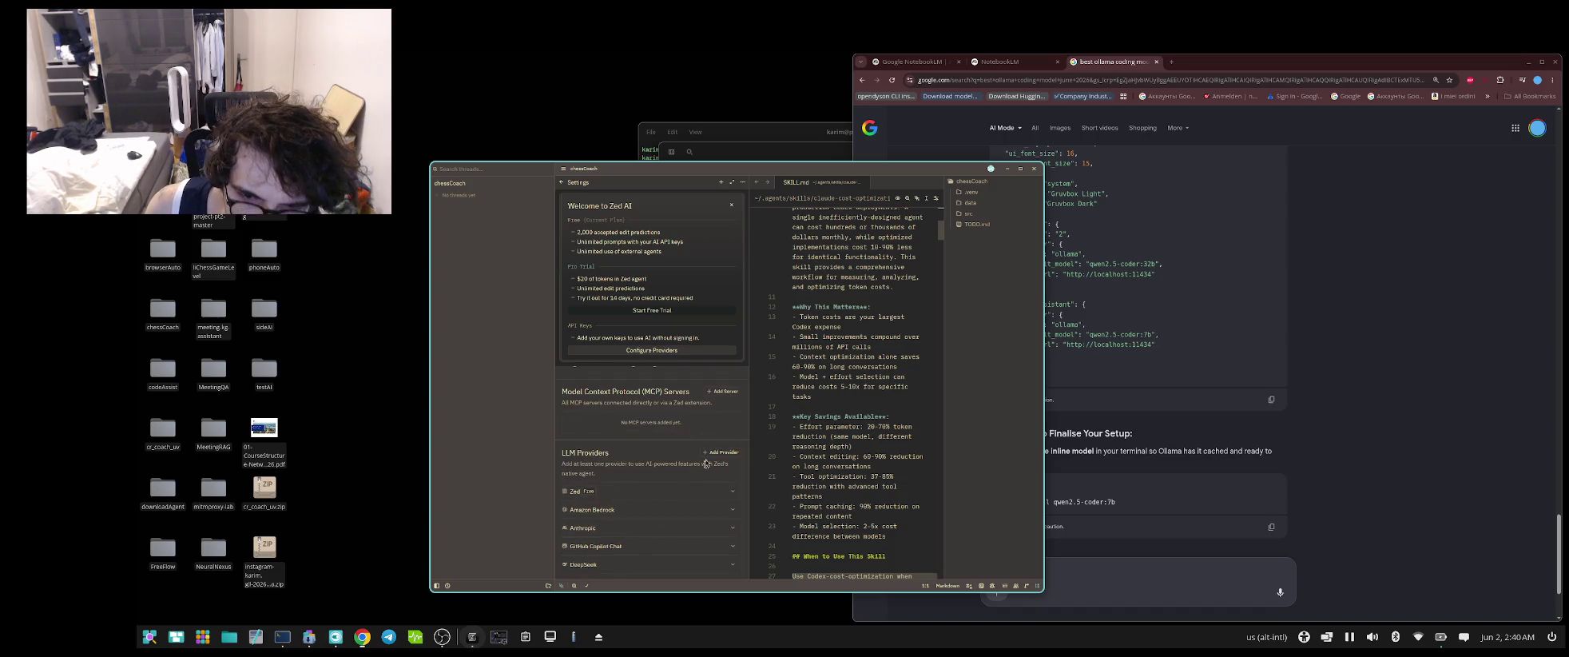
left_click(721, 453)
left_click(704, 475)
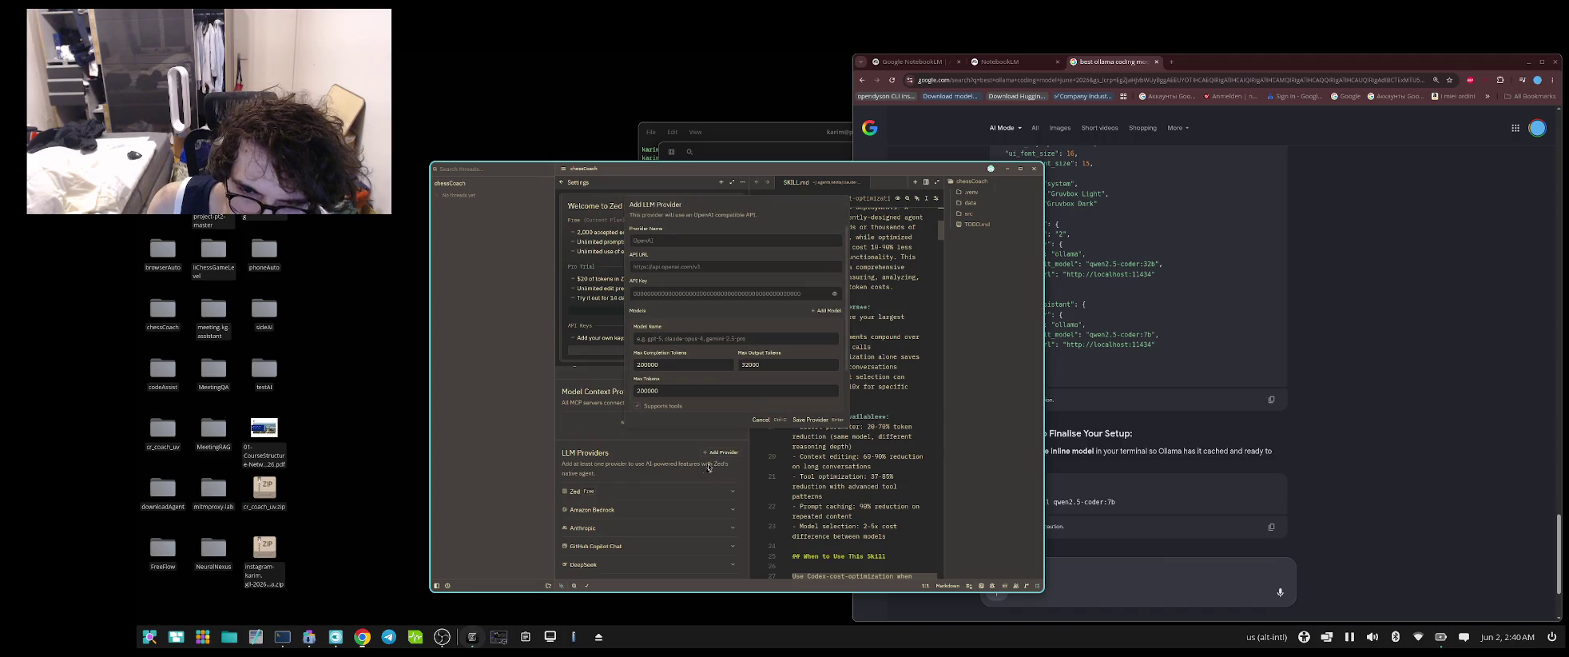
left_click(1078, 275)
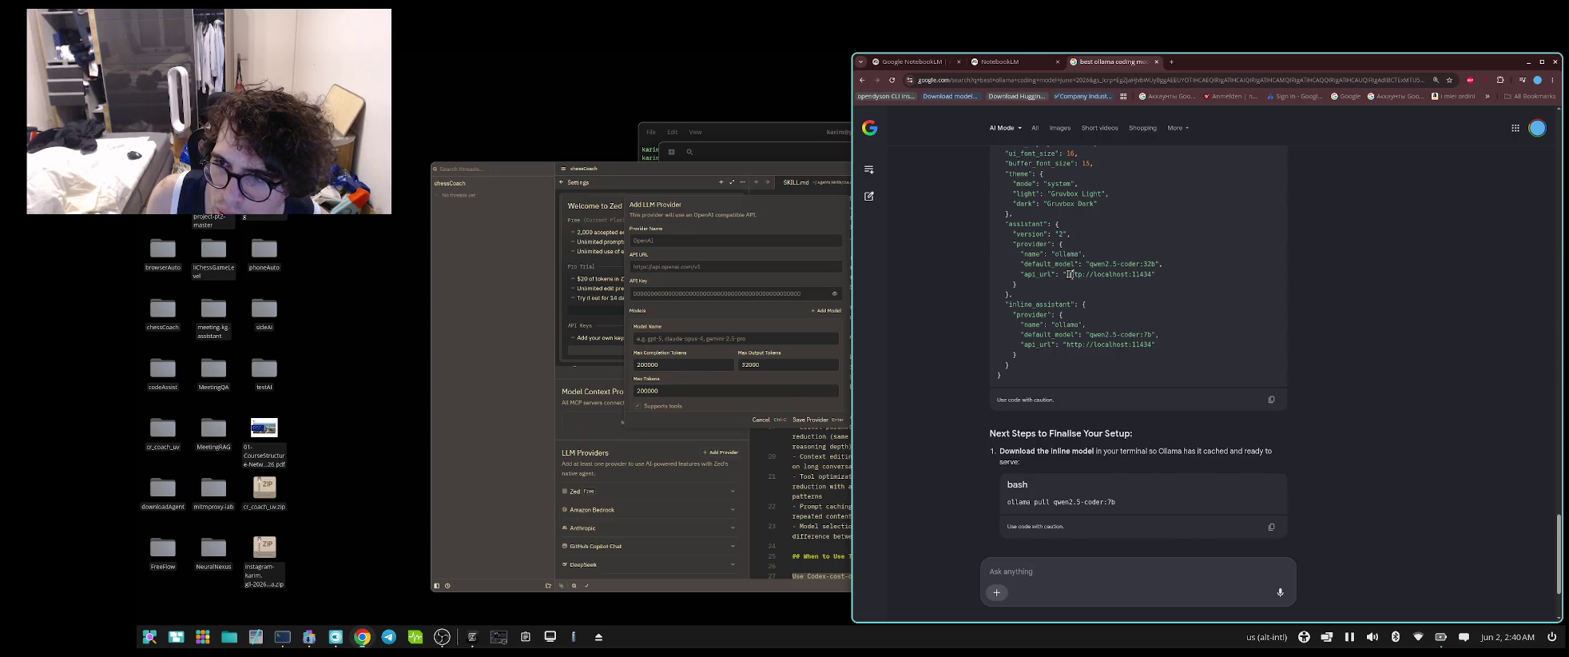
left_click_drag(1070, 274, 1144, 274)
key("ctrl+c")
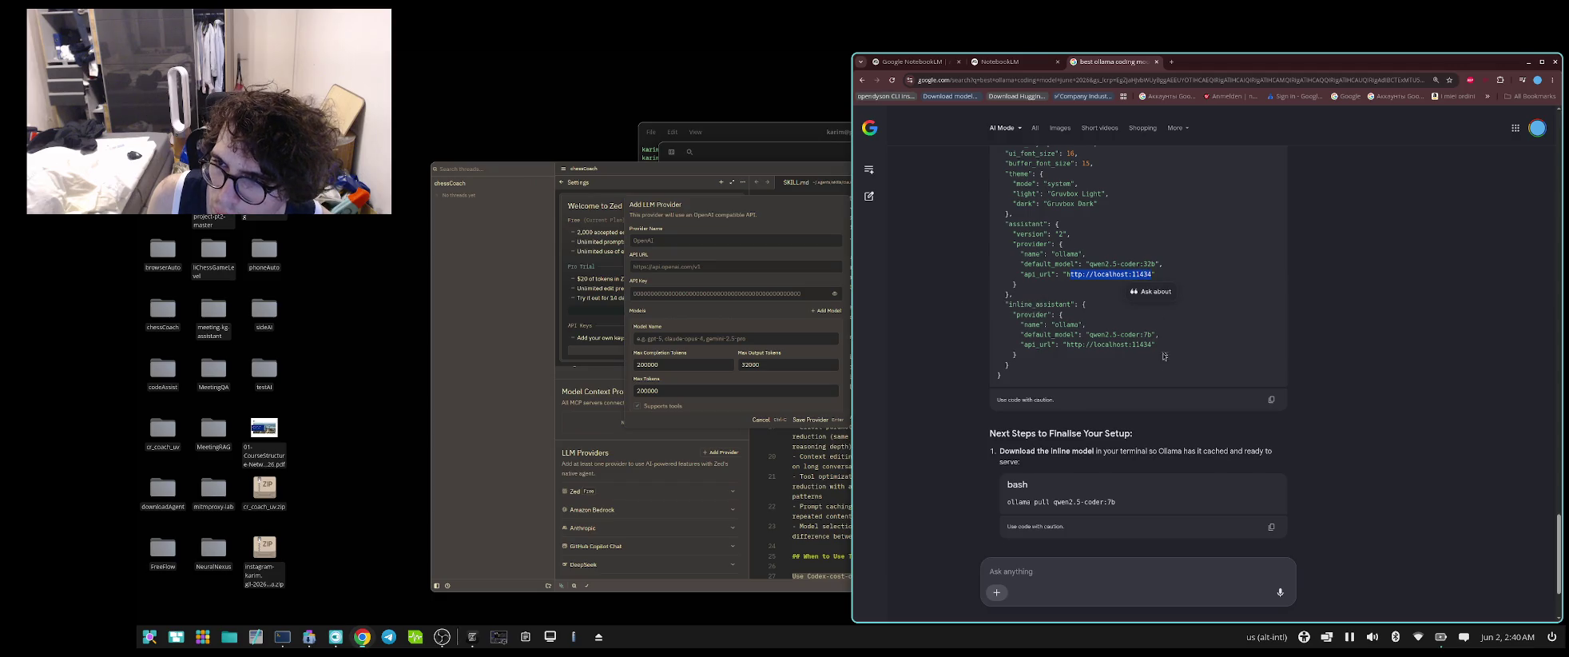
left_click(724, 280)
key("ctrl+v")
key("Tab")
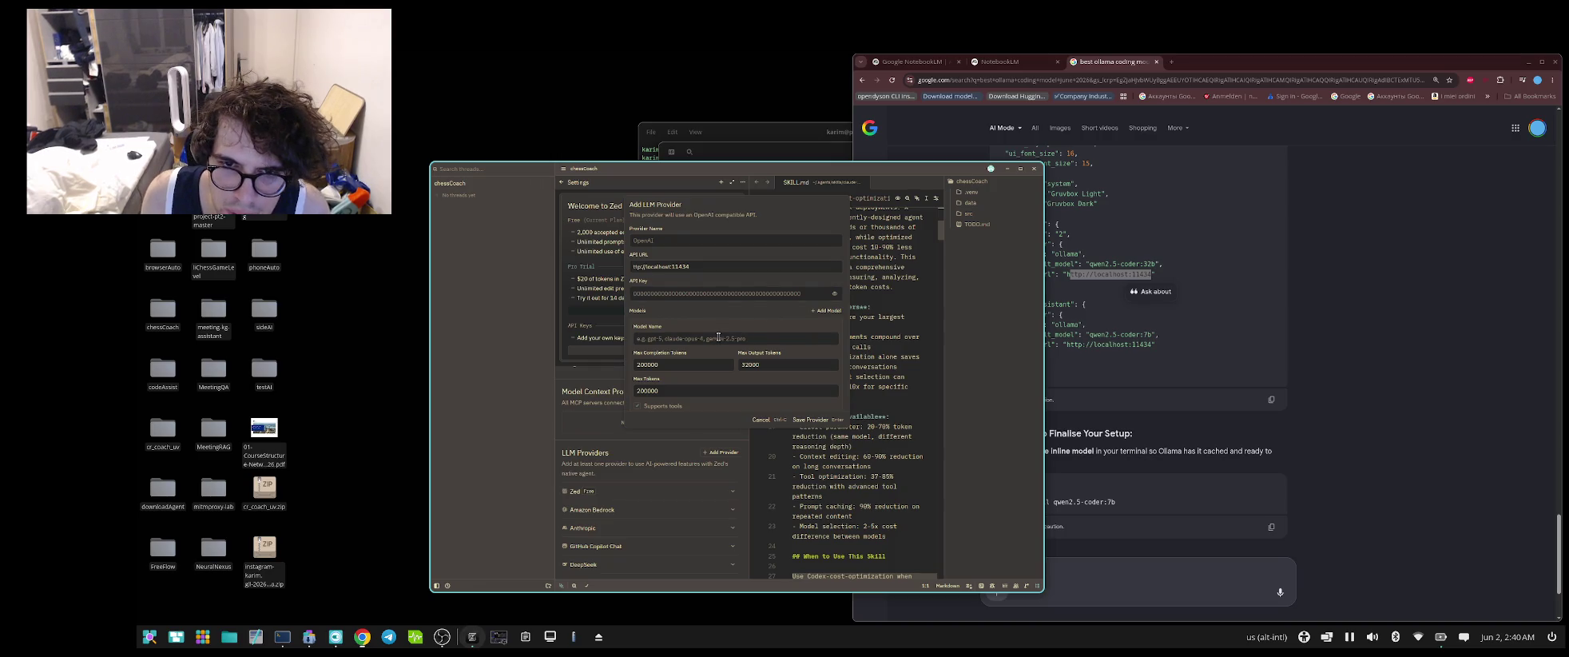
Set the model name to qwen2.5-coder:32b and attempt to save the provider.
left_click(1142, 330)
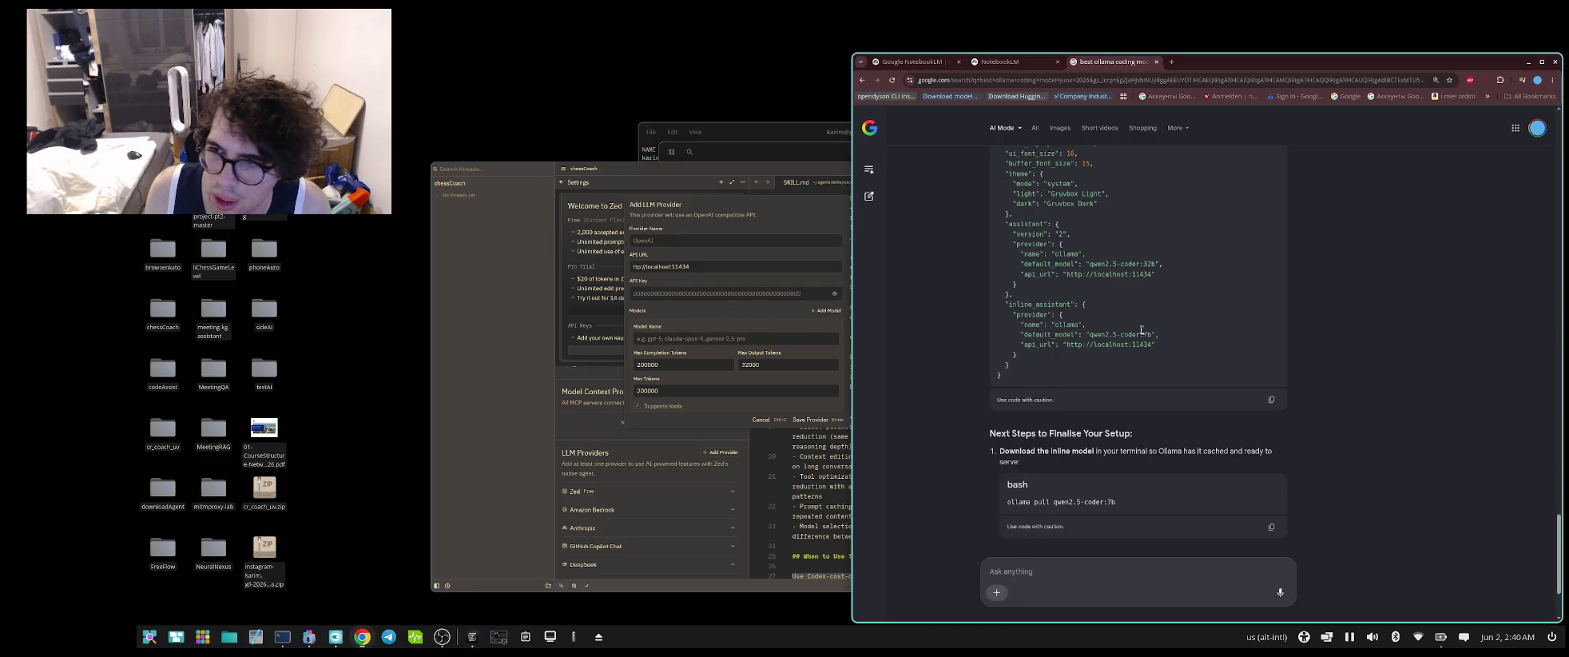
left_click_drag(1156, 263, 1091, 264)
key("ctrl+c")
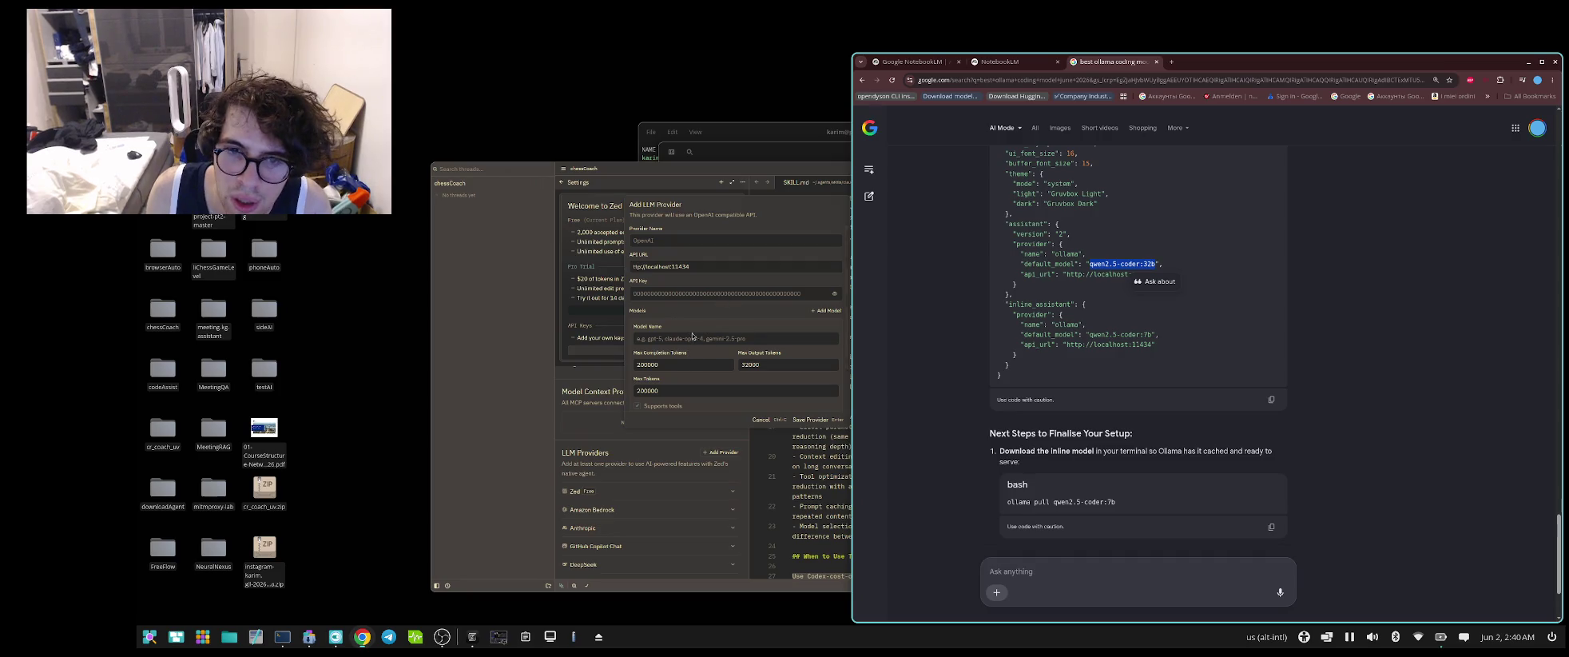
left_click(692, 336)
key("ctrl+v")
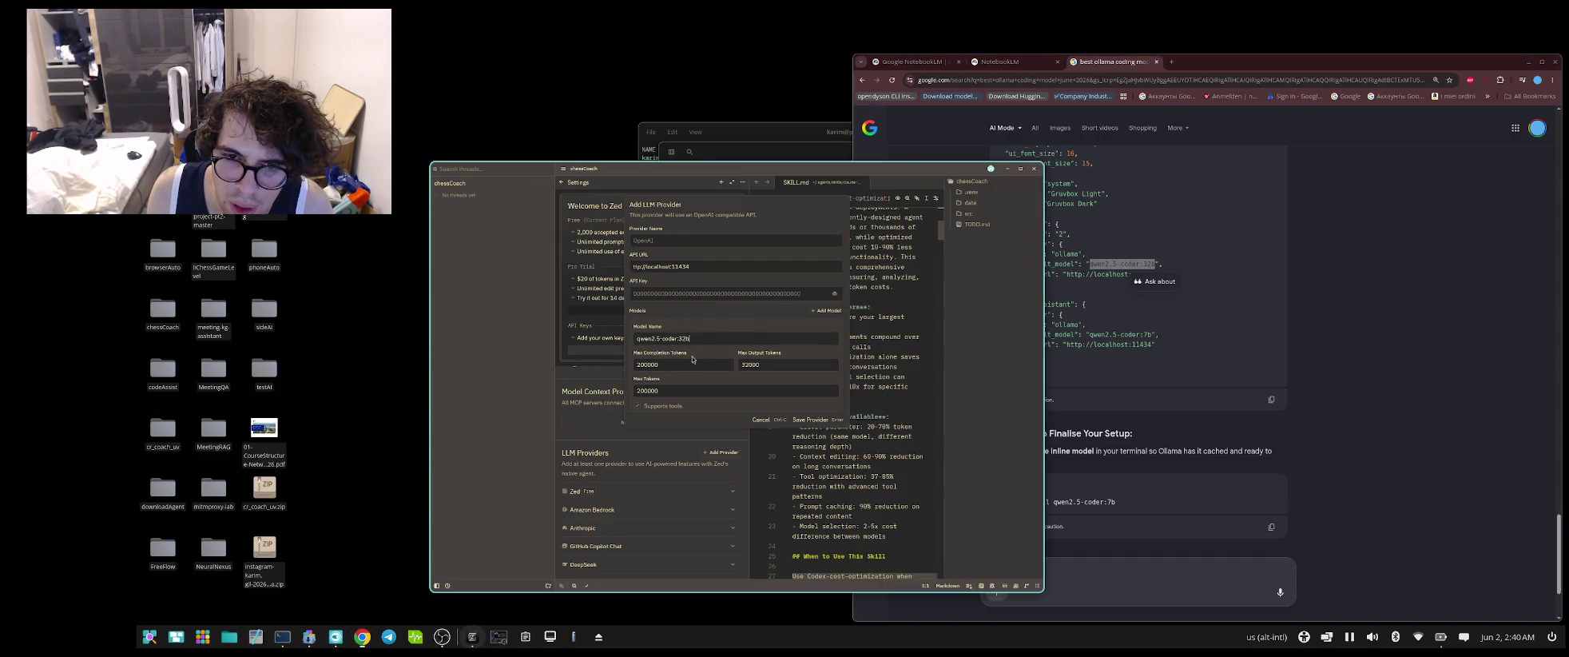
left_click(823, 420)
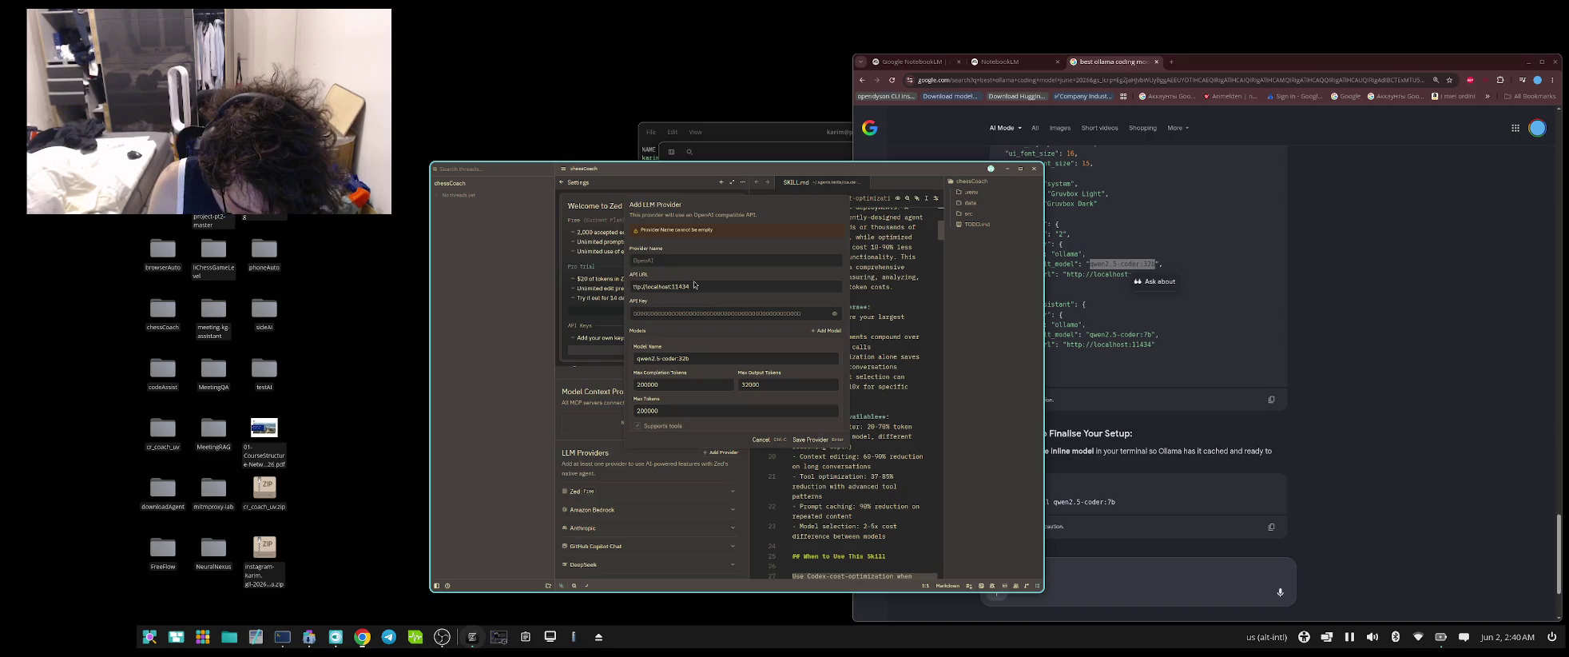
Enter 'Owen2.5-c32', retry saving, and recheck the browser answer.
type("O")
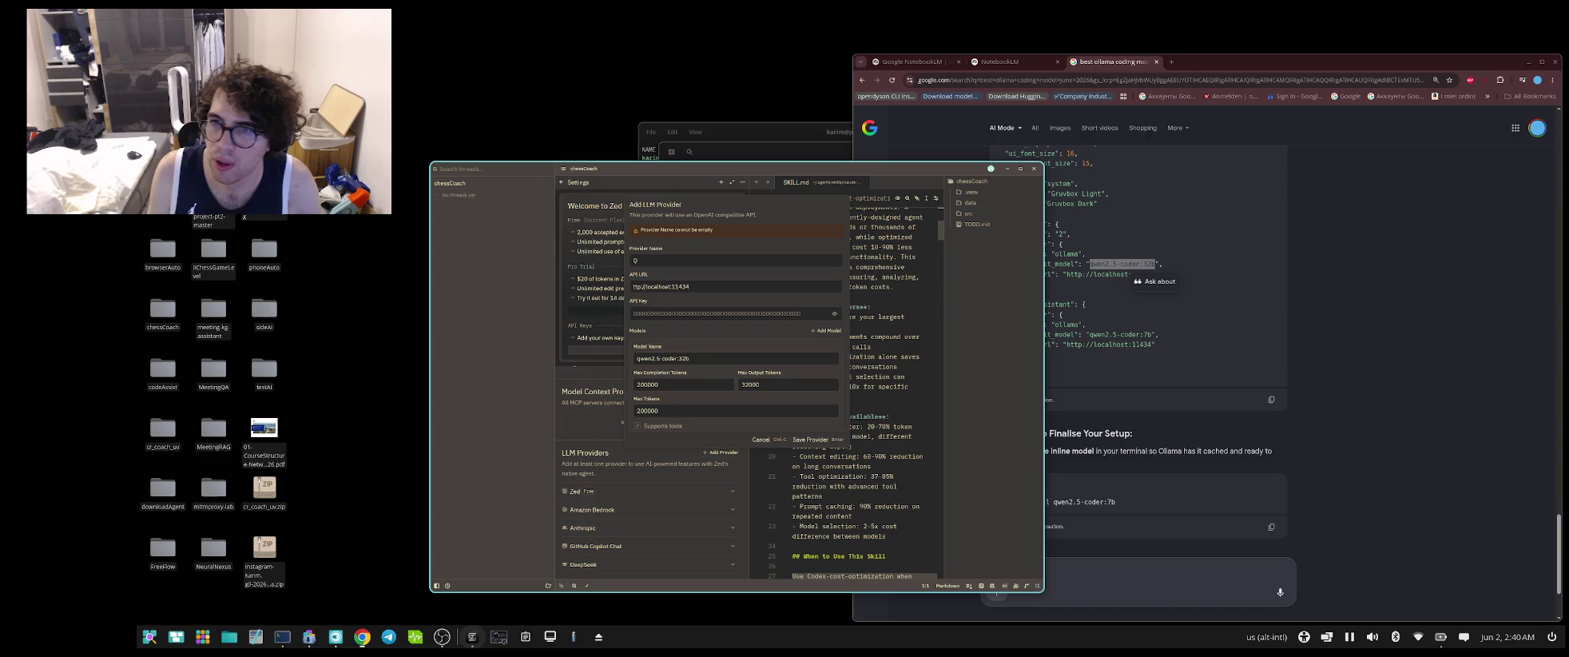
type("wen2.")
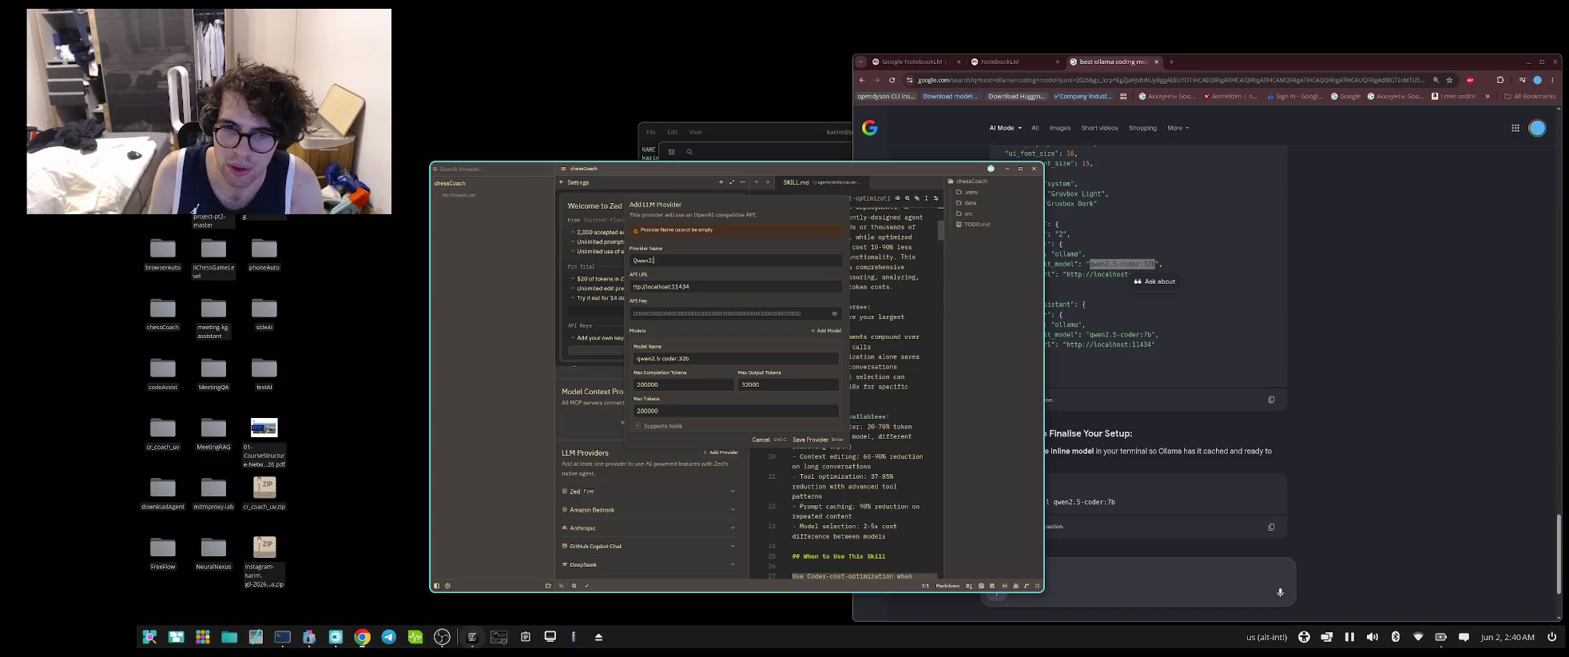
type("5")
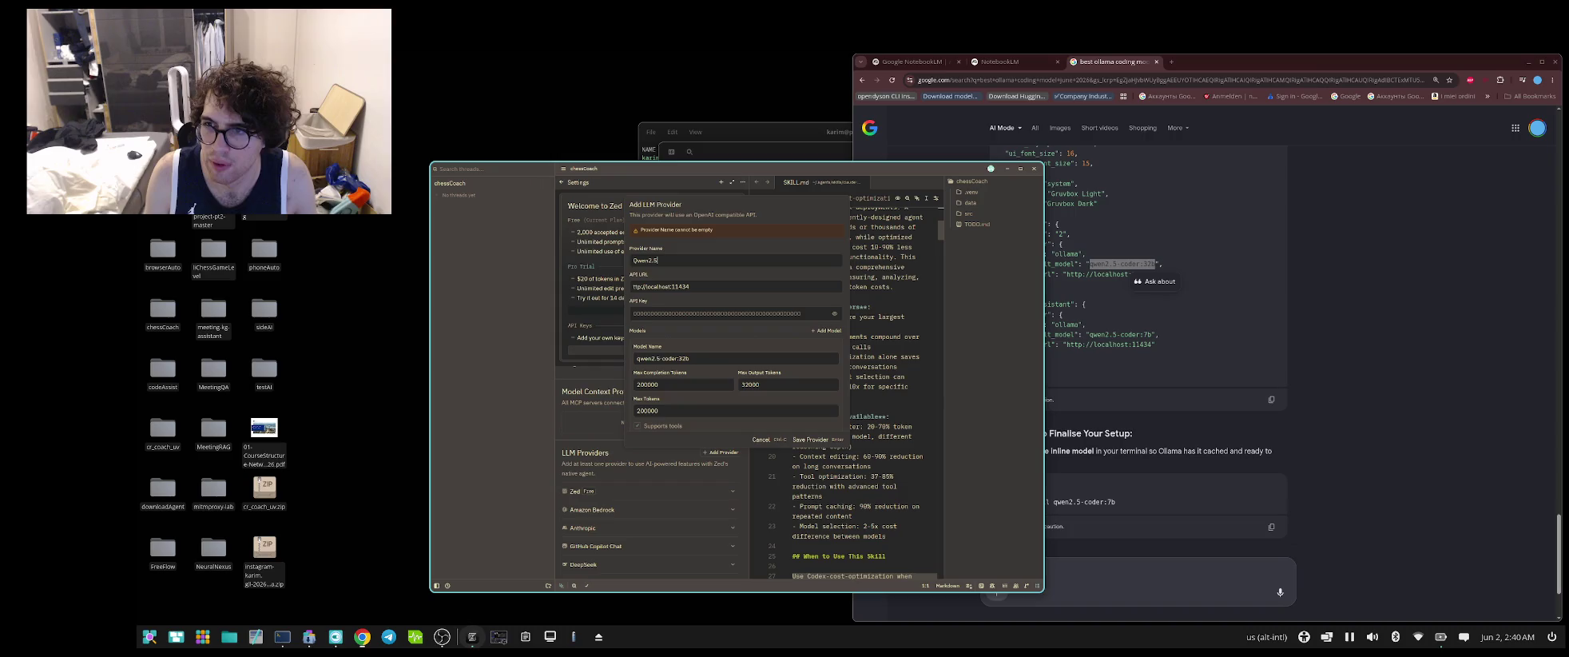
type("-coder")
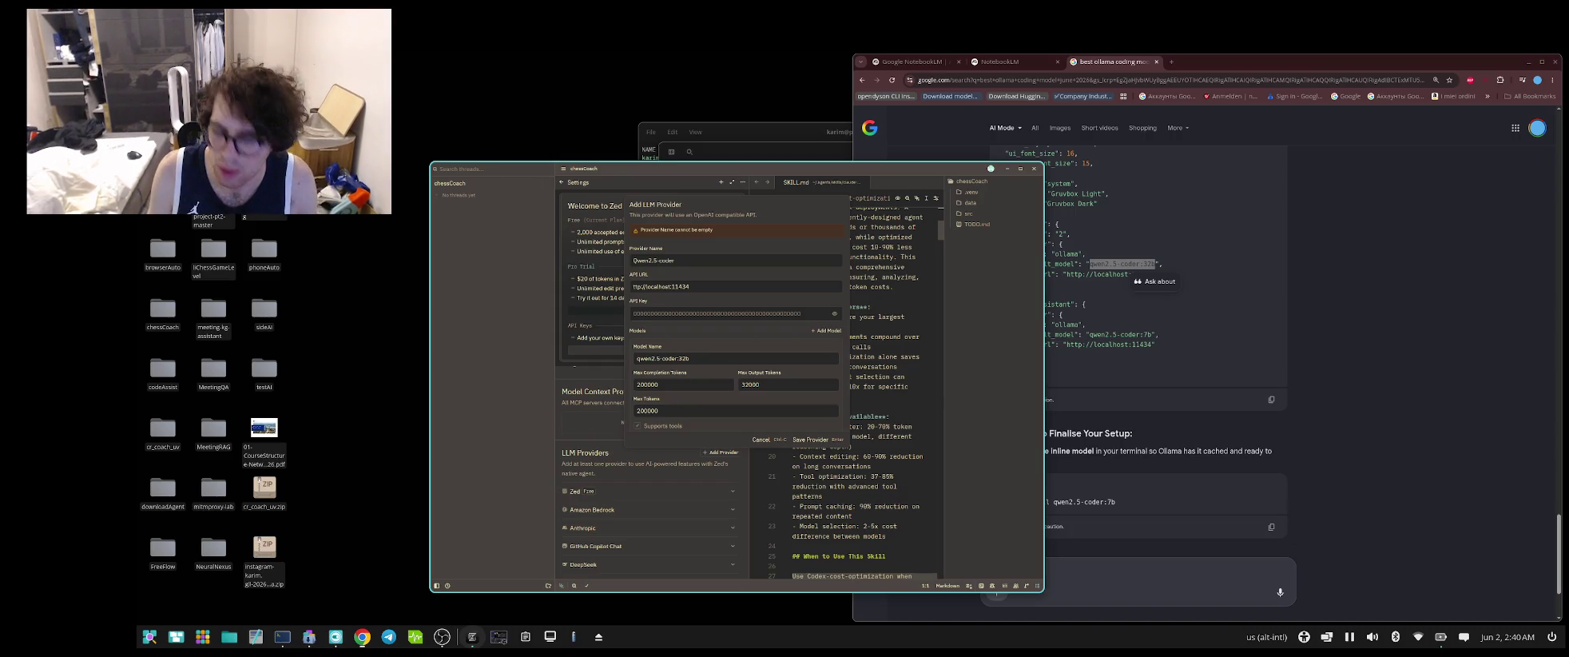
type("32")
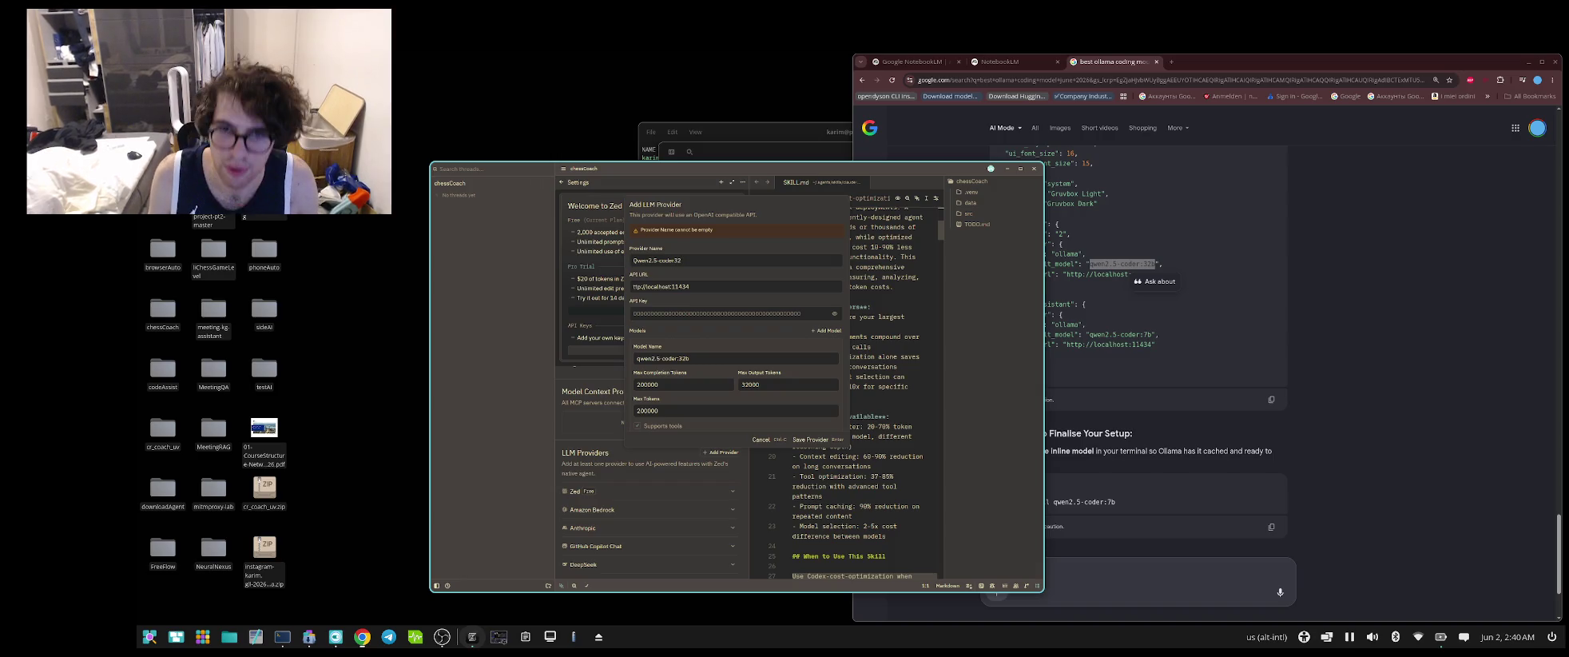
left_click(821, 439)
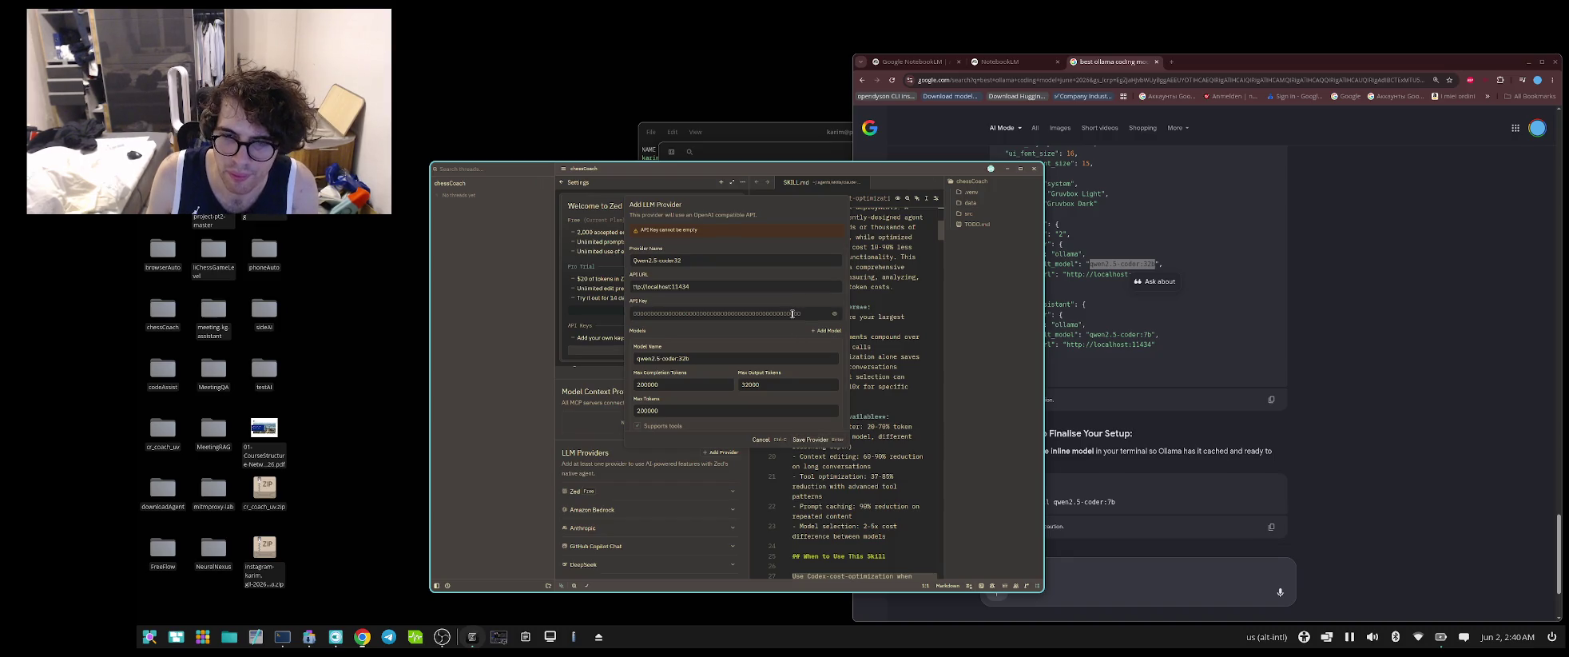
left_click(1043, 365)
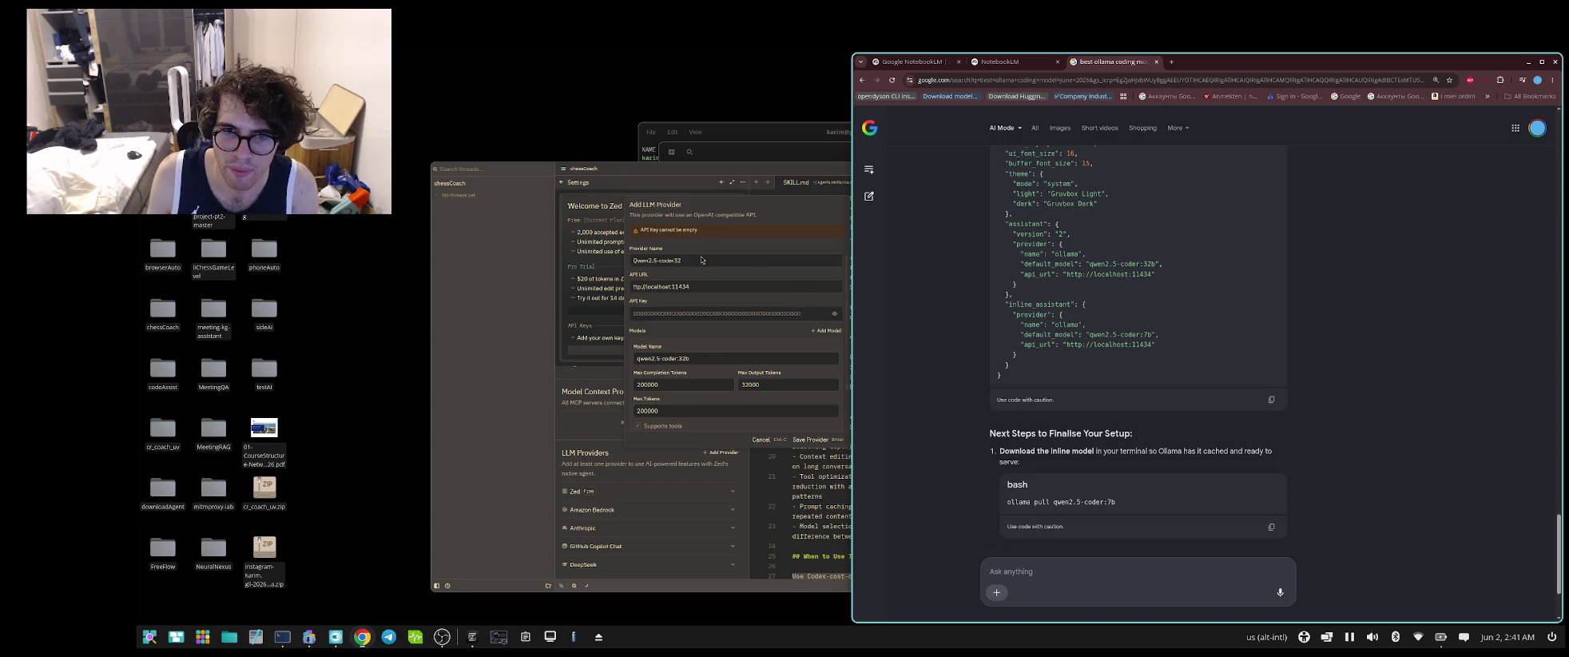
left_click(703, 258)
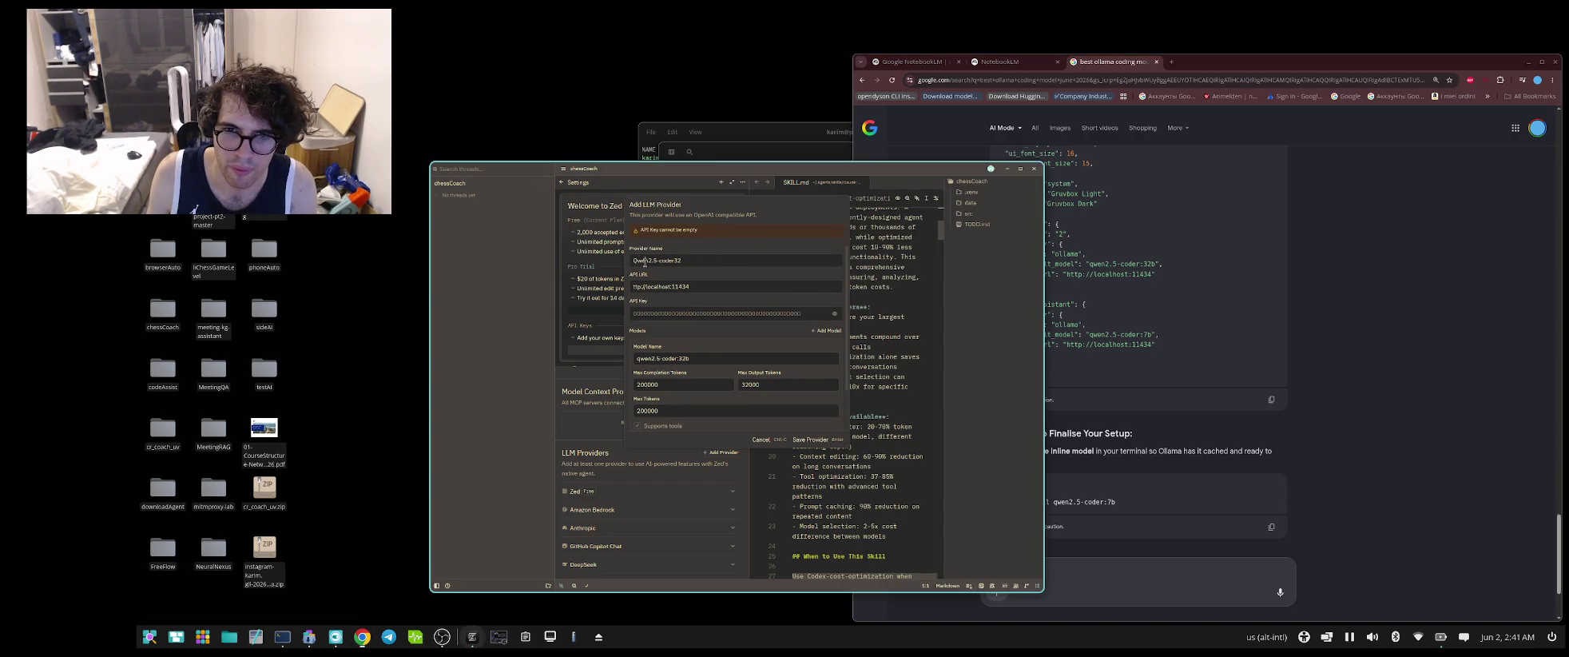
double_click(644, 261)
type("ollama")
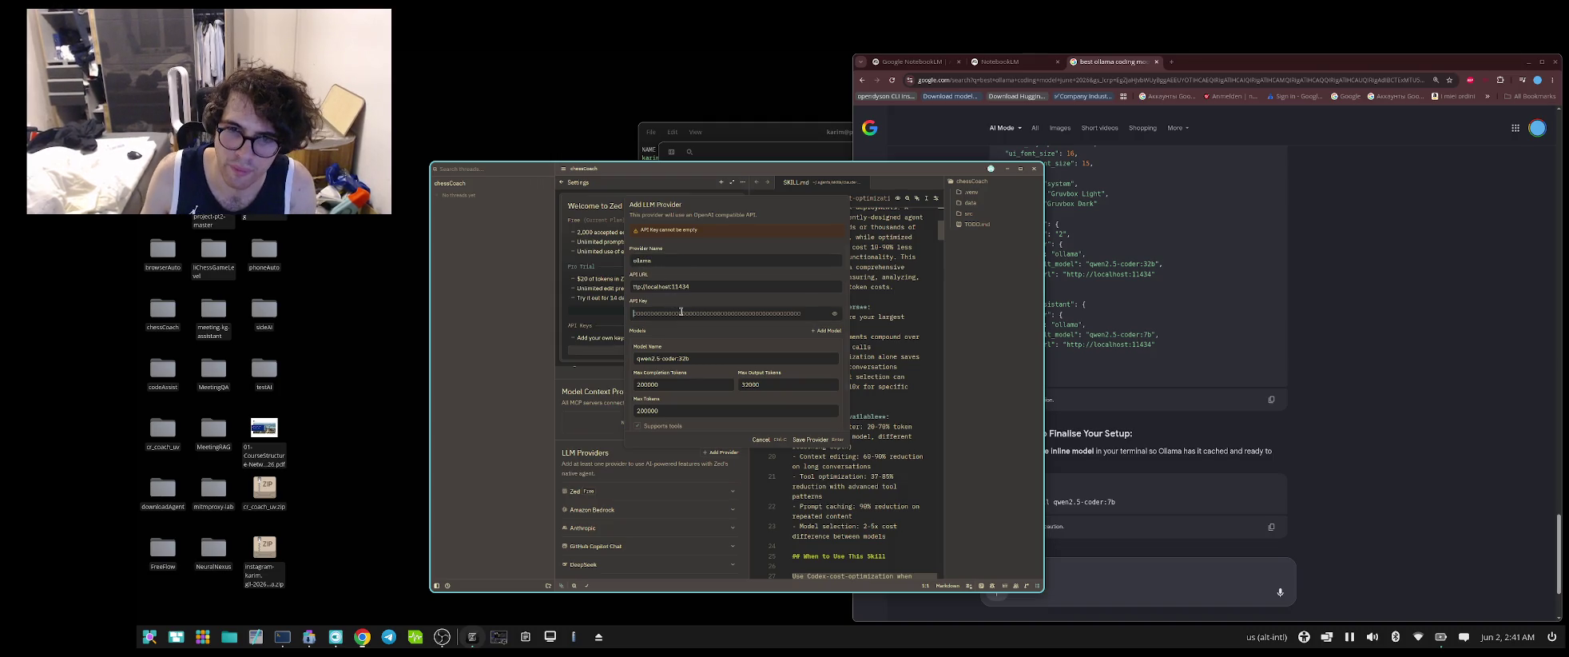
left_click(681, 313)
type("x")
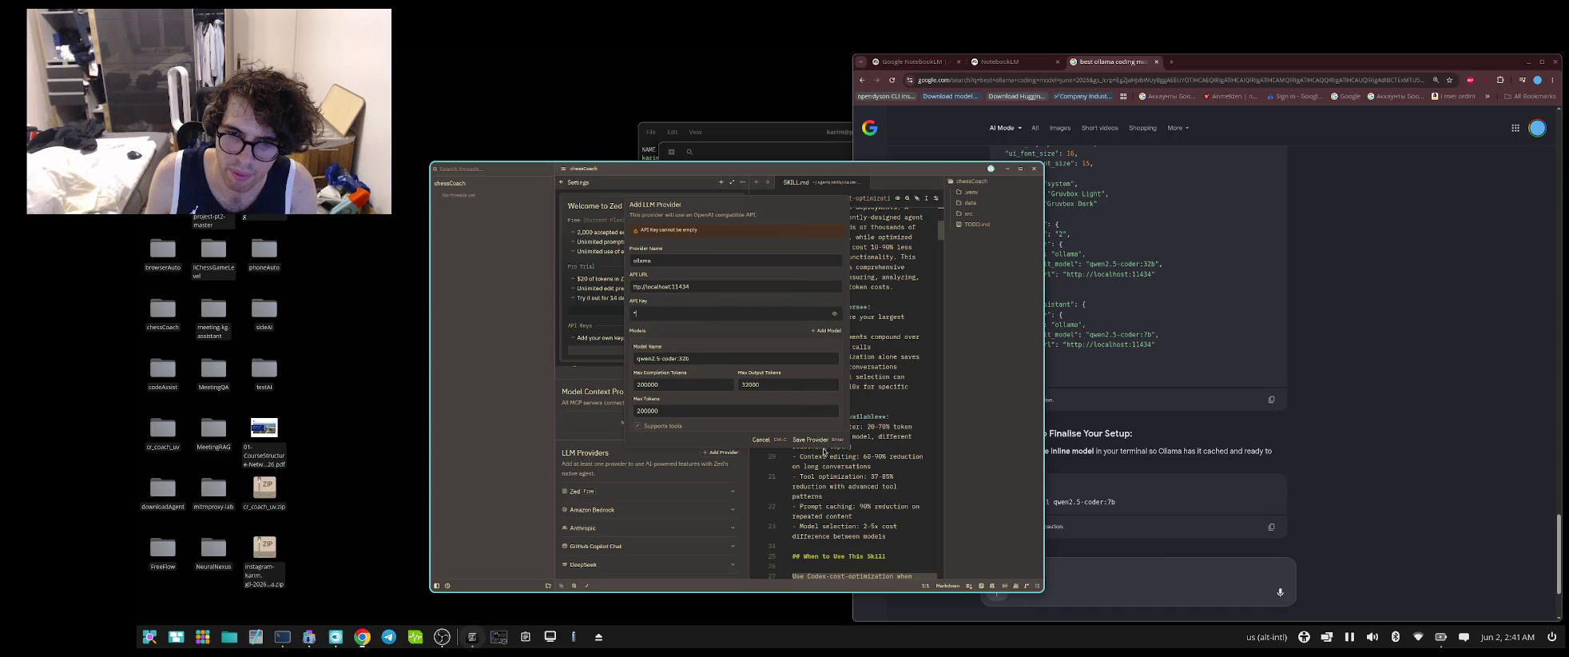
left_click(829, 438)
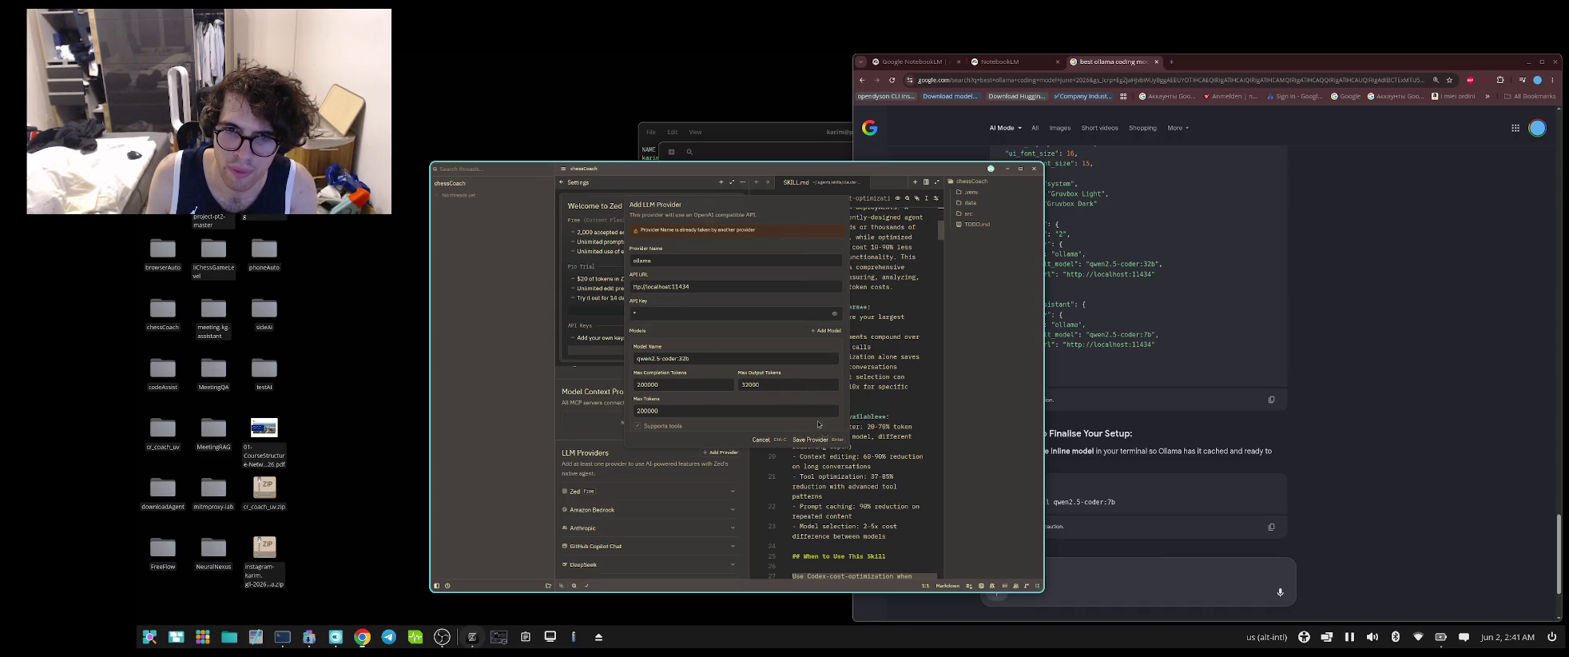
left_click_drag(675, 256, 603, 250)
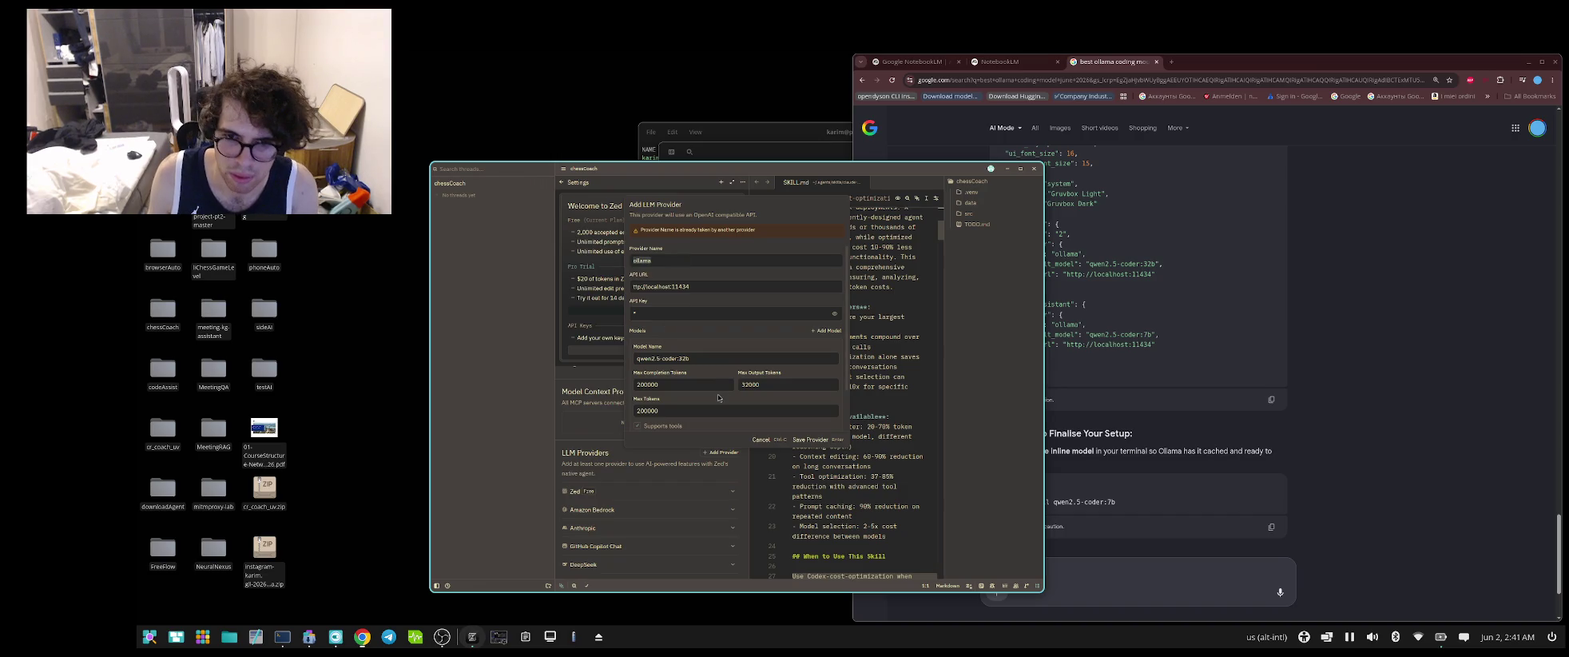
type("qwen2.5c")
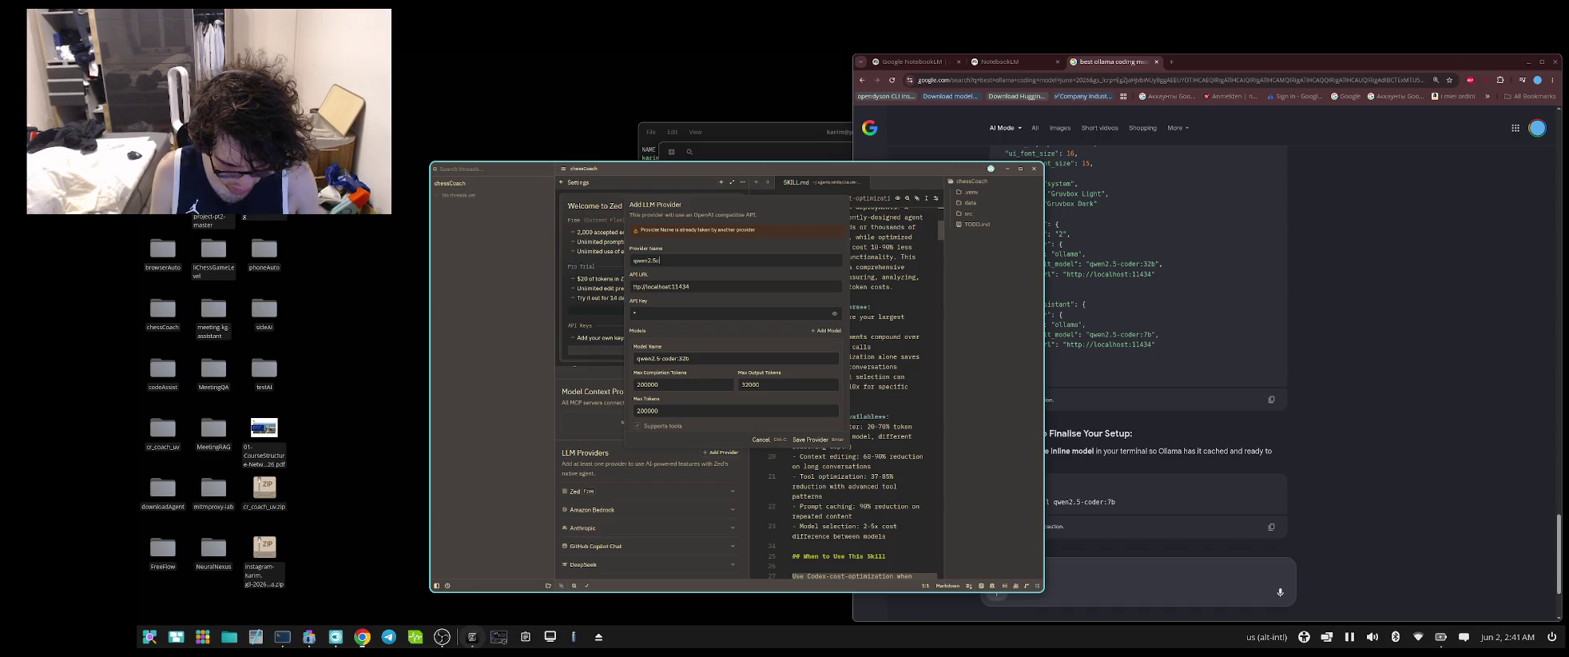
type("oder32")
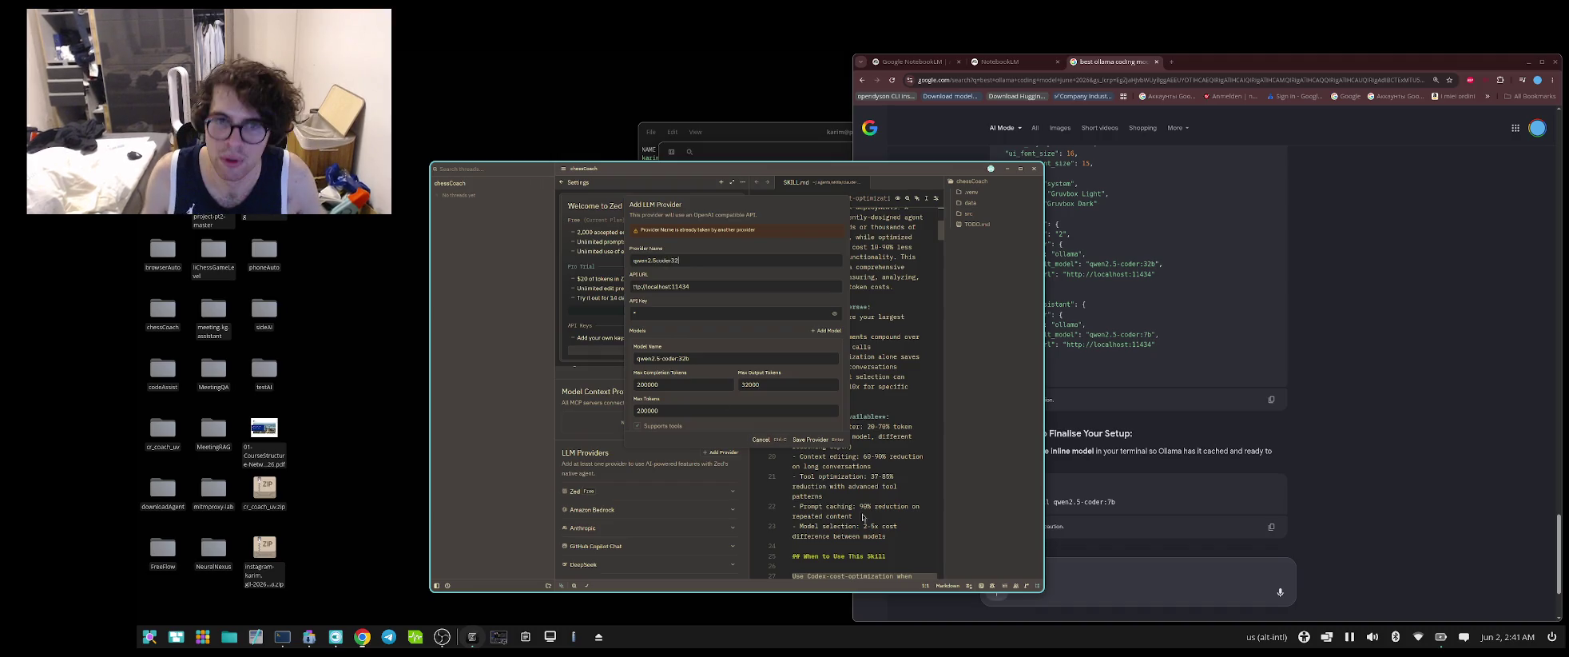
left_click(834, 439)
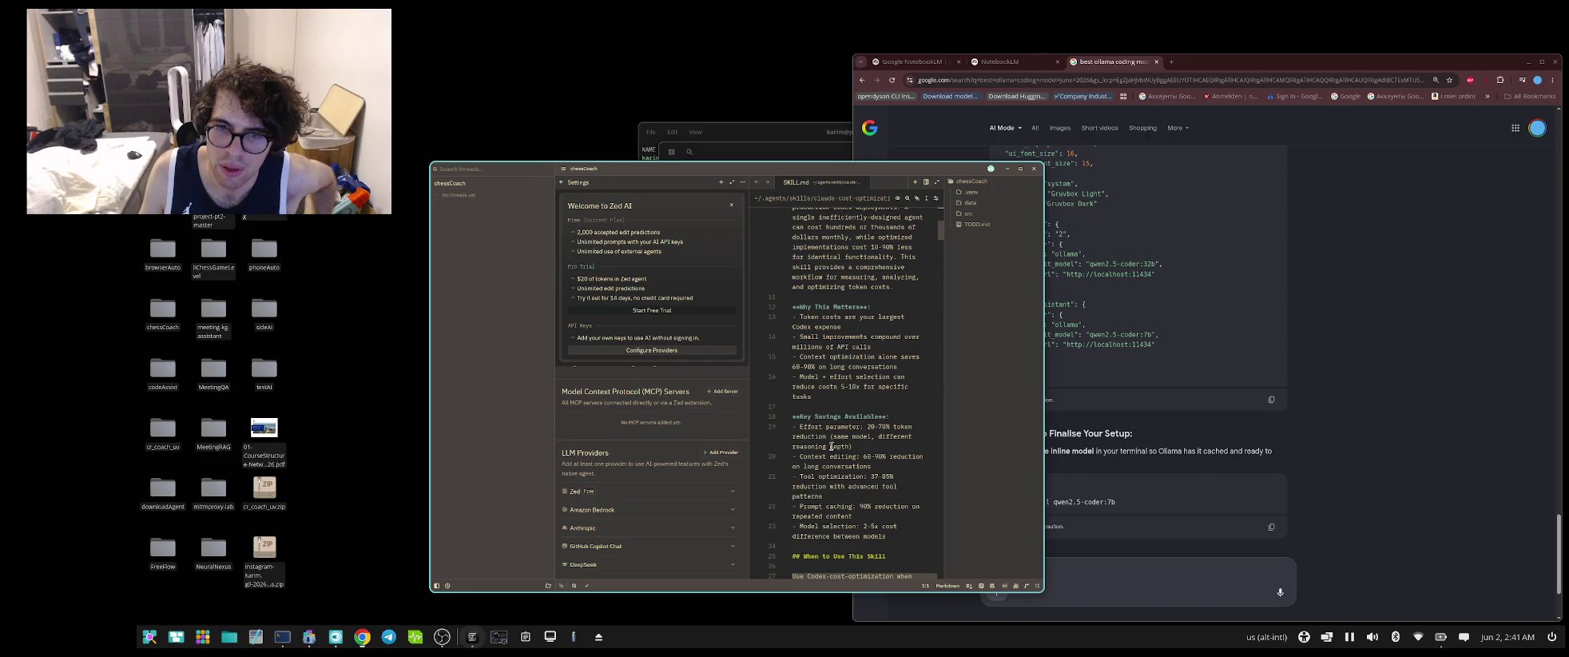
Dismiss the Zed AI welcome card, review the Ollama provider details, and close settings.
scroll(671, 381, "down", 2)
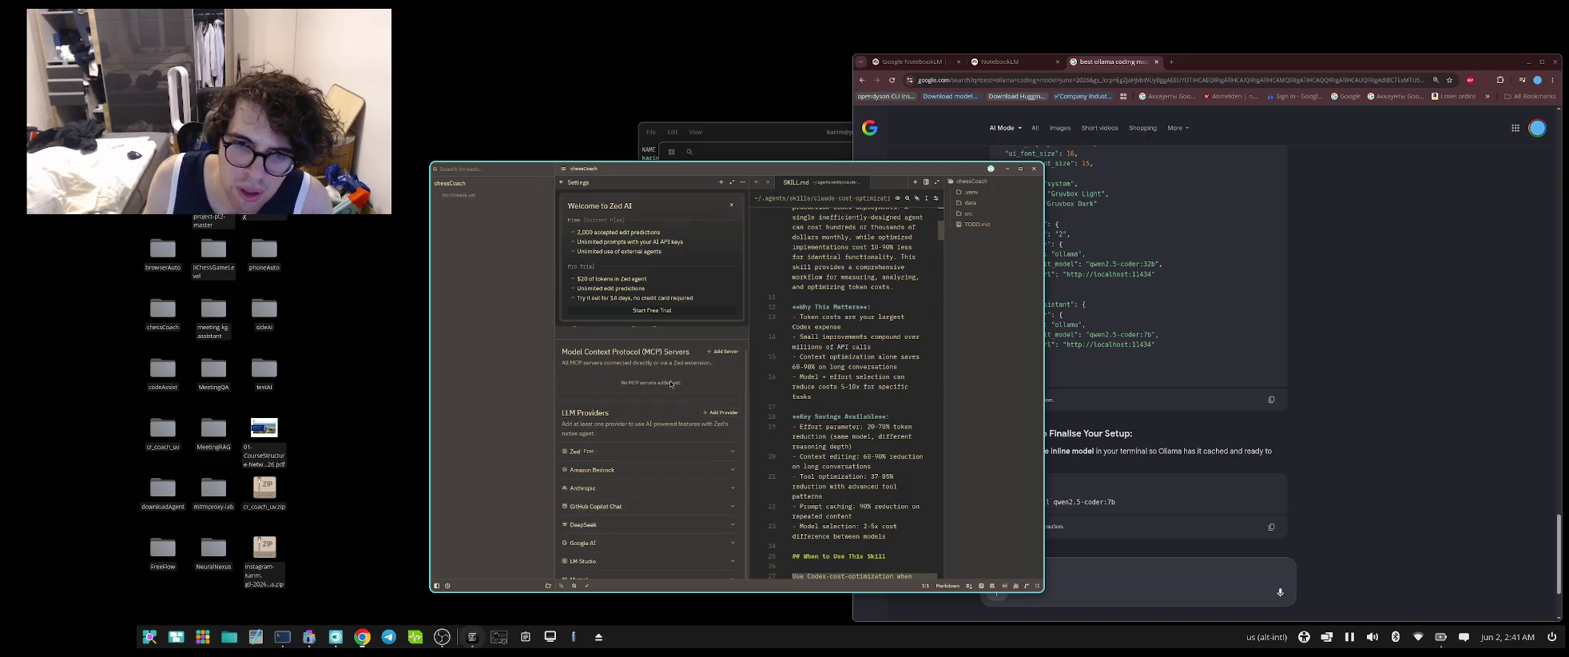
left_click(731, 204)
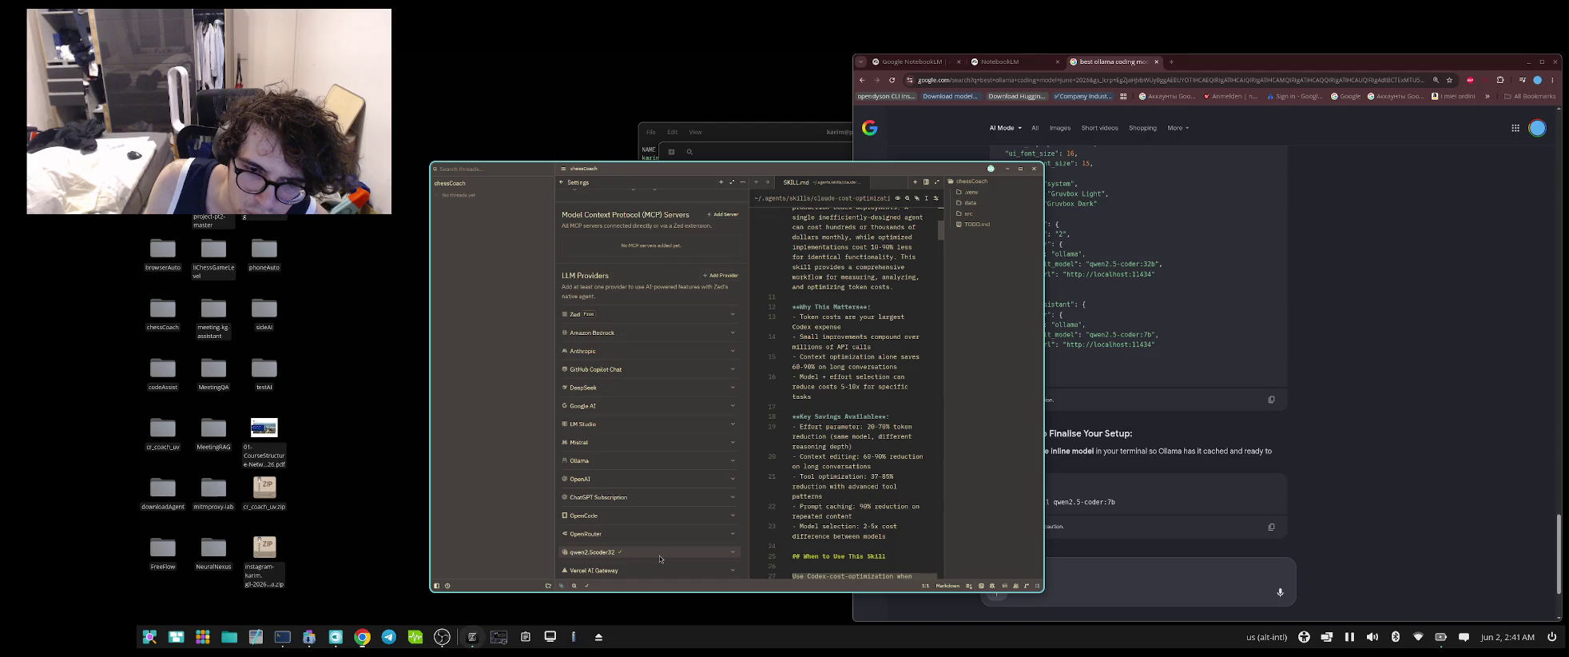
left_click(638, 459)
scroll(636, 470, "down", 3)
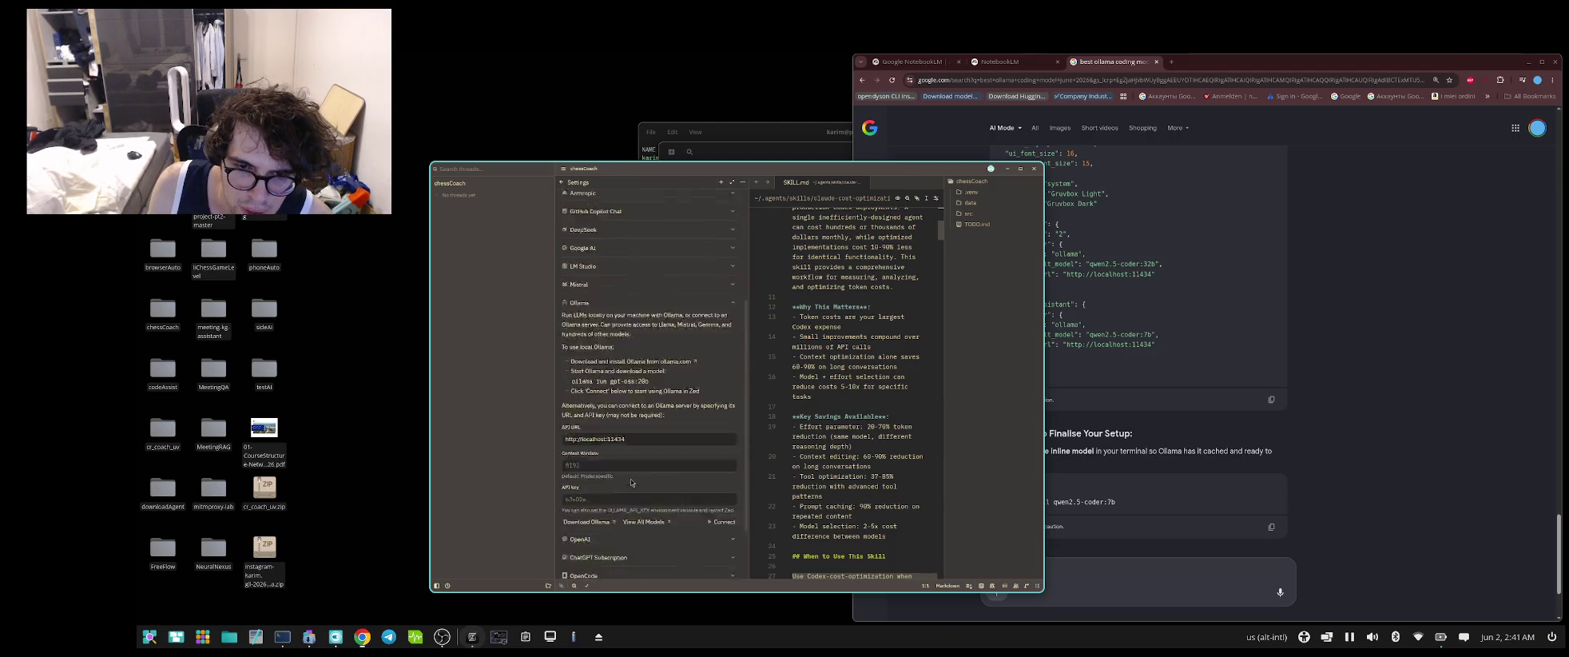
scroll(631, 483, "down", 1)
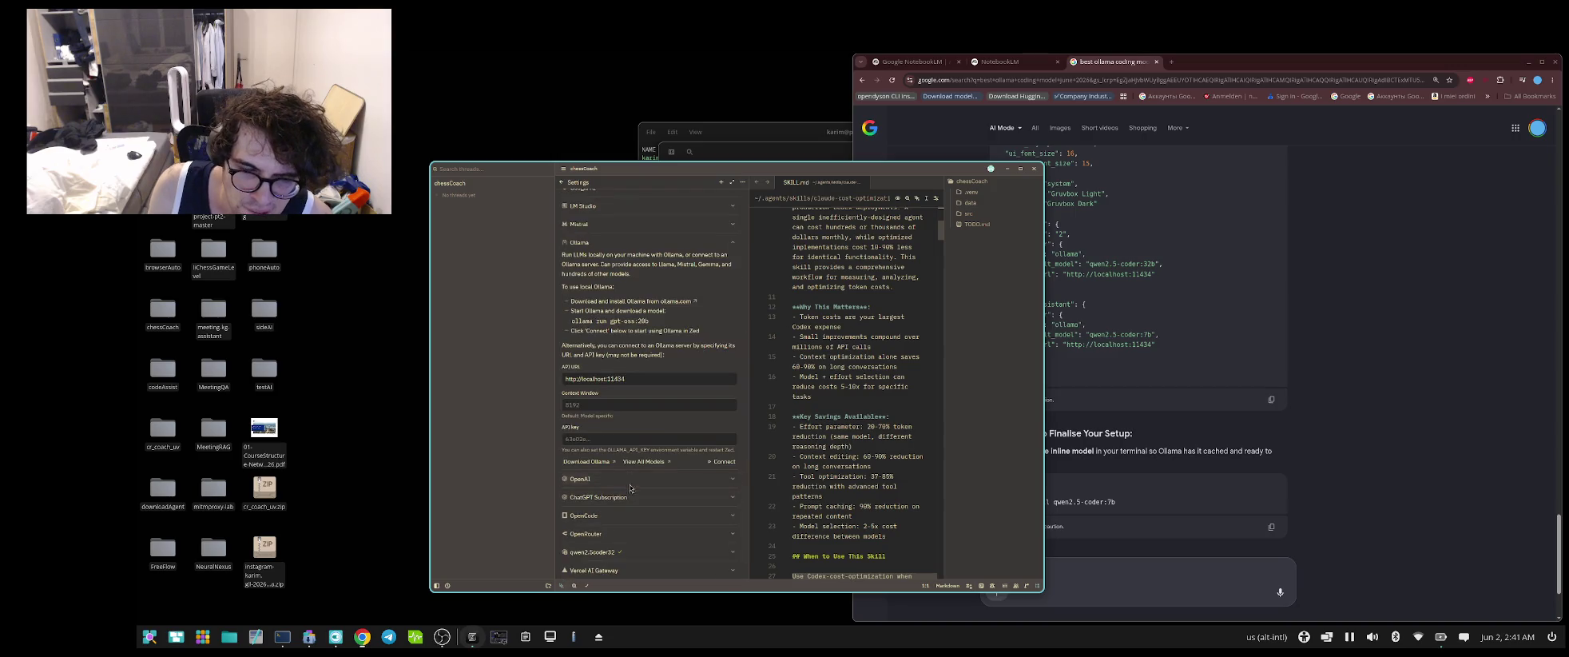
scroll(622, 487, "down", 1)
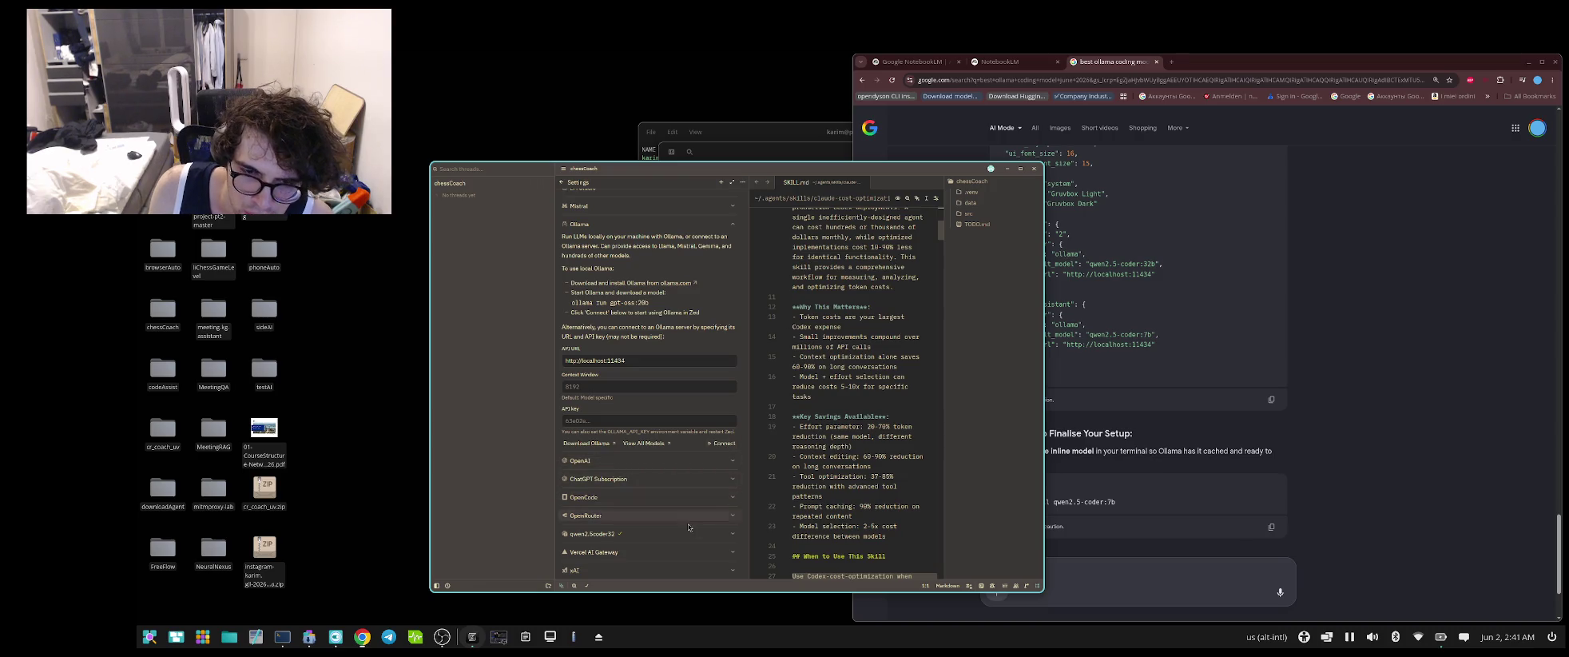
left_click(563, 183)
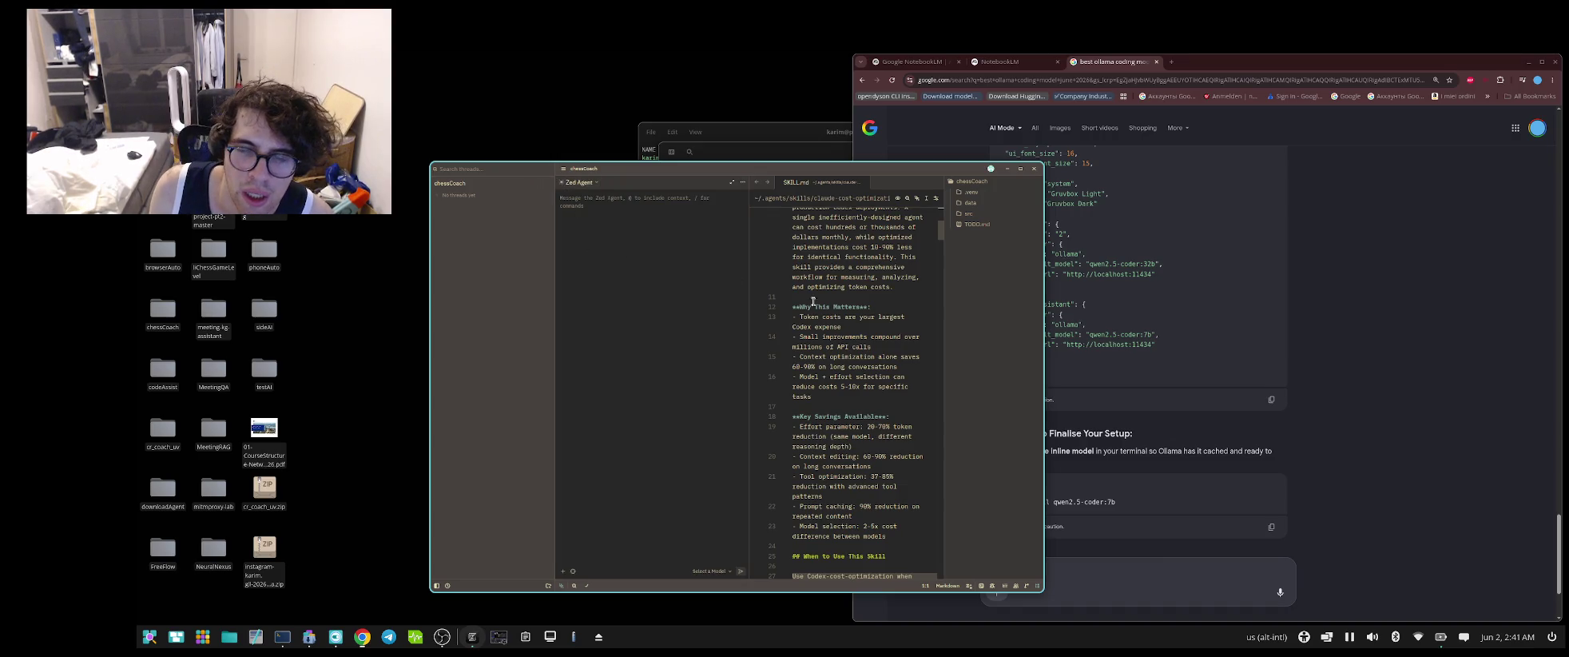
Close the SKILL.md tab and bring up TODO.md from the project files.
scroll(866, 338, "up", 3)
scroll(867, 338, "up", 3)
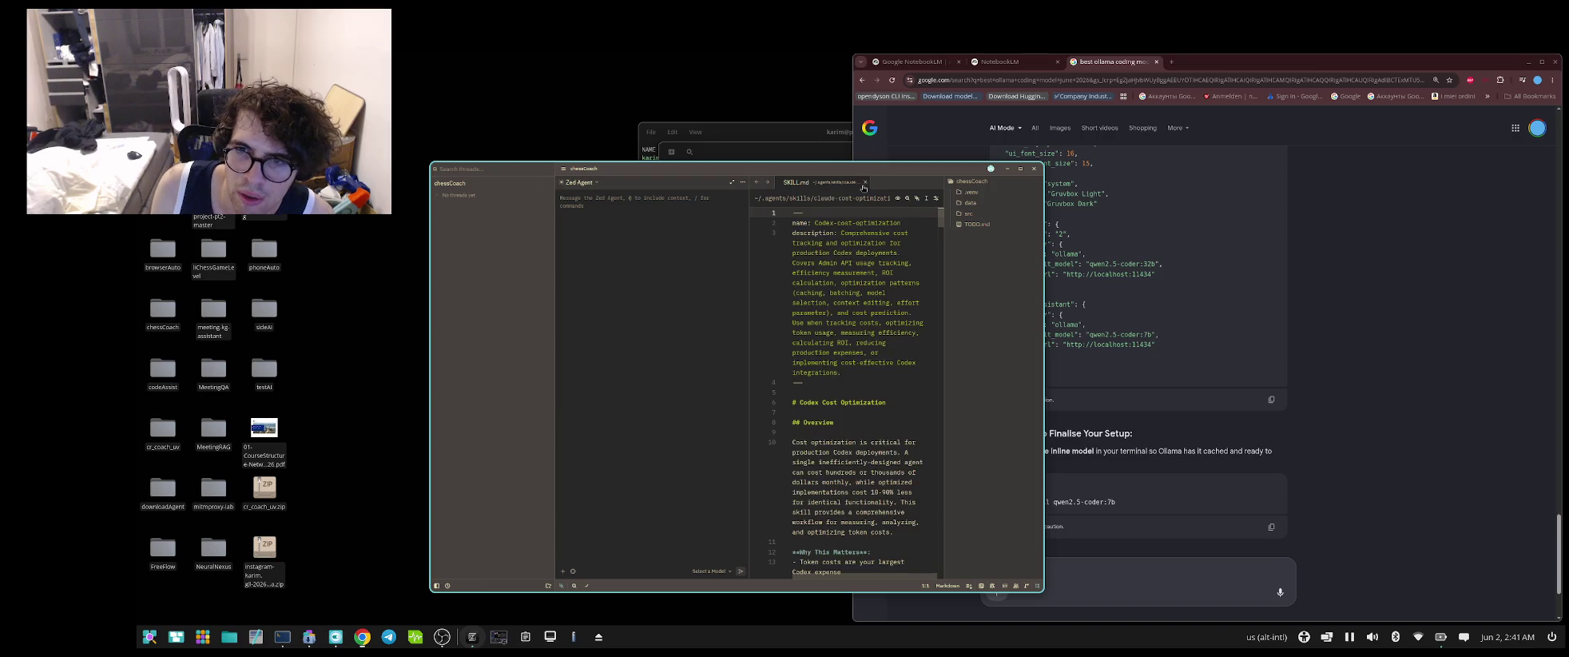
left_click(865, 183)
left_click(1010, 224)
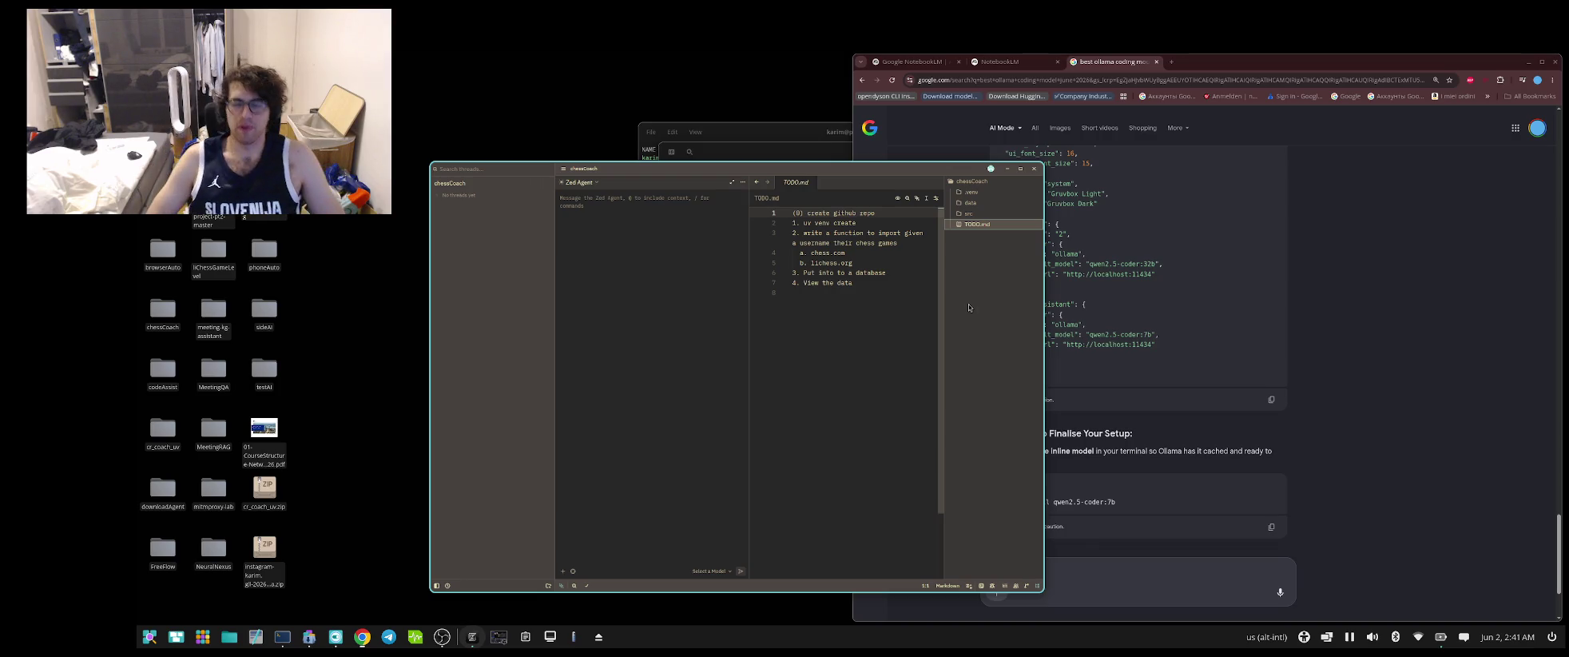
Clear TODO.md and write item 1, 'Do research about'.
left_click_drag(864, 307, 763, 138)
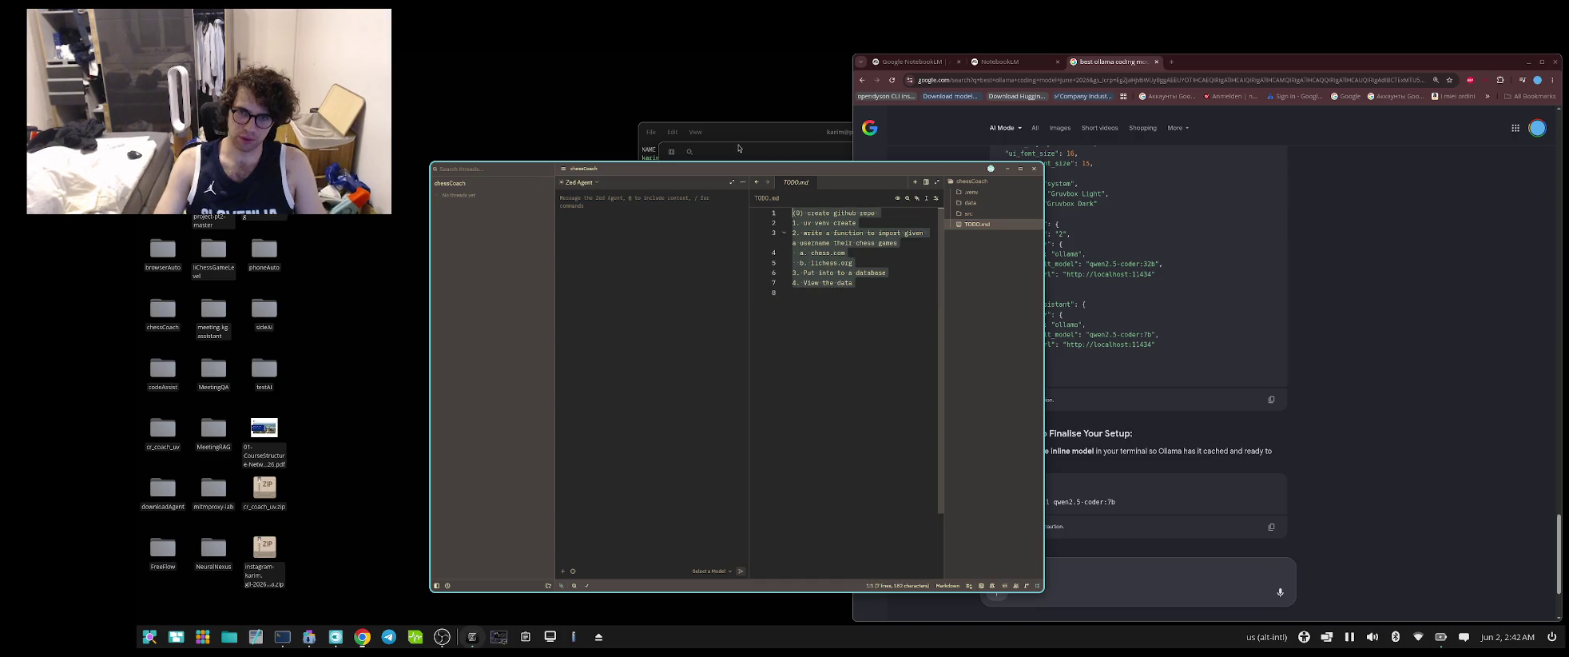
key("BackSpace")
type("1. ")
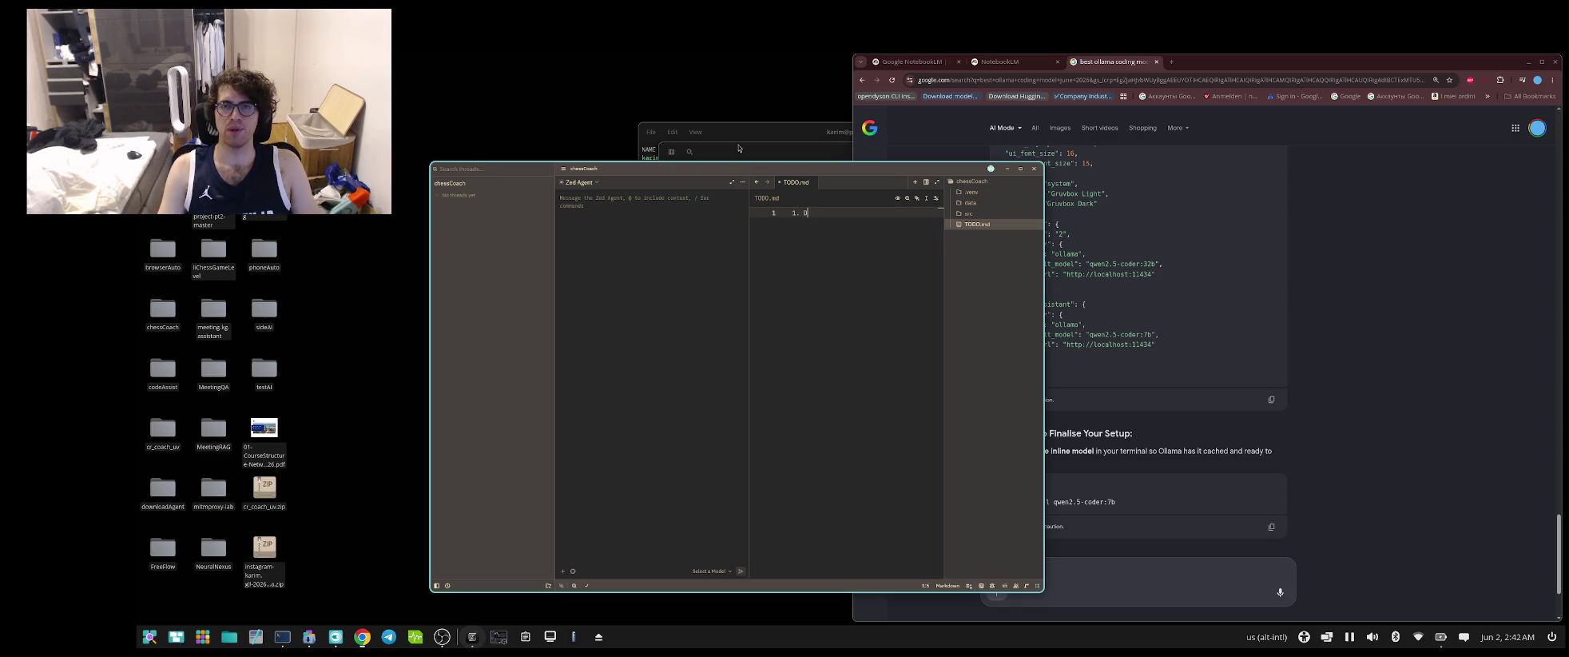
type("Do research ab")
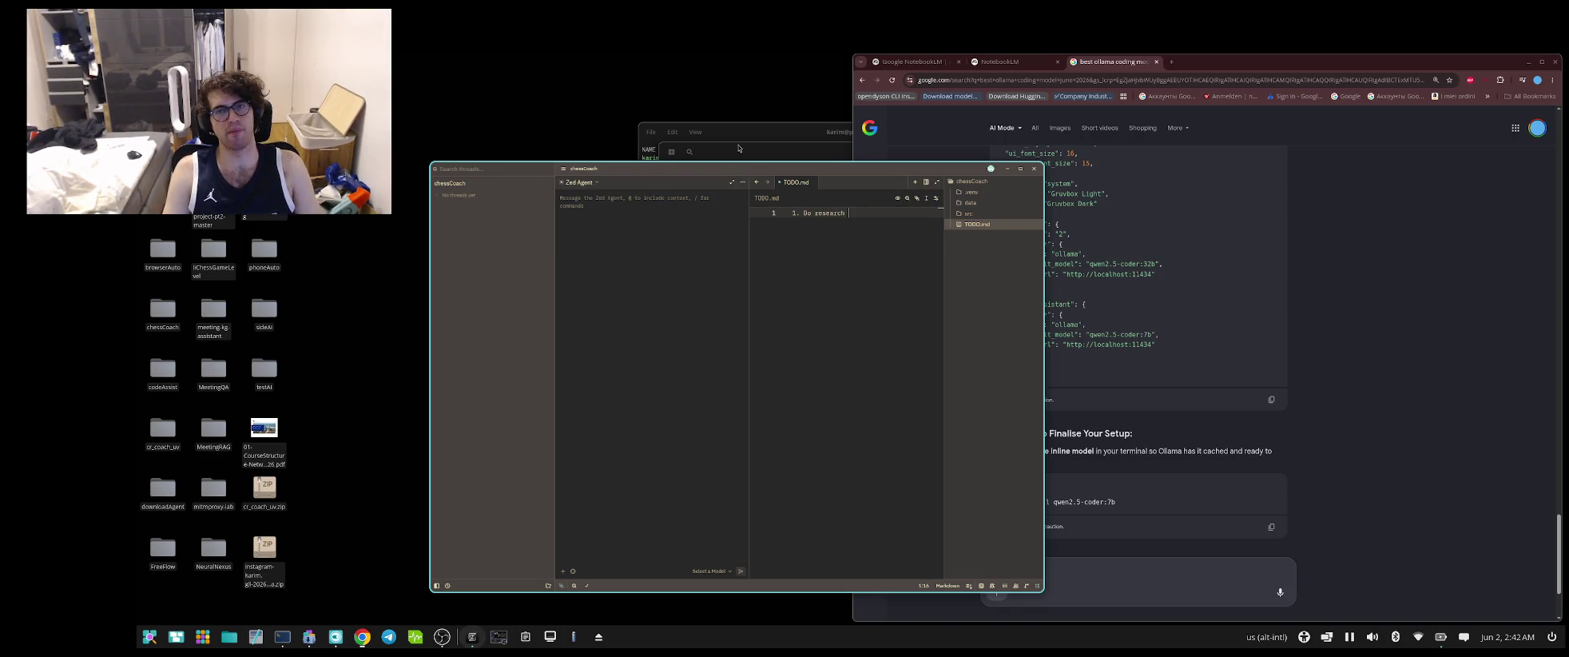
type("o")
type("ut")
key("Return")
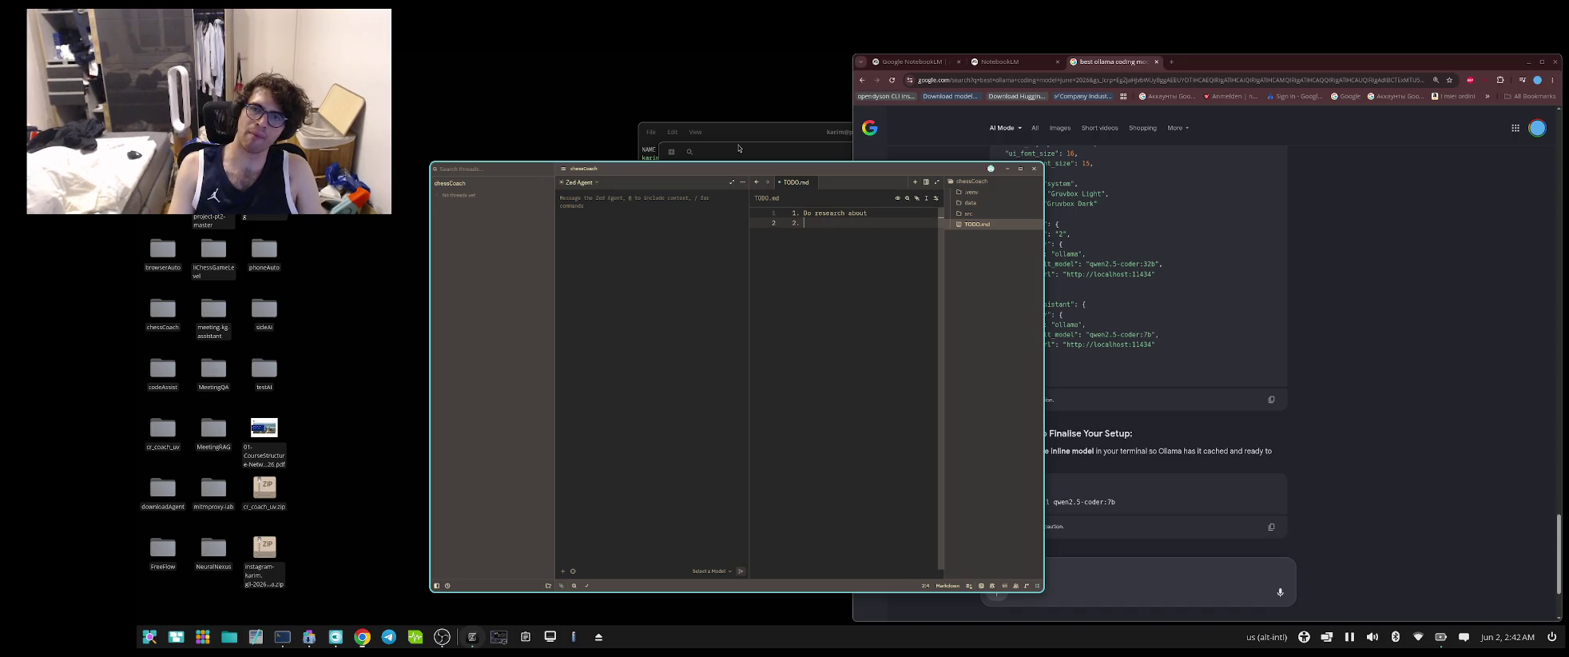
Add 'Set up benchmarks' and 'Have proper benchmarks', then begin 'Run benchmarks overnight'.
type("up benc")
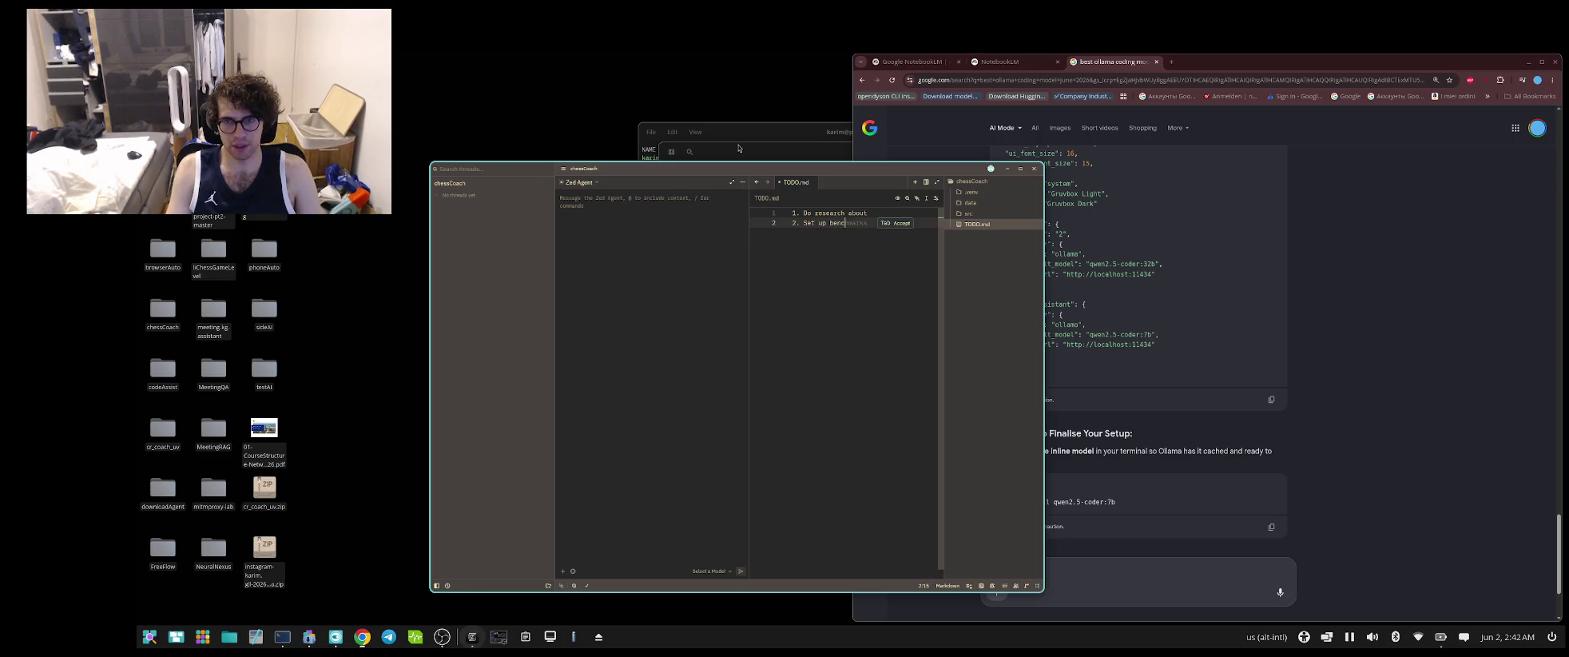
key("Tab")
key("Return")
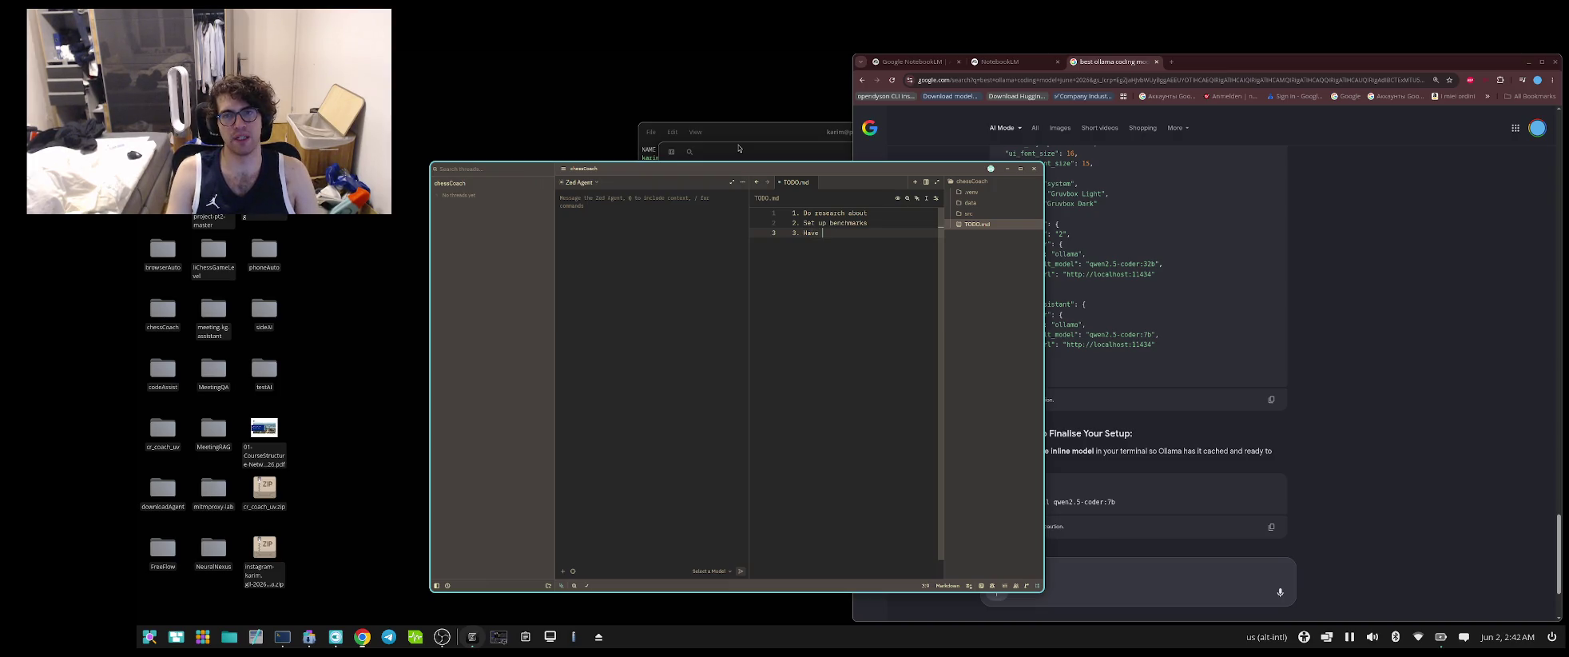
type("proper bench")
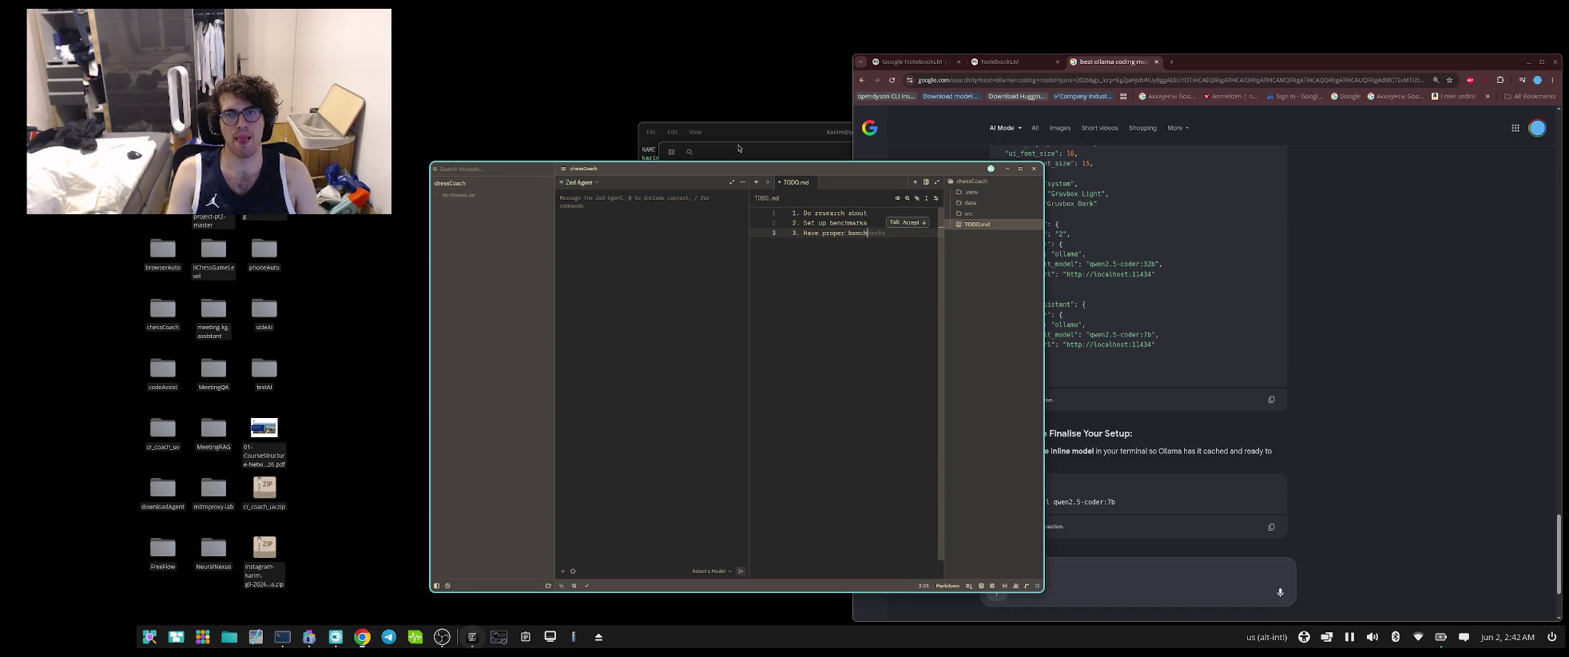
type("marjk")
key("BackSpace")
key("BackSpace")
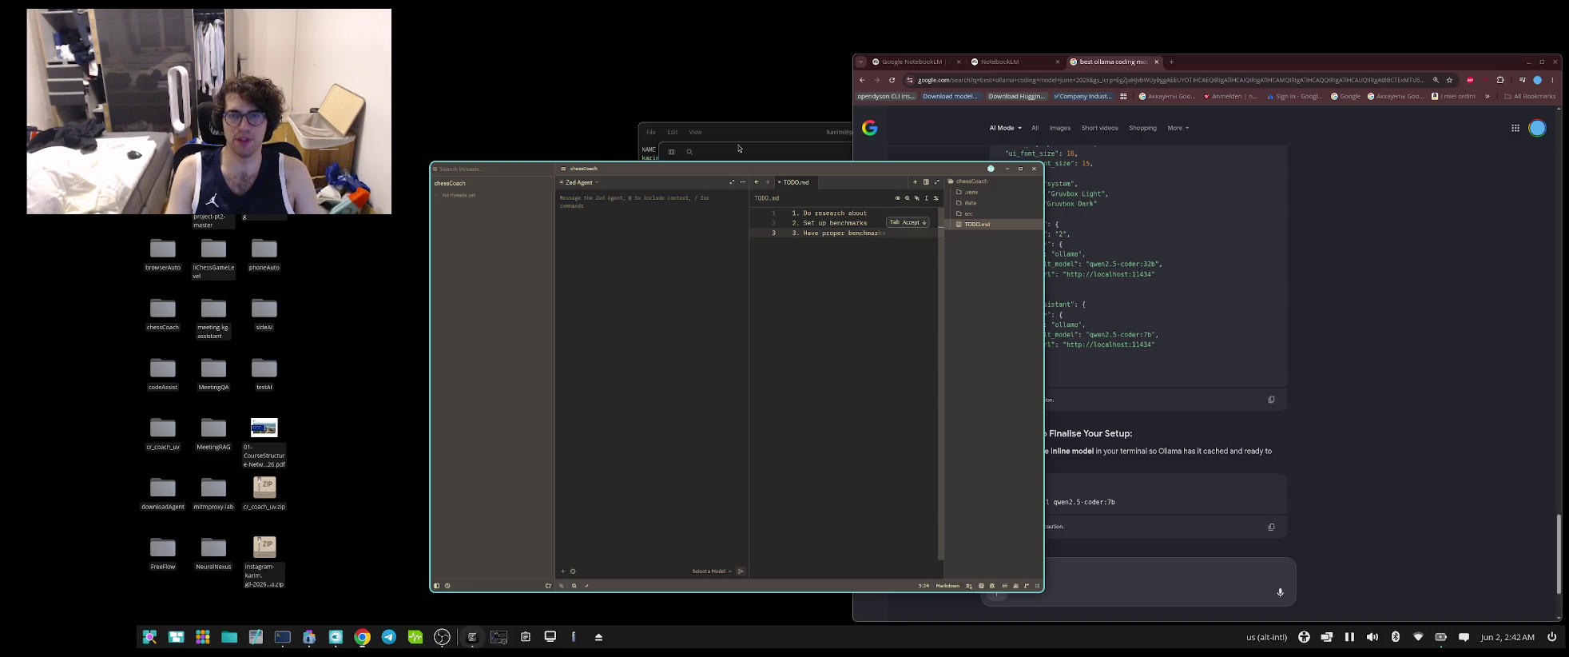
key("Tab")
key("Return")
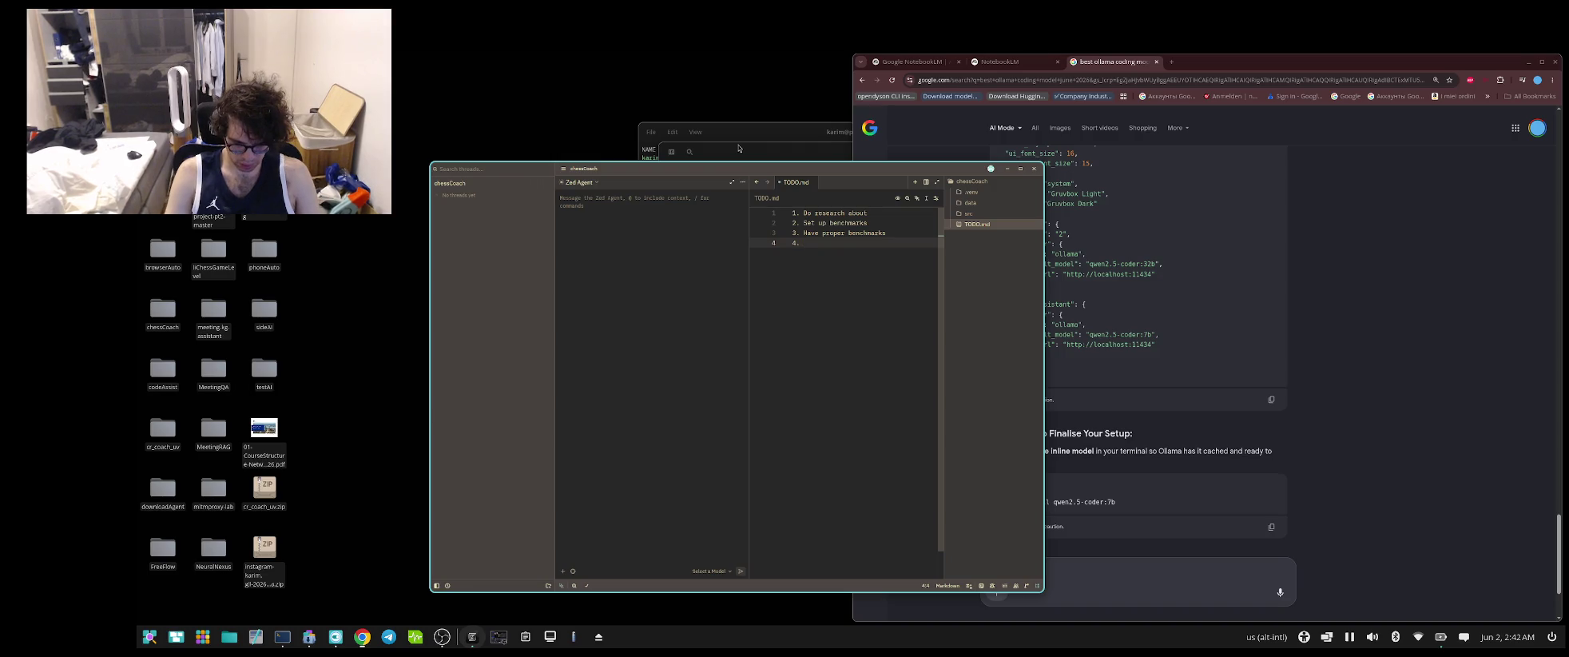
type("Run bench")
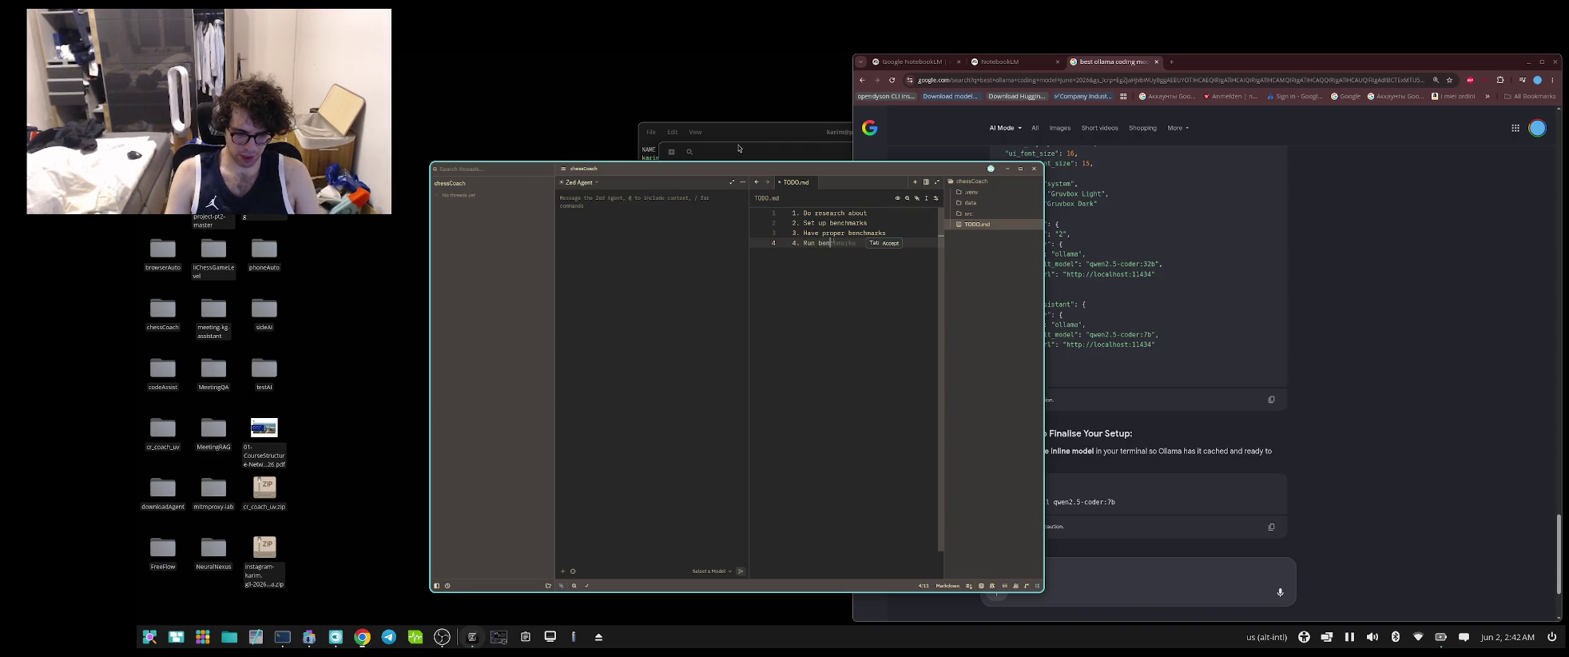
type("marks overnight to")
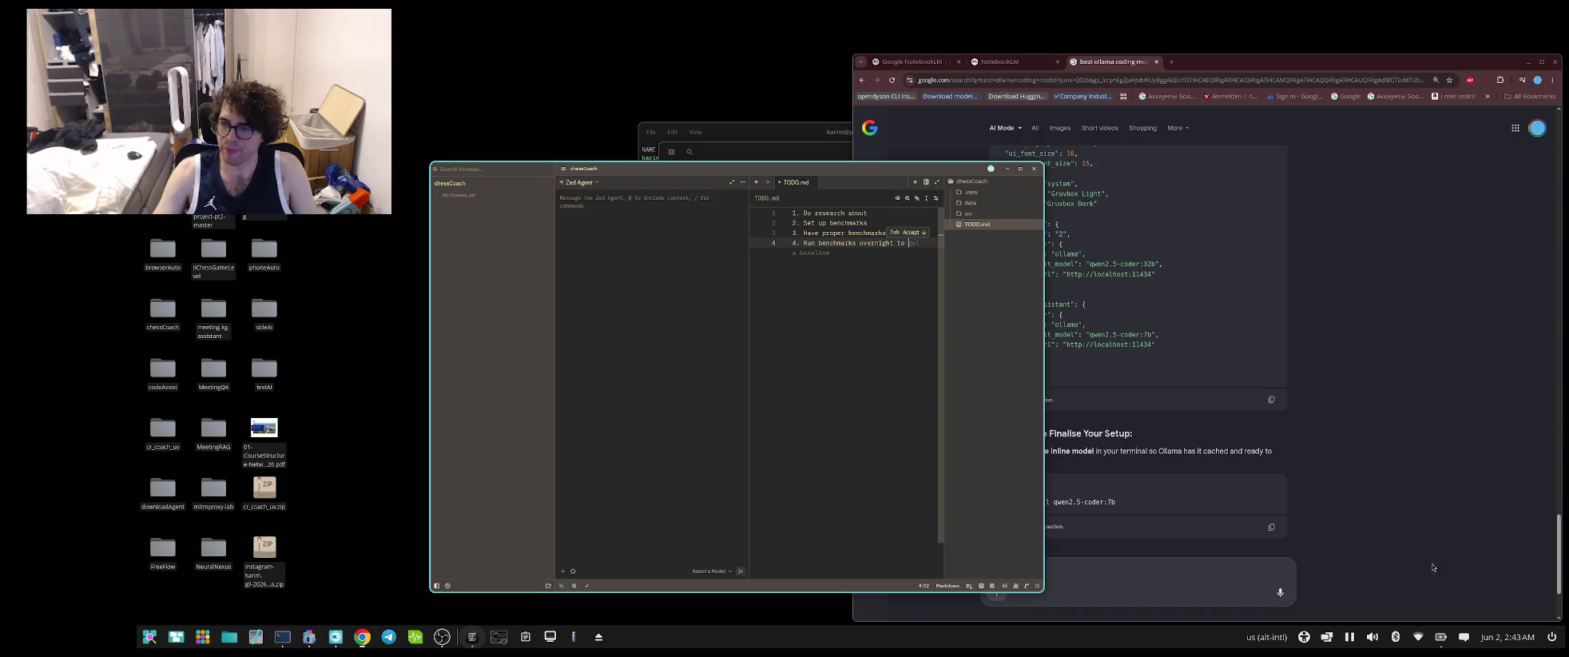
Open and close the system sound popup in the tray.
left_click(1372, 636)
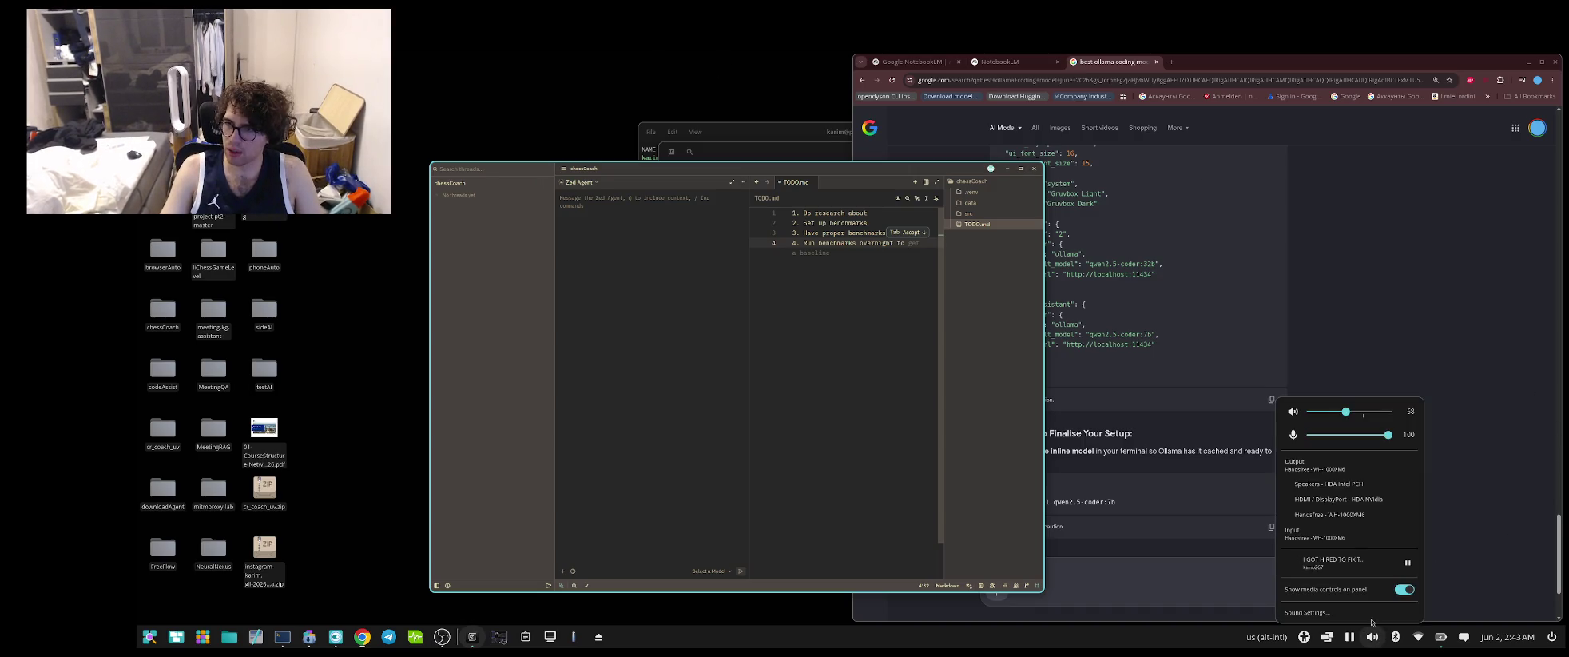
left_click(1442, 520)
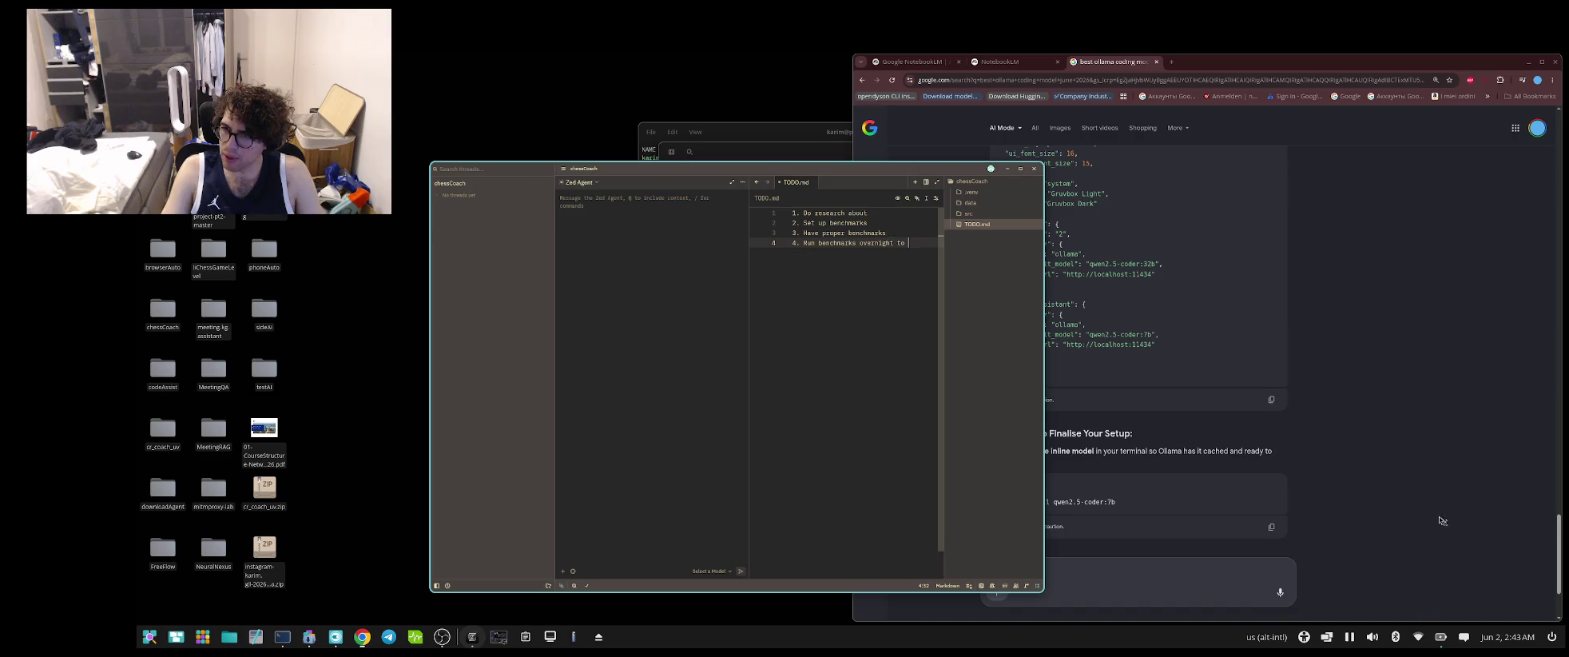
Search 'music youtube' in a new browser tab and open YouTube Music.
left_click(1171, 62)
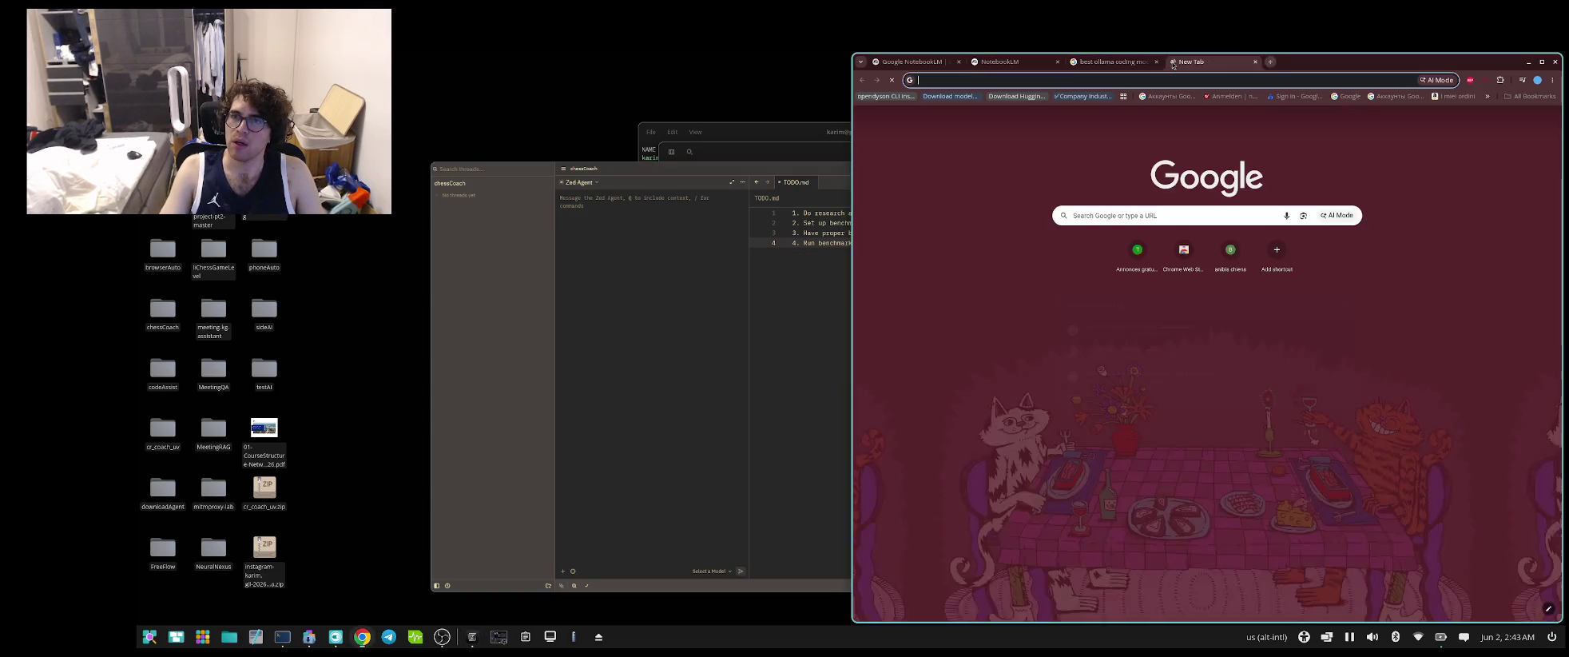
type("music youtube")
key("Return")
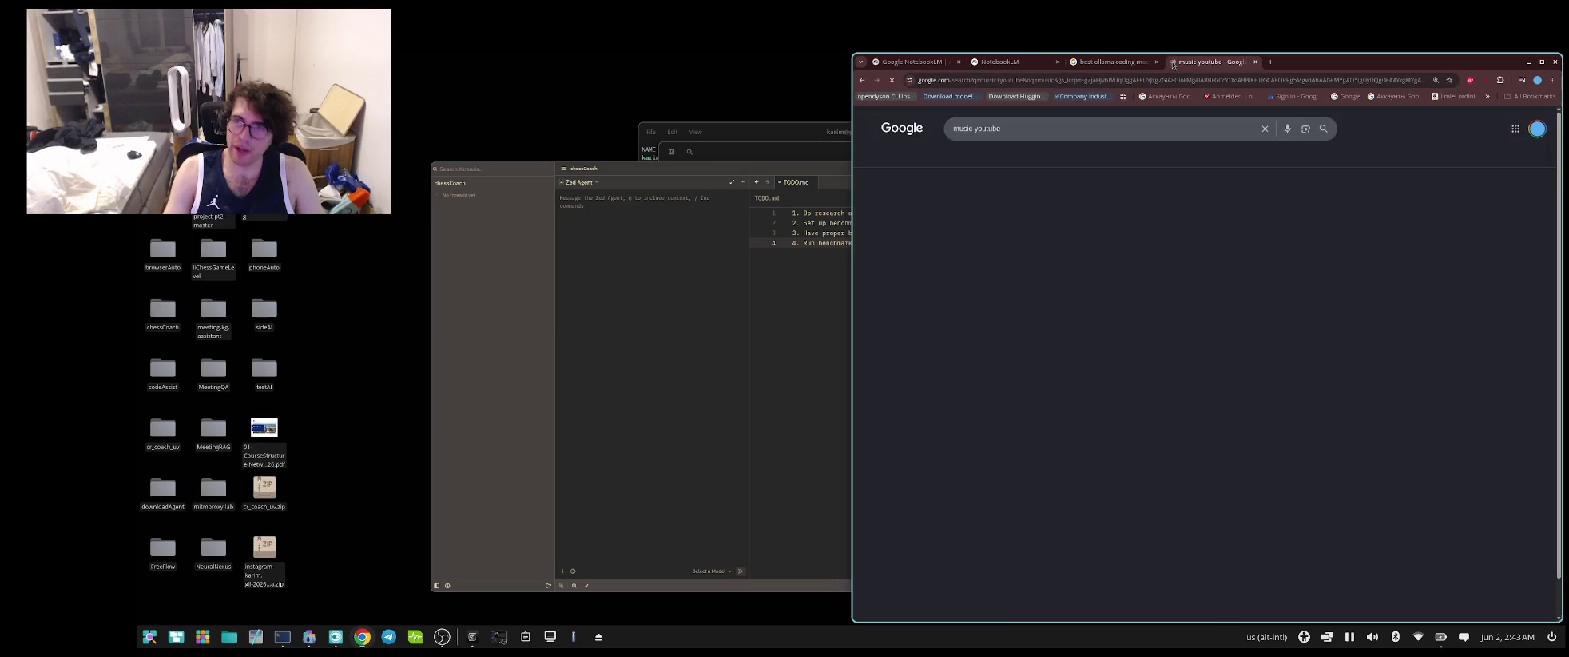
left_click(990, 203)
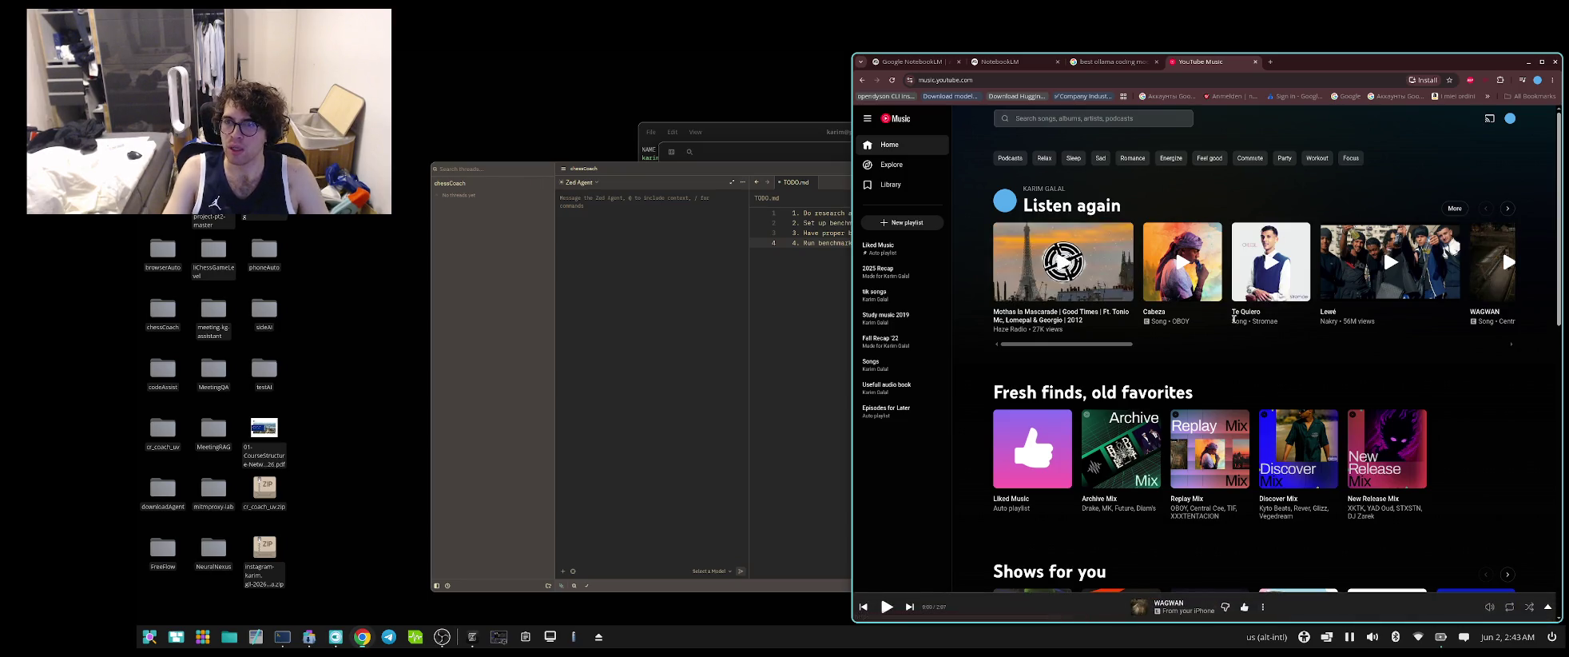
mouse_move(1182, 261)
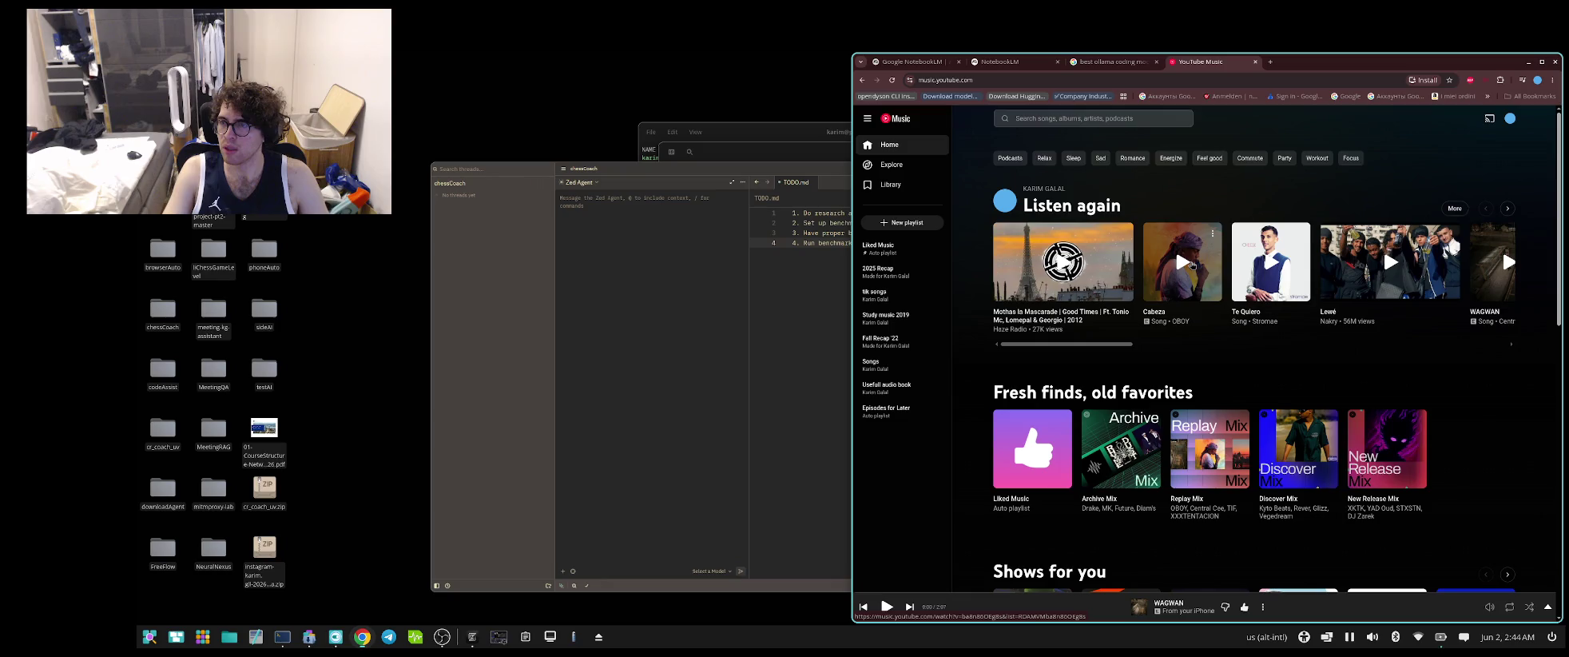
Play the song Cabeza at 48% volume, then return to the Ollama coding results.
left_click(1192, 264)
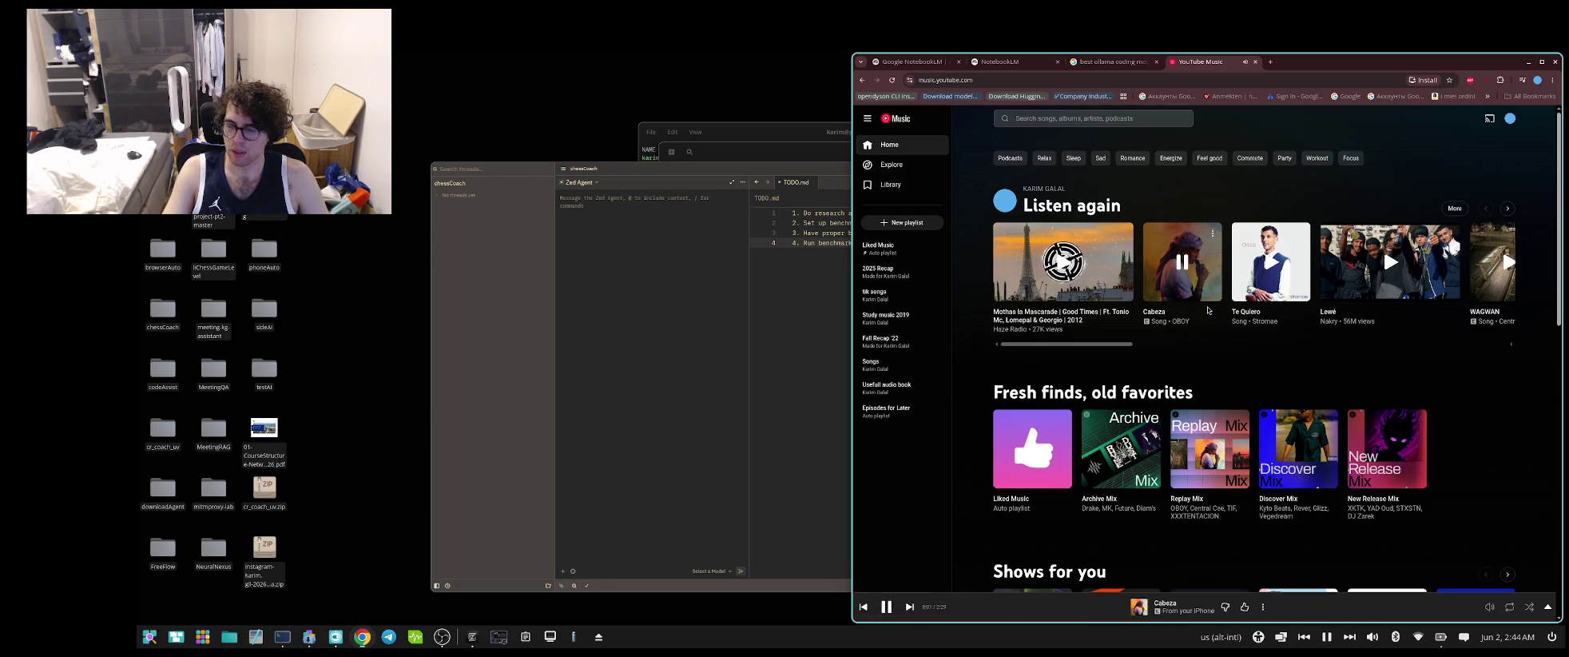
key("XF86AudioLowerVolume")
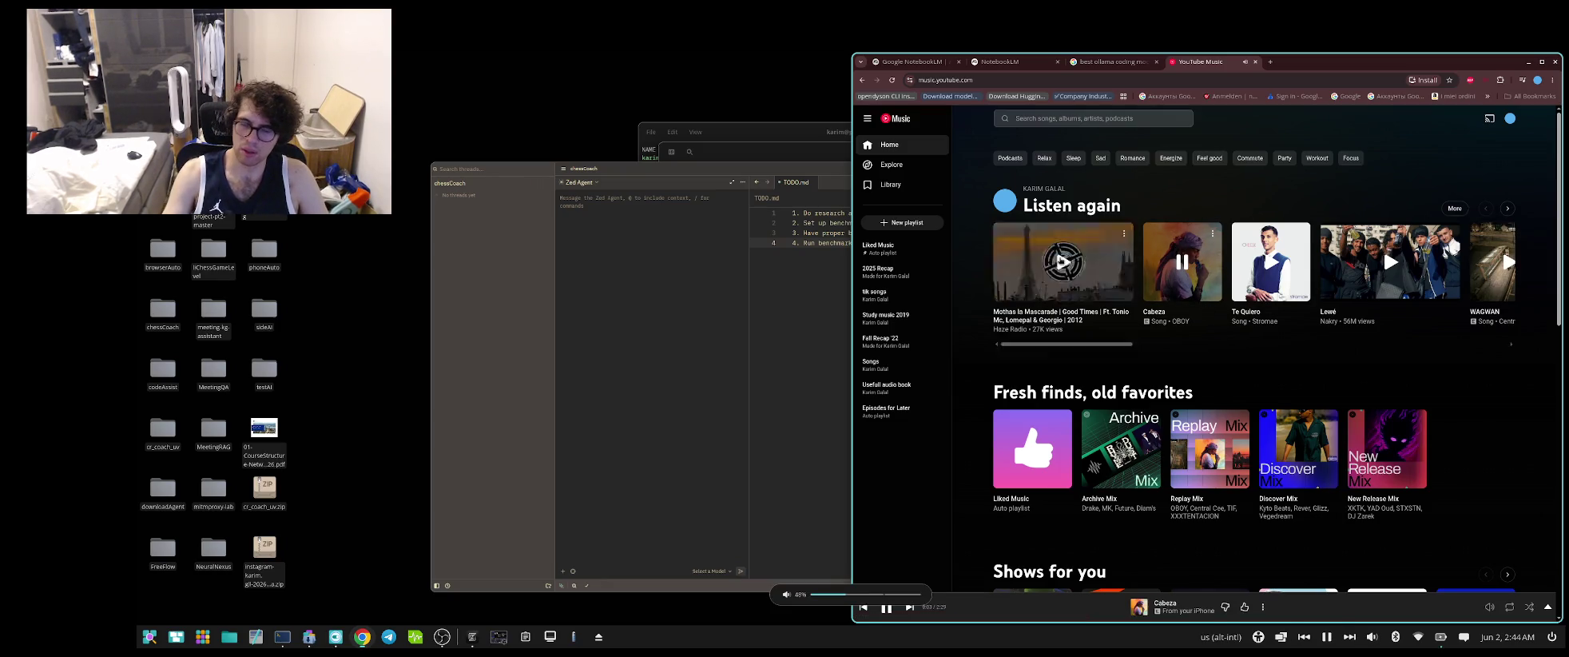
left_click(1113, 62)
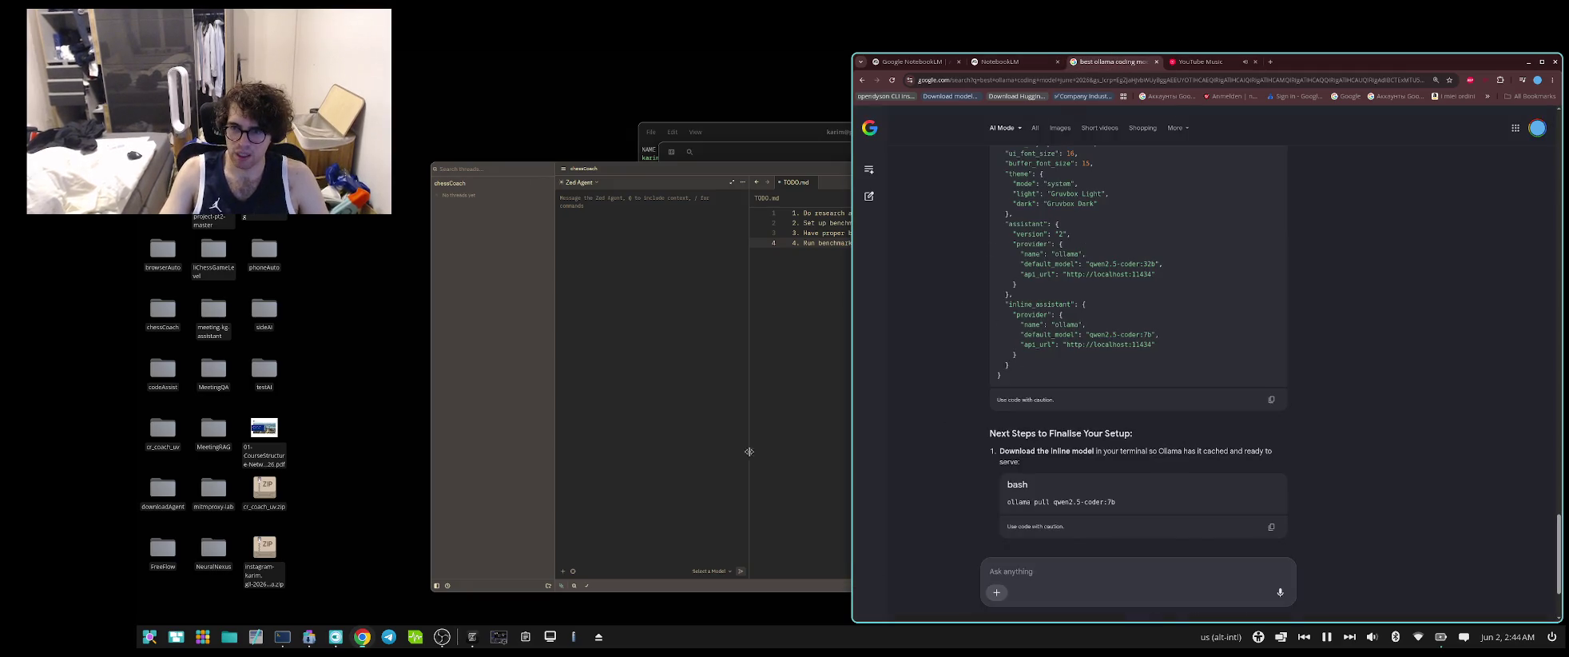
Switch the agent model to qwen2.5-coder:32b and extend item 4 with 'get a baseline with a simple system'.
left_click(723, 572)
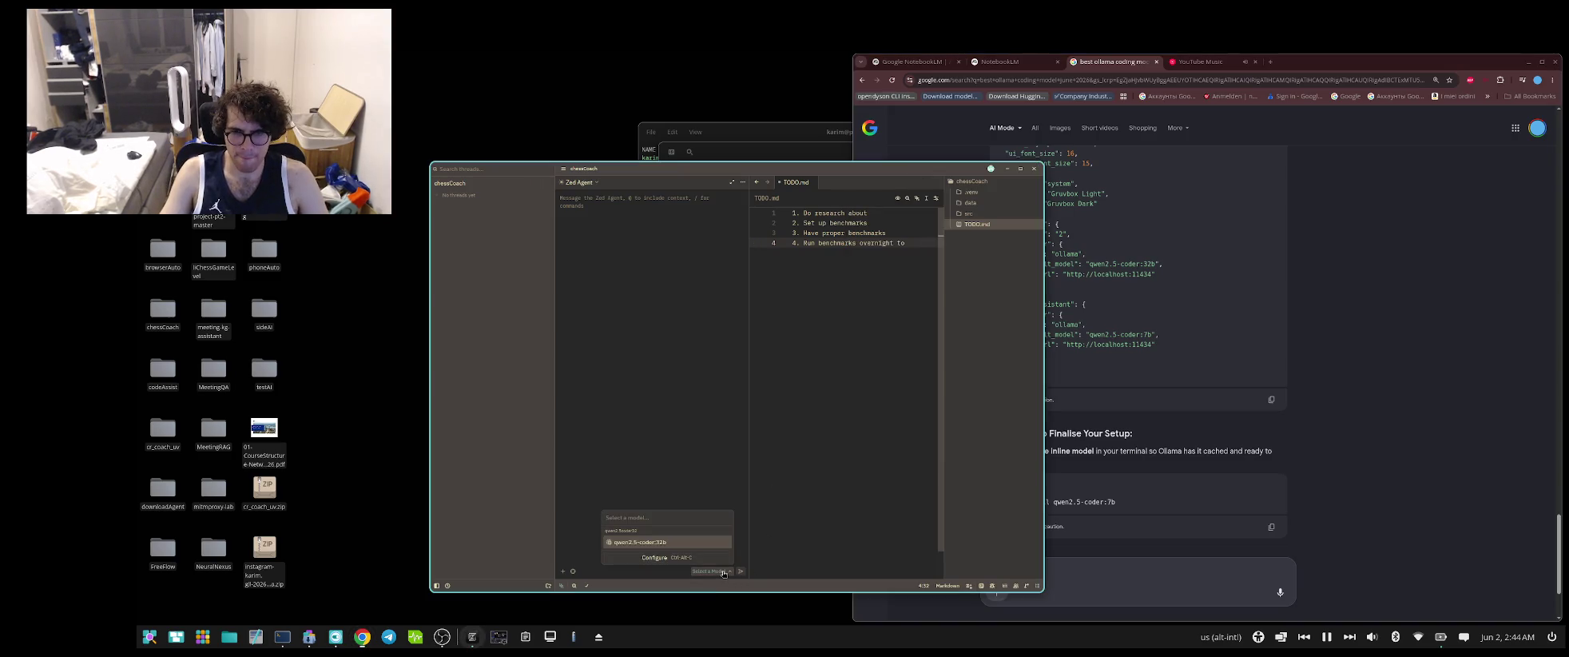
left_click(707, 541)
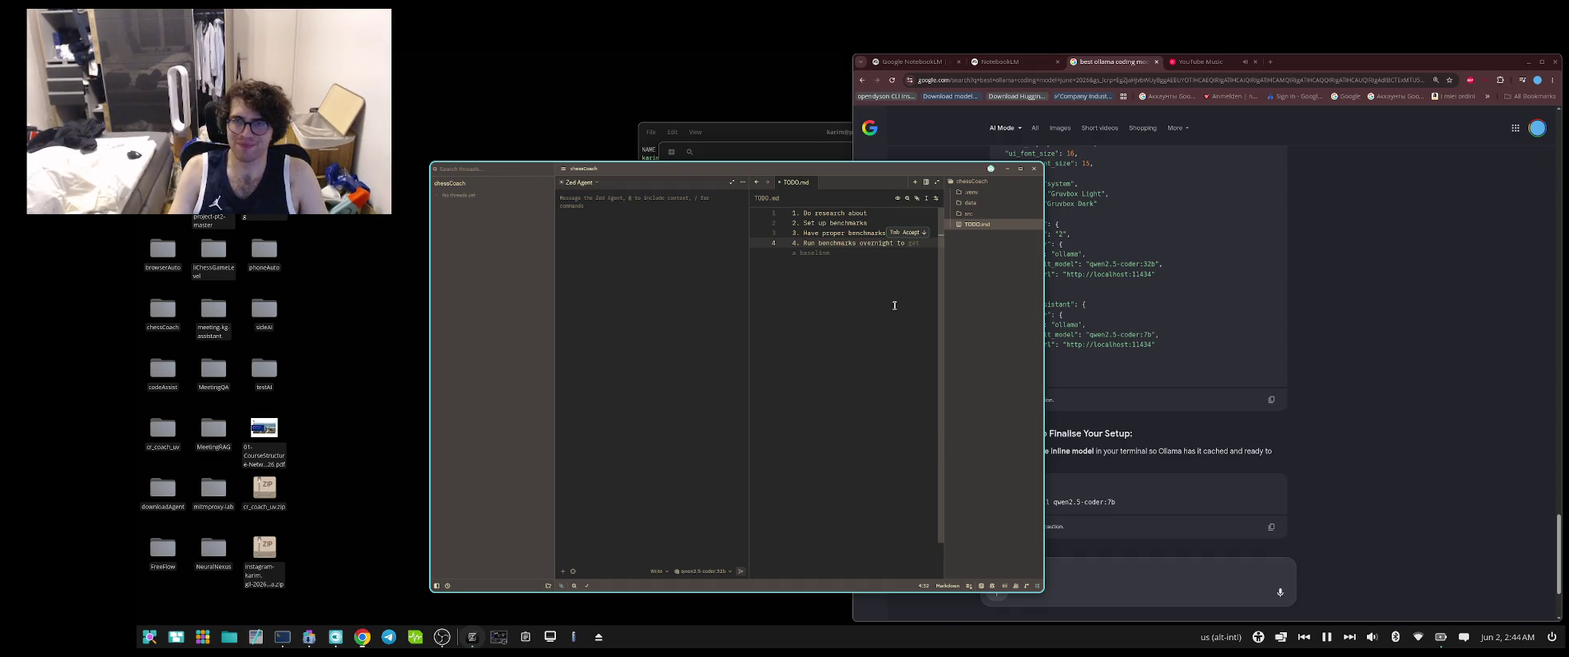
type("get a bas")
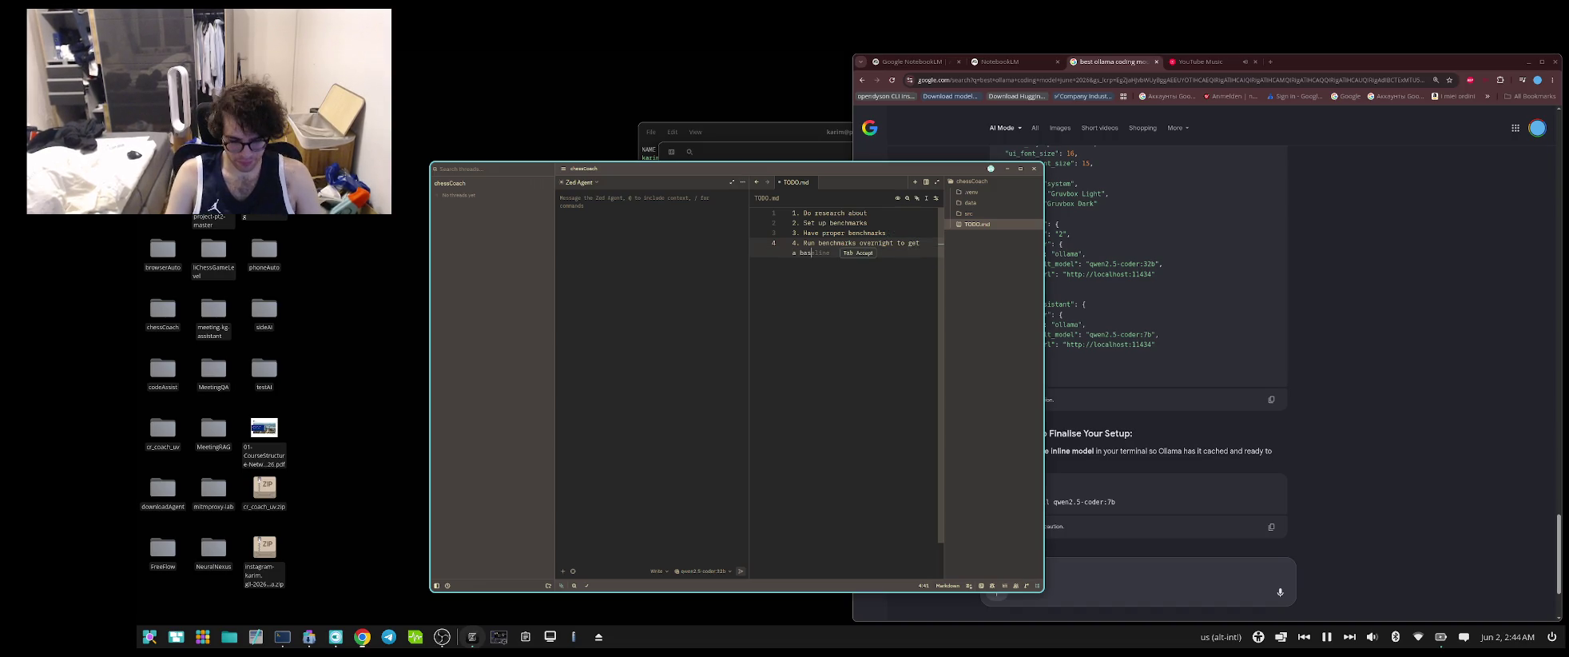
type("eline with a ")
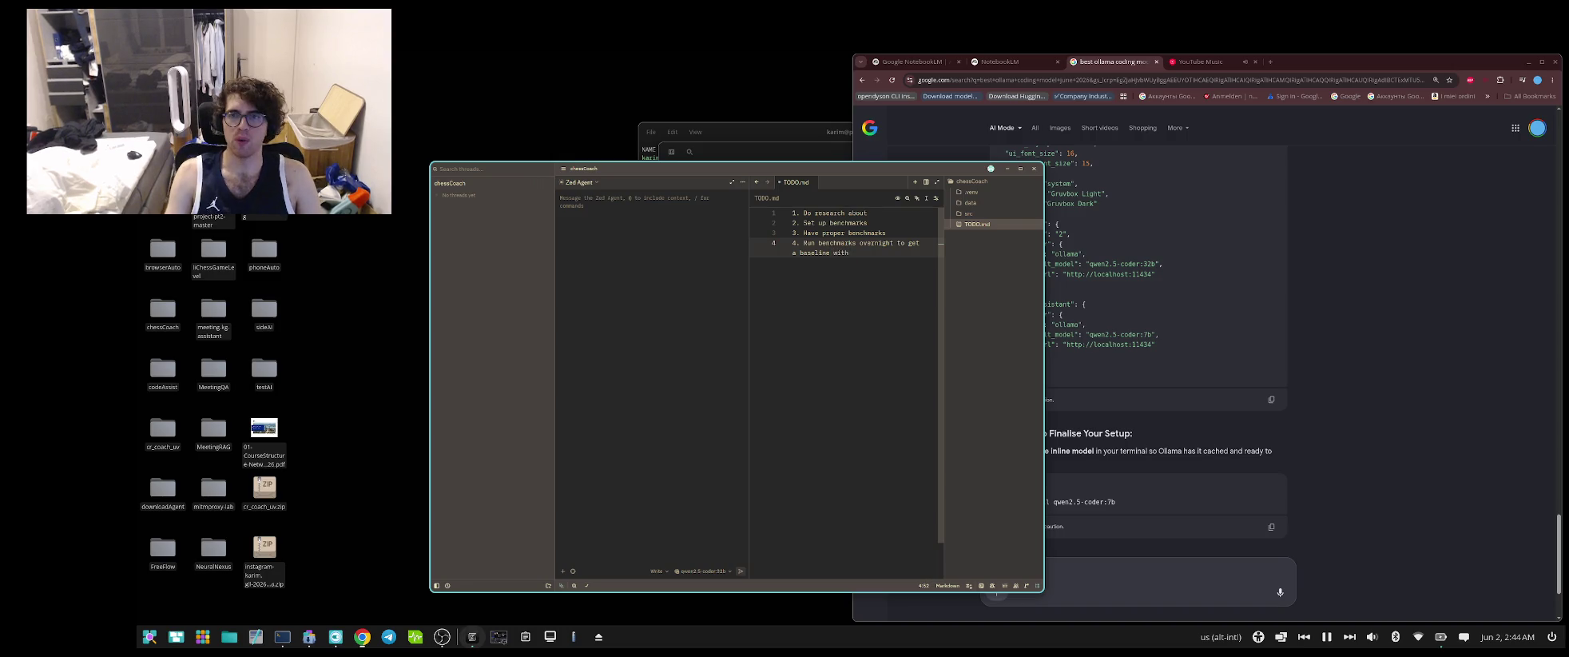
type("simple ")
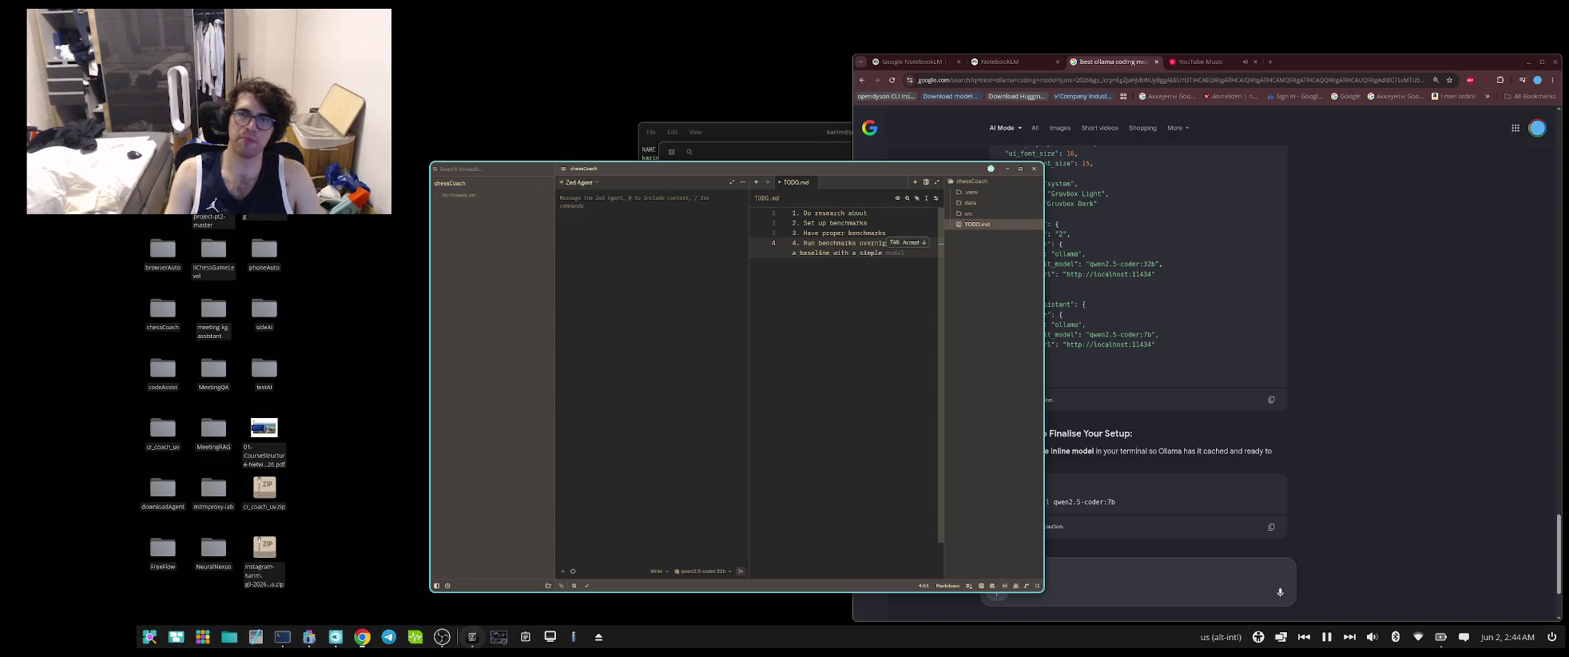
type("ben")
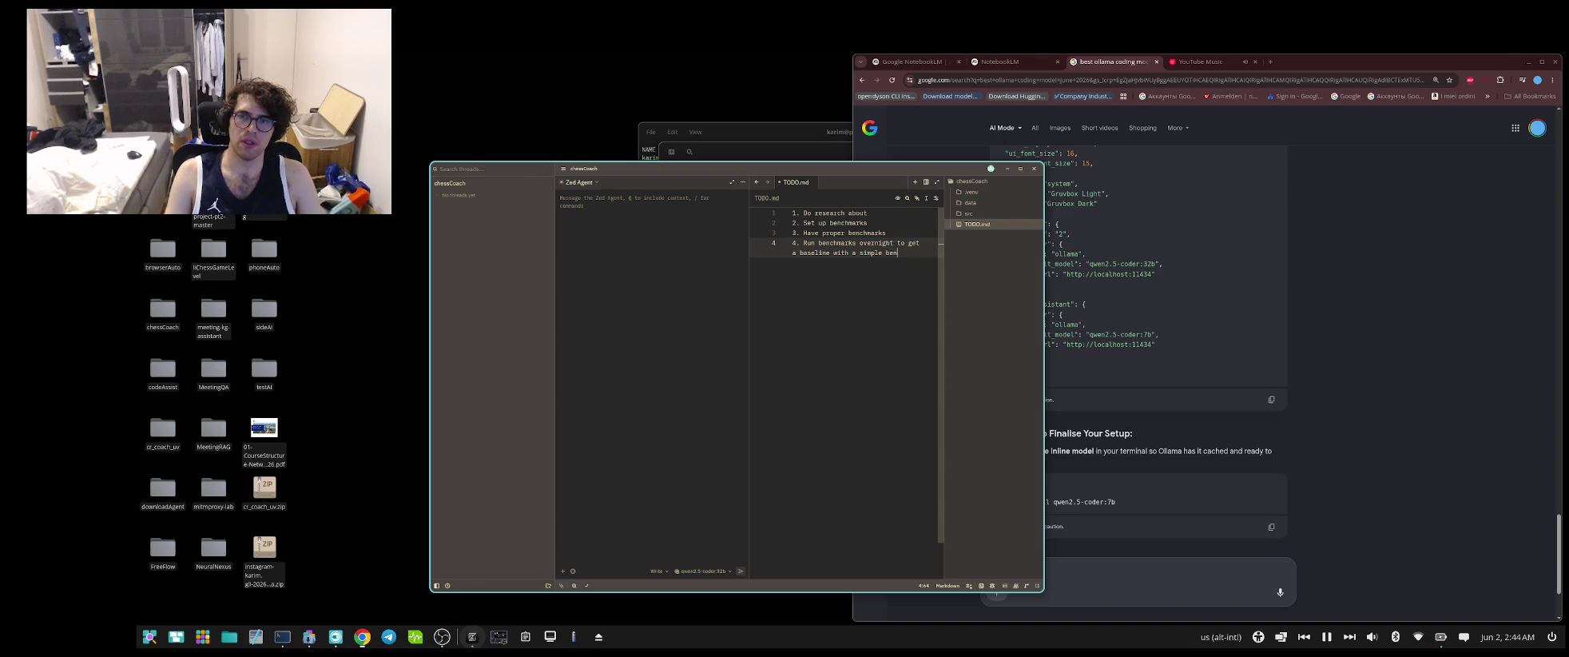
key("BackSpace")
key("BackSpace")
key("BackSpace")
key("BackSpace")
key("BackSpace")
type("sc")
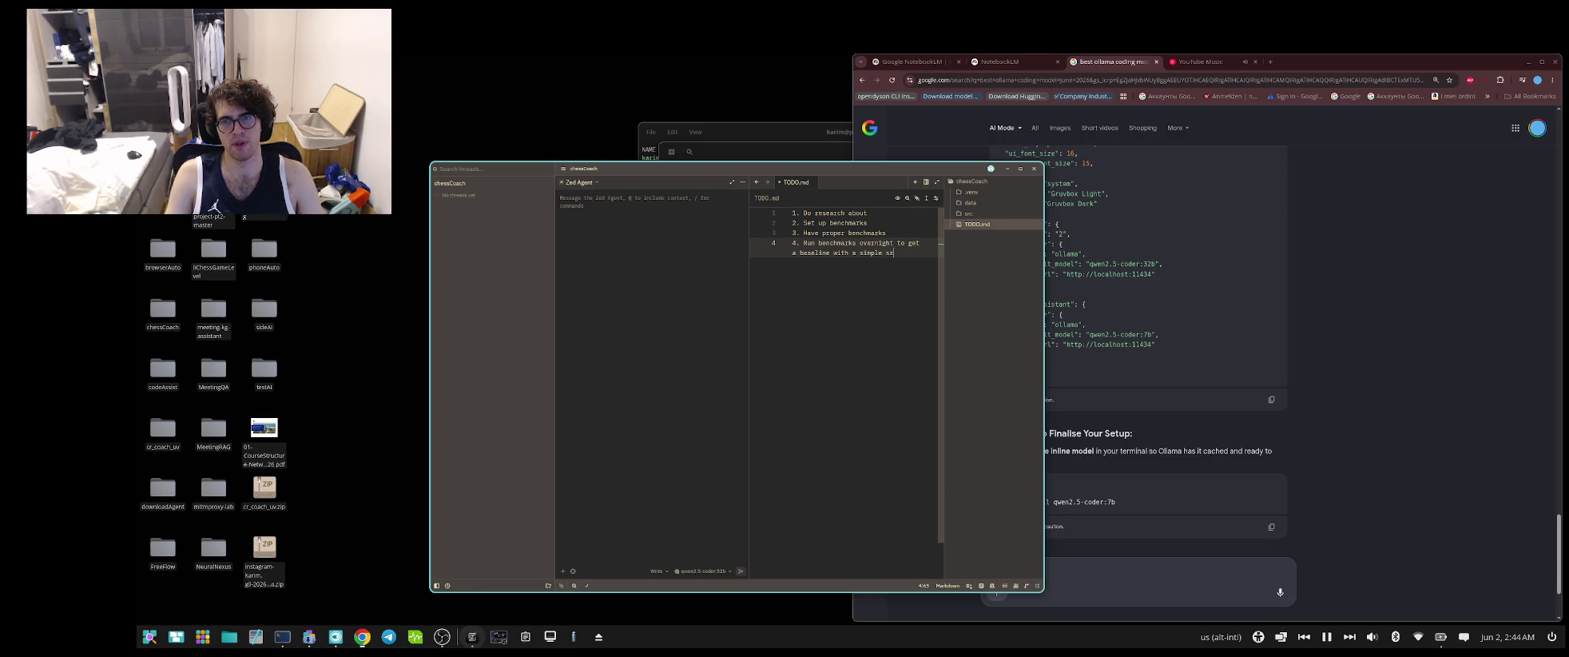
key("BackSpace")
type("ystem:")
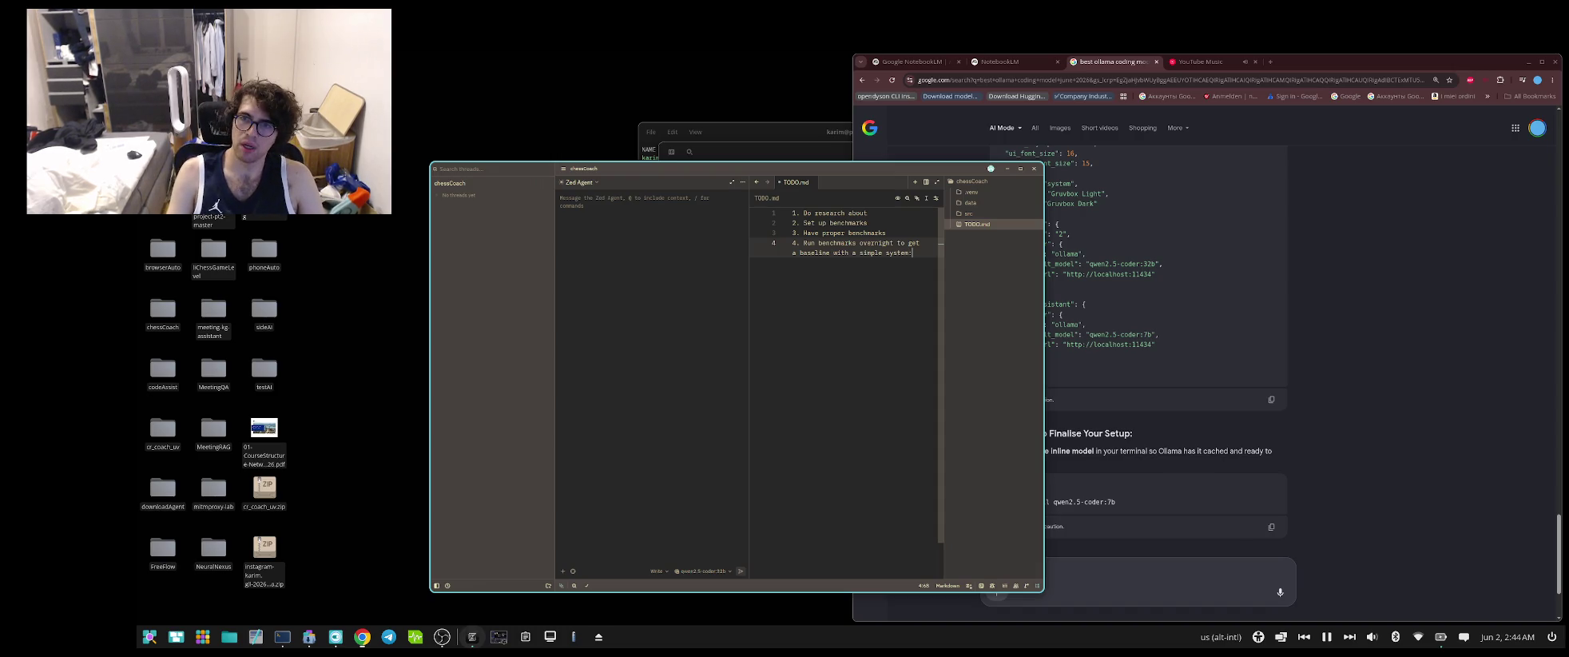
List gemma 4, qwen 3.6 and deepseek as item 4's benchmark models.
type("mma 4,  qwen 3")
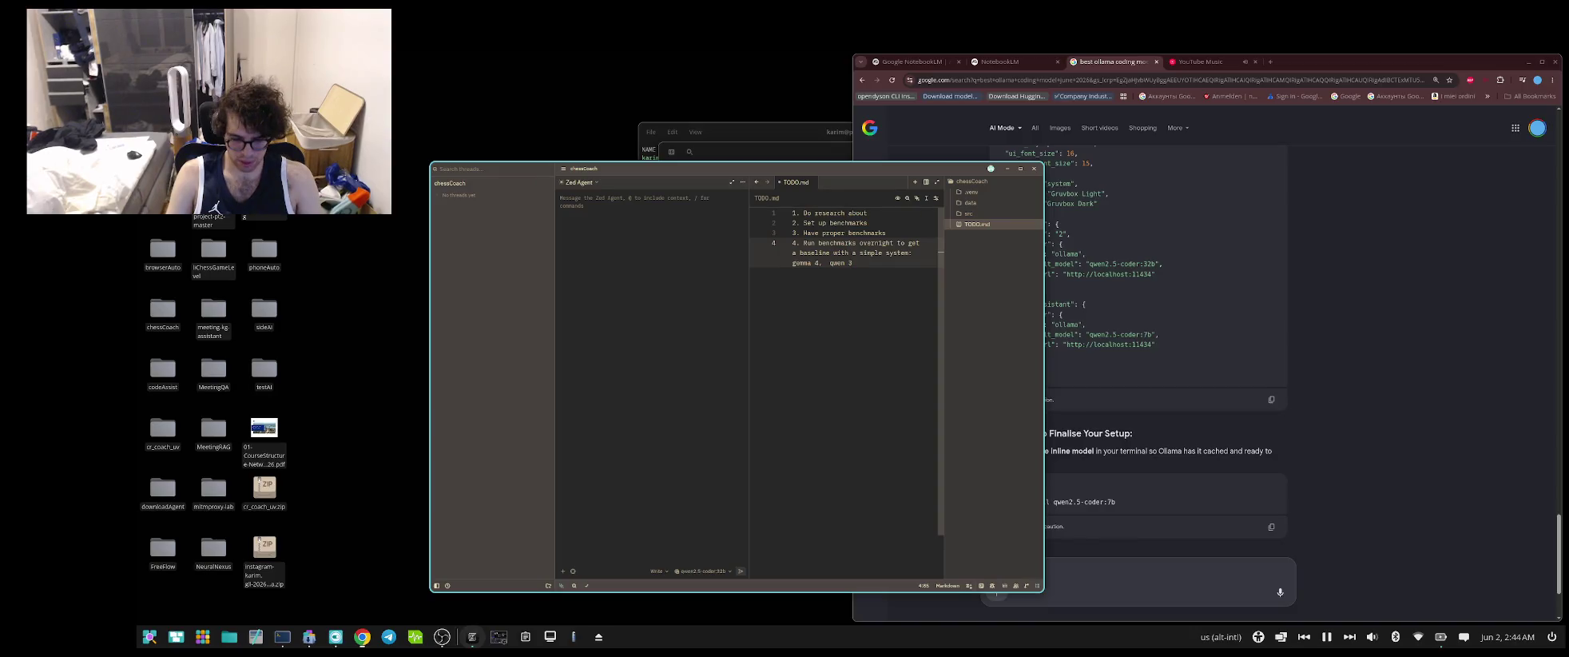
type(",6, ")
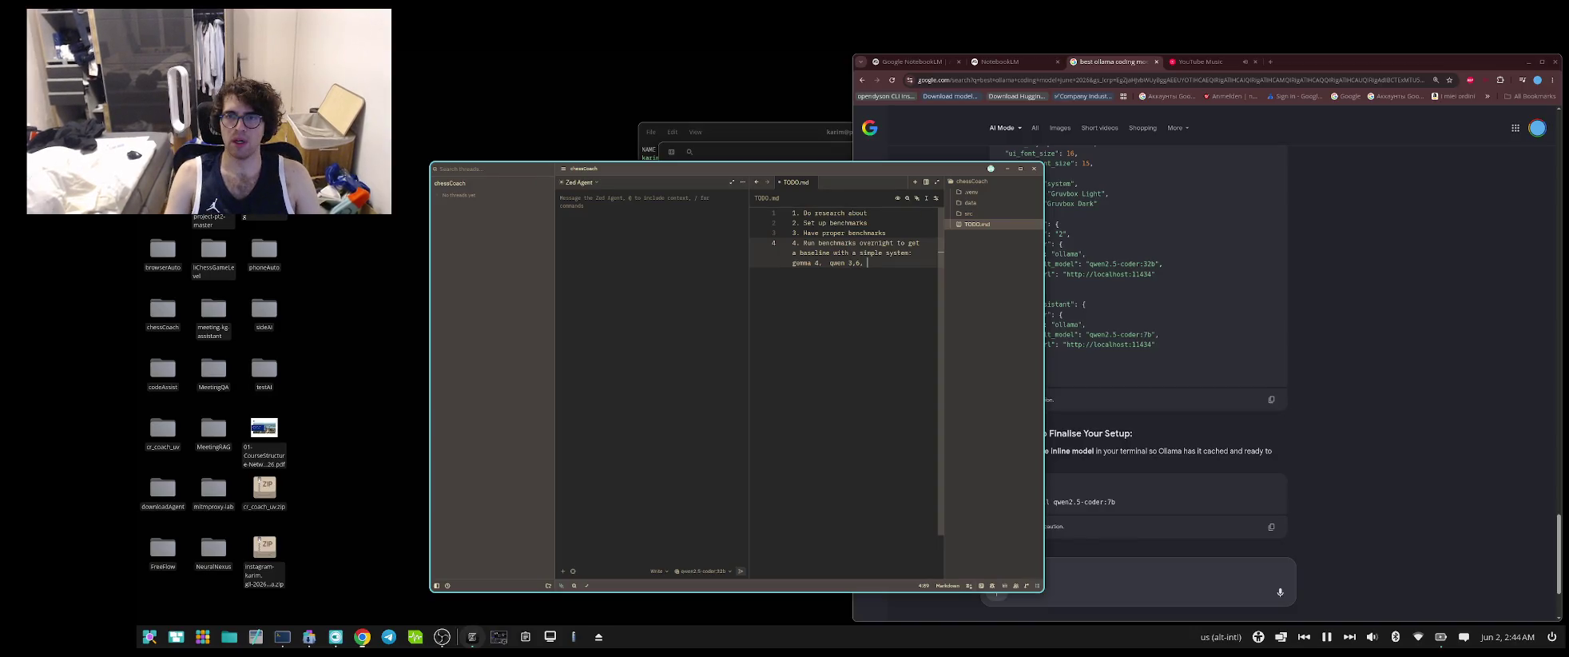
type("deepseek mdoel")
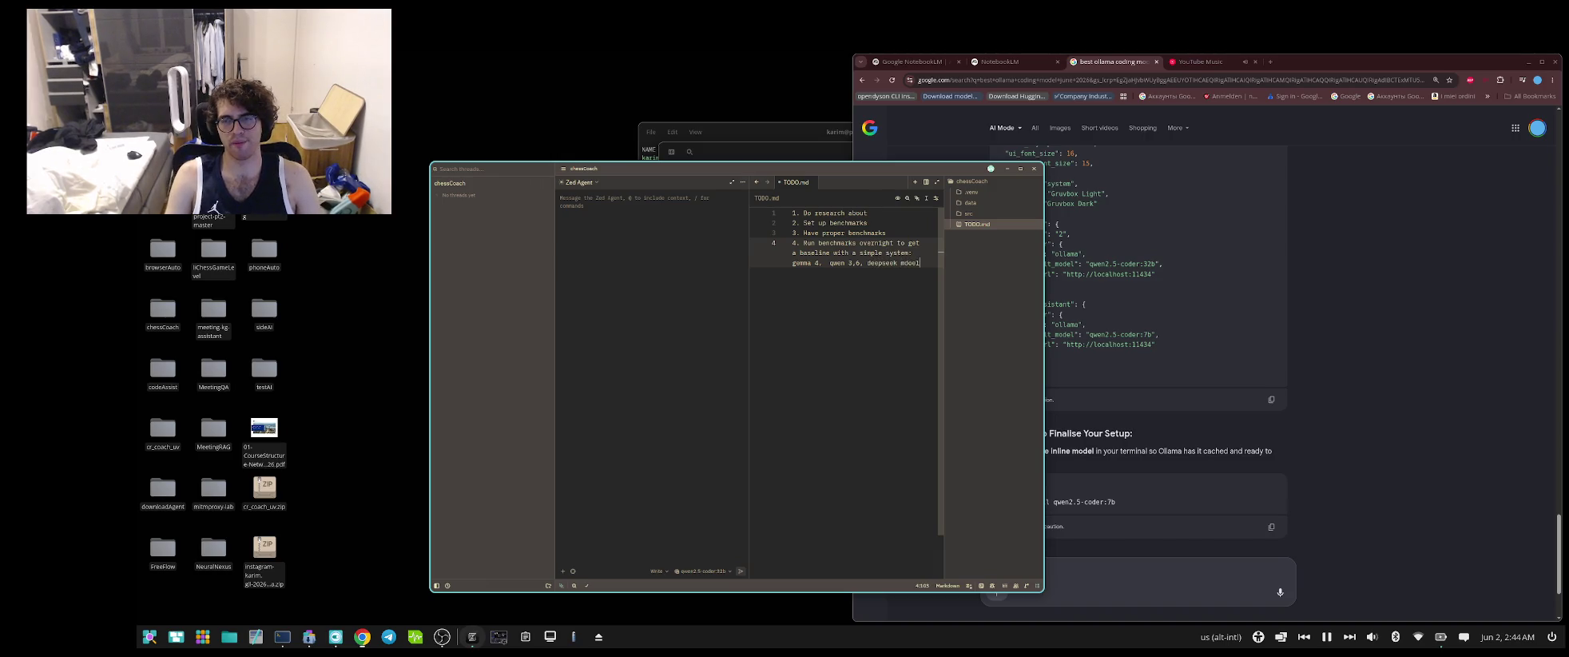
key("BackSpace")
key("BackSpace")
key("BackSpace")
type("ode")
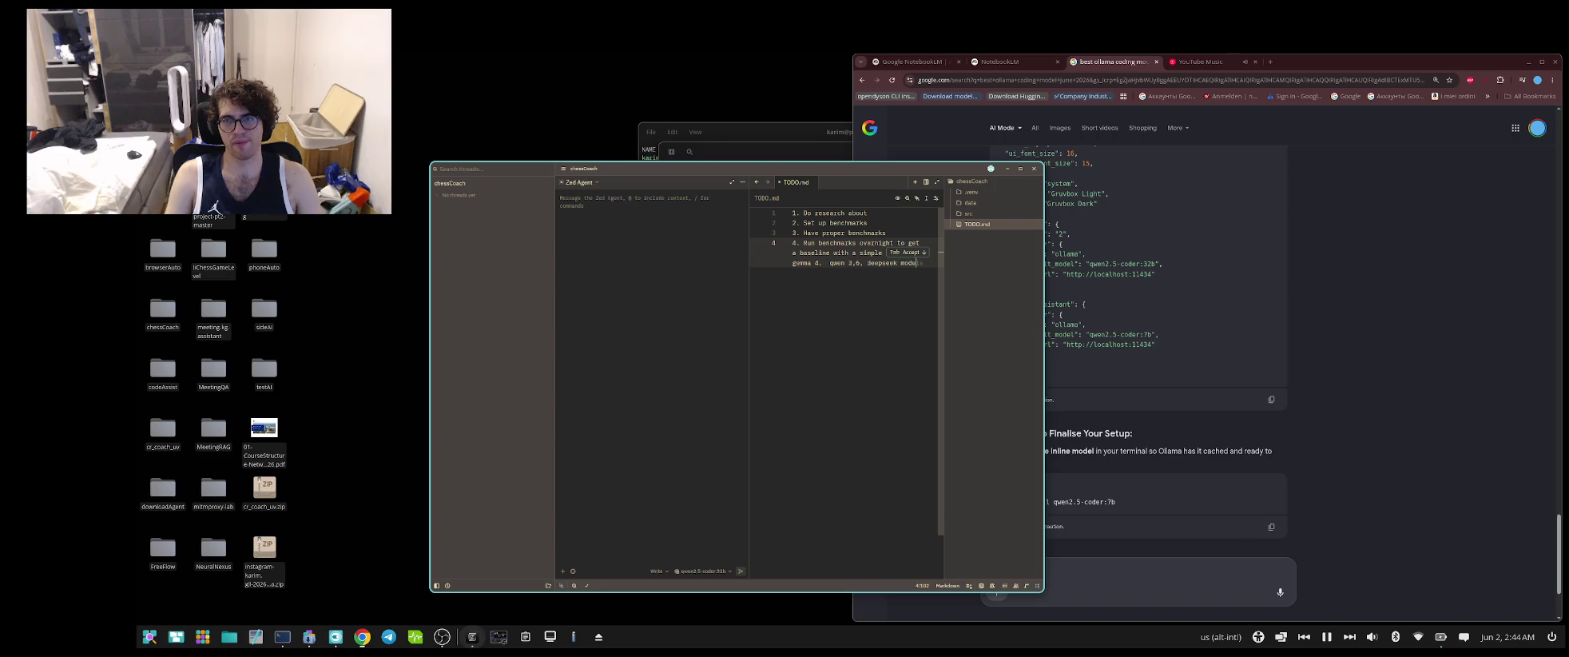
type(".")
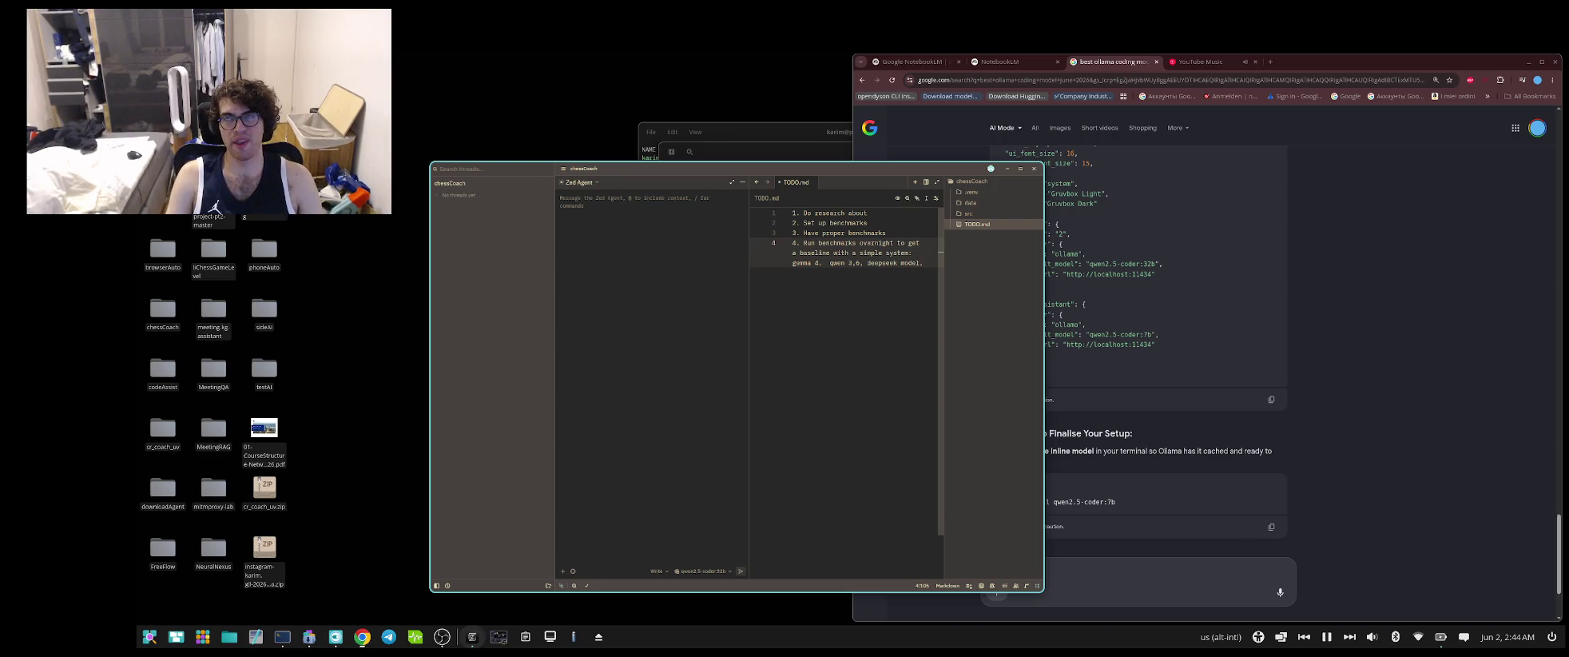
type("m")
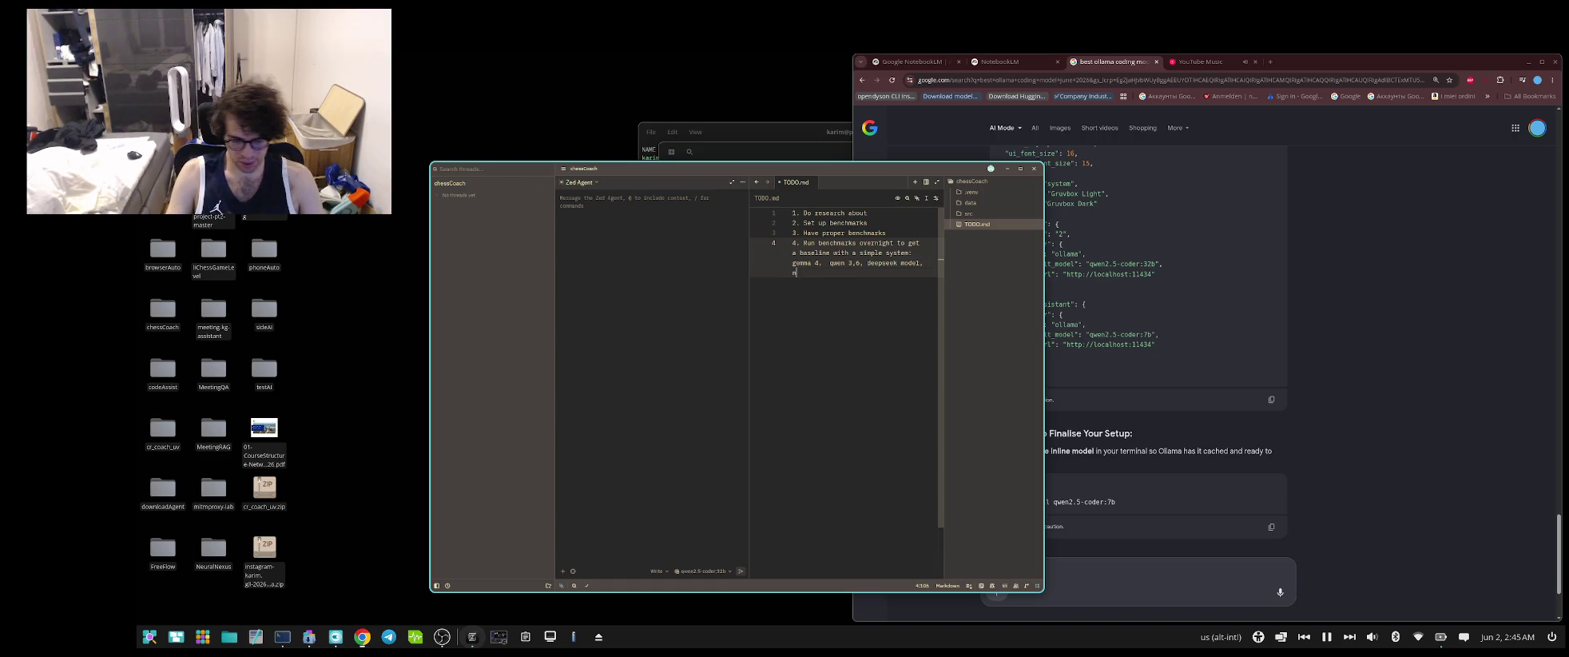
type("otorn")
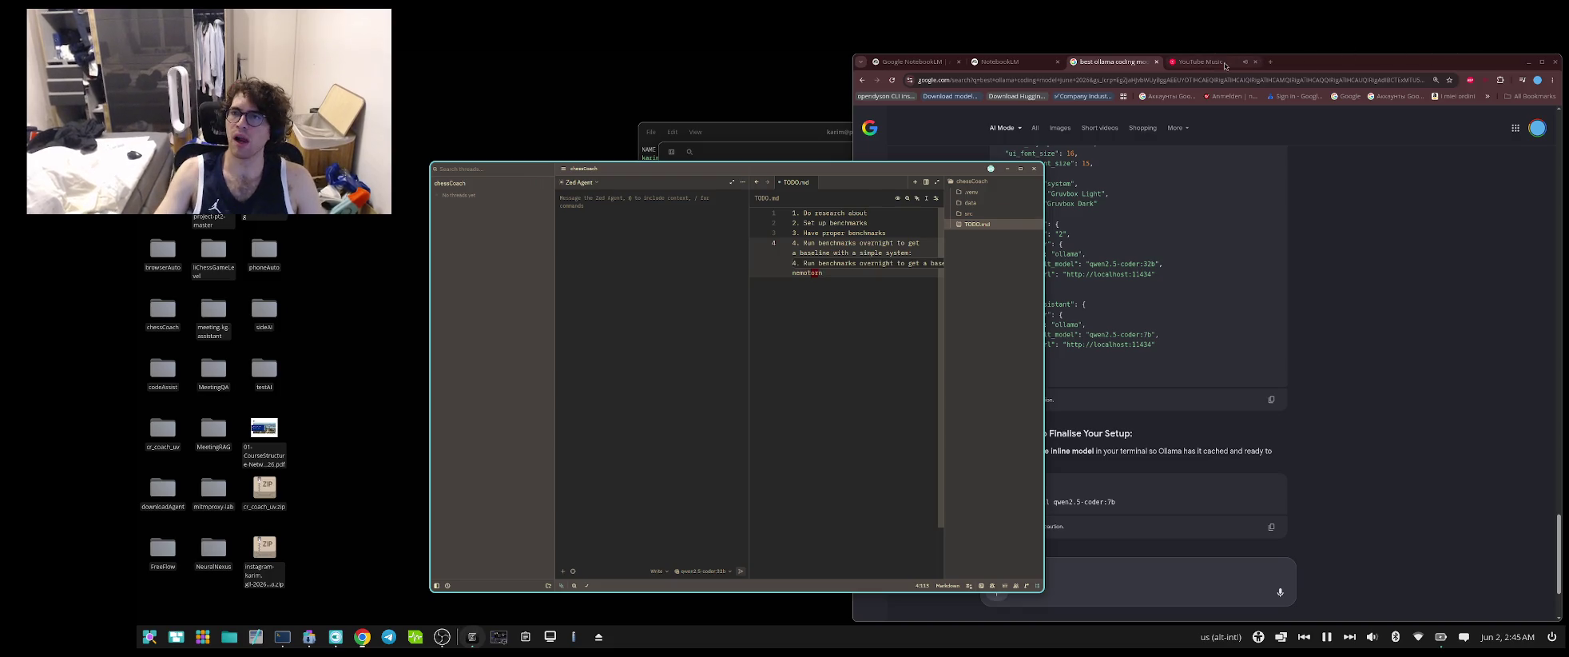
left_click(1270, 62)
Go to ollama.com and browse models like deepseek-v3.2, glm-4.7-flash, kimi-k2.6 and granite4.1.
type("ollama.com")
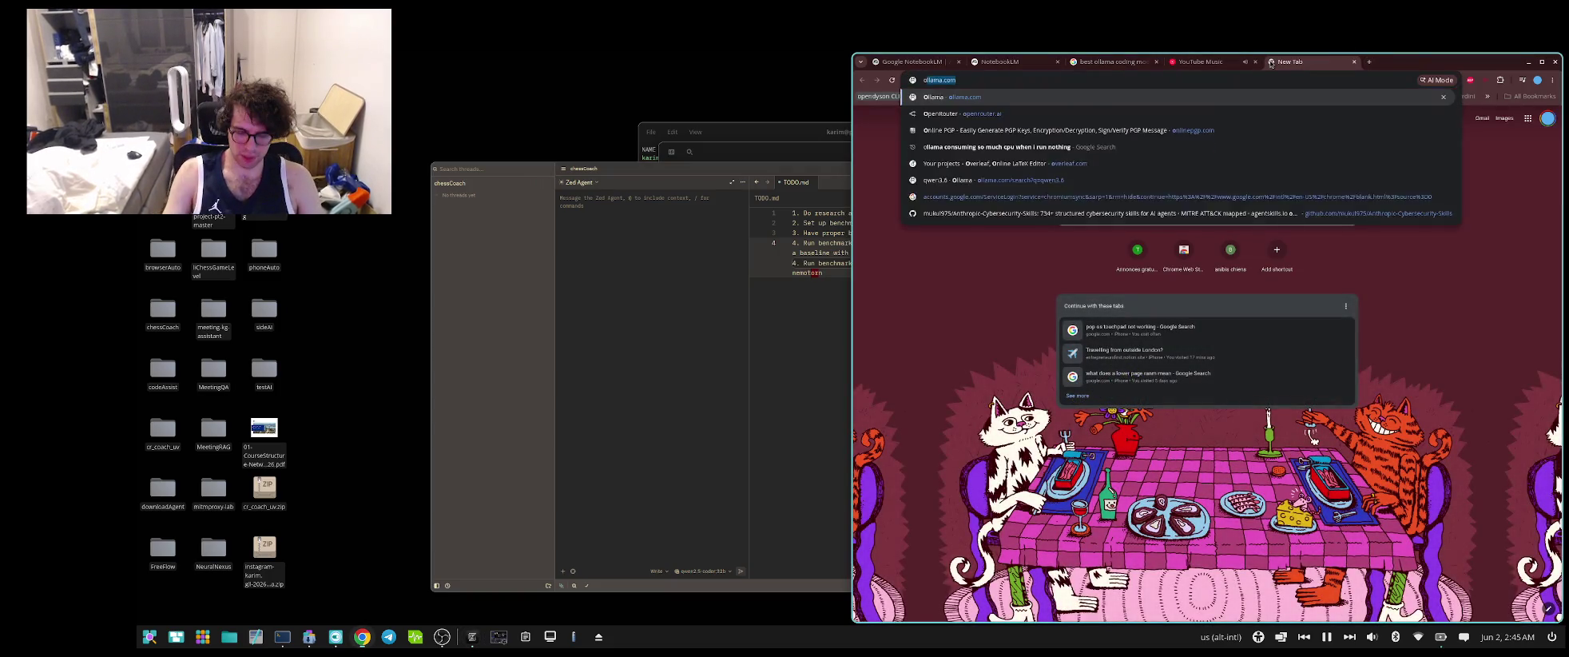
key("Return")
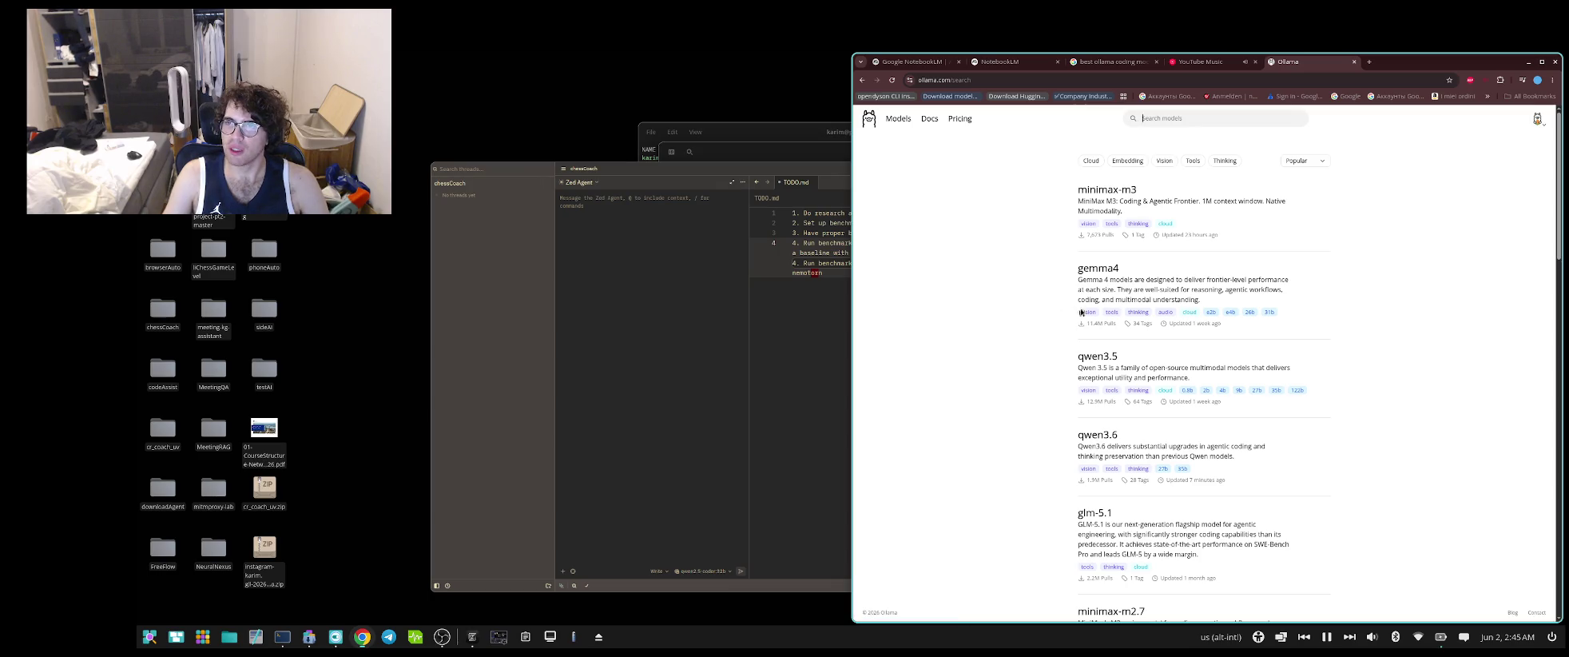
scroll(1226, 364, "down", 2)
scroll(1226, 363, "down", 3)
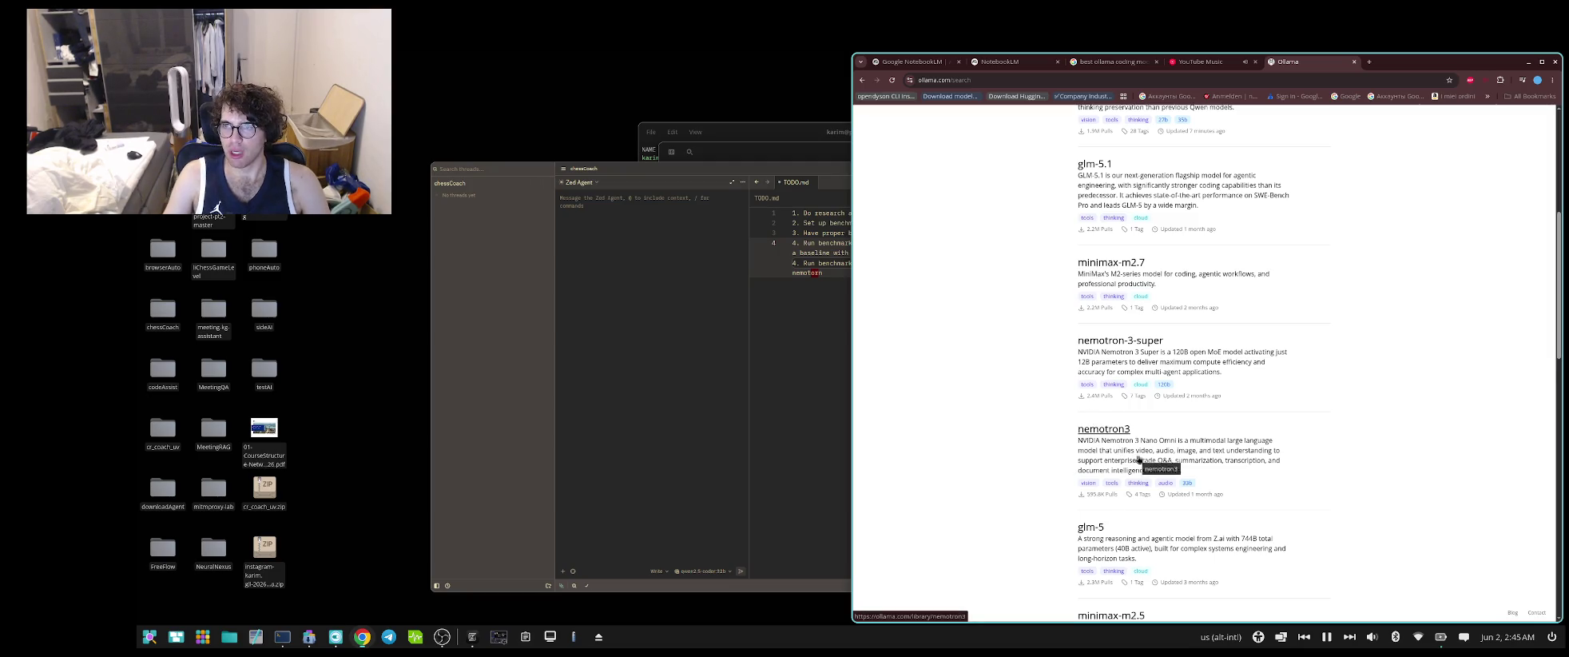
scroll(1139, 460, "down", 2)
scroll(1138, 460, "down", 2)
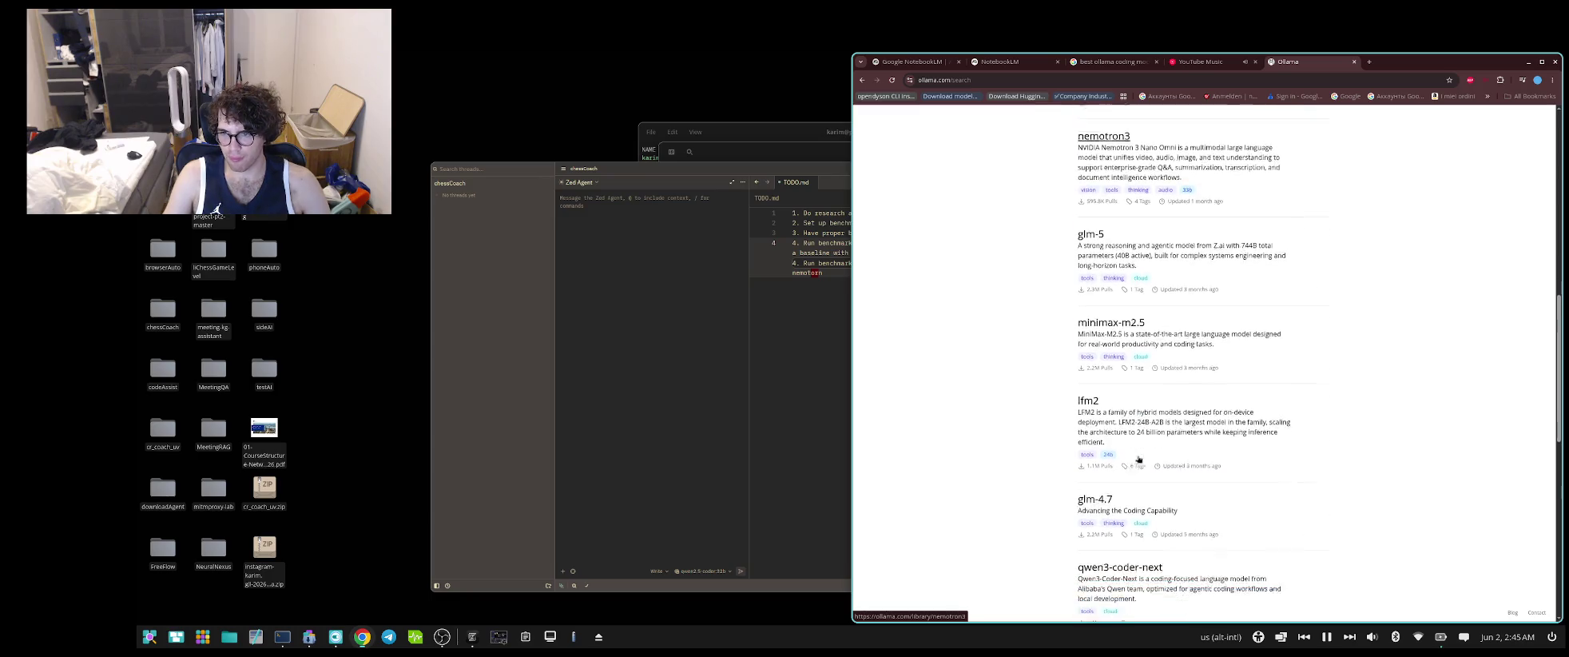
scroll(1139, 460, "down", 2)
scroll(1139, 458, "down", 2)
scroll(1138, 458, "down", 2)
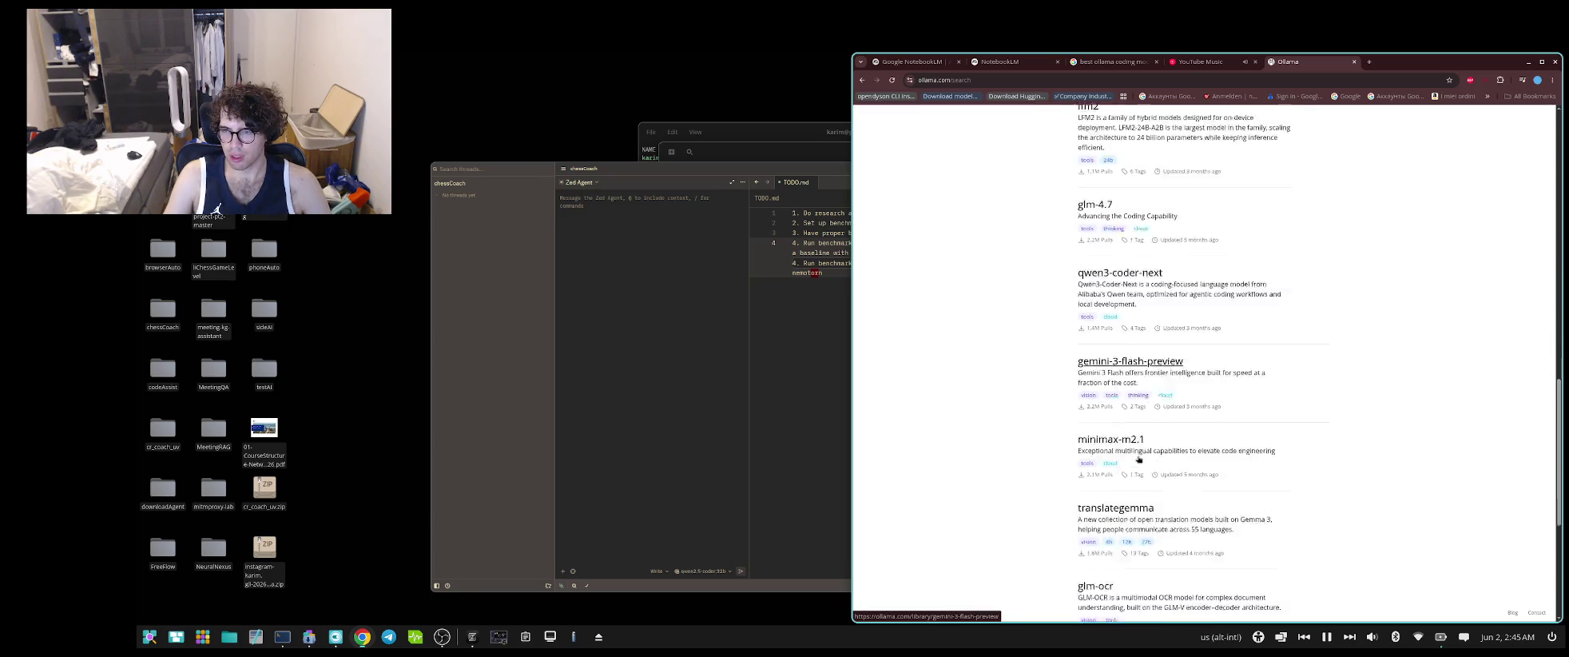
scroll(1138, 458, "down", 2)
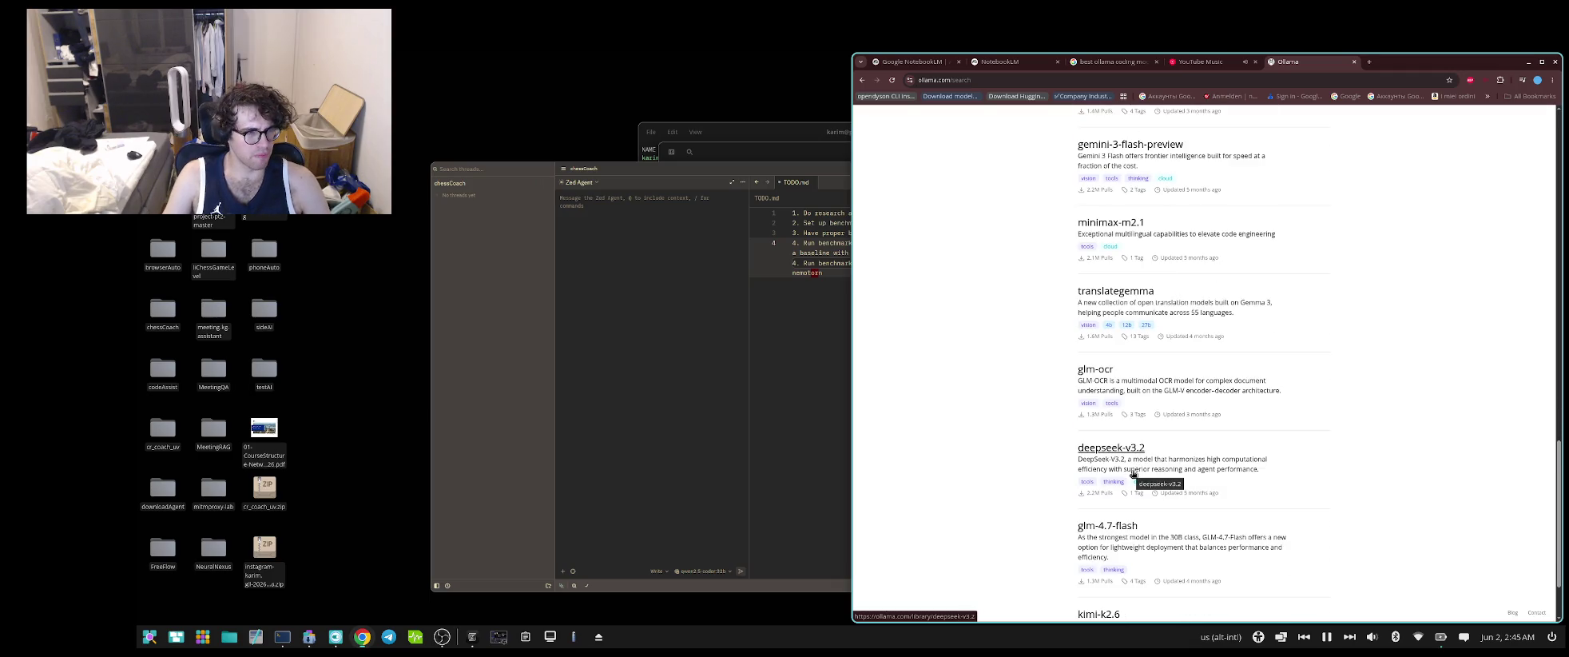
scroll(1274, 520, "down", 3)
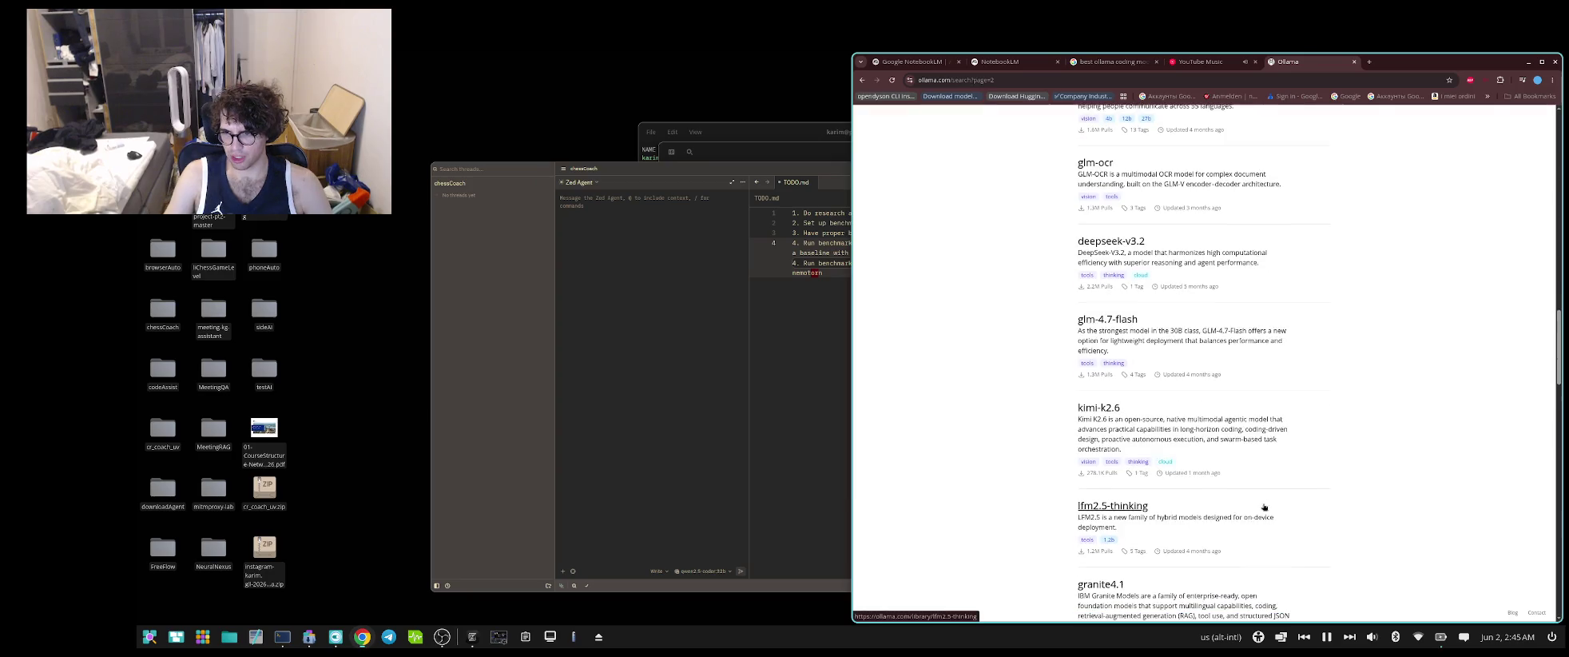
scroll(1261, 502, "down", 2)
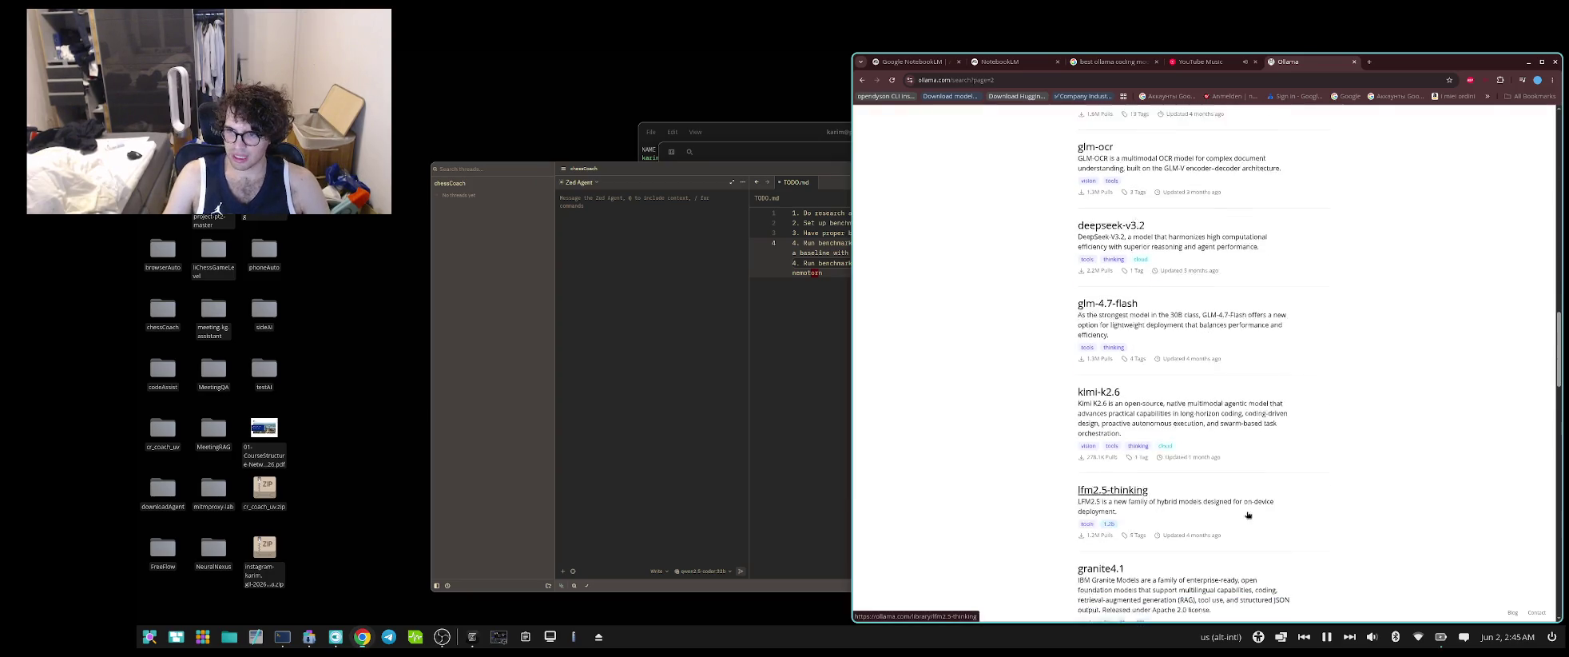
scroll(1248, 515, "down", 2)
scroll(1214, 472, "up", 5)
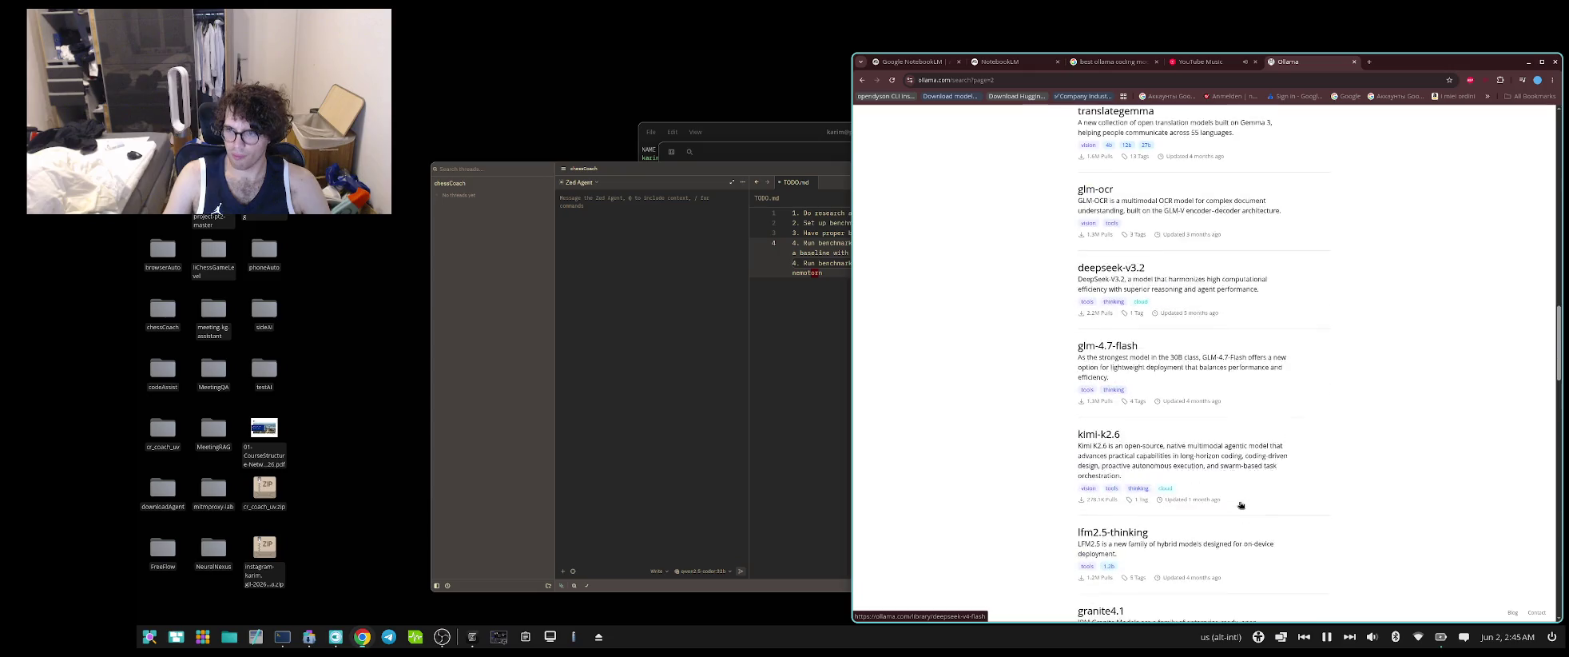
scroll(1159, 384, "up", 5)
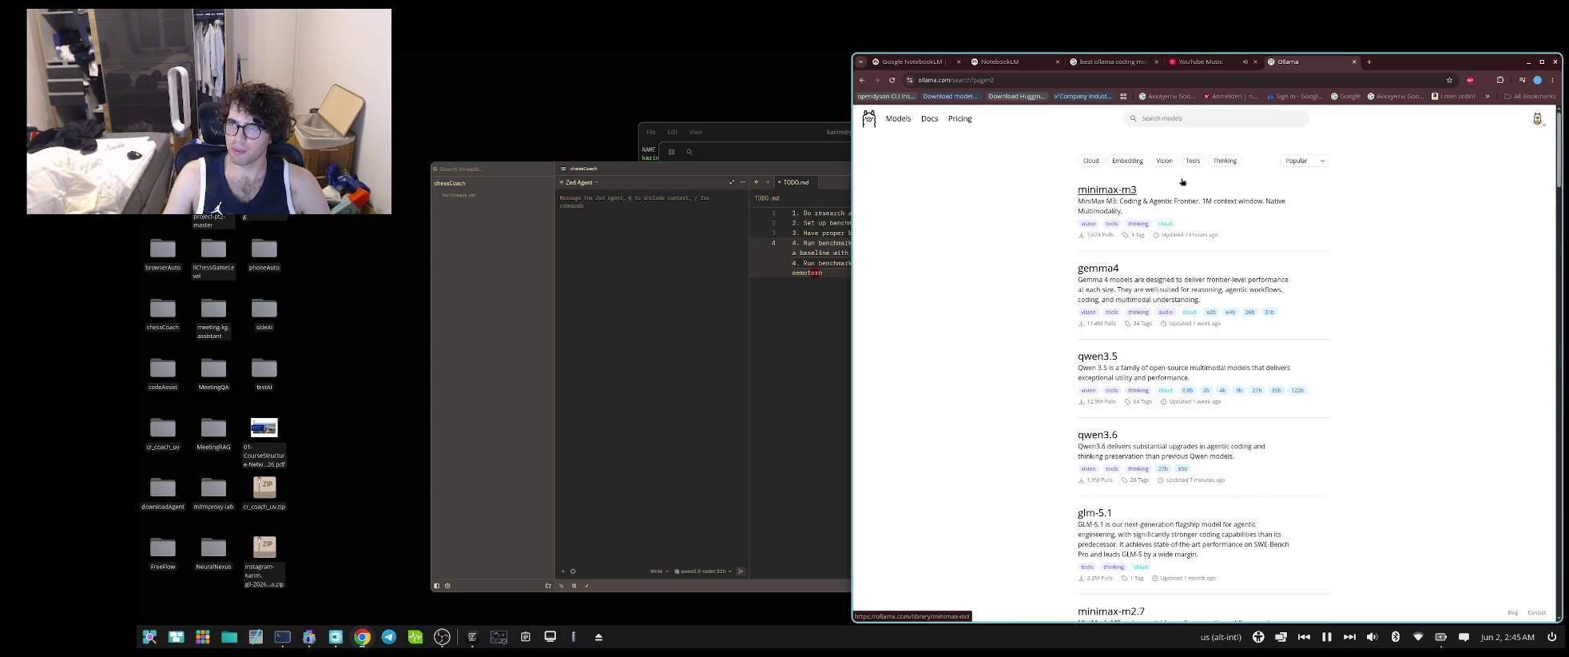
Filter the Ollama model library to Thinking models, sorted Newest first.
left_click(1226, 161)
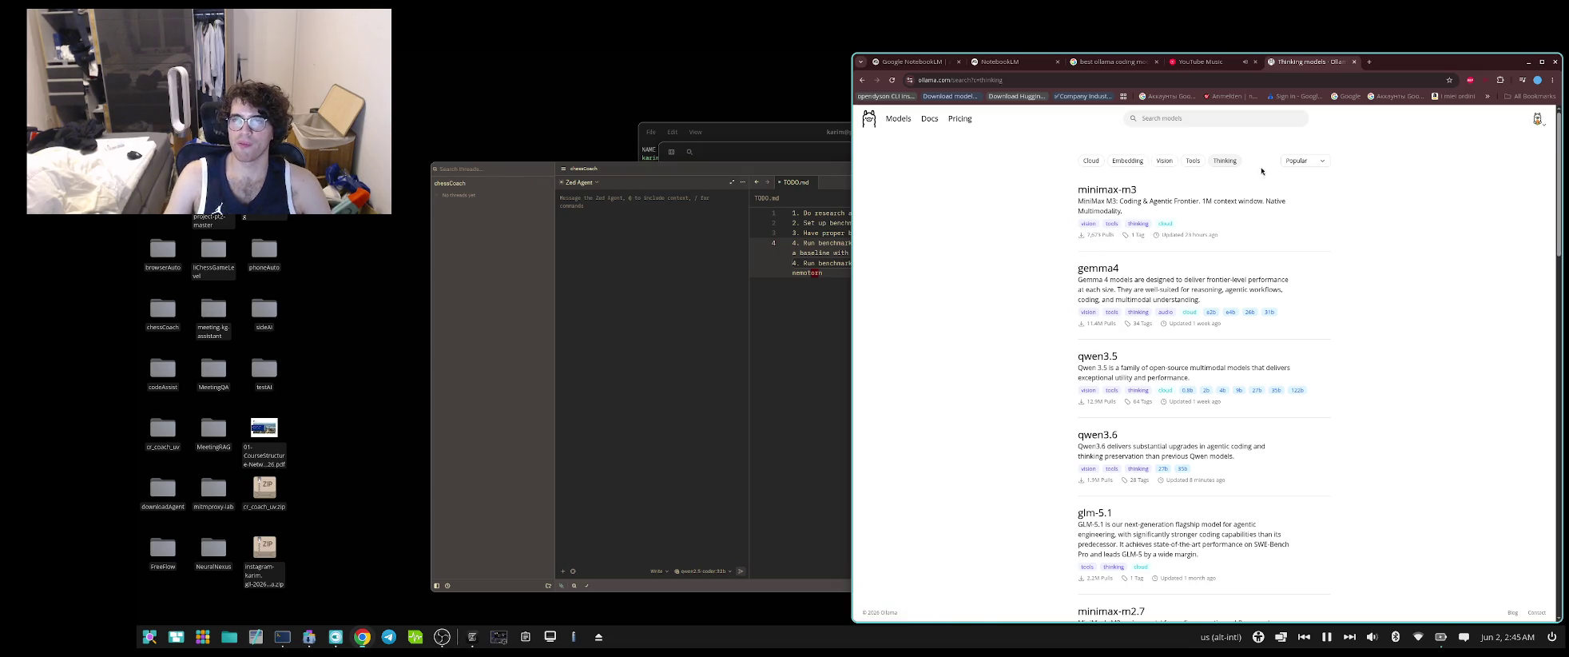
left_click(1292, 161)
left_click(1299, 165)
left_click(1299, 165)
left_click(1295, 185)
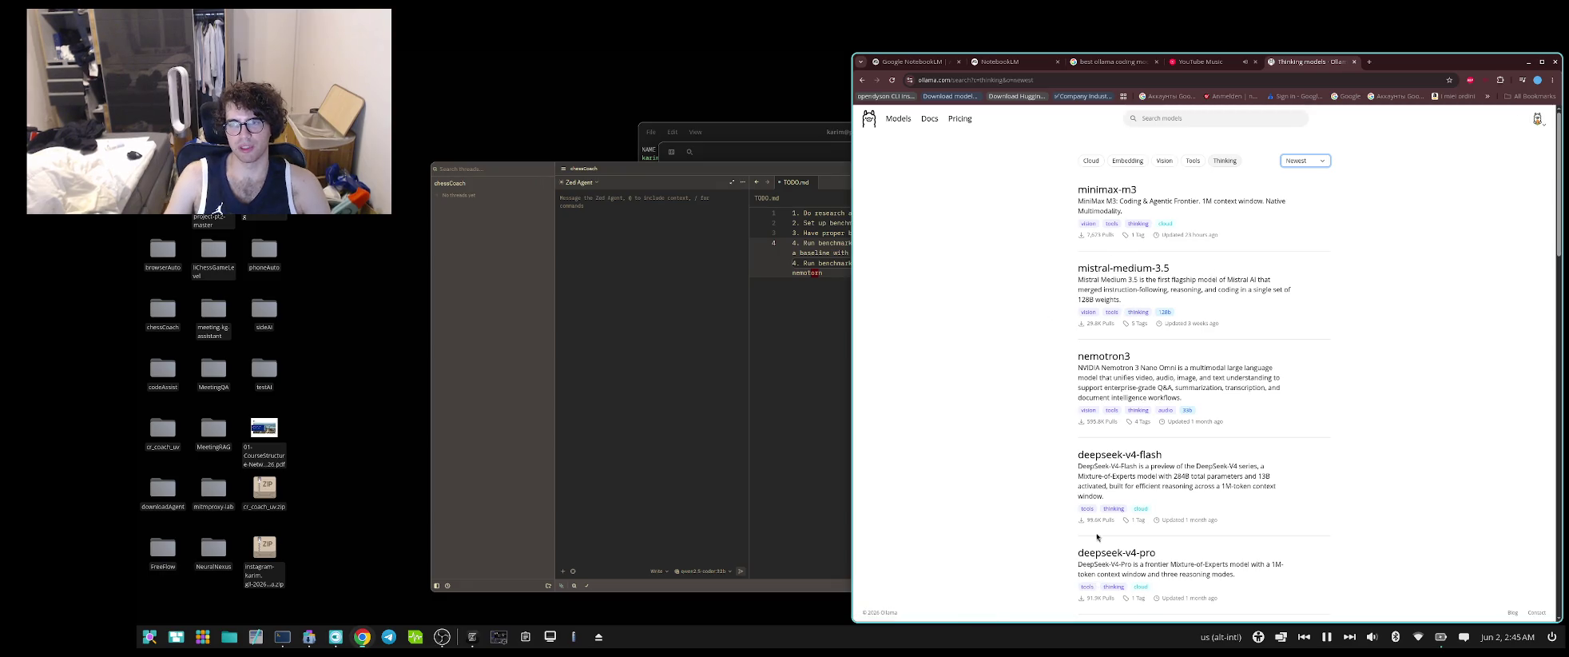
Browse the newest thinking models, topped by minimax-m3, mistral-medium-3.5 and nemotron3.
scroll(1127, 439, "down", 2)
scroll(1127, 439, "down", 1)
scroll(1118, 447, "down", 1)
scroll(1112, 457, "down", 1)
scroll(1106, 468, "down", 1)
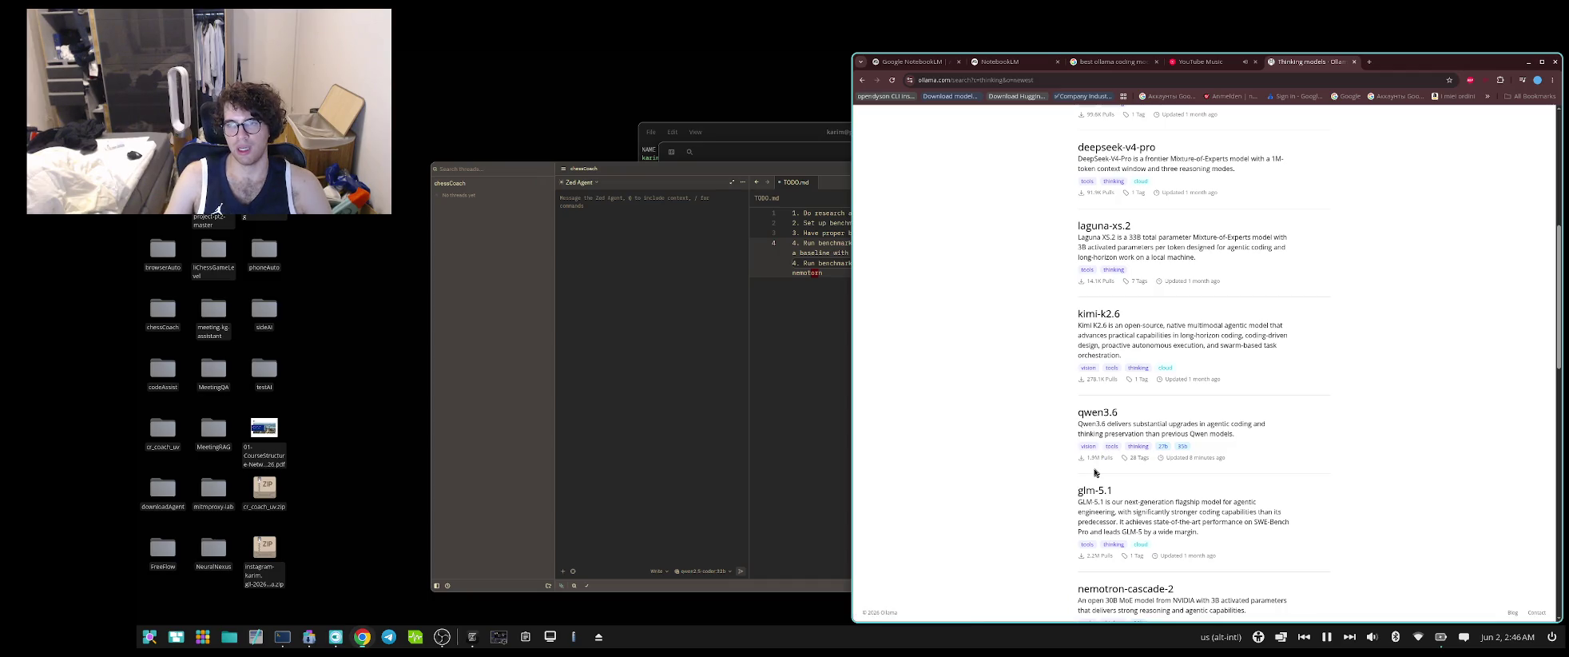
scroll(1094, 471, "down", 2)
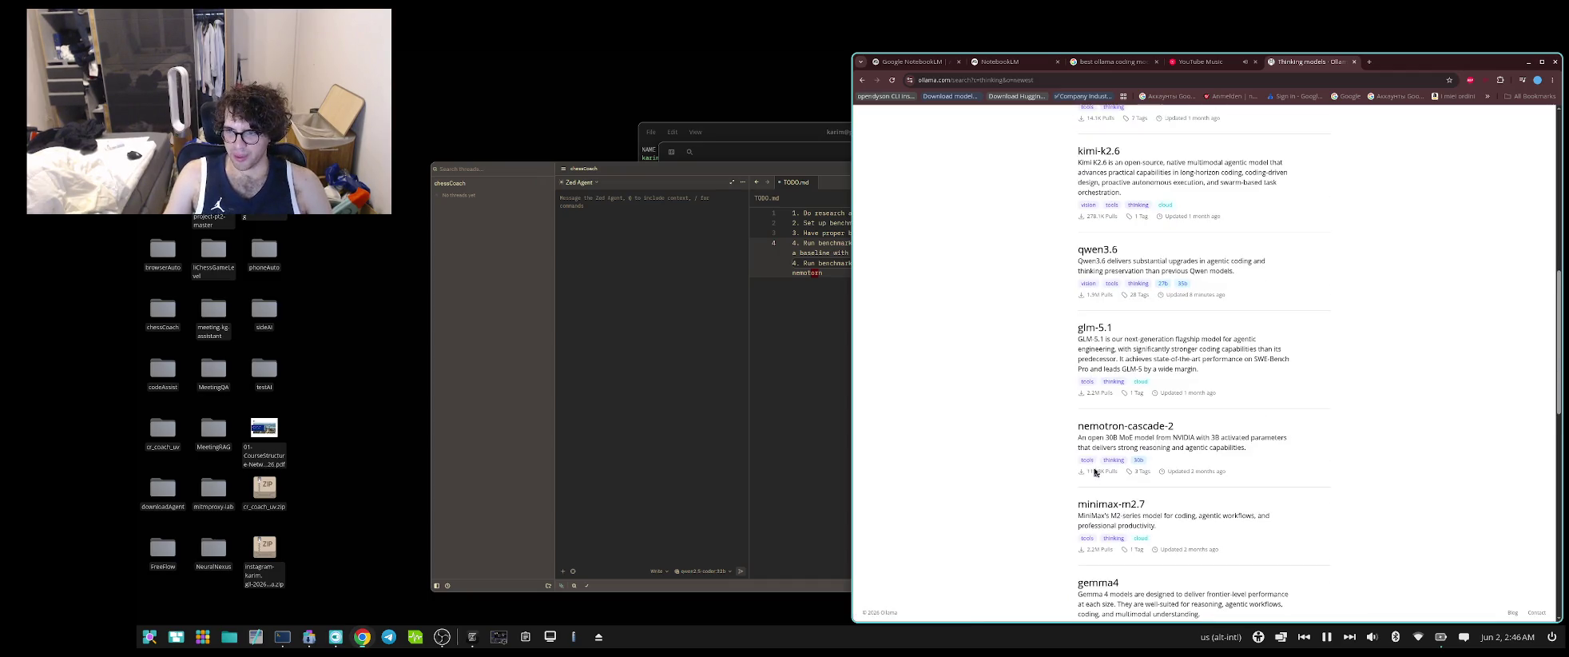
scroll(1094, 463, "down", 2)
scroll(1095, 453, "down", 1)
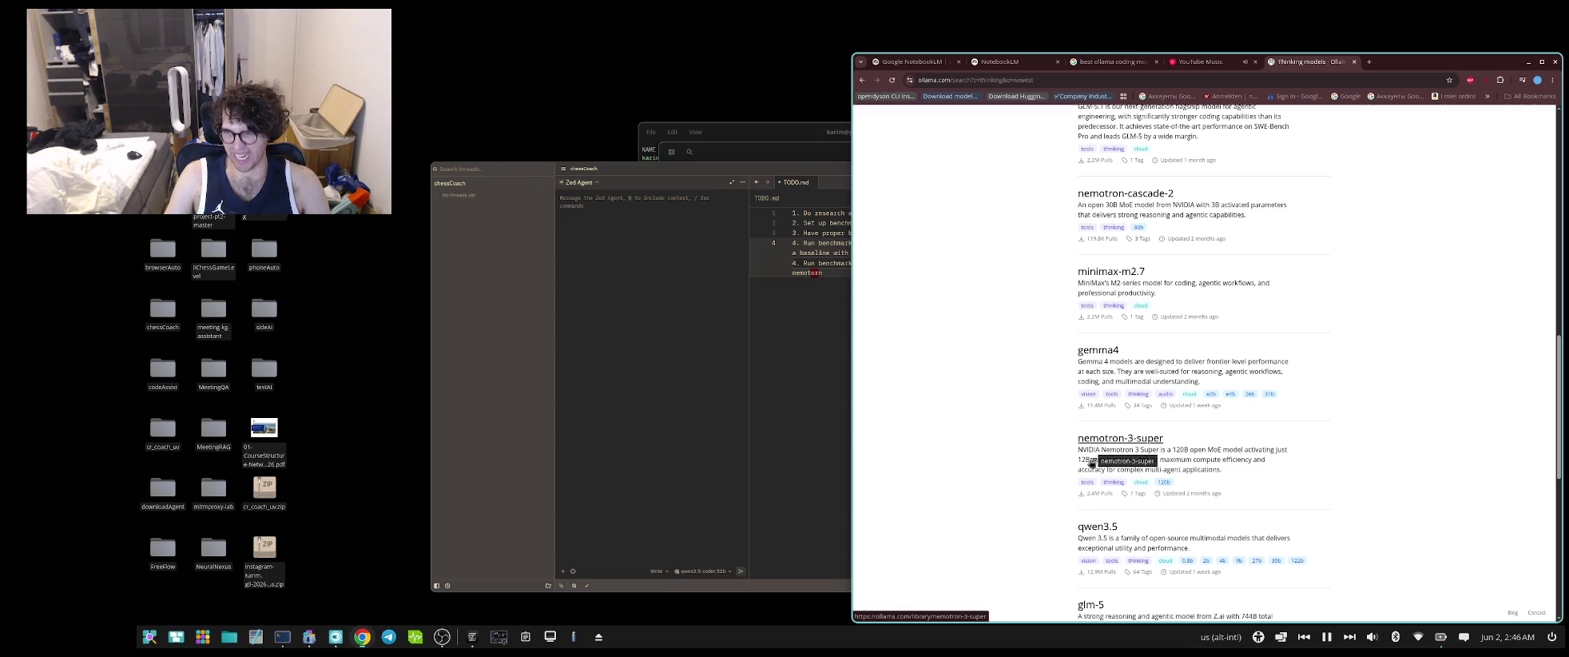
scroll(1090, 488, "up", 5)
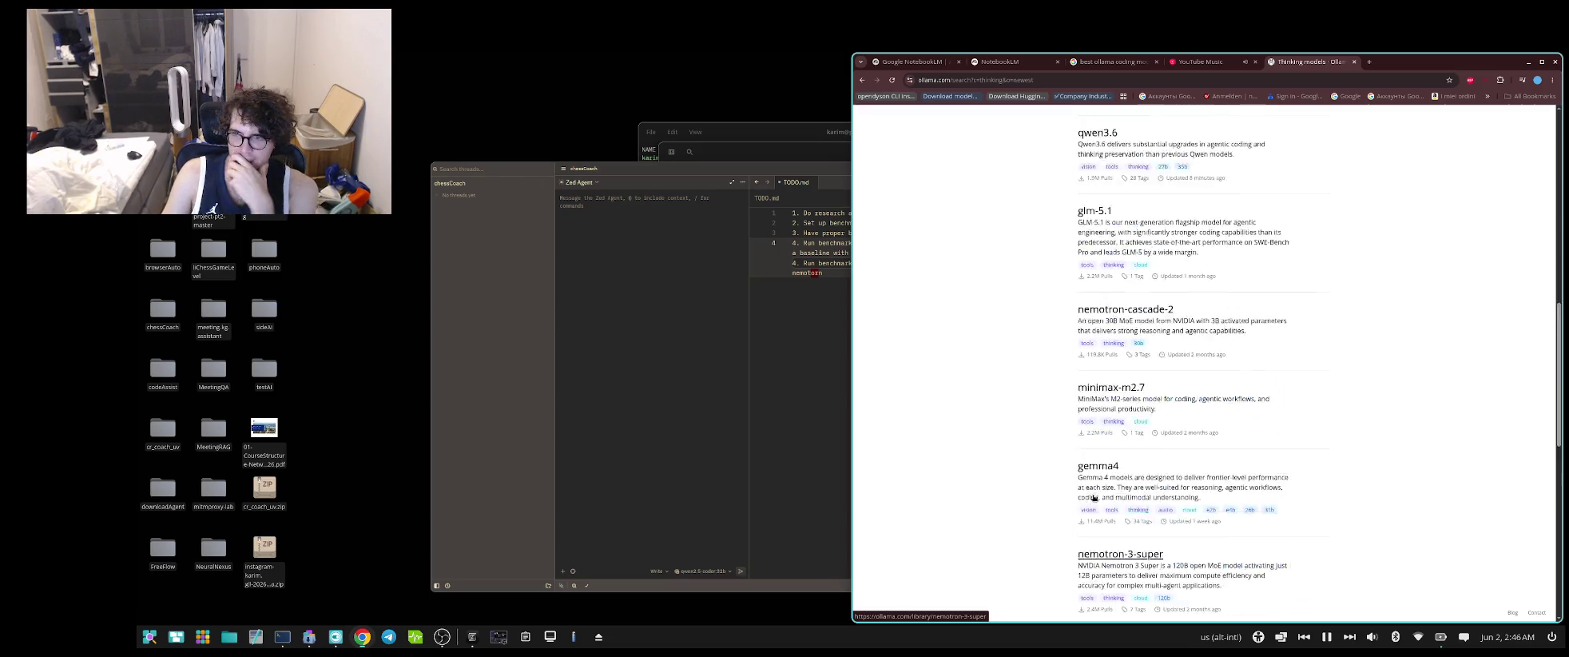
scroll(1099, 484, "up", 6)
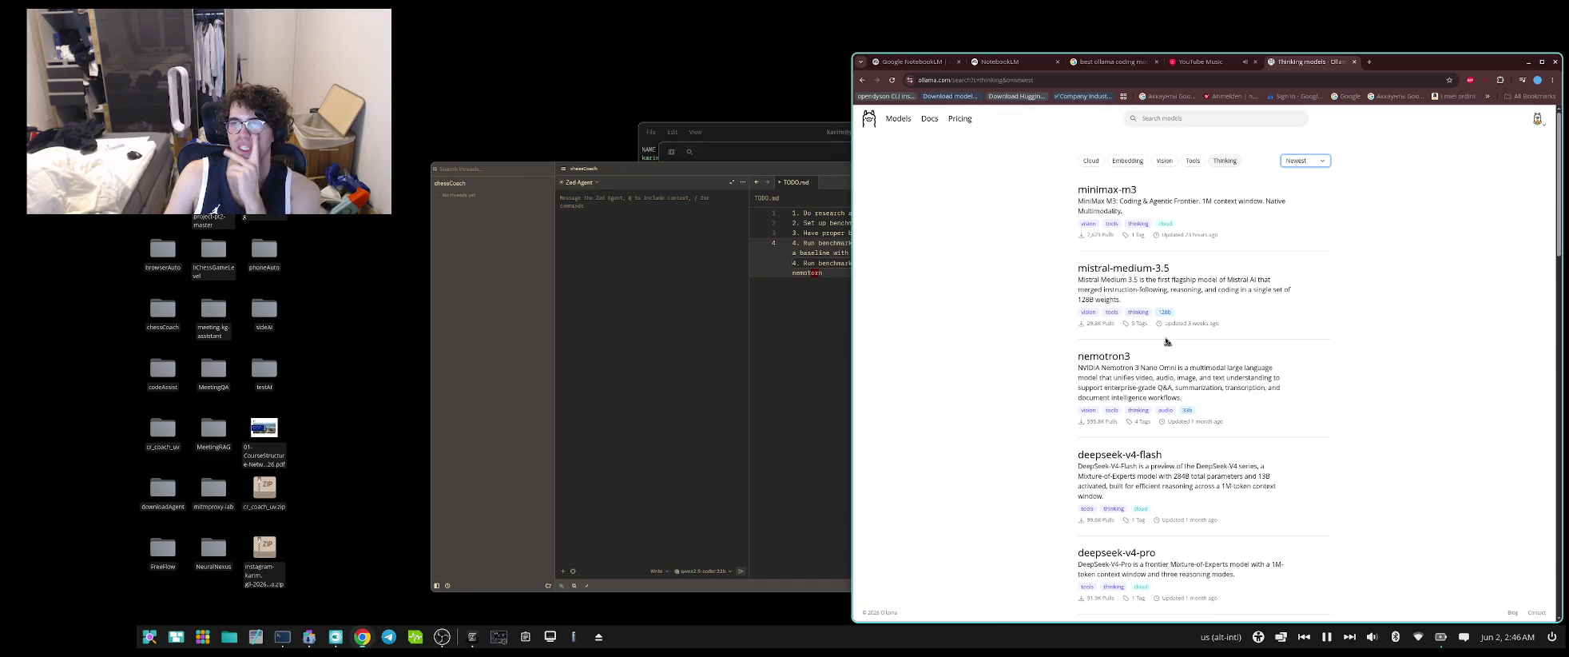
left_click(1171, 120)
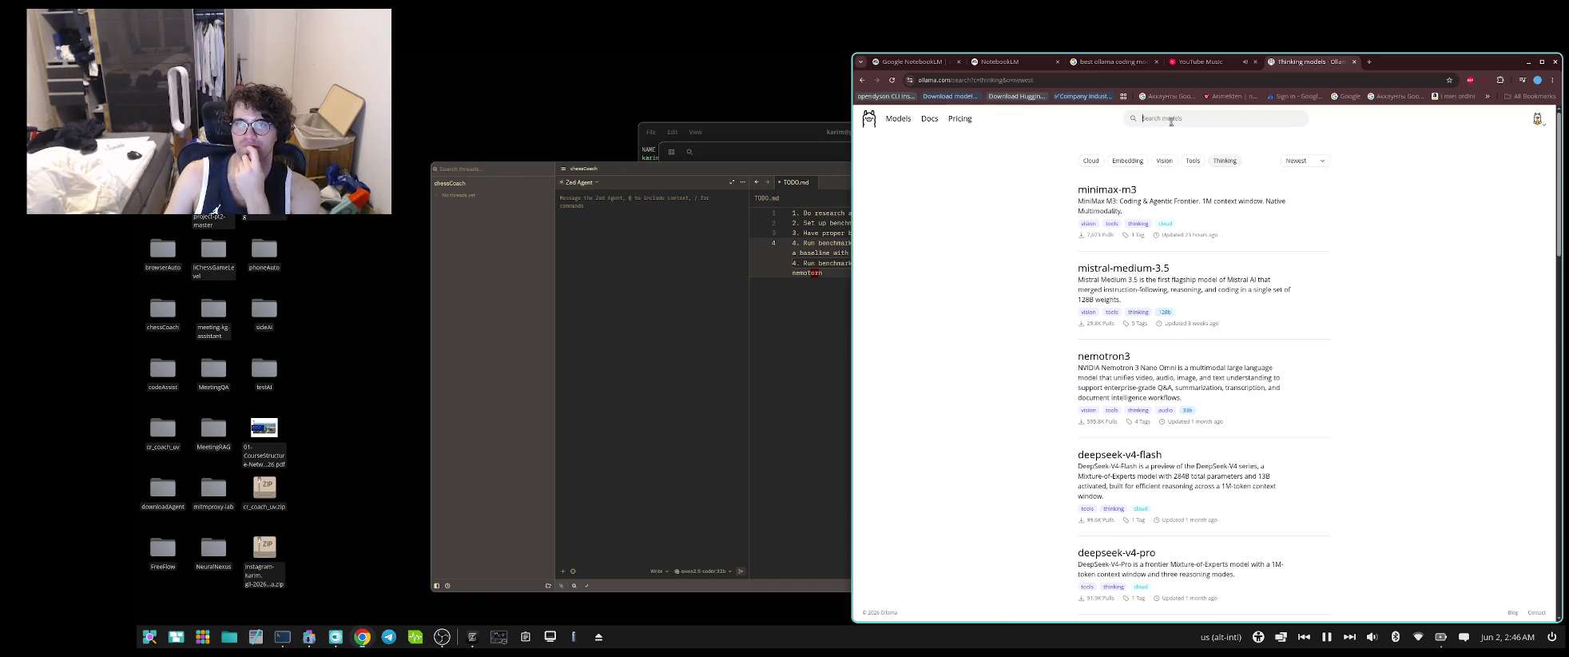
Search the model library for 'mistral' with results sorted by Popular.
type("mistral")
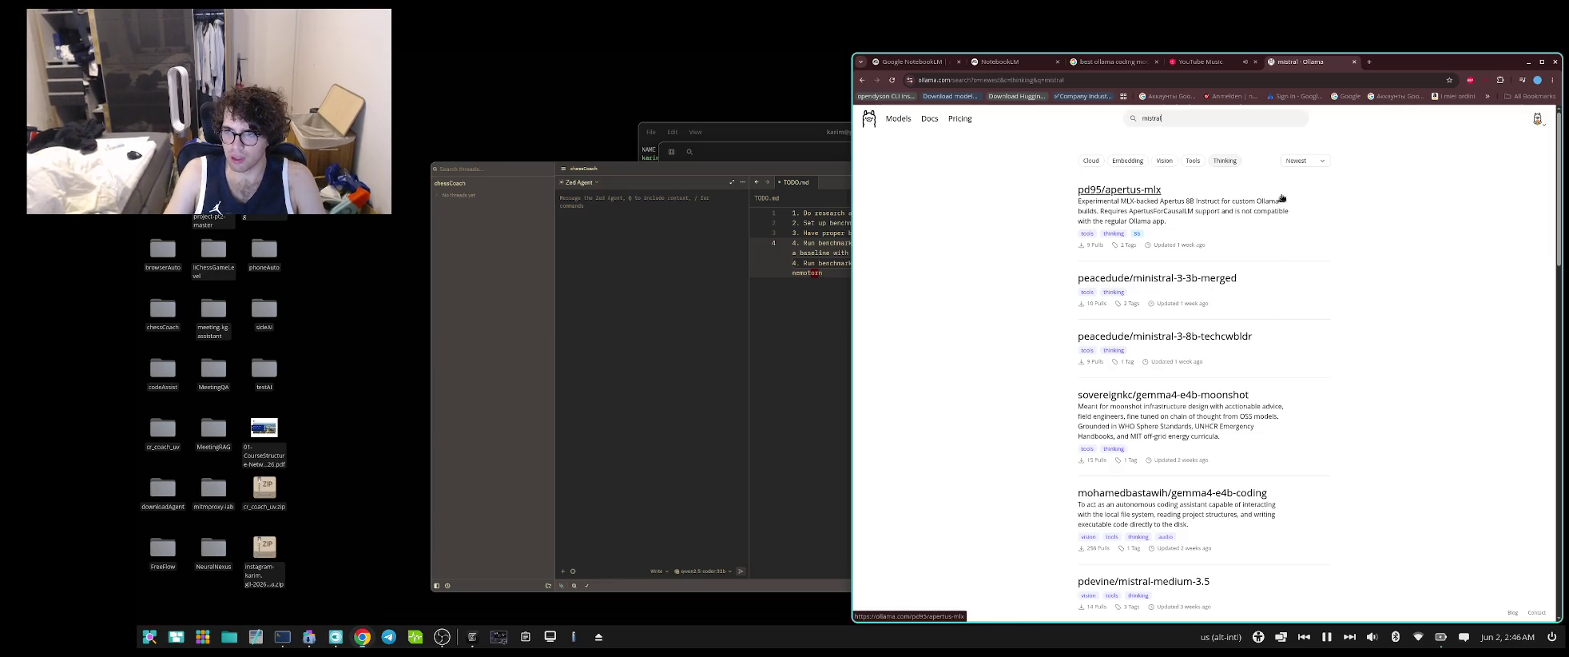
left_click(1298, 160)
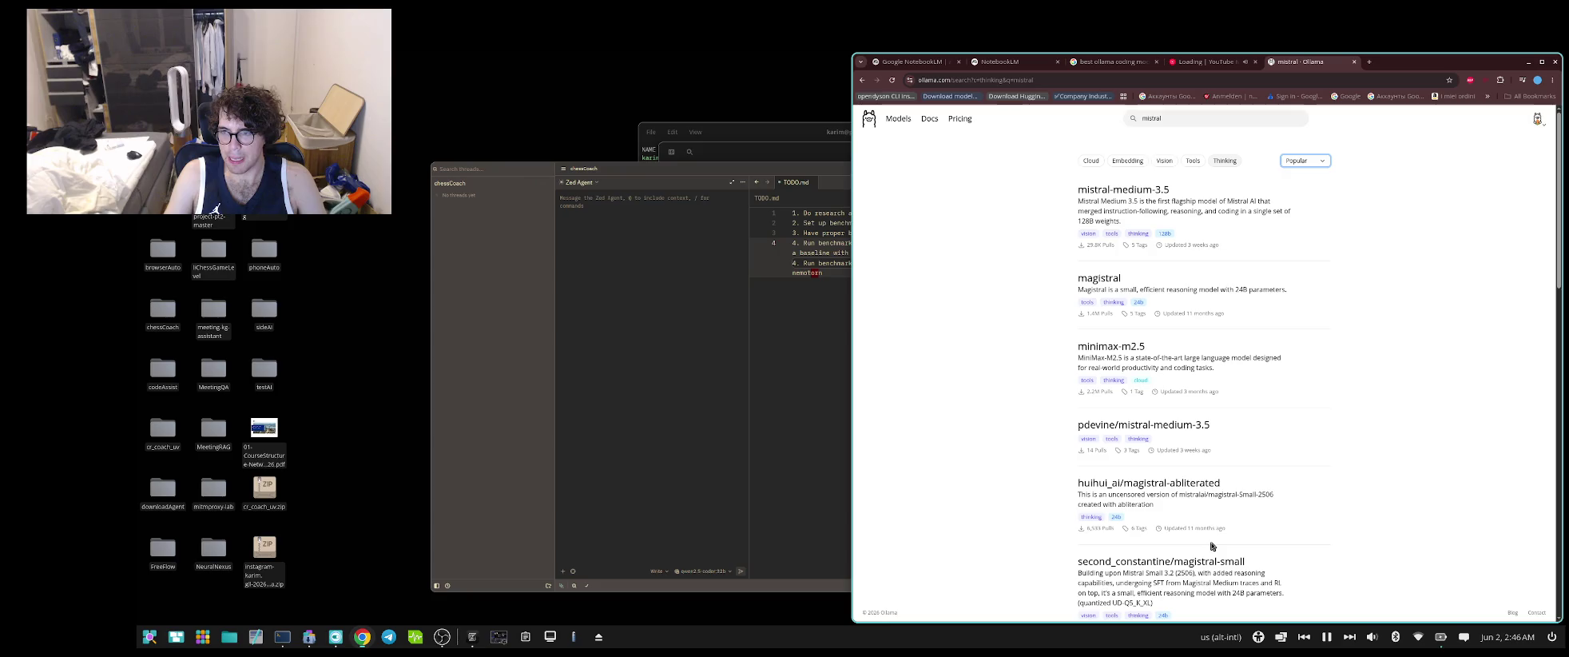
scroll(1164, 492, "down", 3)
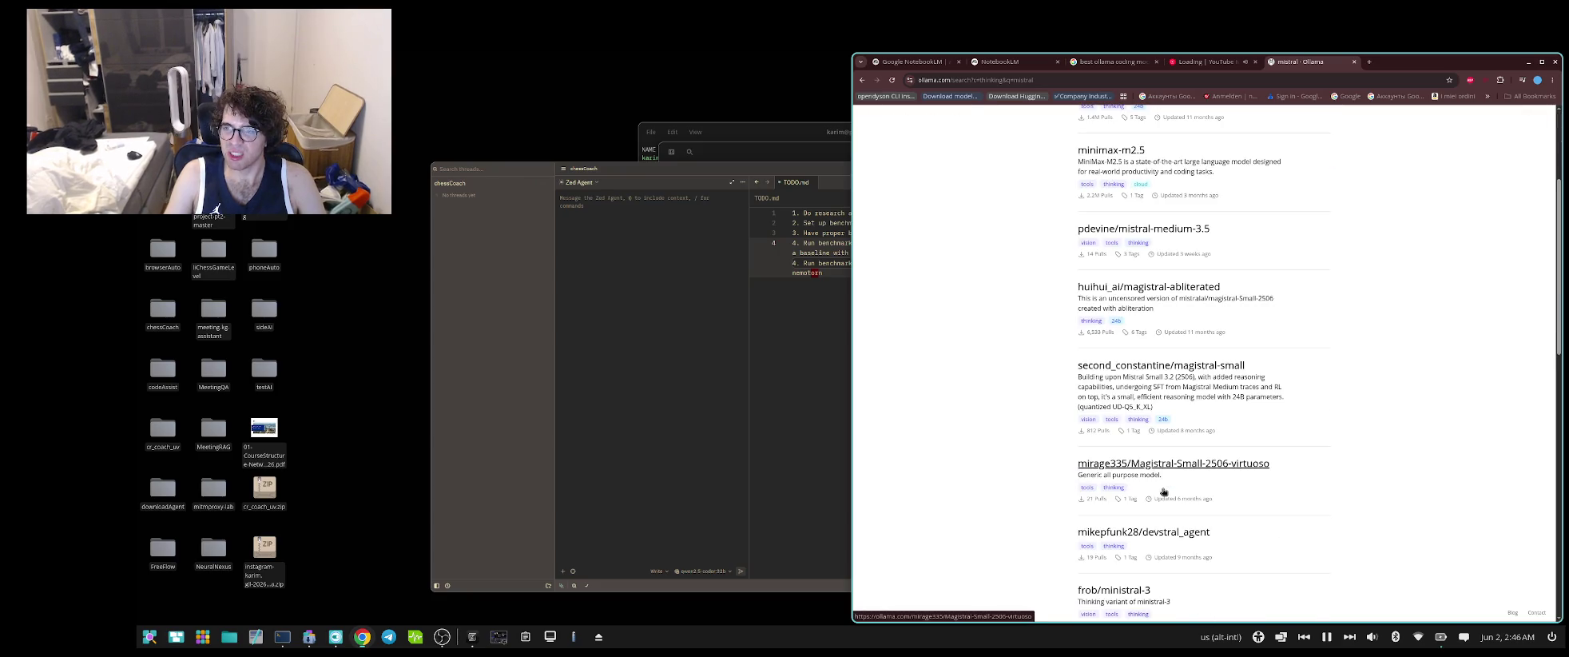
scroll(1164, 492, "down", 1)
scroll(1164, 492, "down", 2)
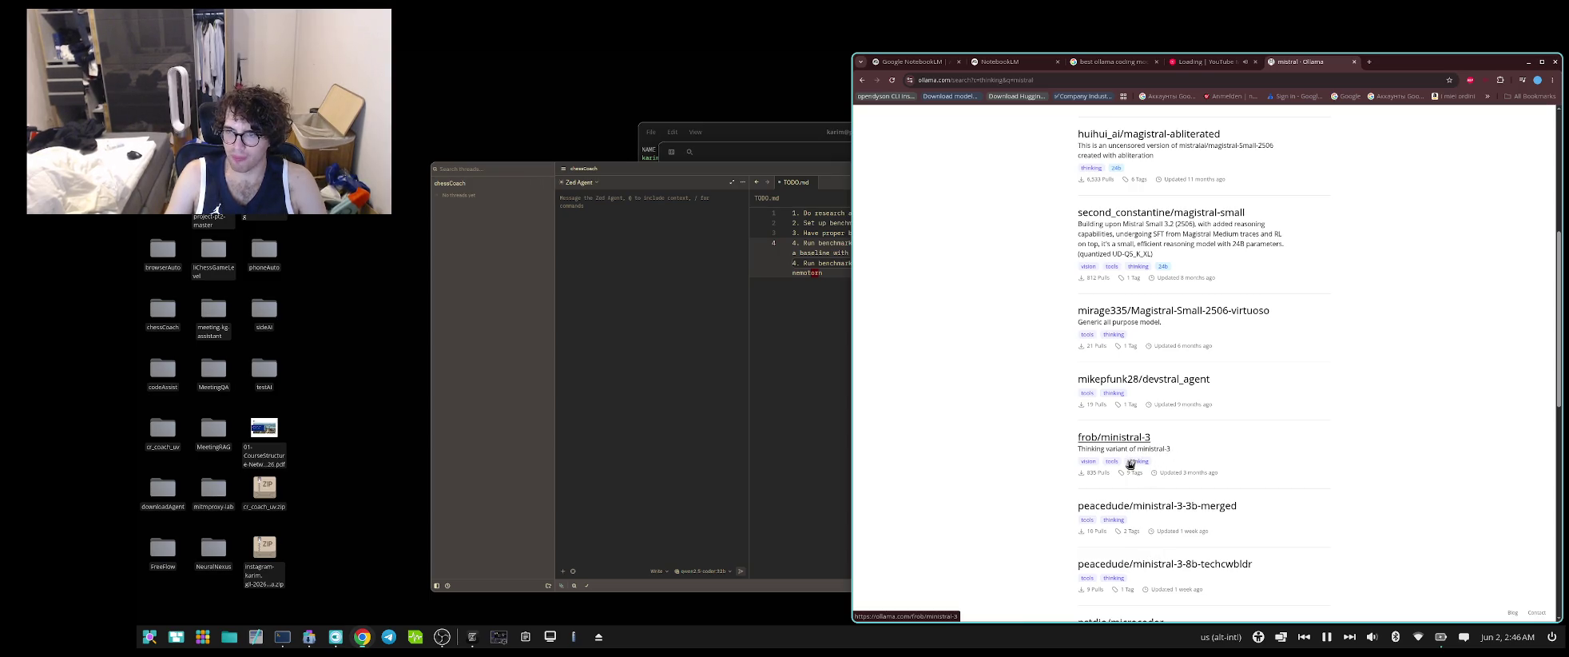
scroll(1130, 468, "up", 5)
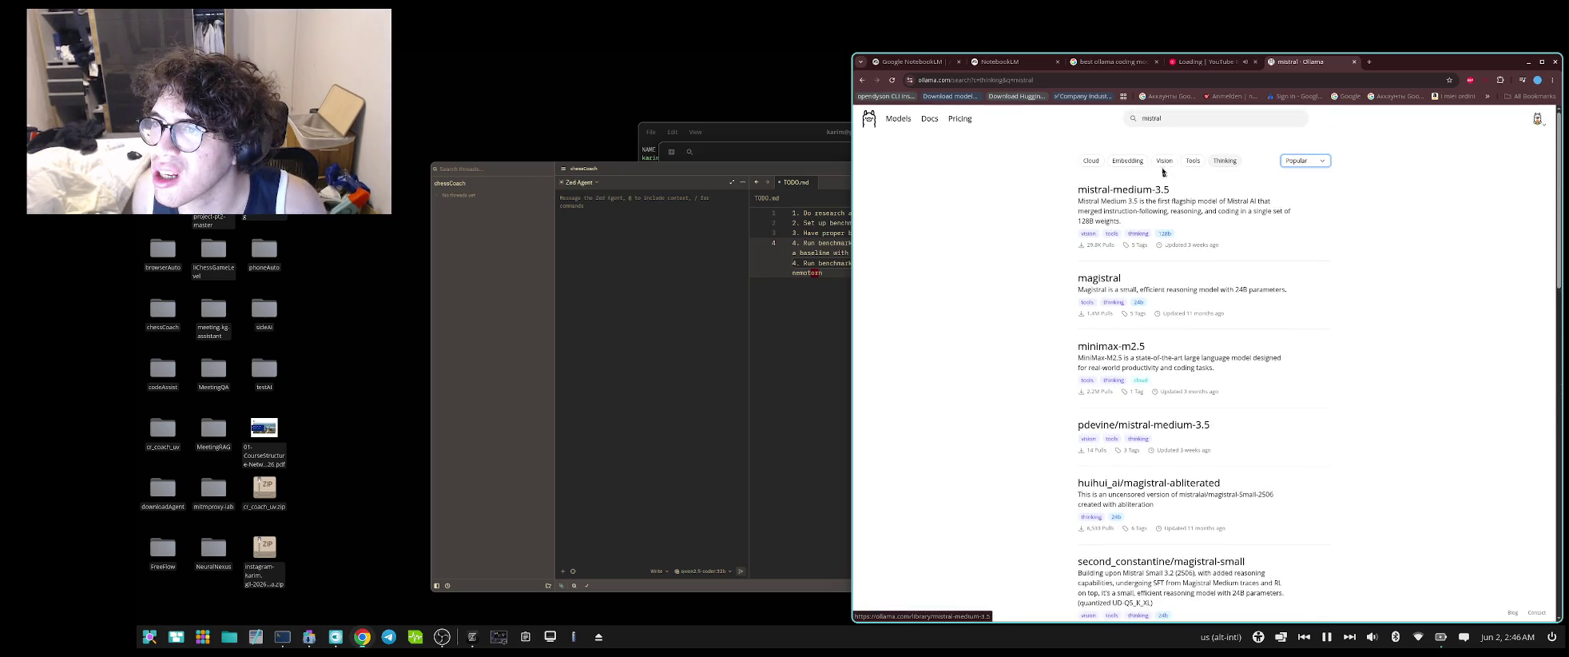
double_click(1151, 118)
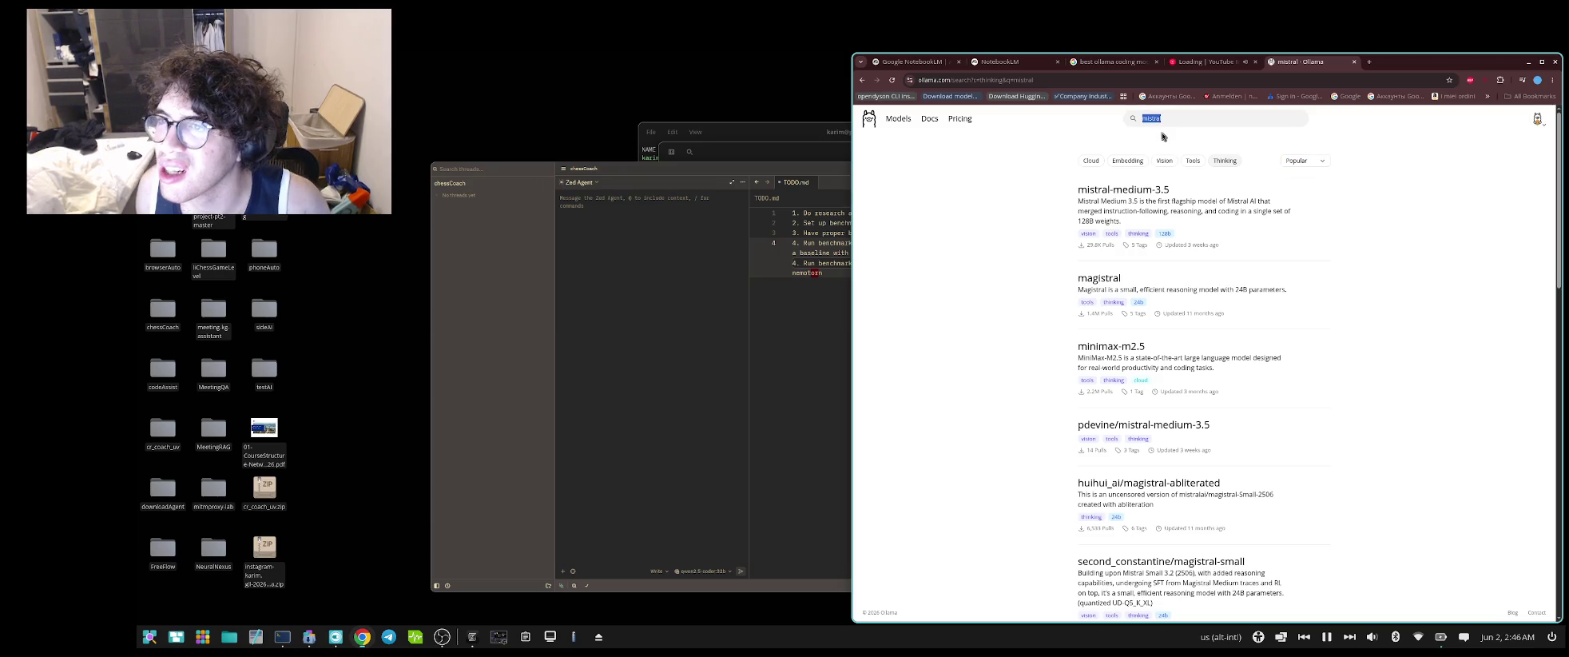
type("mistral")
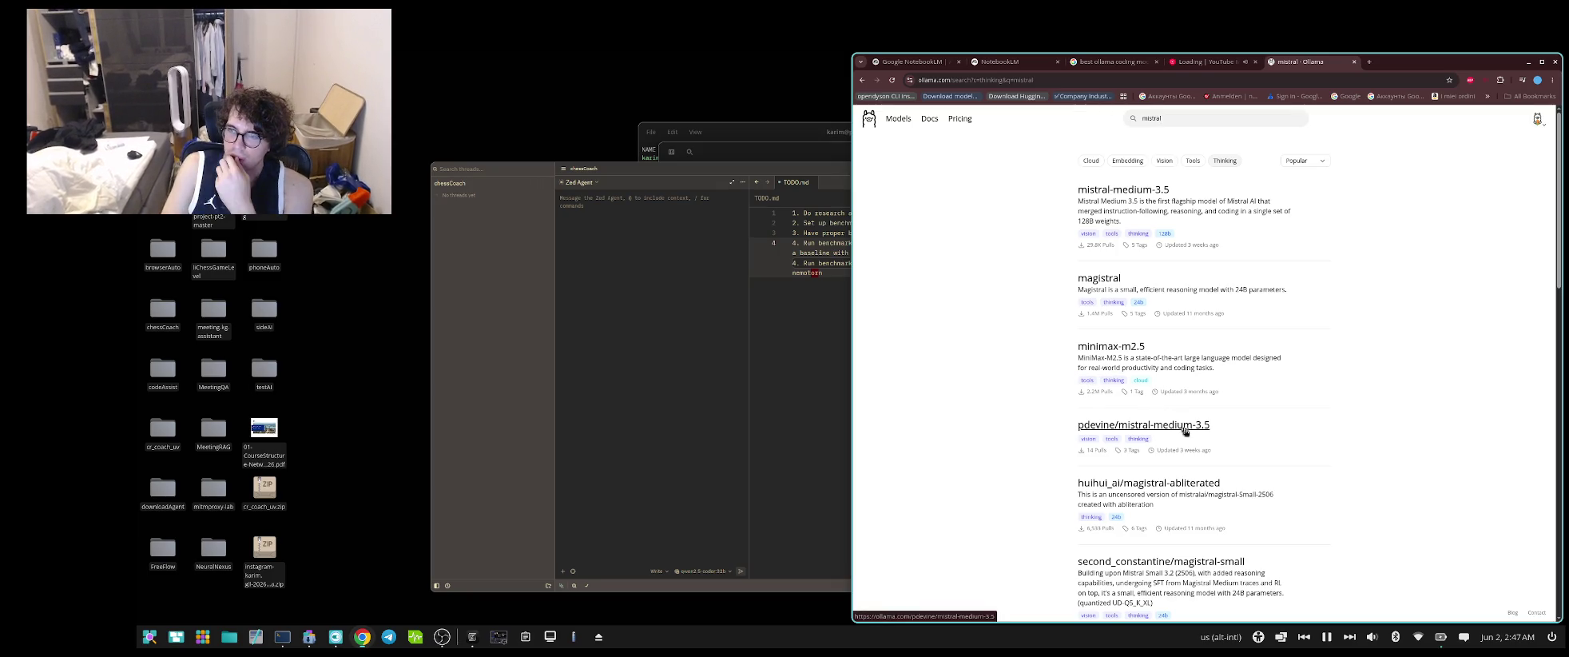
scroll(1187, 433, "down", 2)
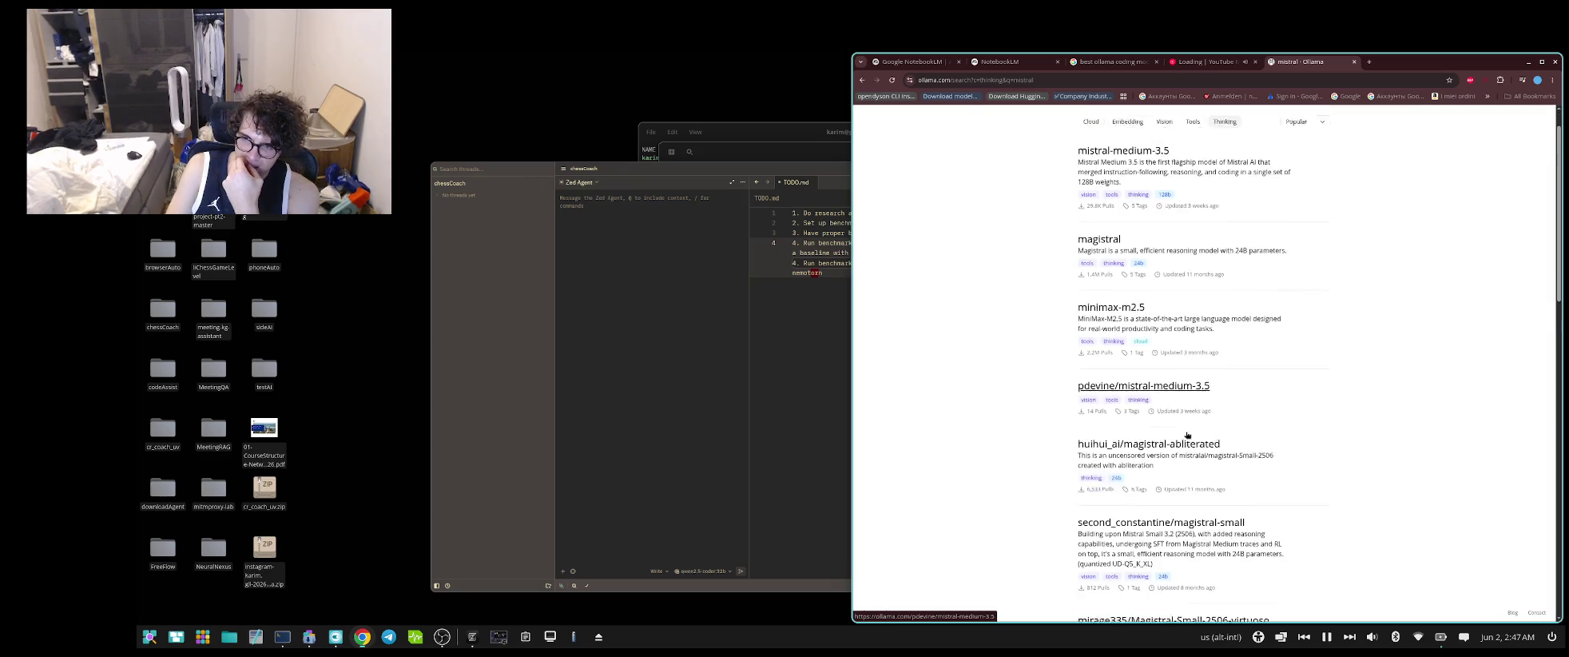
scroll(1187, 433, "up", 1)
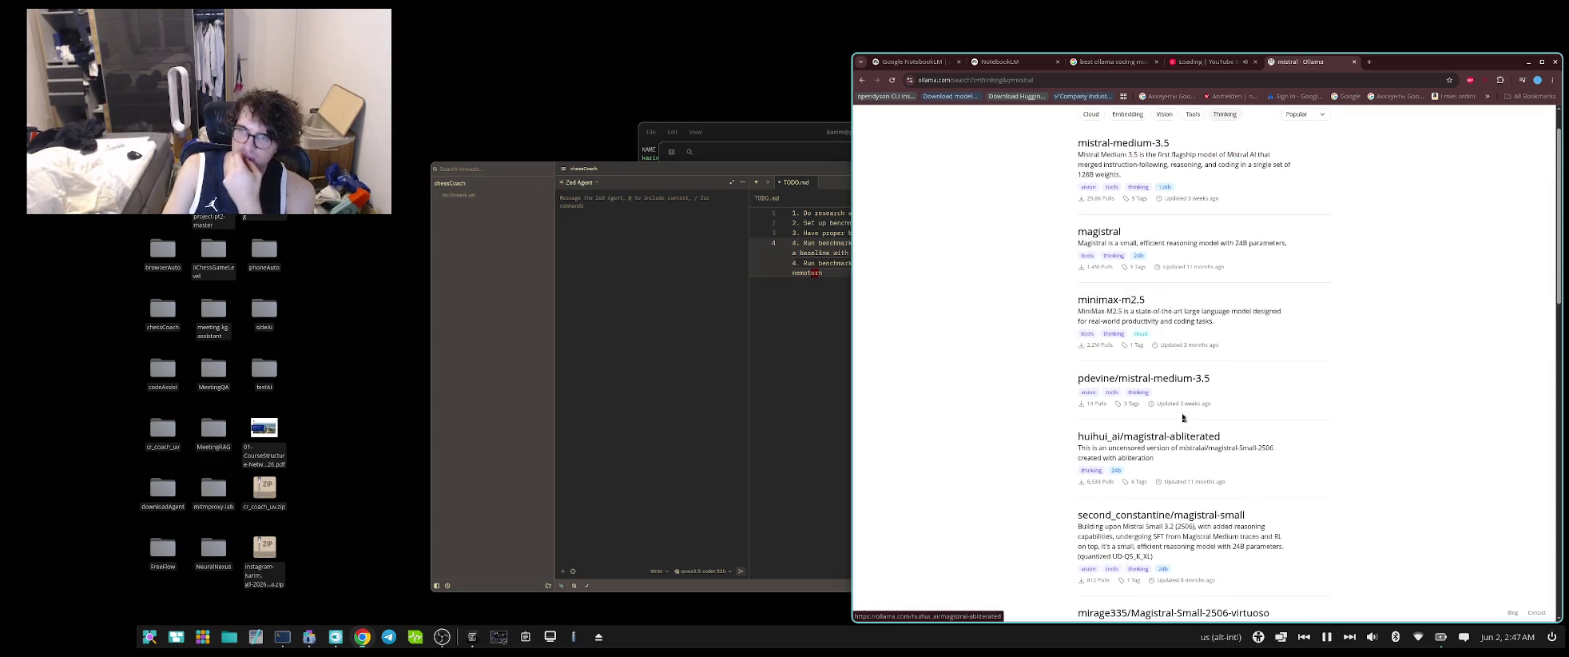
Check the mistral-medium-3.5 page, then open the frob/ministral-3 thinking model page.
left_click(1148, 377)
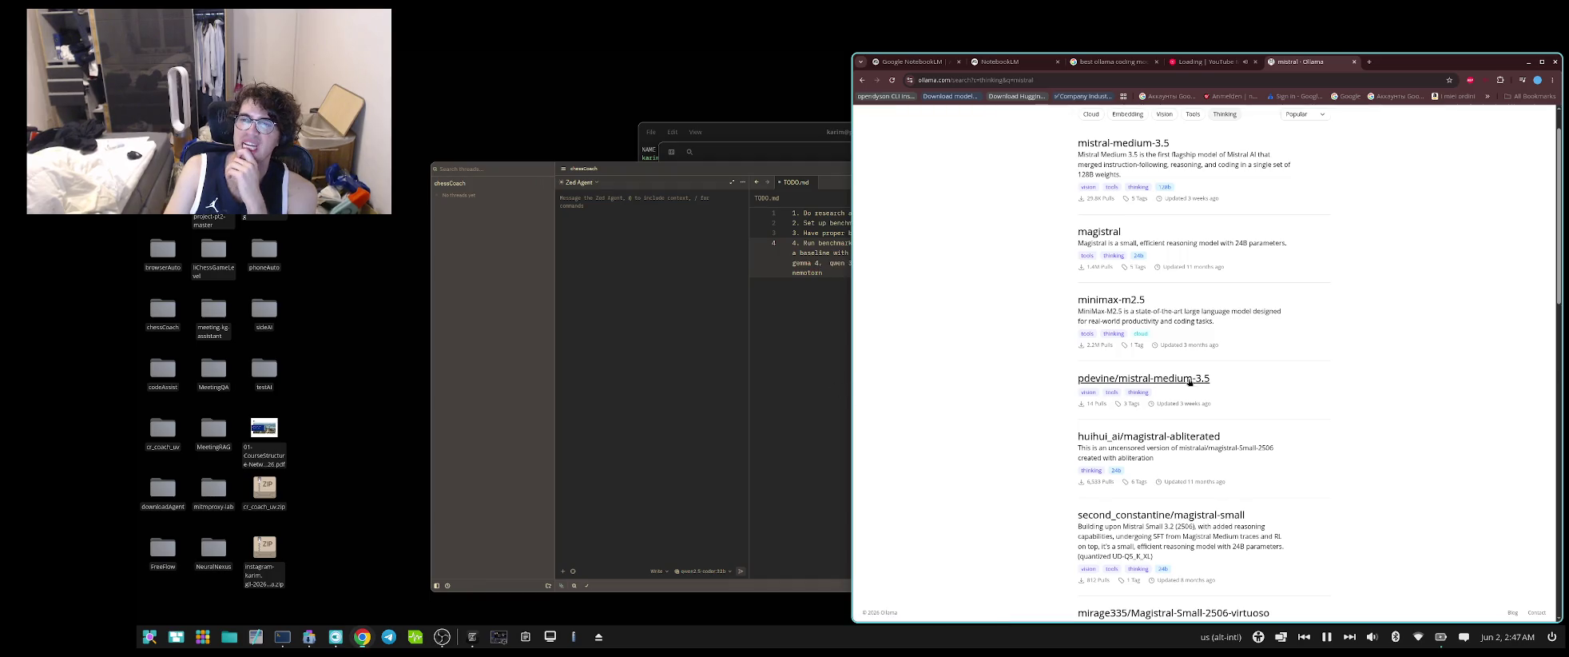
scroll(1188, 380, "down", 2)
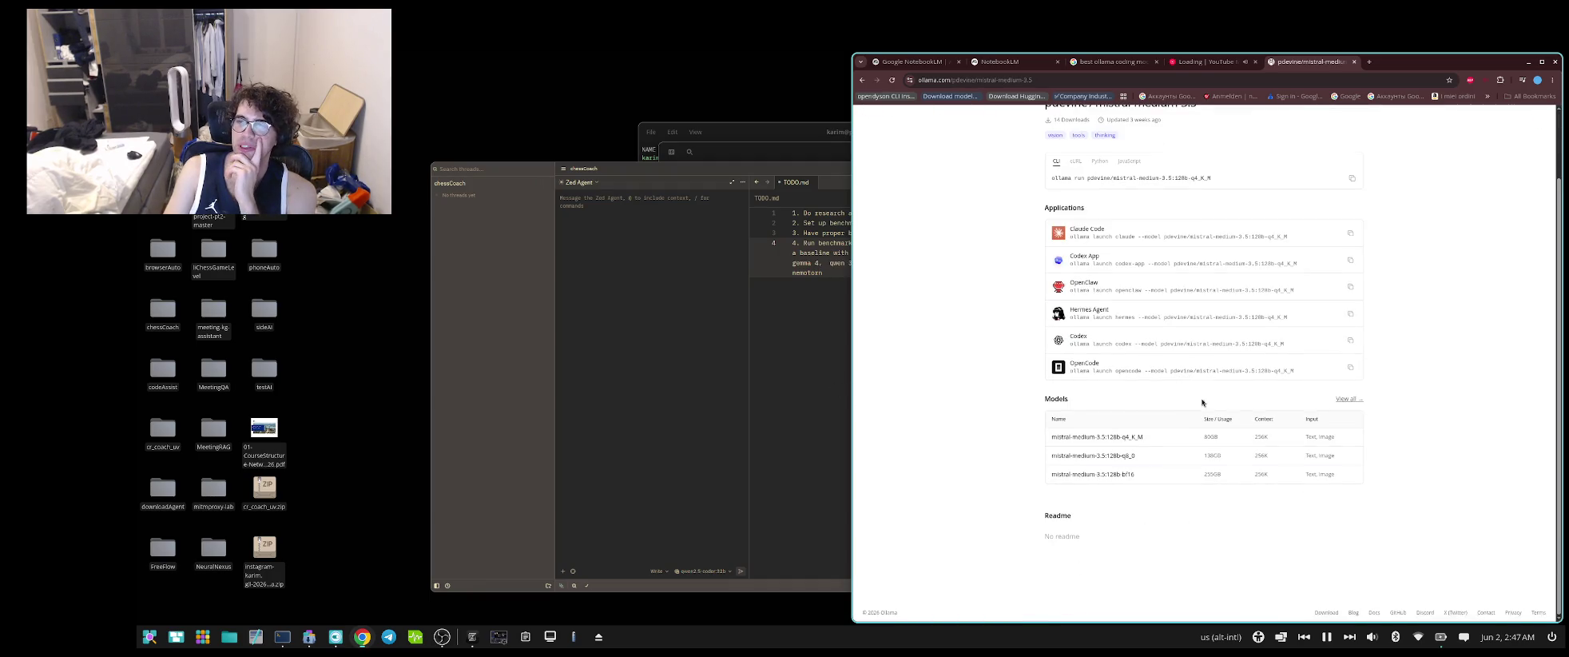
key("alt+Left")
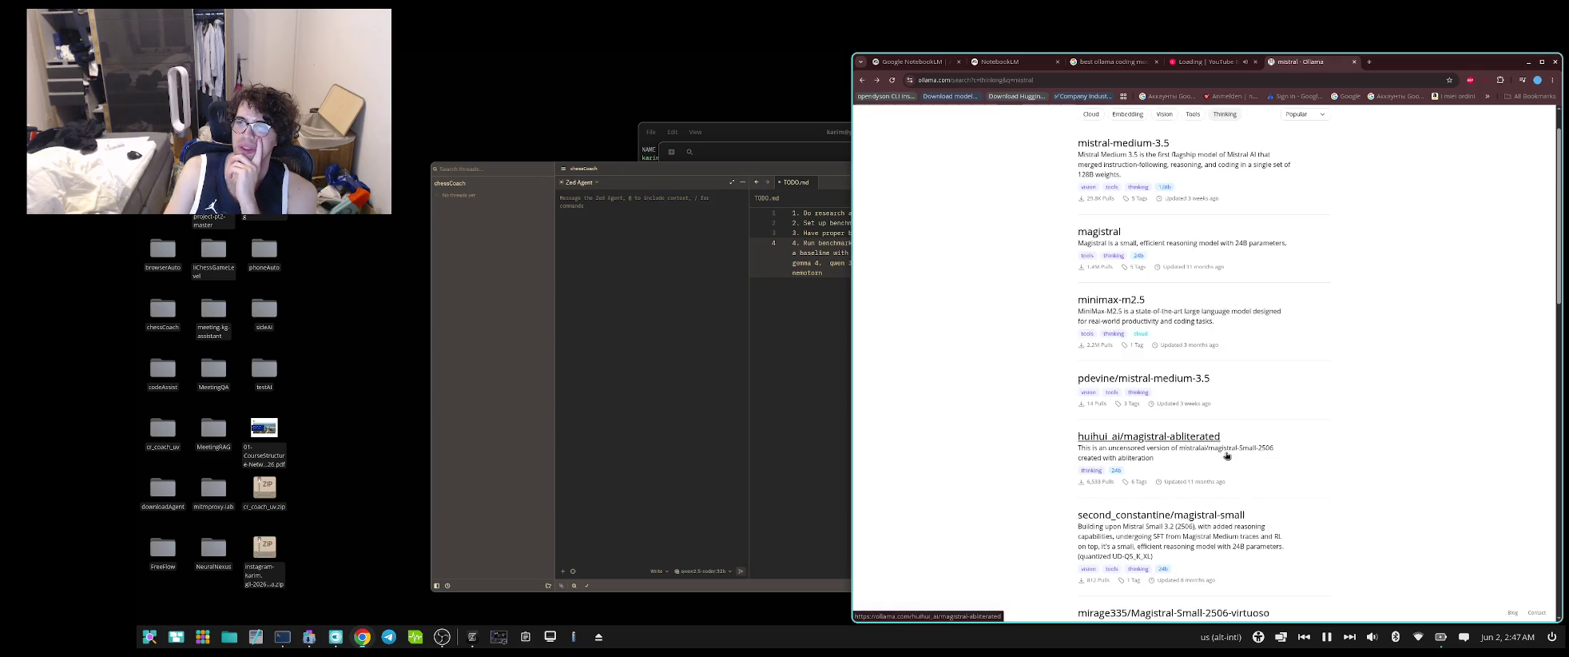
scroll(1226, 455, "down", 1)
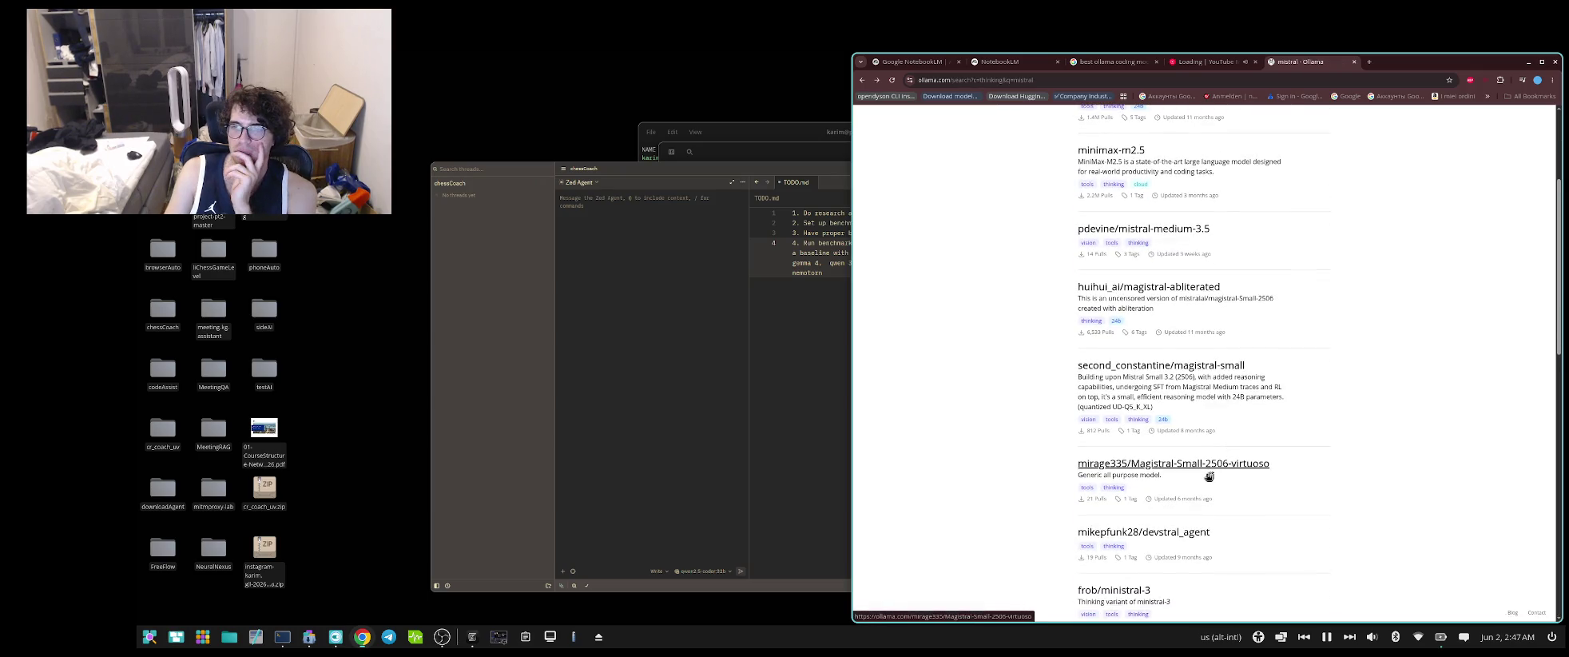
scroll(1209, 476, "down", 3)
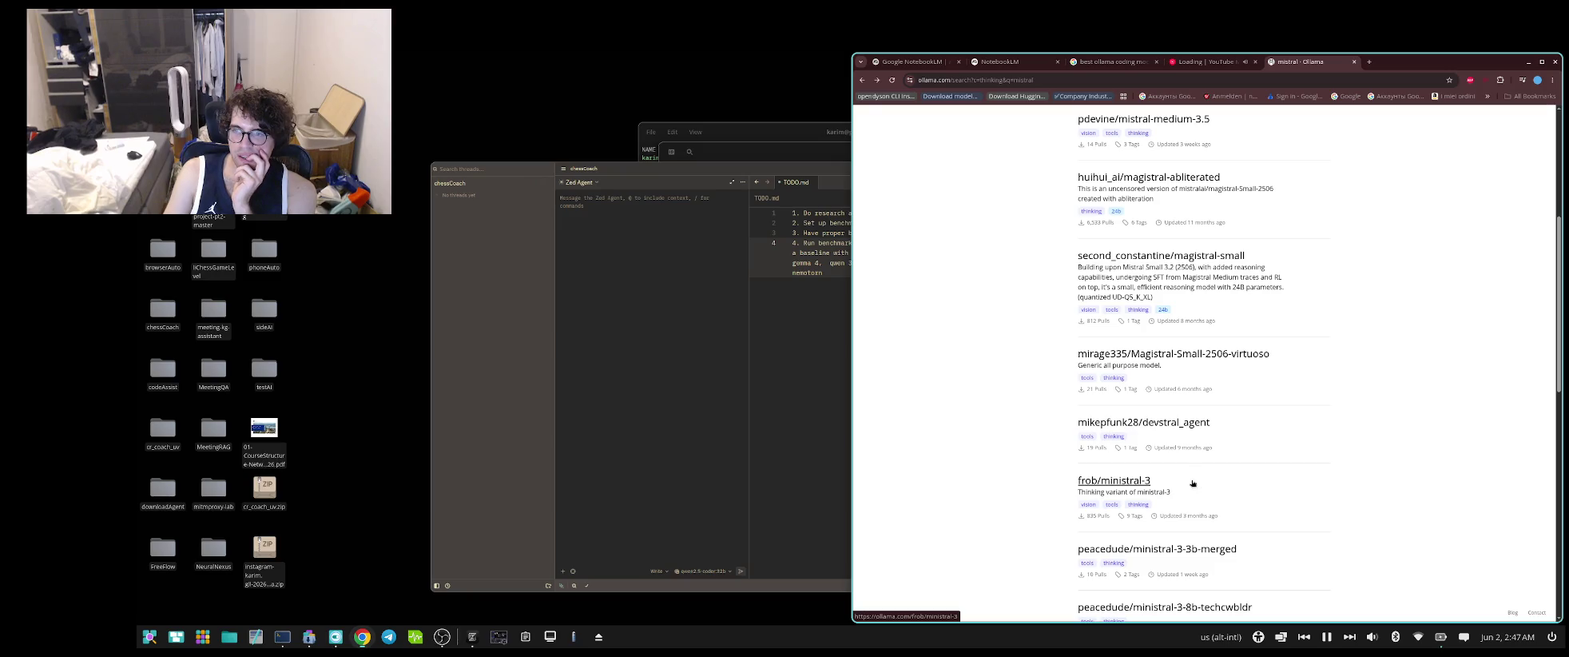
left_click(1192, 484)
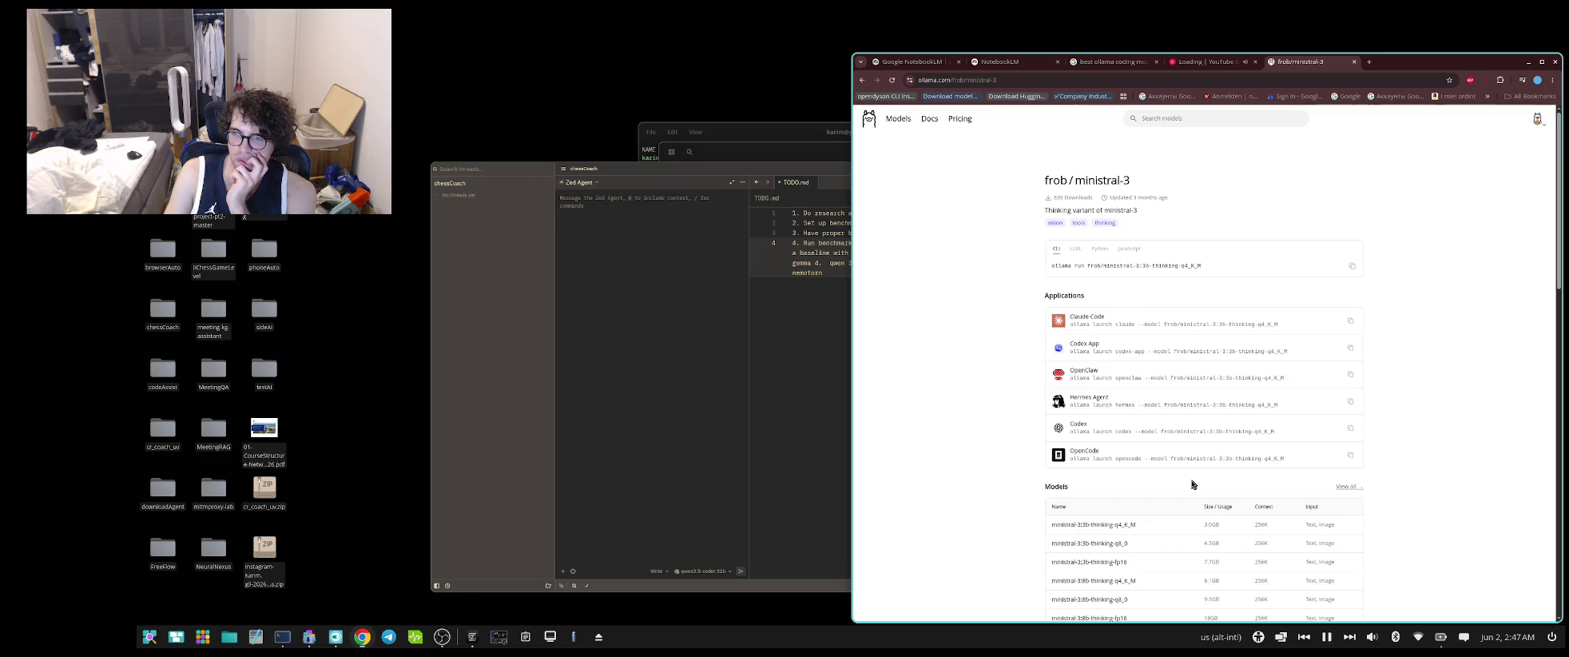
scroll(1192, 484, "down", 1)
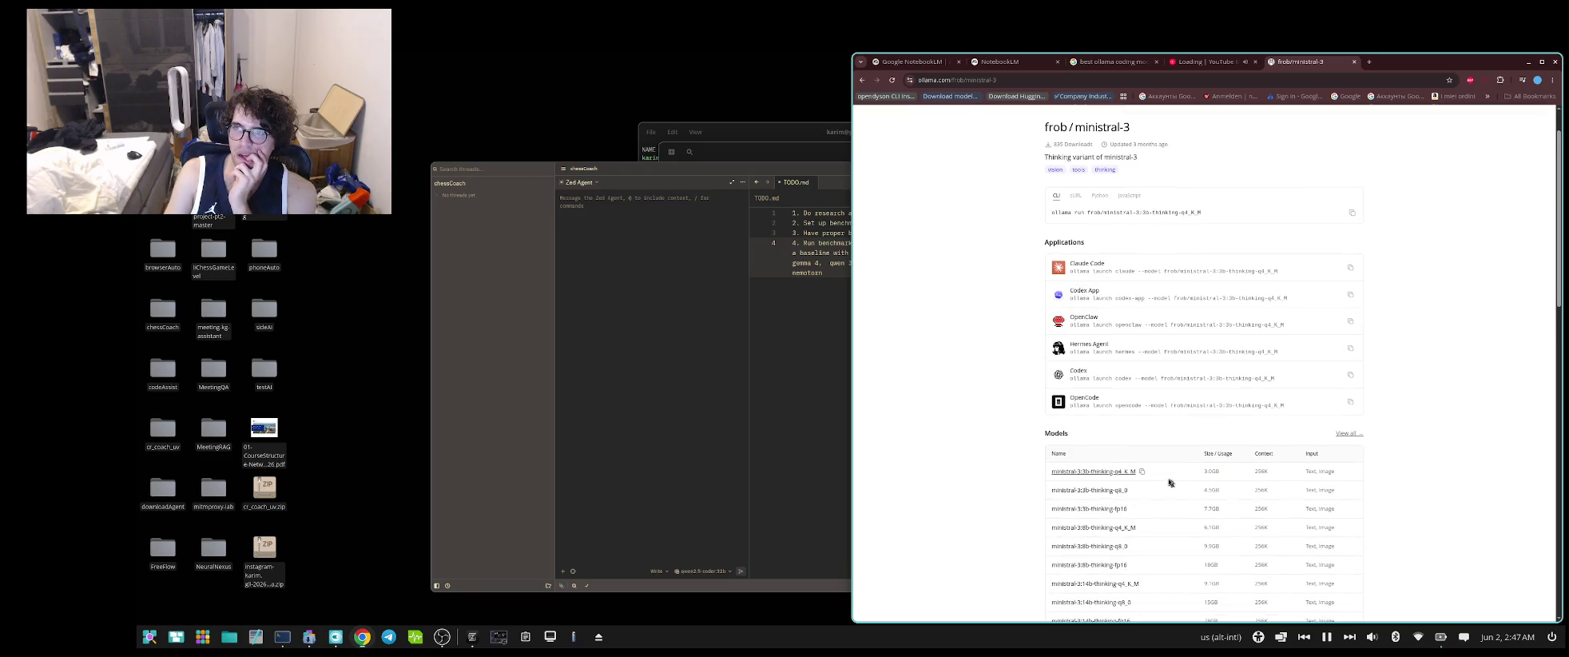
Correct 'nemotorn' to nemotron and add ministral 3 to TODO item 4.
left_click(799, 386)
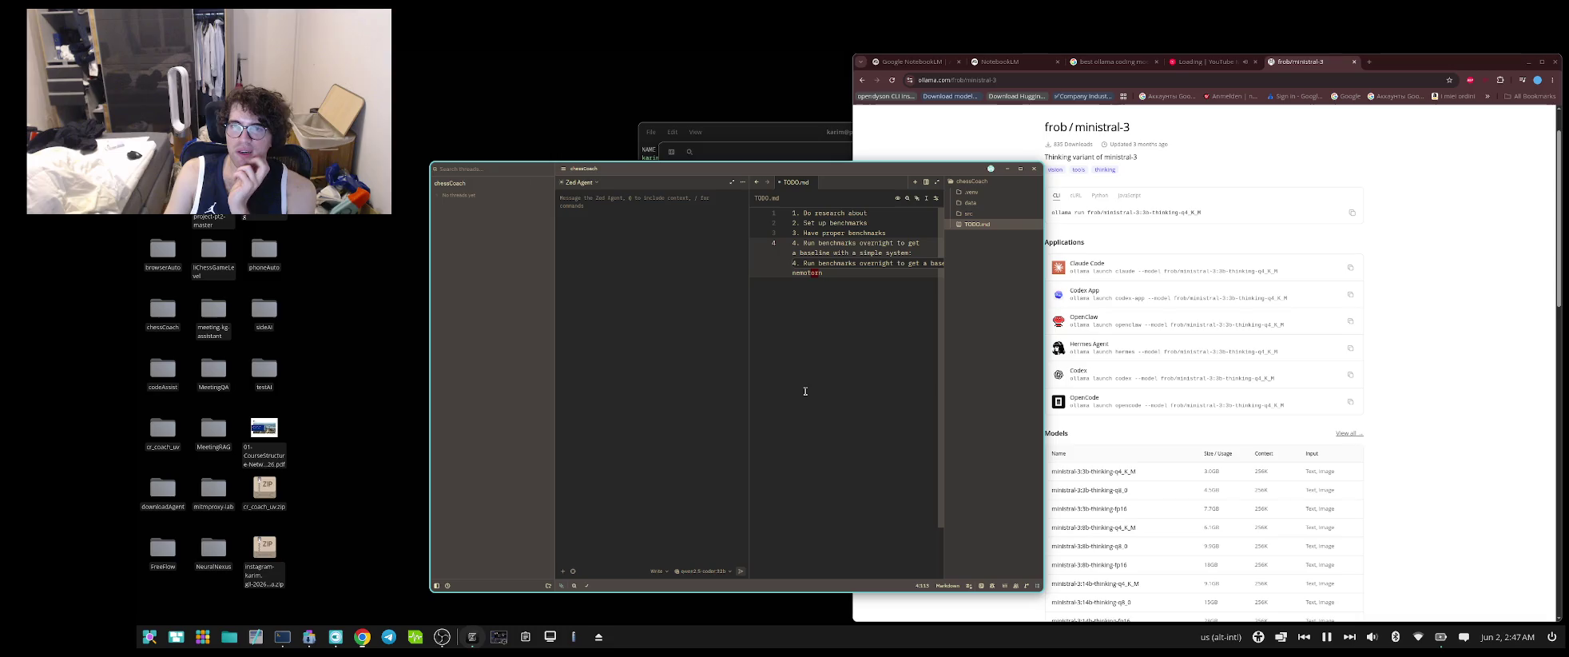
key("BackSpace")
key("BackSpace")
key("BackSpace")
type("ron, ")
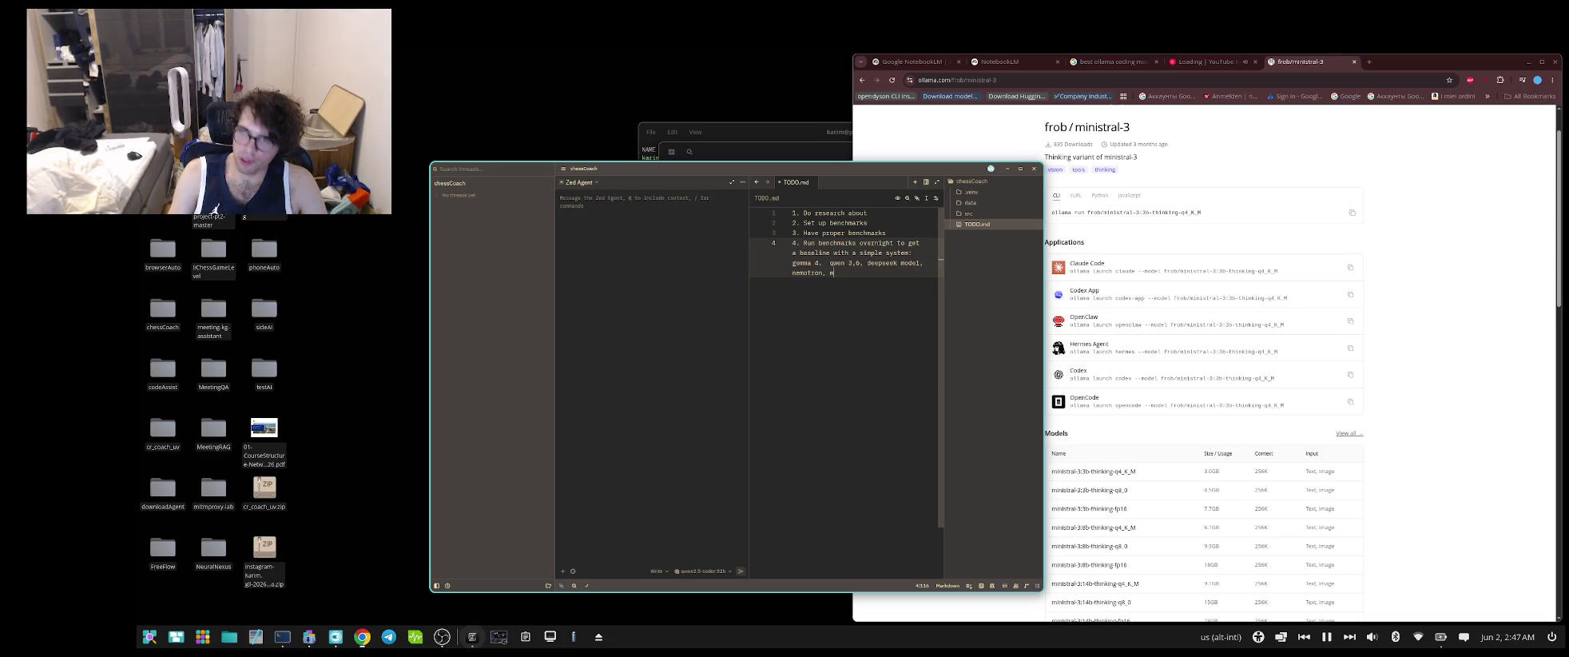
type("minis")
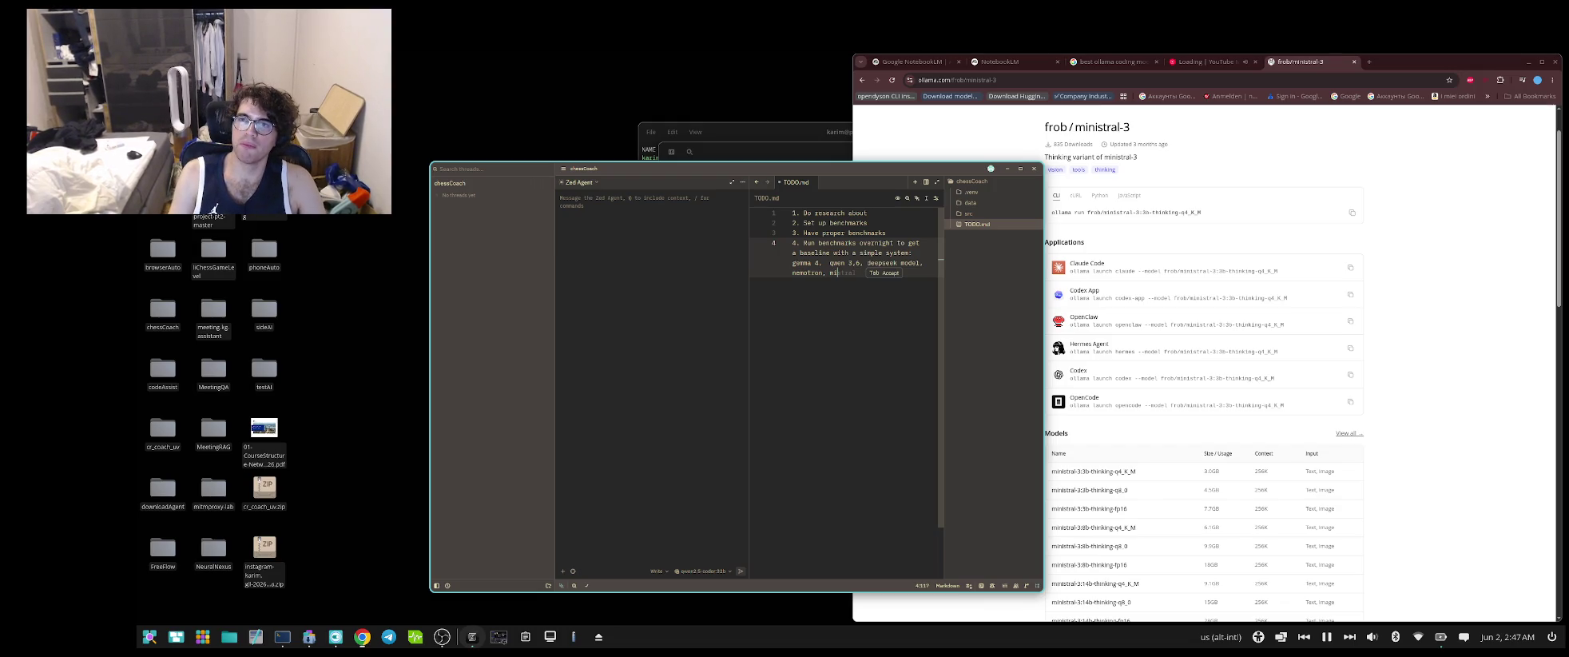
type("tral 3,")
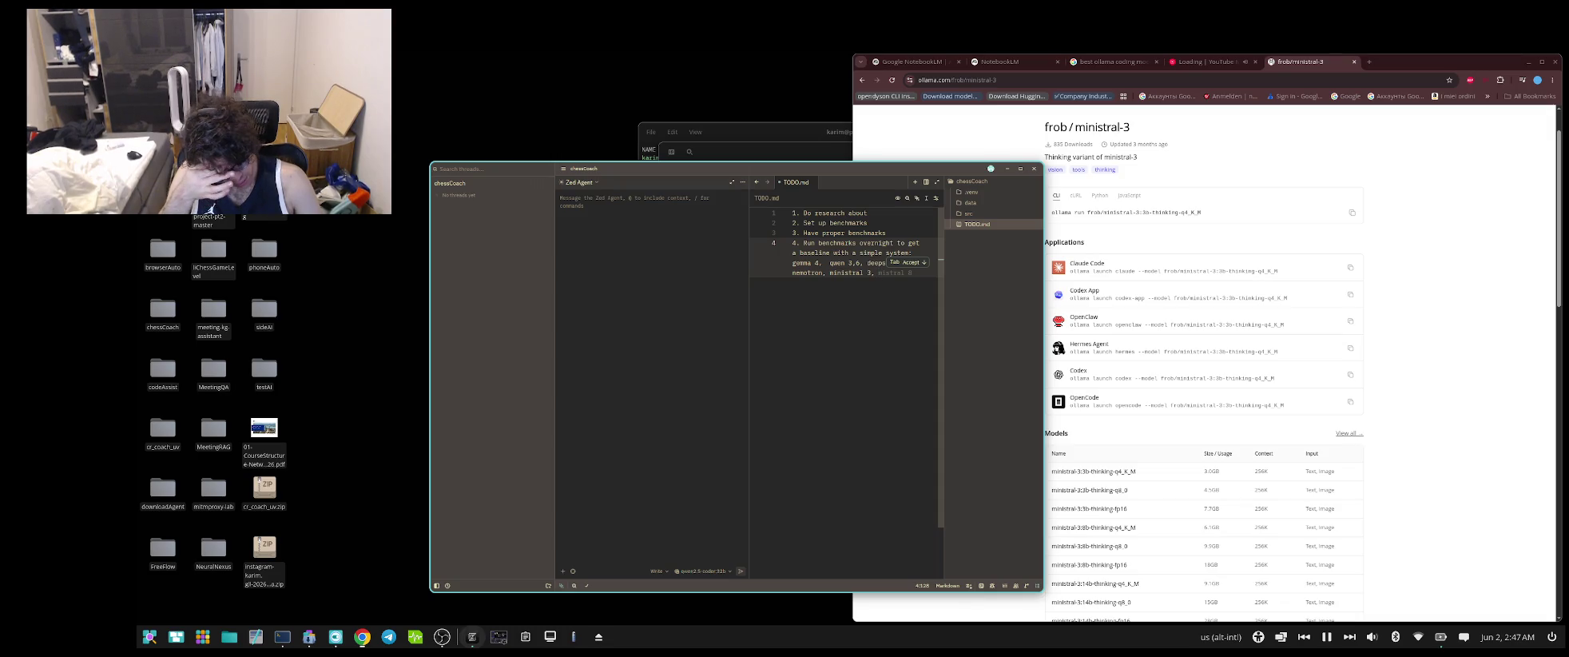
left_click(1446, 162)
key("alt+Left")
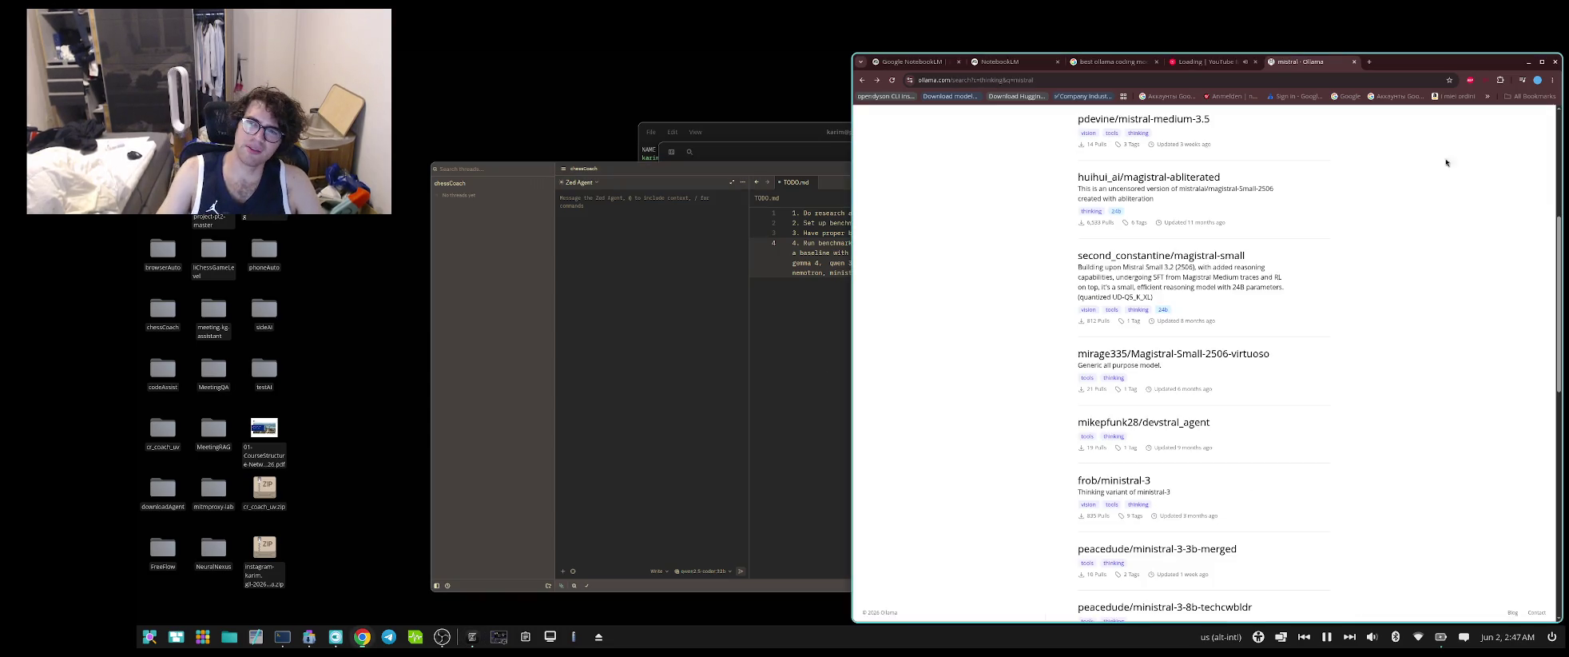
Search the model library for 'kimi' and look at a community kimi-k2.5 model page.
scroll(1168, 138, "up", 4)
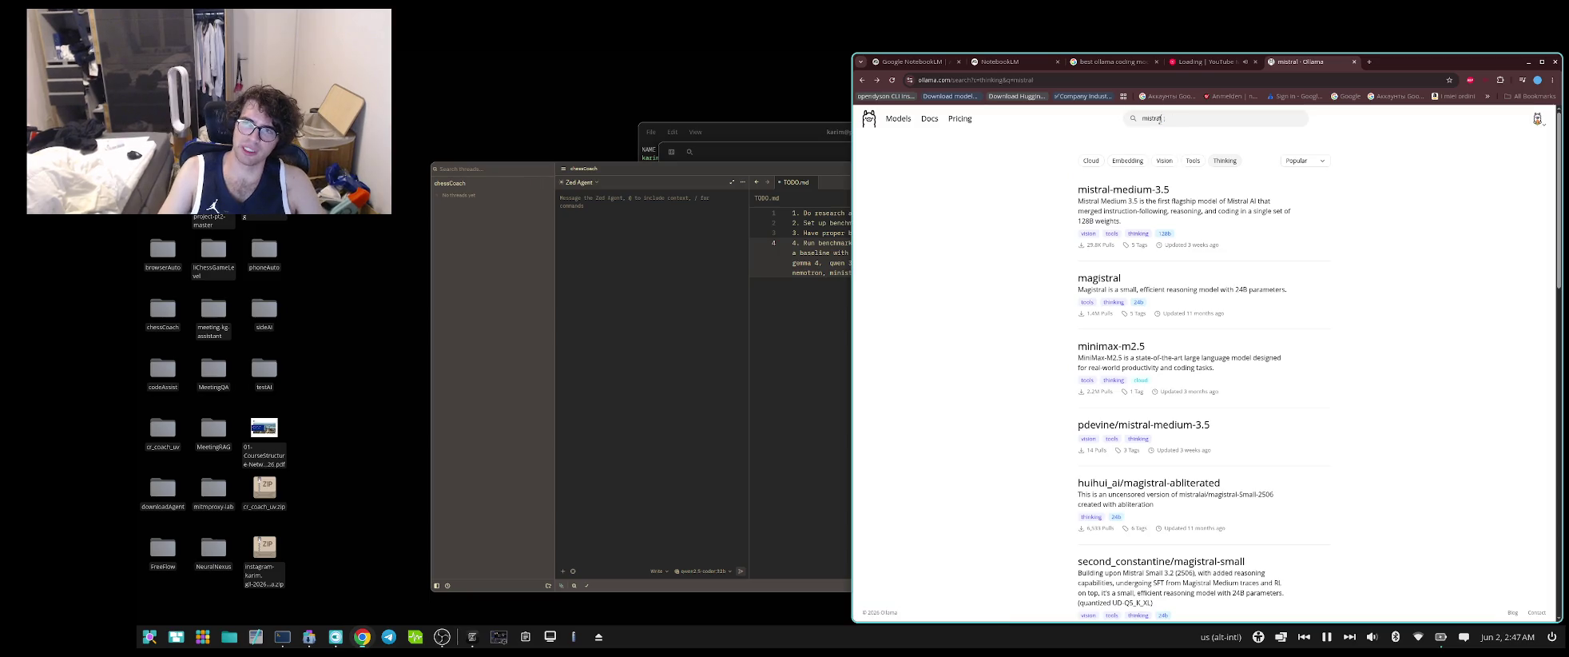
type("imi")
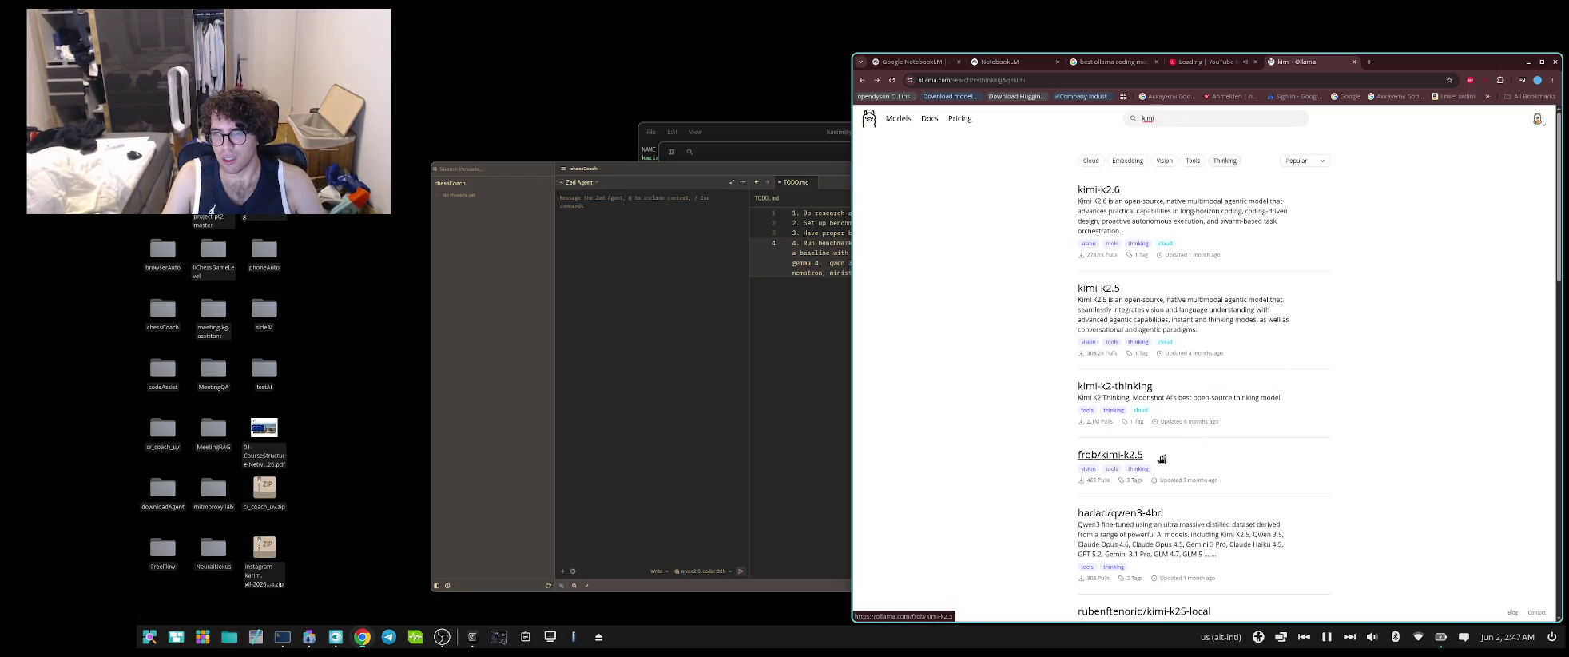
left_click(1120, 455)
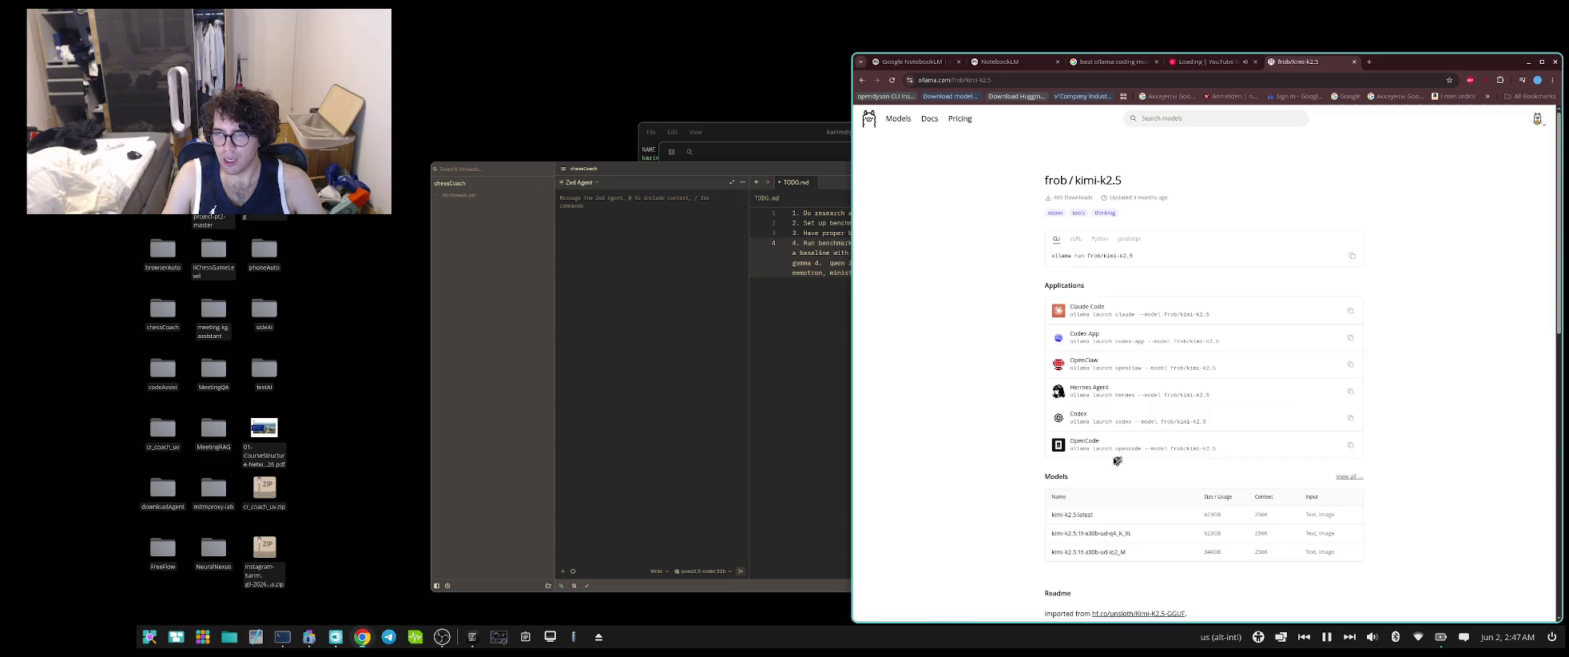
key("alt+Left")
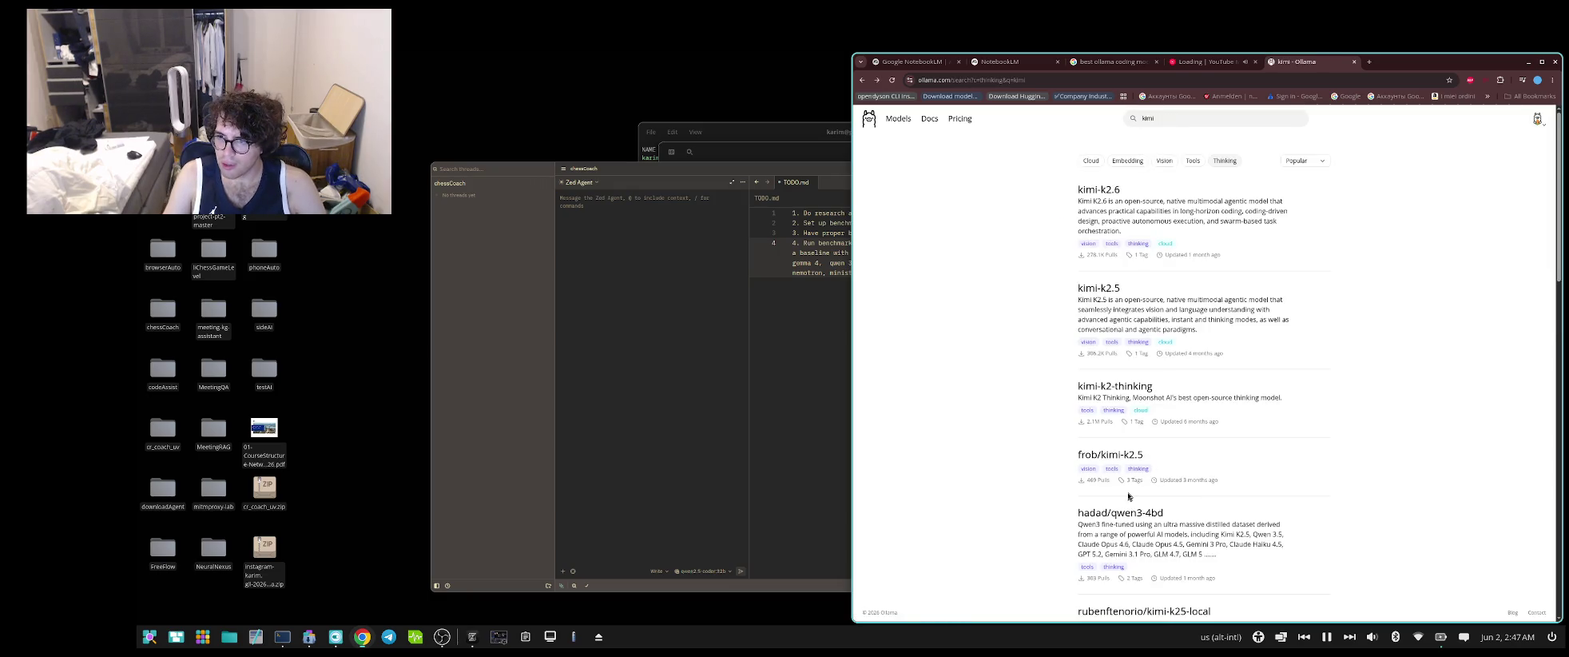
scroll(1159, 511, "down", 1)
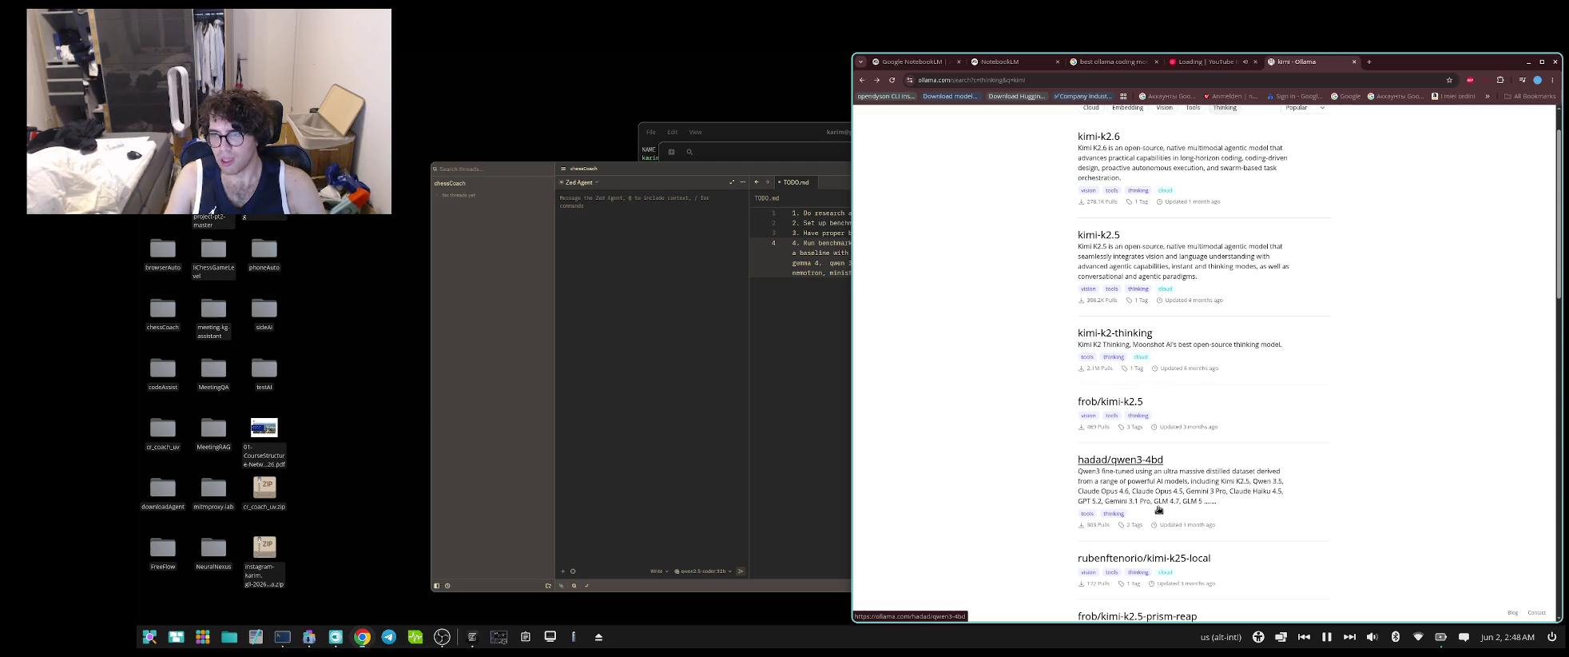
scroll(1159, 509, "down", 1)
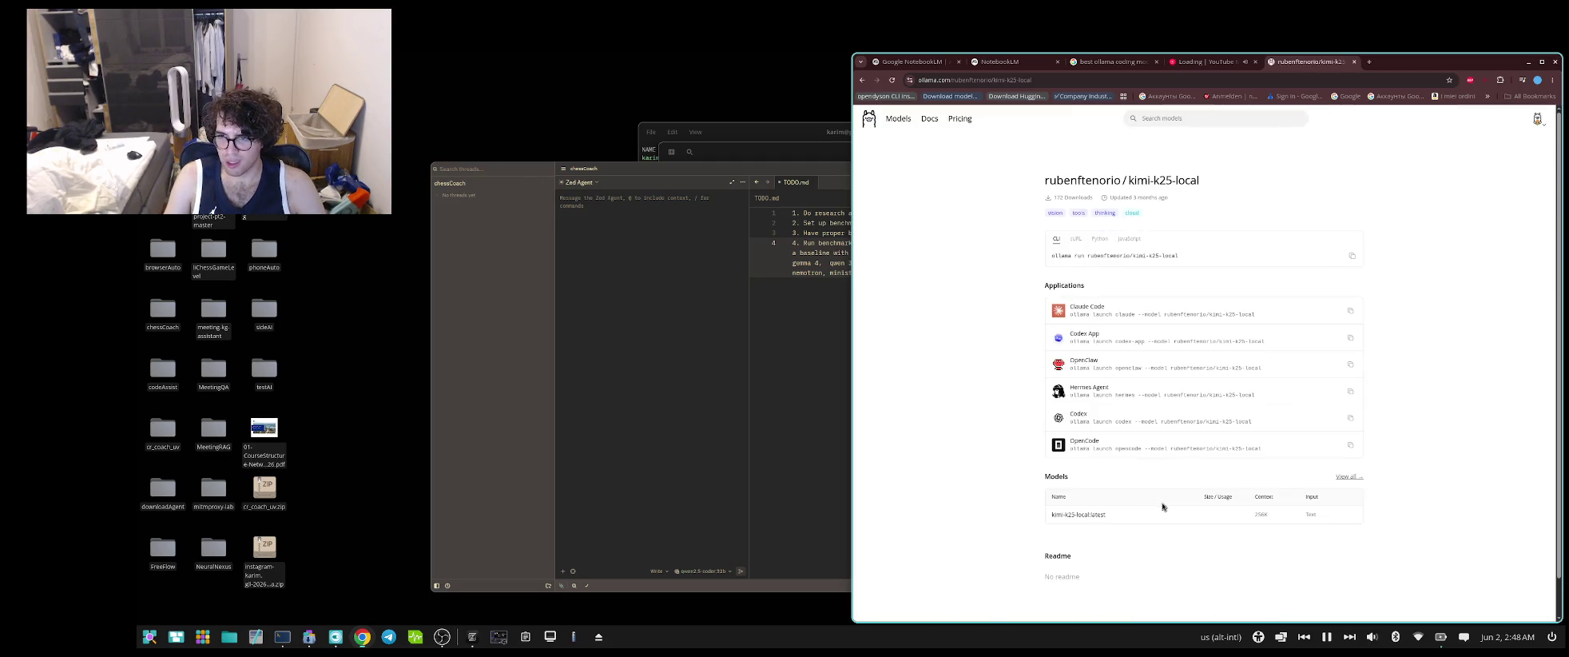
key("alt+Left")
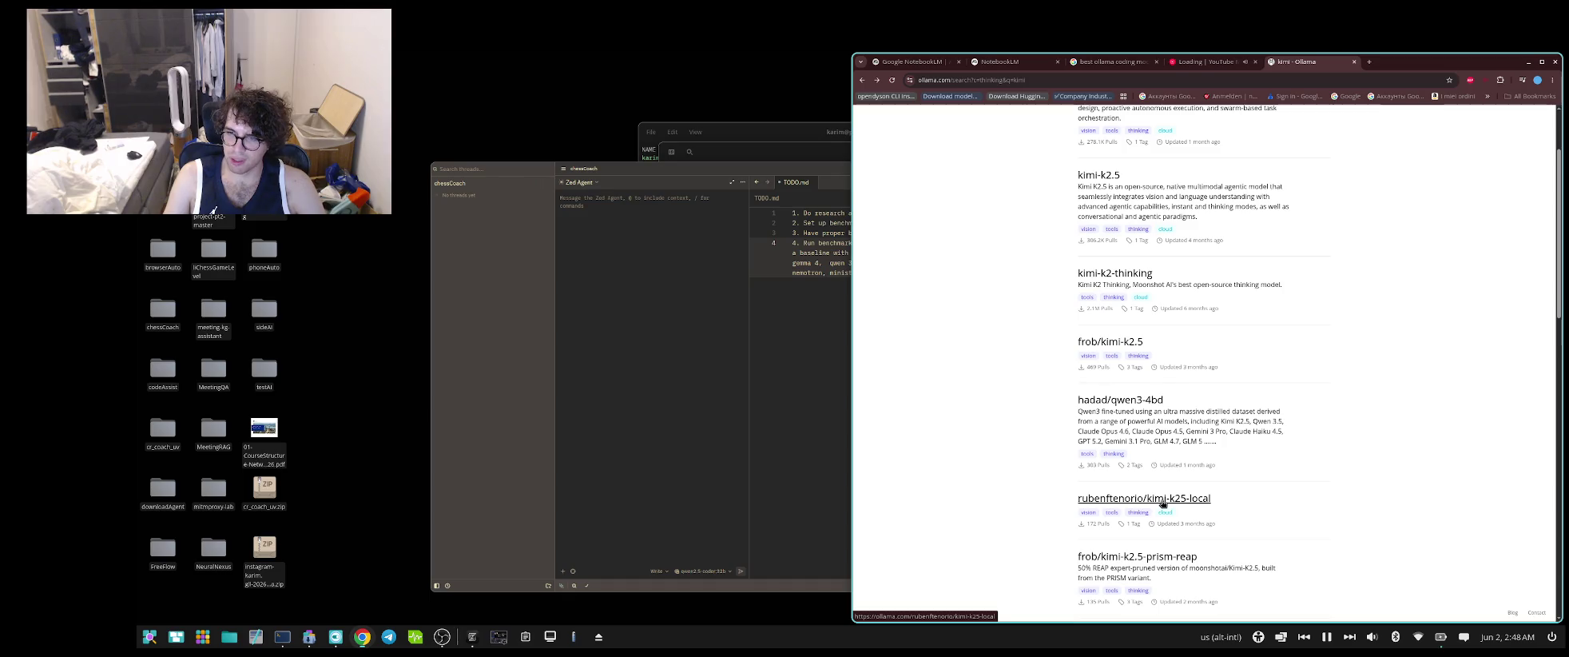
View the kimi-k25-local page, then browse further down the kimi search results.
left_click(1162, 500)
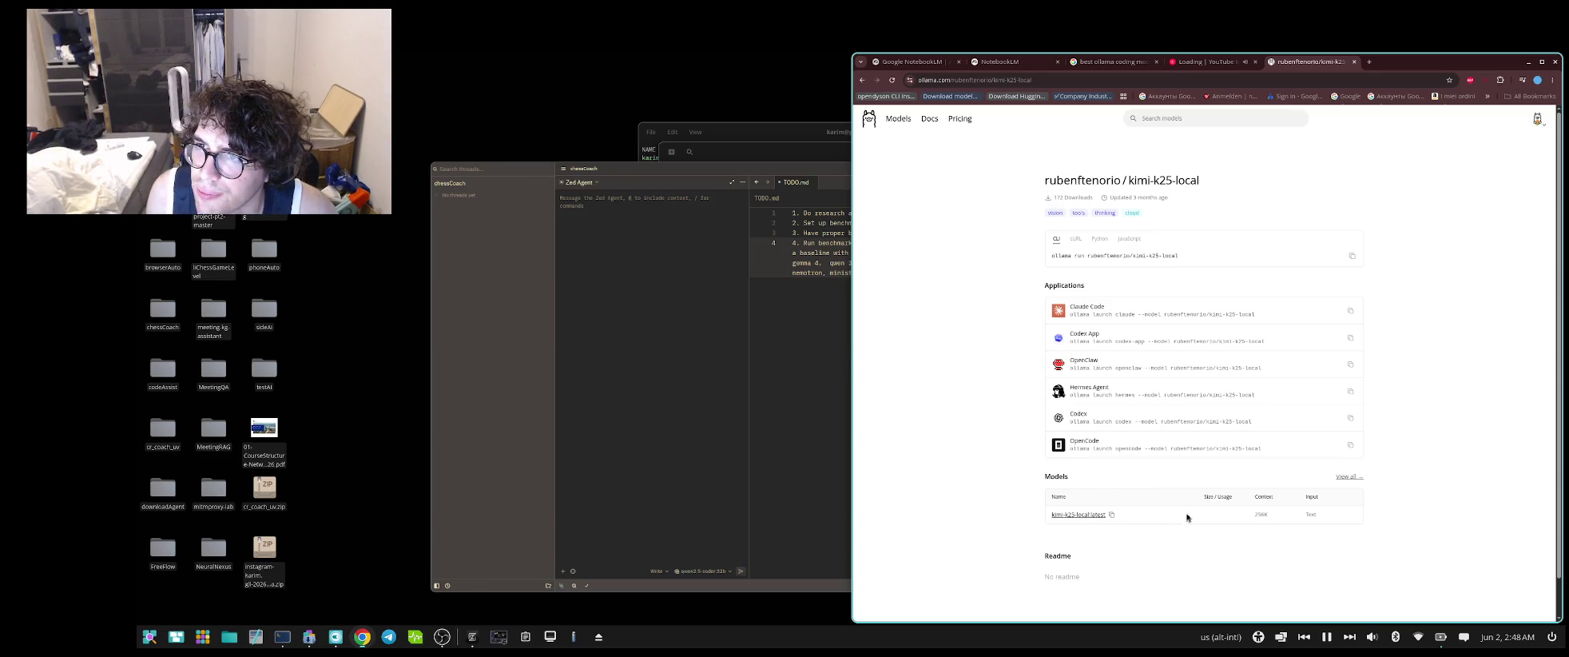
key("alt+Left")
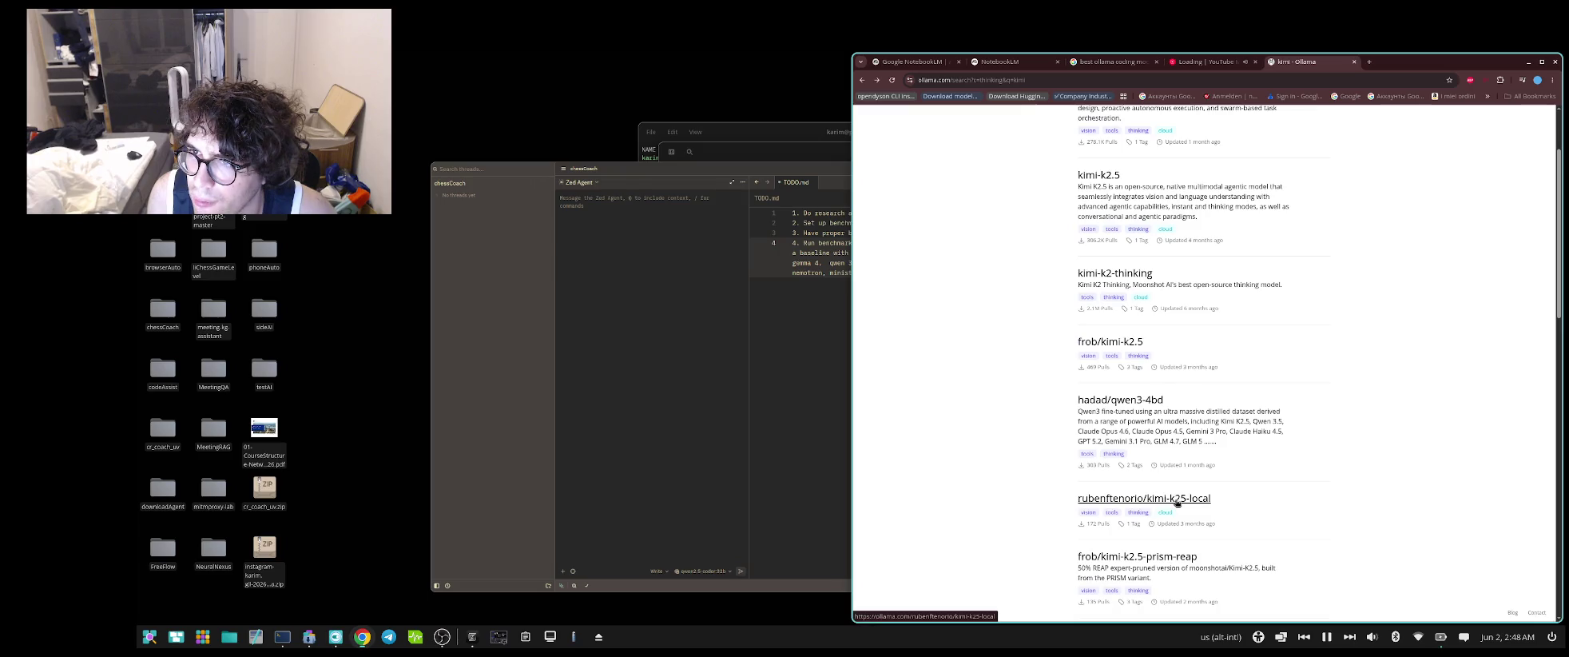
scroll(1233, 575, "down", 1)
scroll(1233, 575, "down", 4)
scroll(1233, 575, "down", 4)
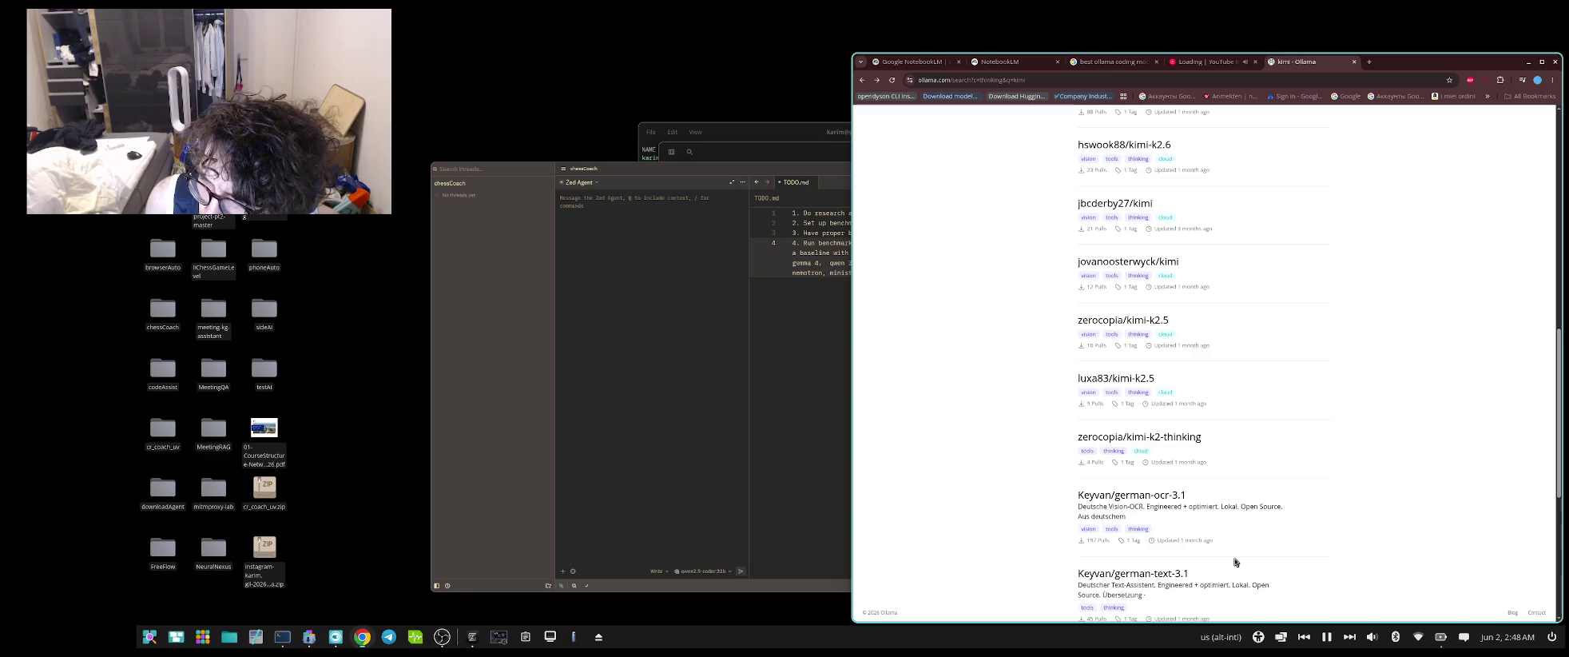
scroll(1235, 562, "down", 2)
scroll(1234, 562, "down", 3)
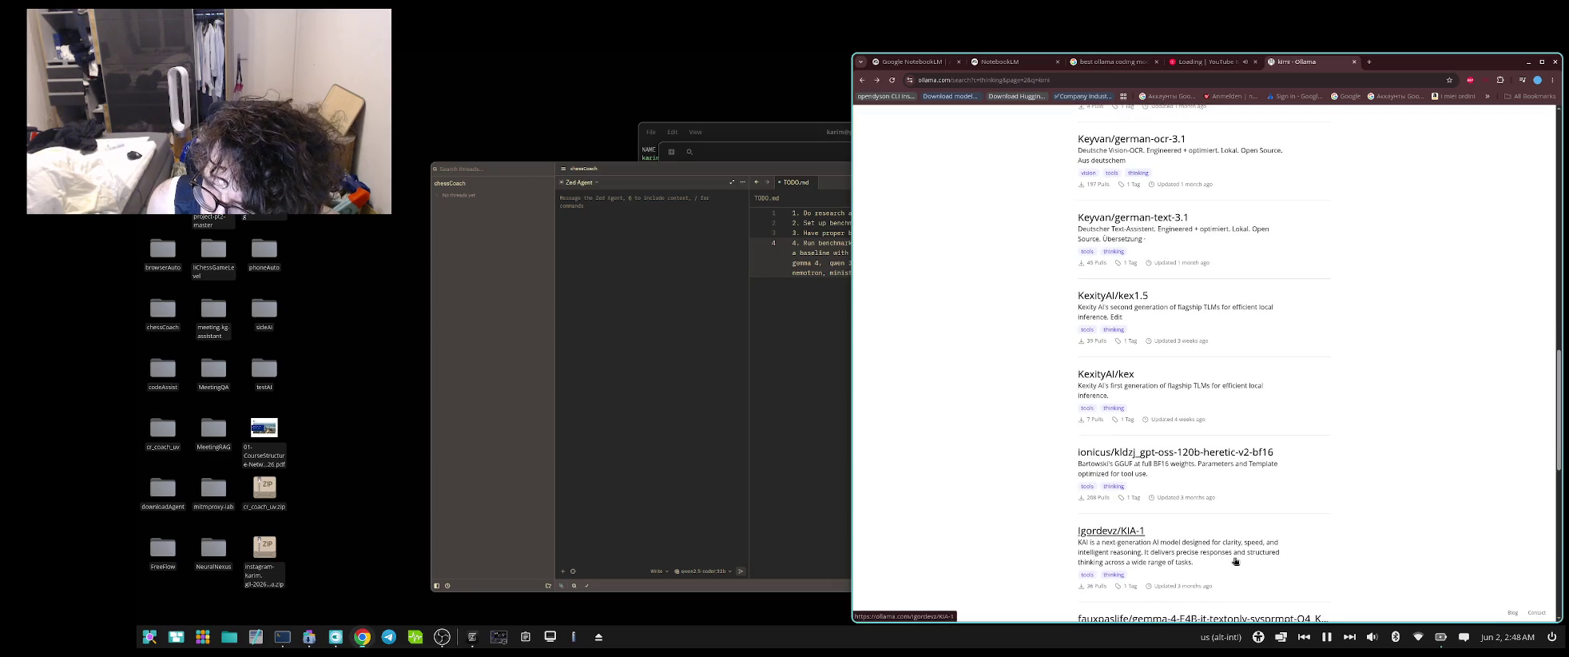
Remove item 4's trailing comma and add item 5, 'Baseline for v1 is just system prompts'.
left_click(791, 376)
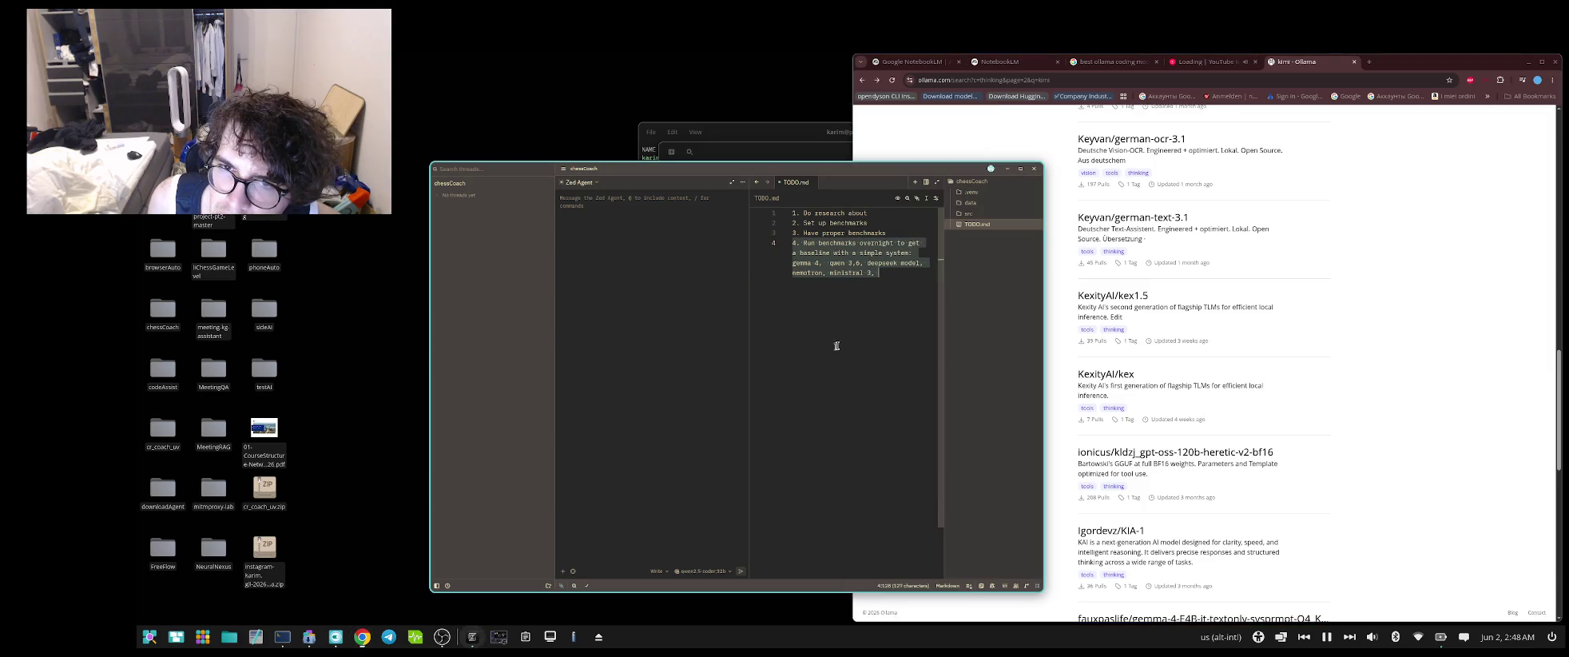
left_click(885, 273)
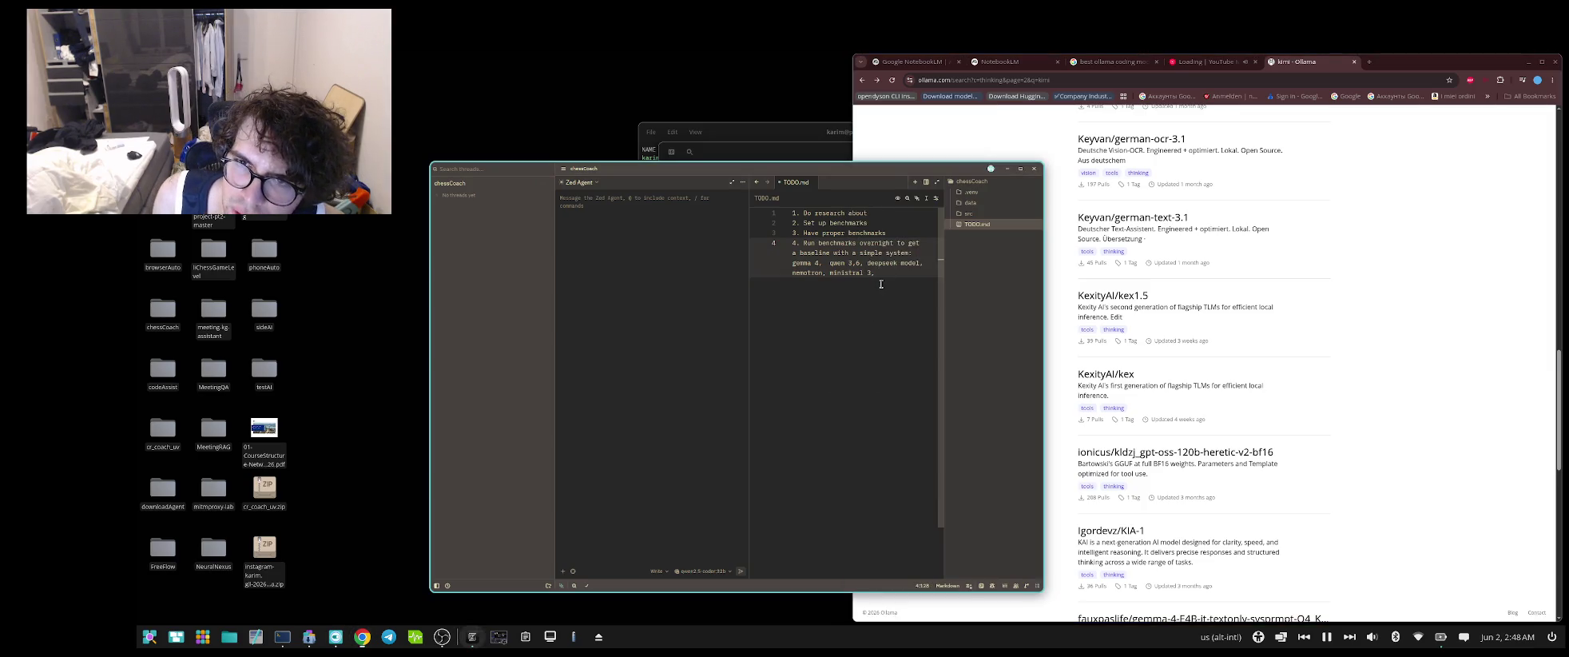
key("BackSpace")
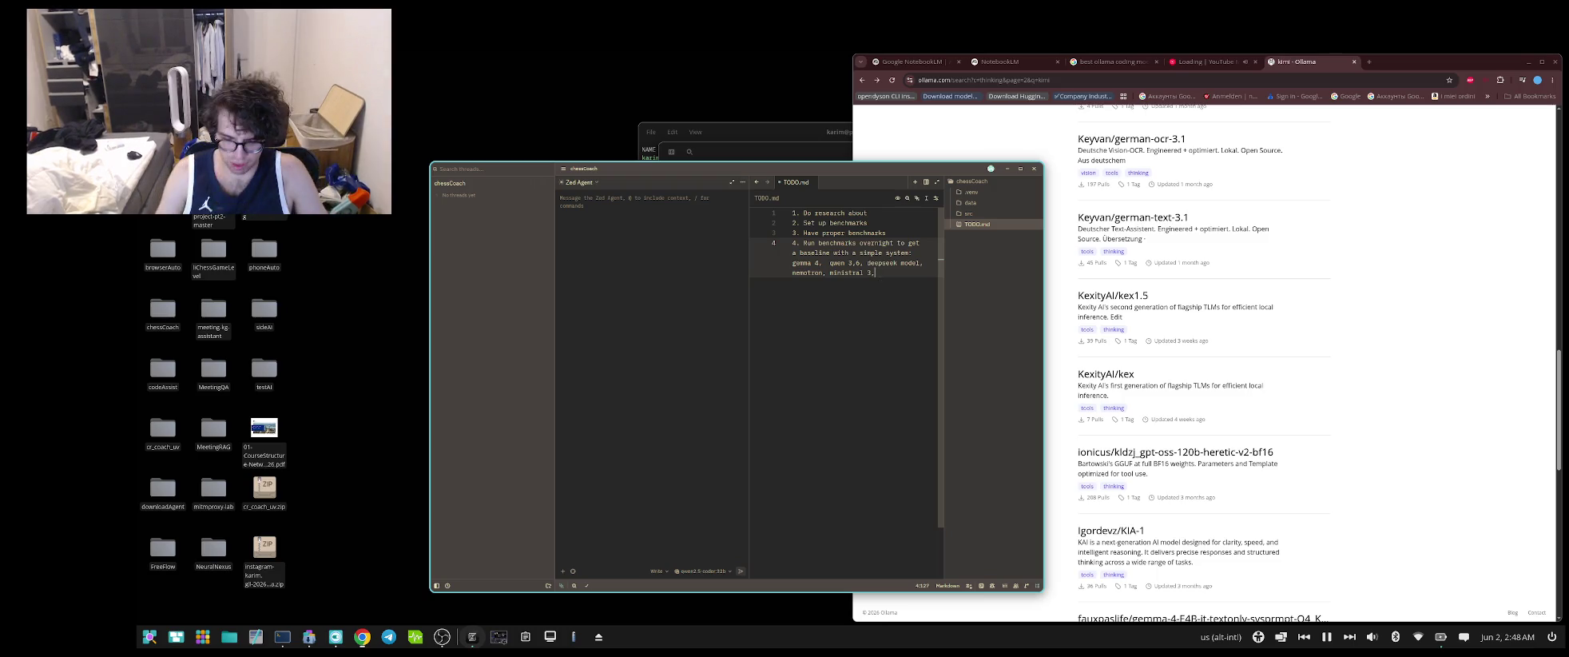
key("BackSpace")
key("Return")
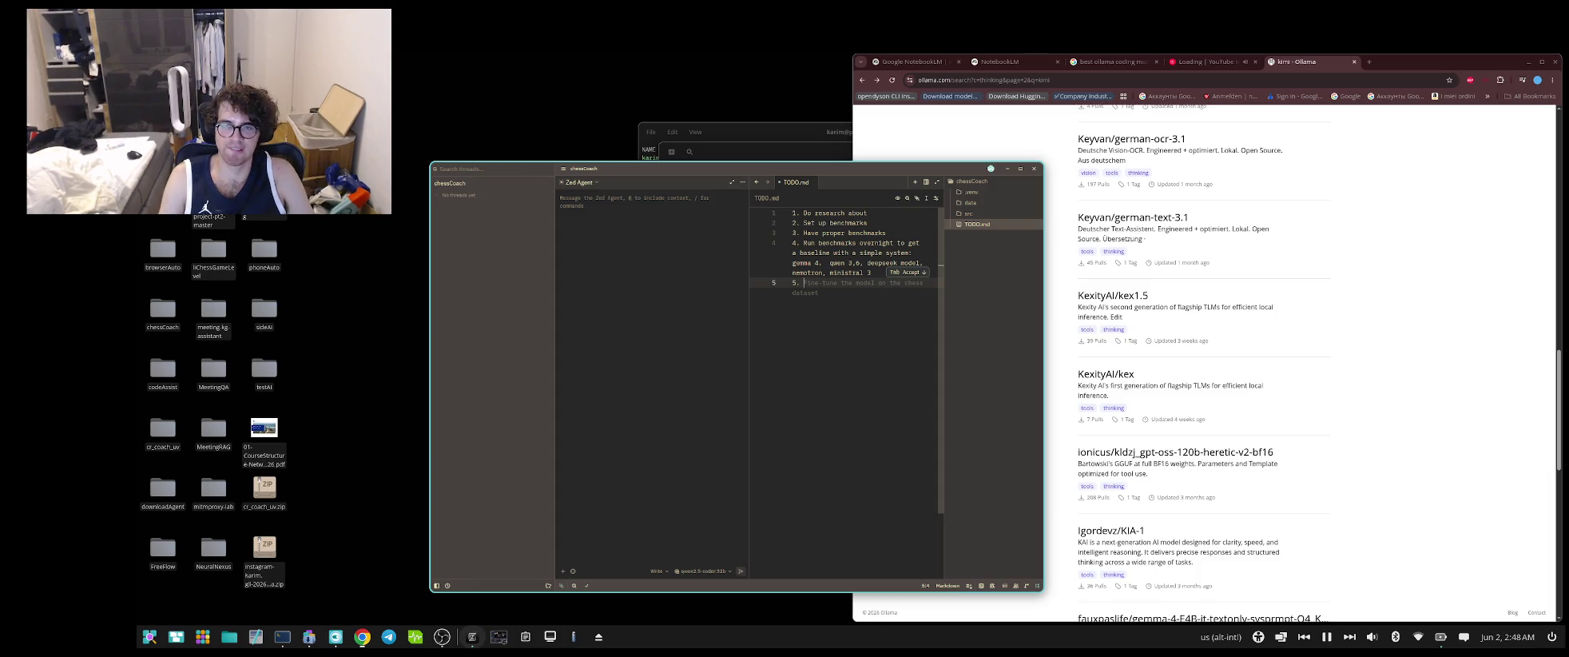
key("BackSpace")
key("BackSpace")
key("BackSpace")
key("BackSpace")
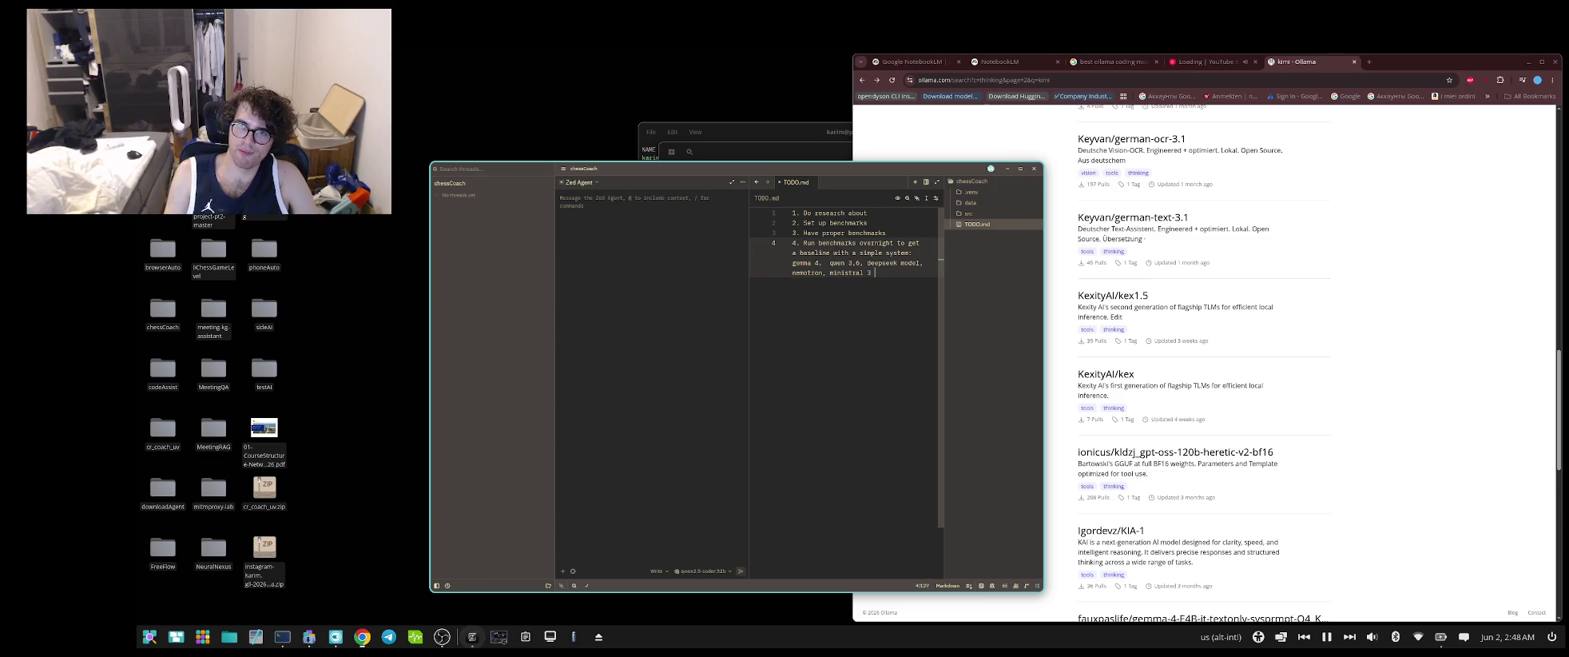
key("Return")
type("Bas")
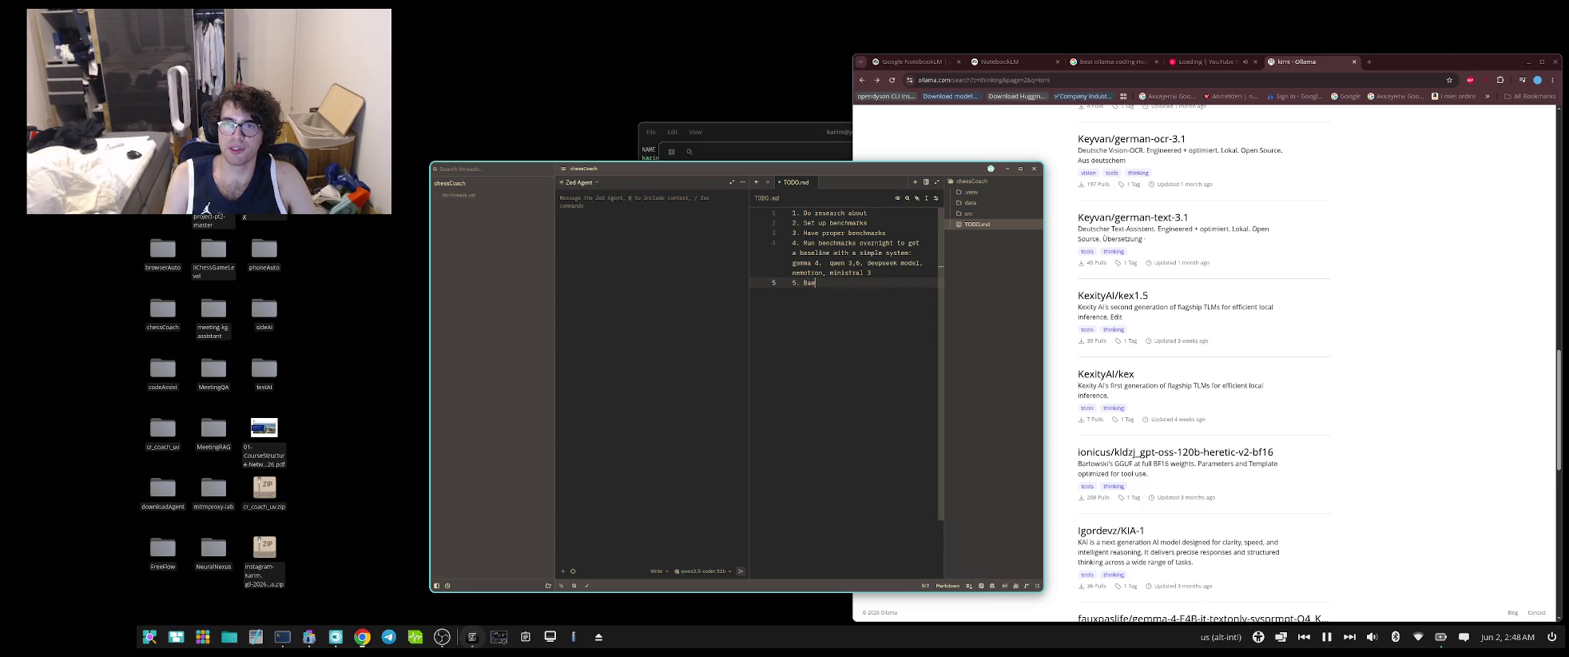
type("eline for v1")
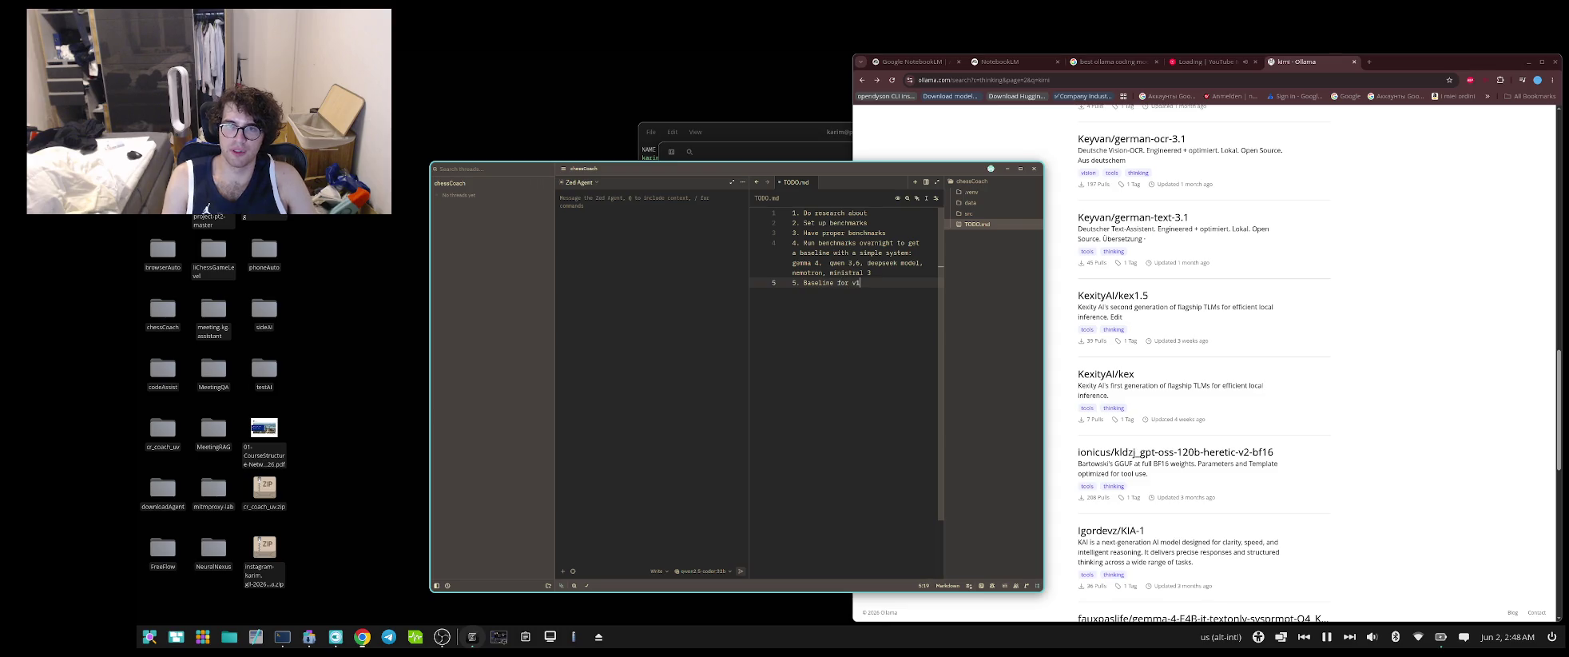
type("t sza")
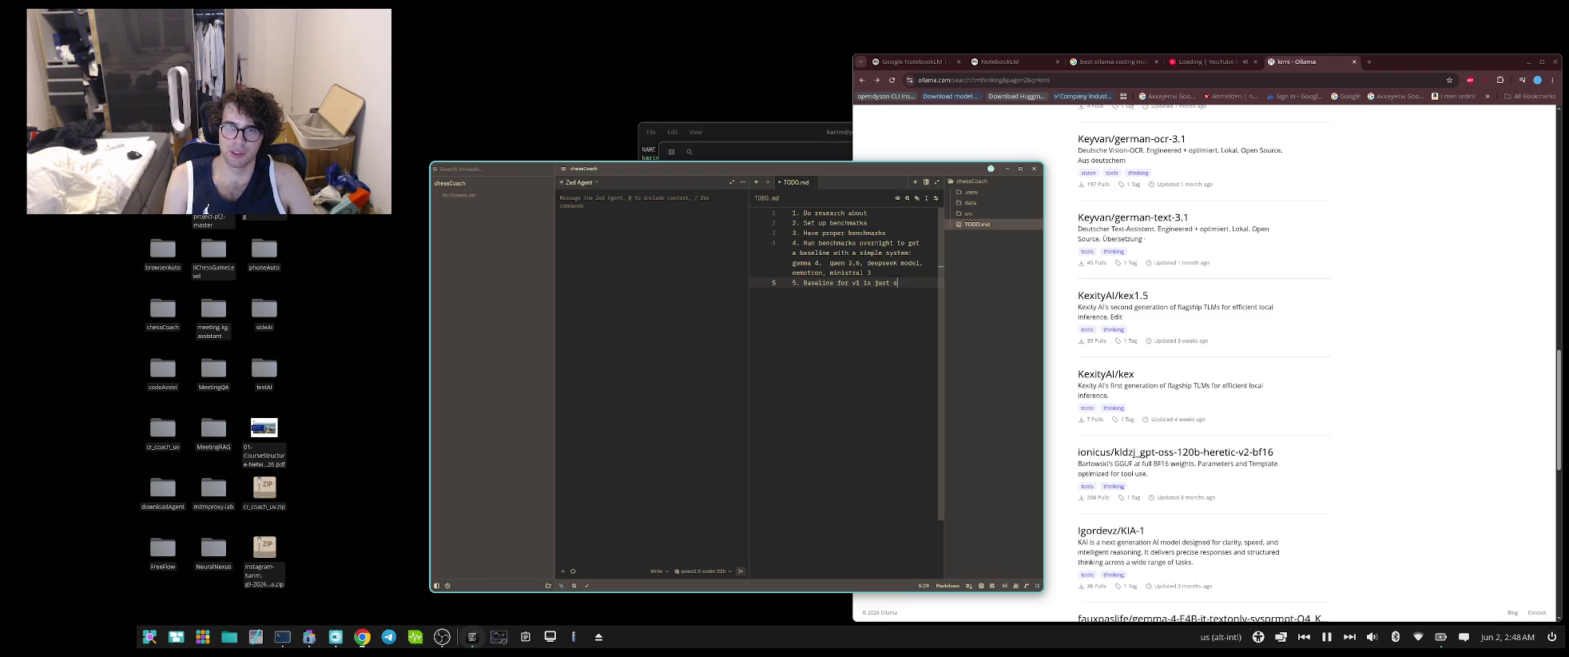
type("ystem prompts")
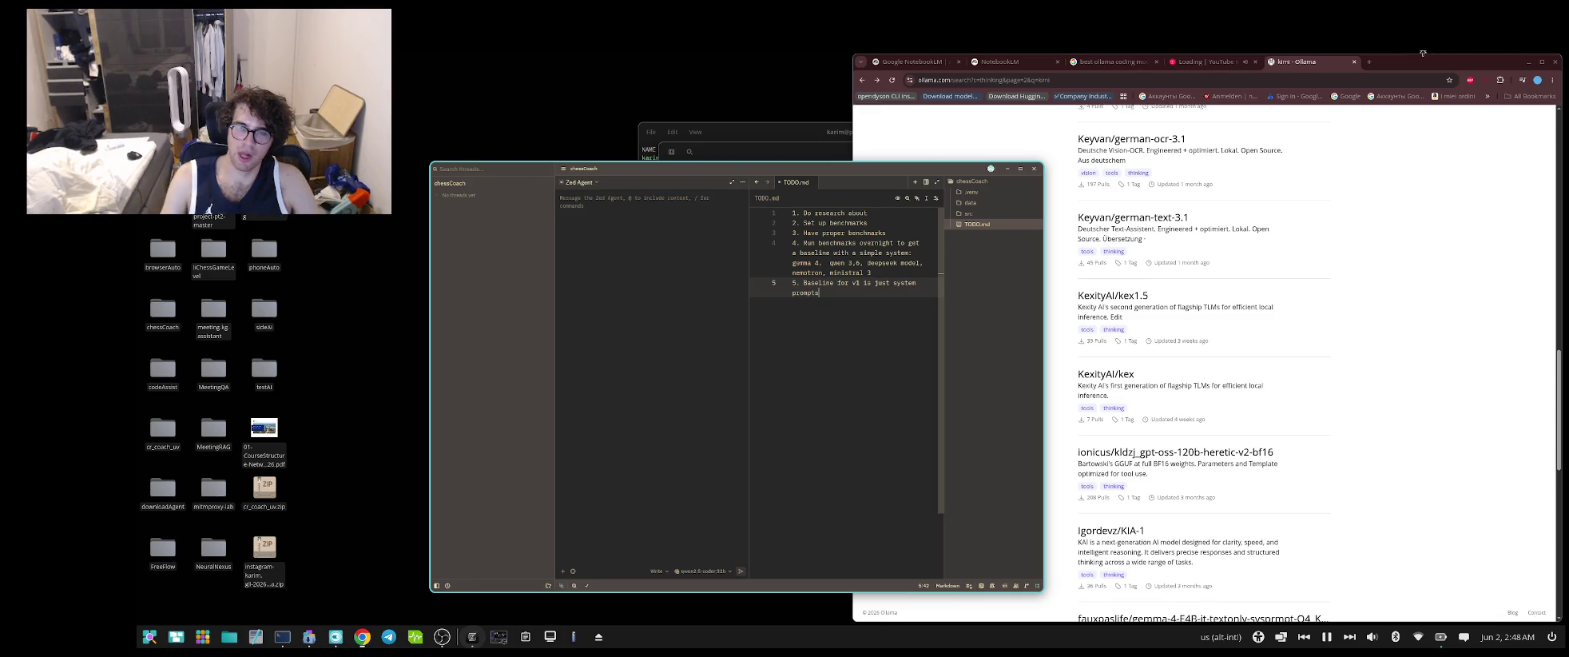
left_click(1202, 61)
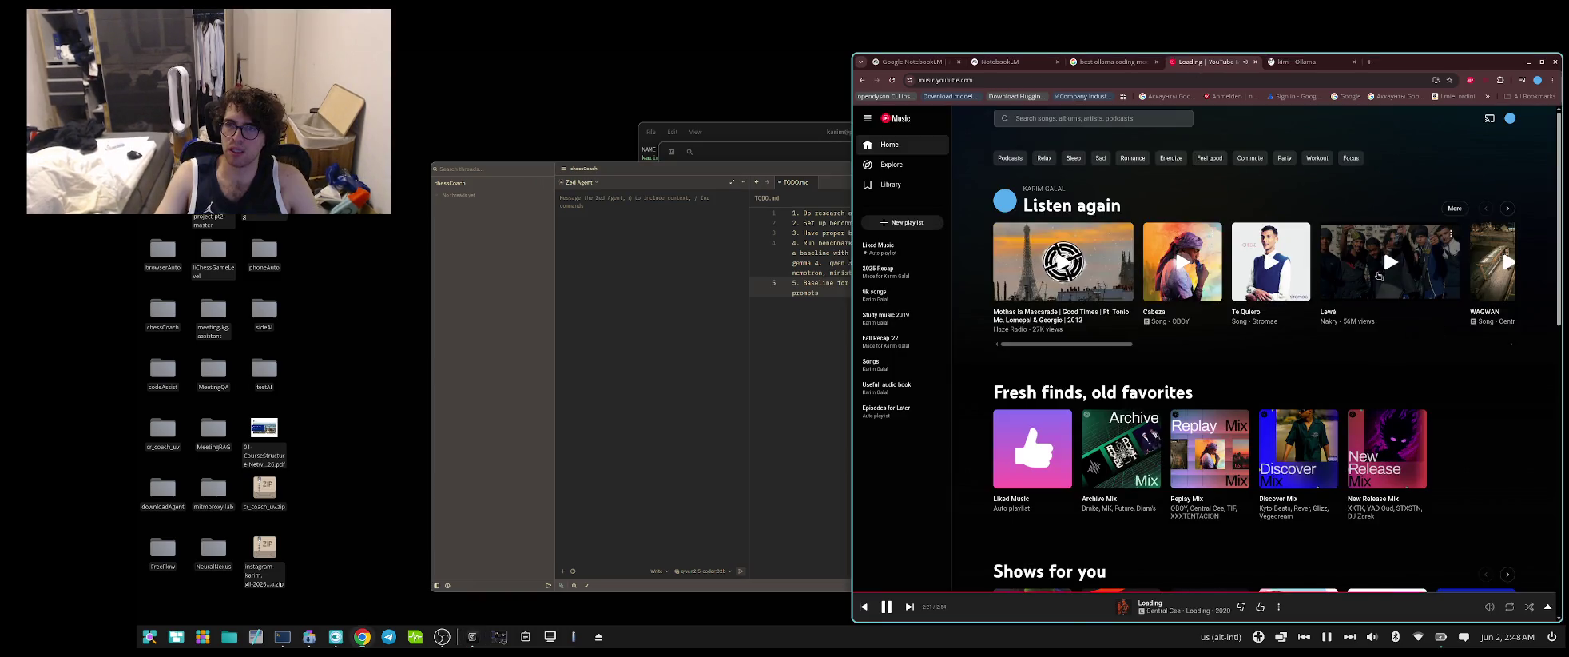
Scroll through YouTube Music's Listen again carousel, then return to the Ollama coding AI Mode chat.
scroll(1374, 275, "right", 1)
scroll(1375, 273, "right", 5)
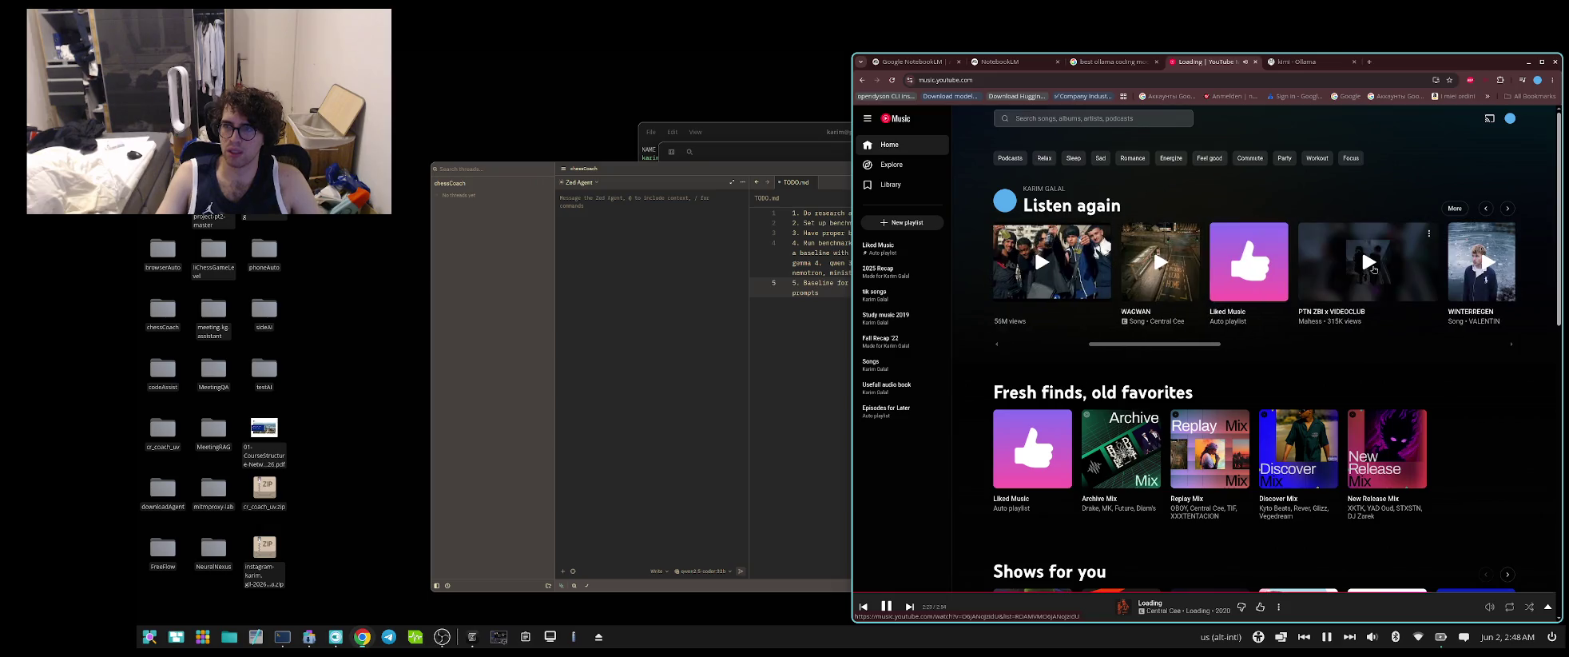
scroll(1378, 266, "right", 3)
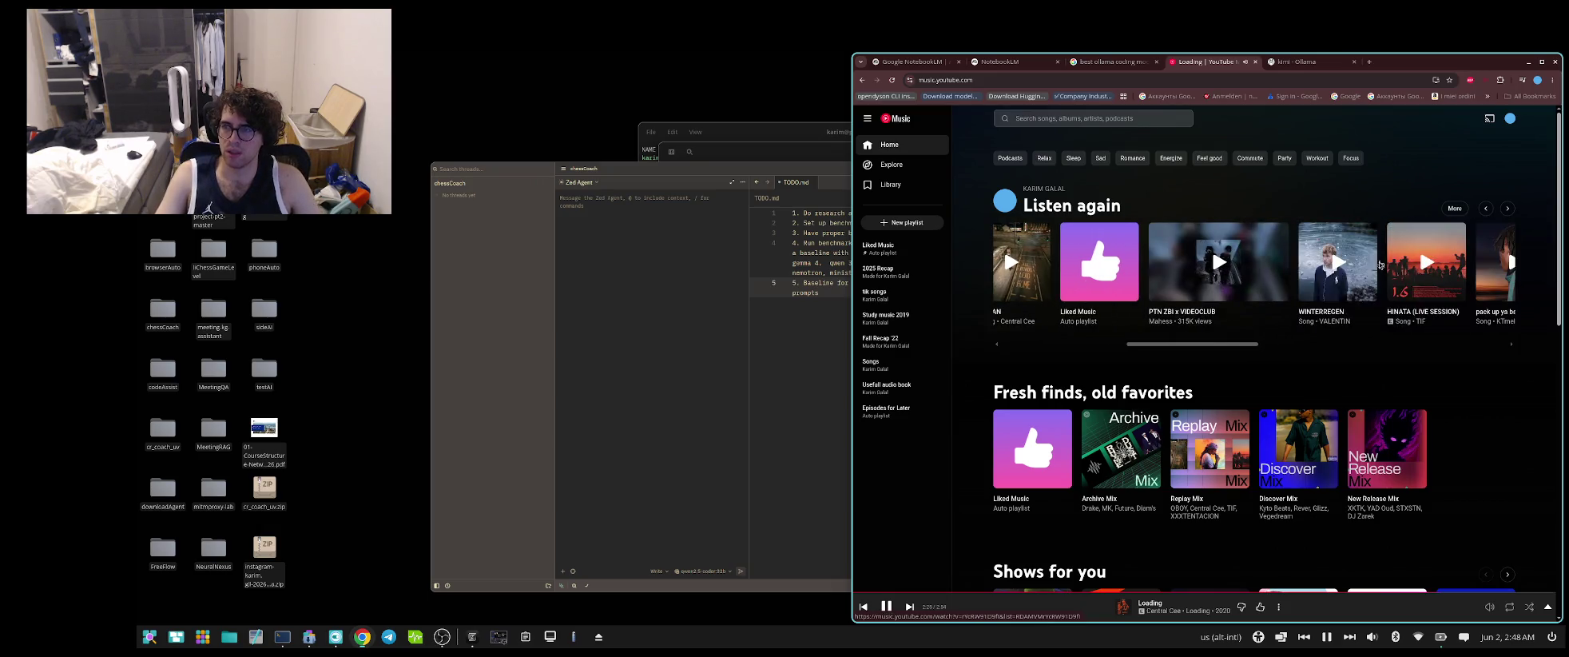
scroll(1382, 260, "right", 4)
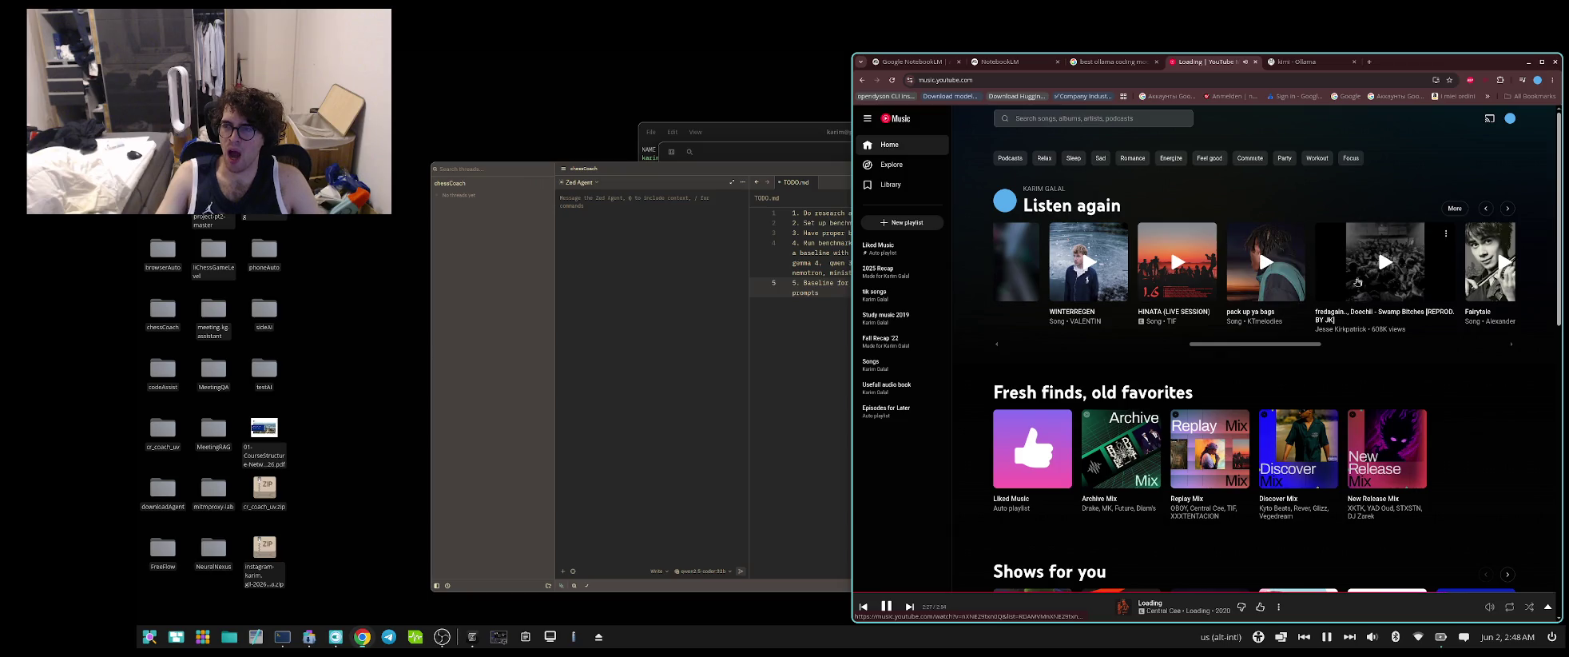
scroll(1448, 286, "right", 5)
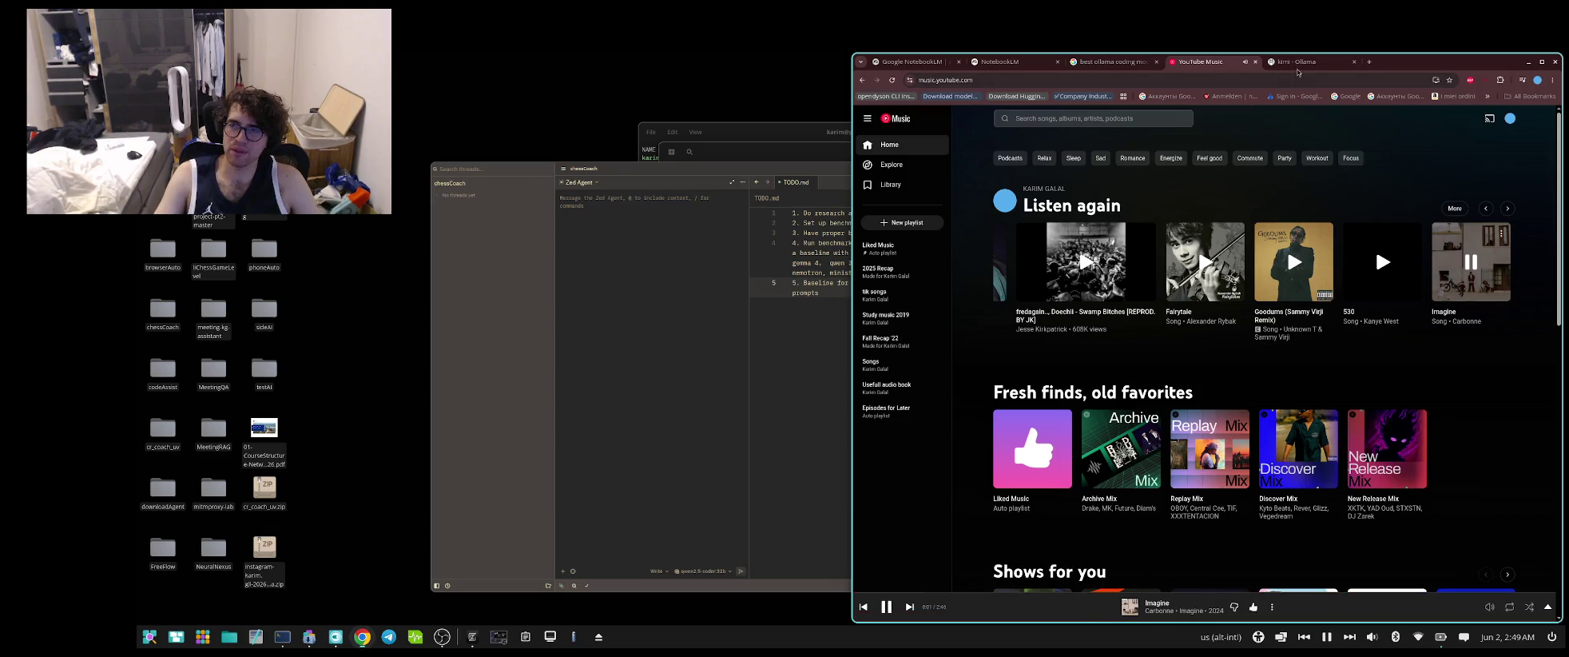
left_click(1128, 61)
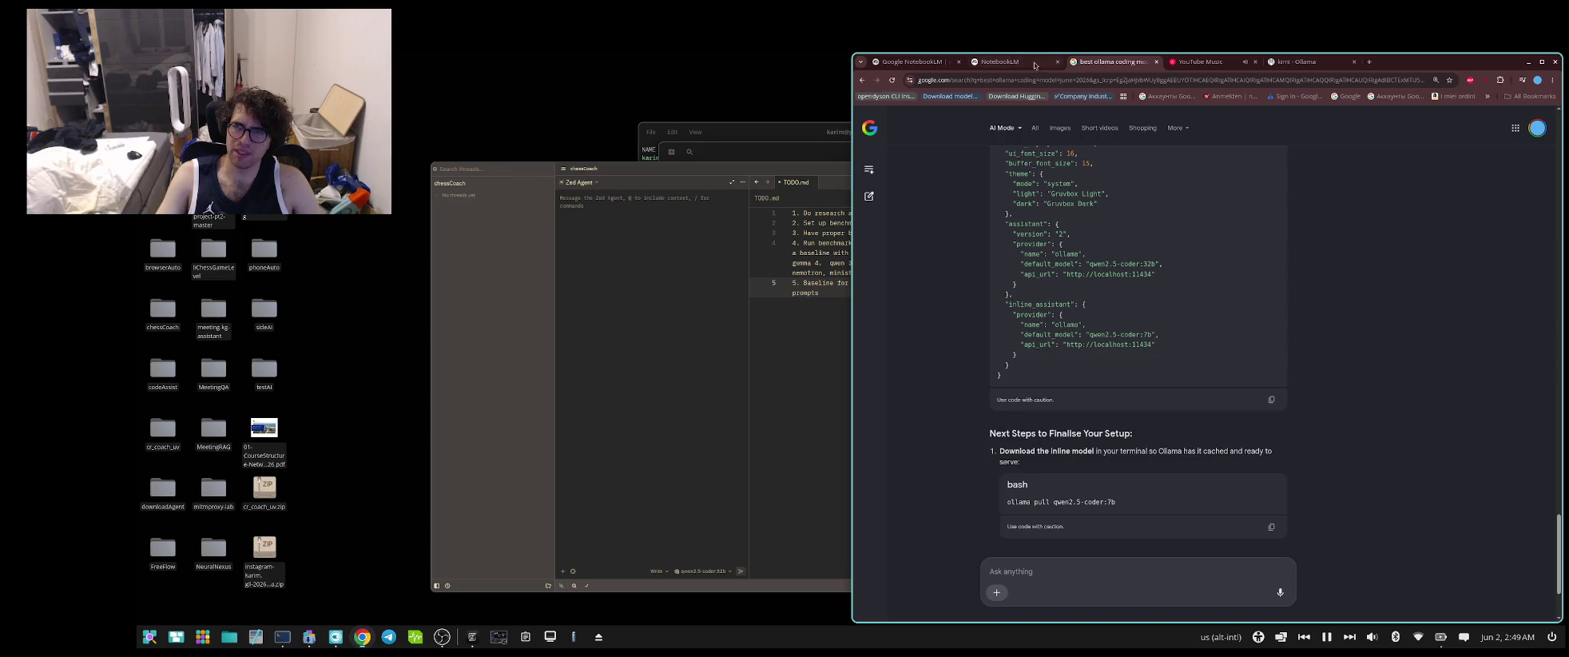
Expand src in Zed's project panel, reposition the editor window, and open a blank browser tab.
left_click(1022, 62)
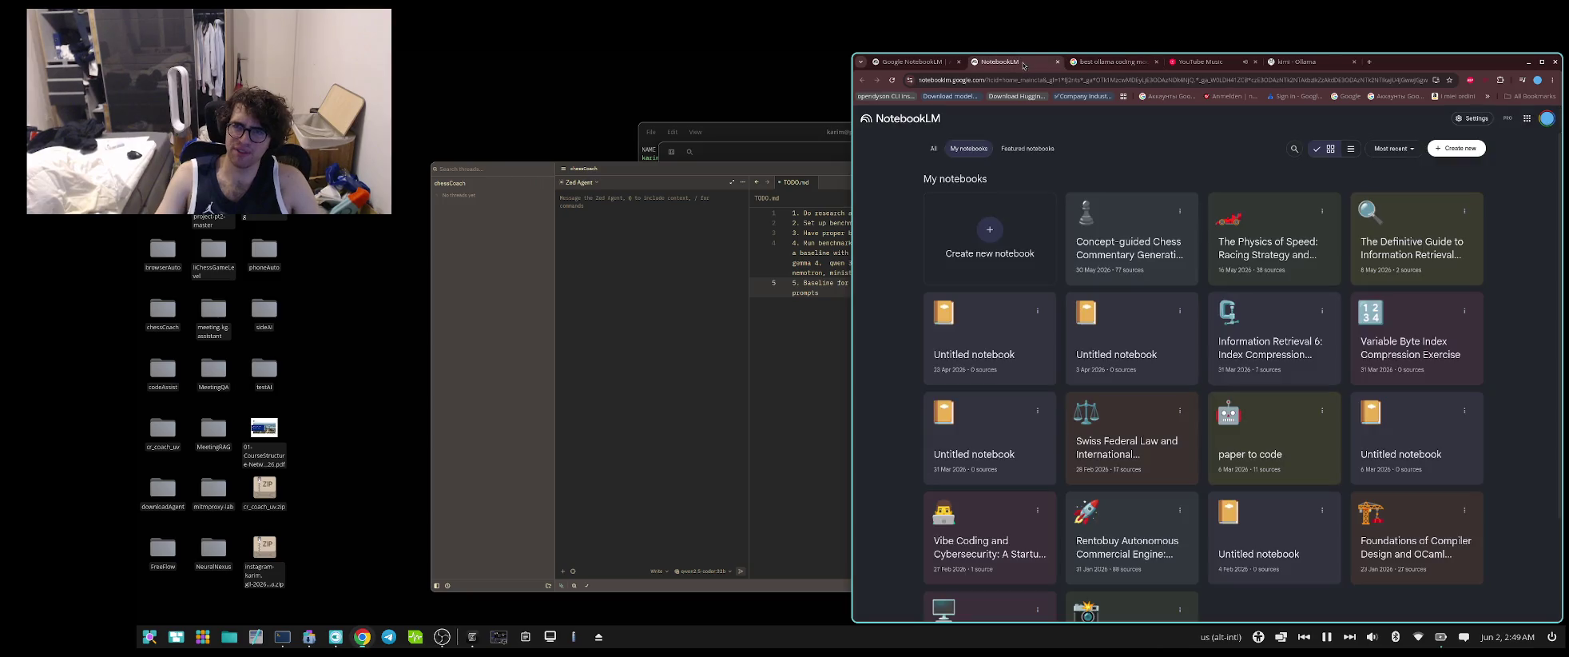
left_click(812, 352)
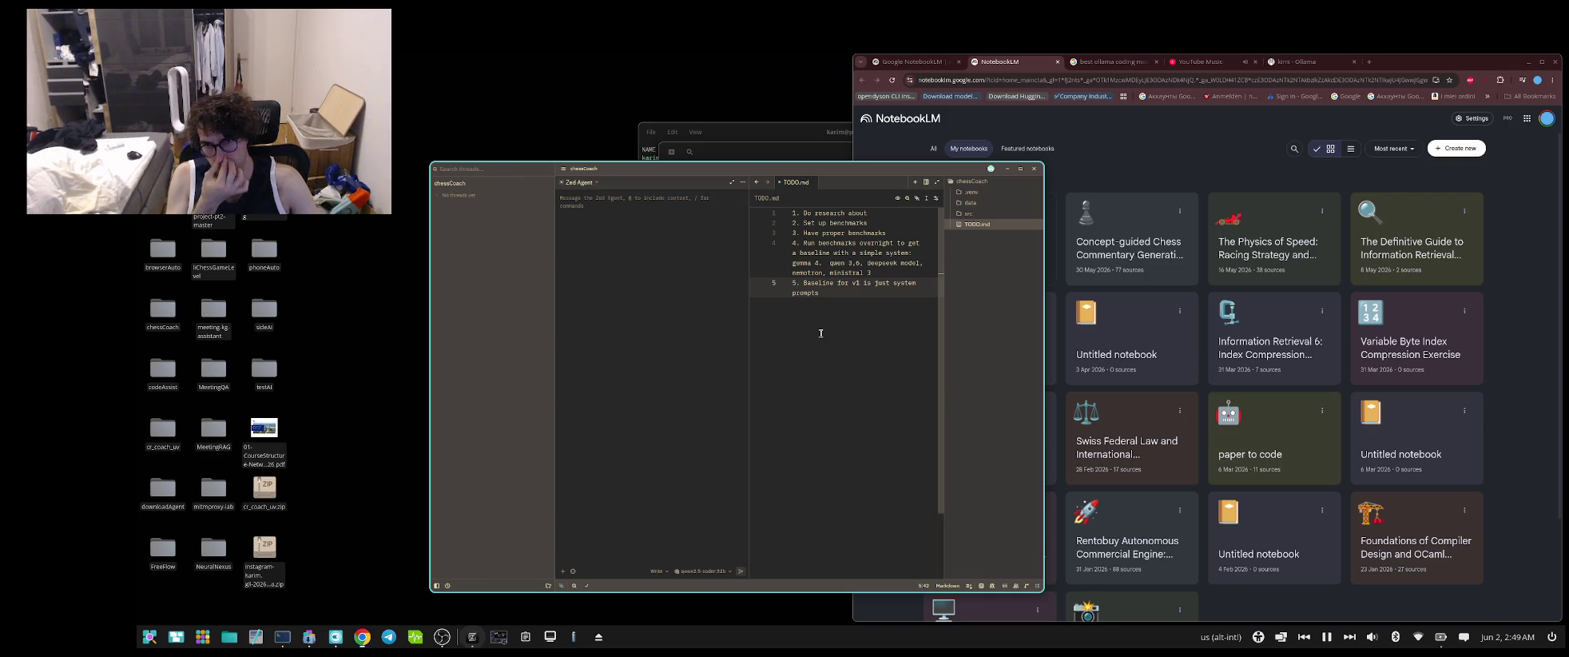
left_click(910, 232)
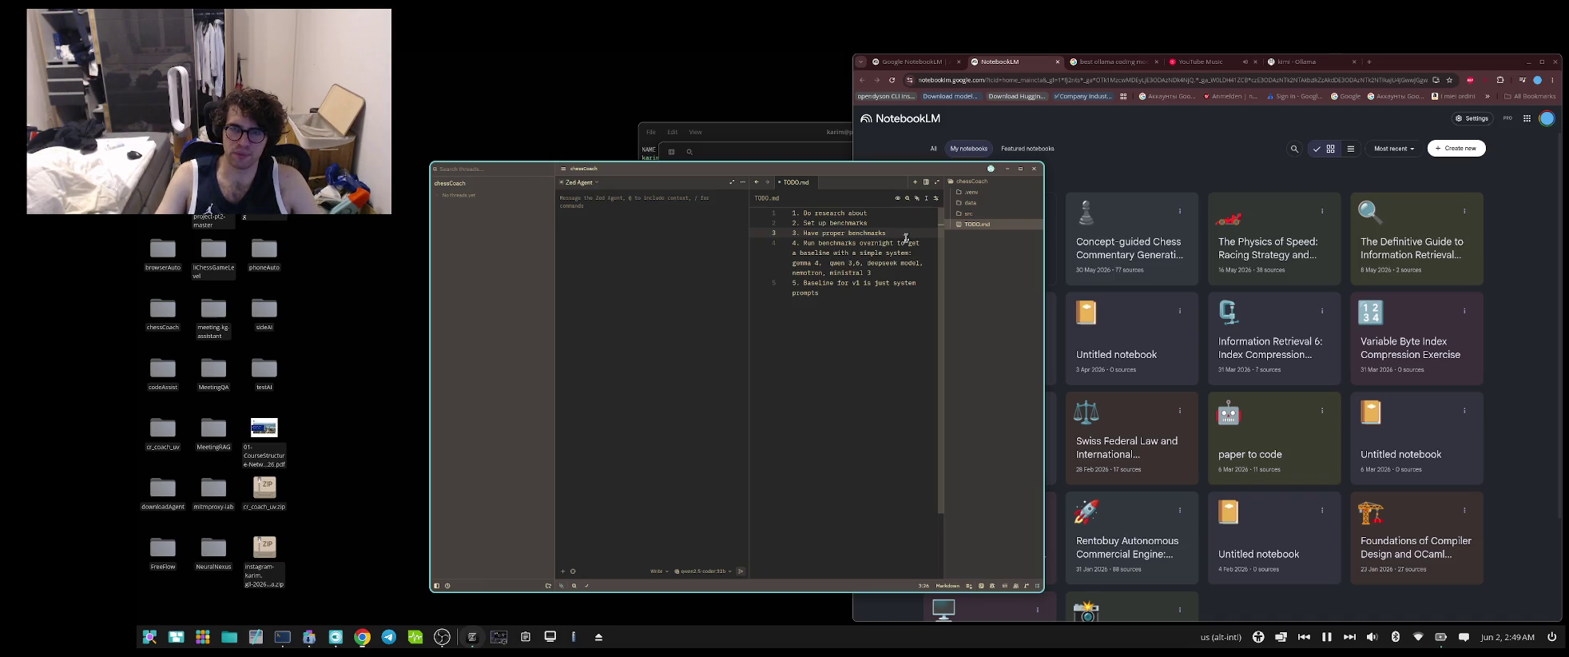
left_click(997, 213)
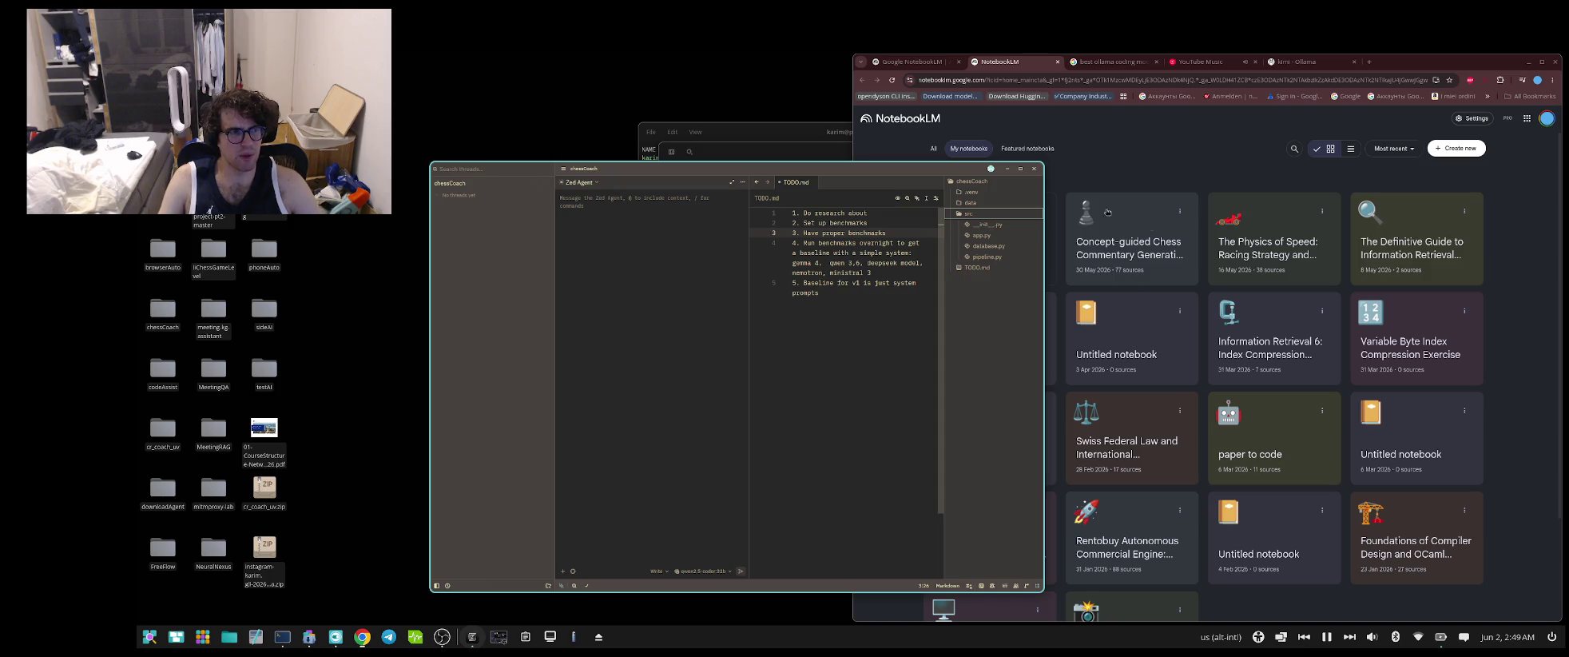
left_click_drag(887, 177, 729, 190)
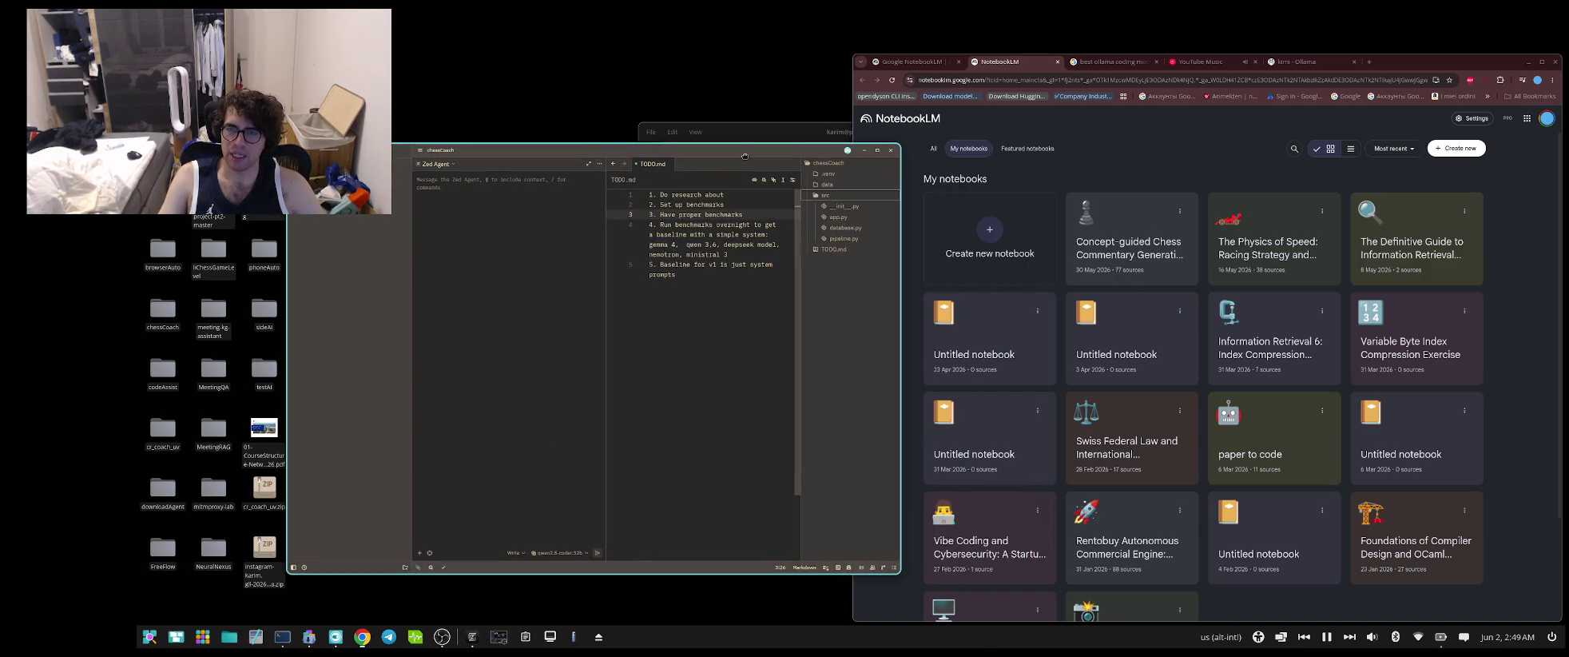
left_click_drag(728, 190, 752, 220)
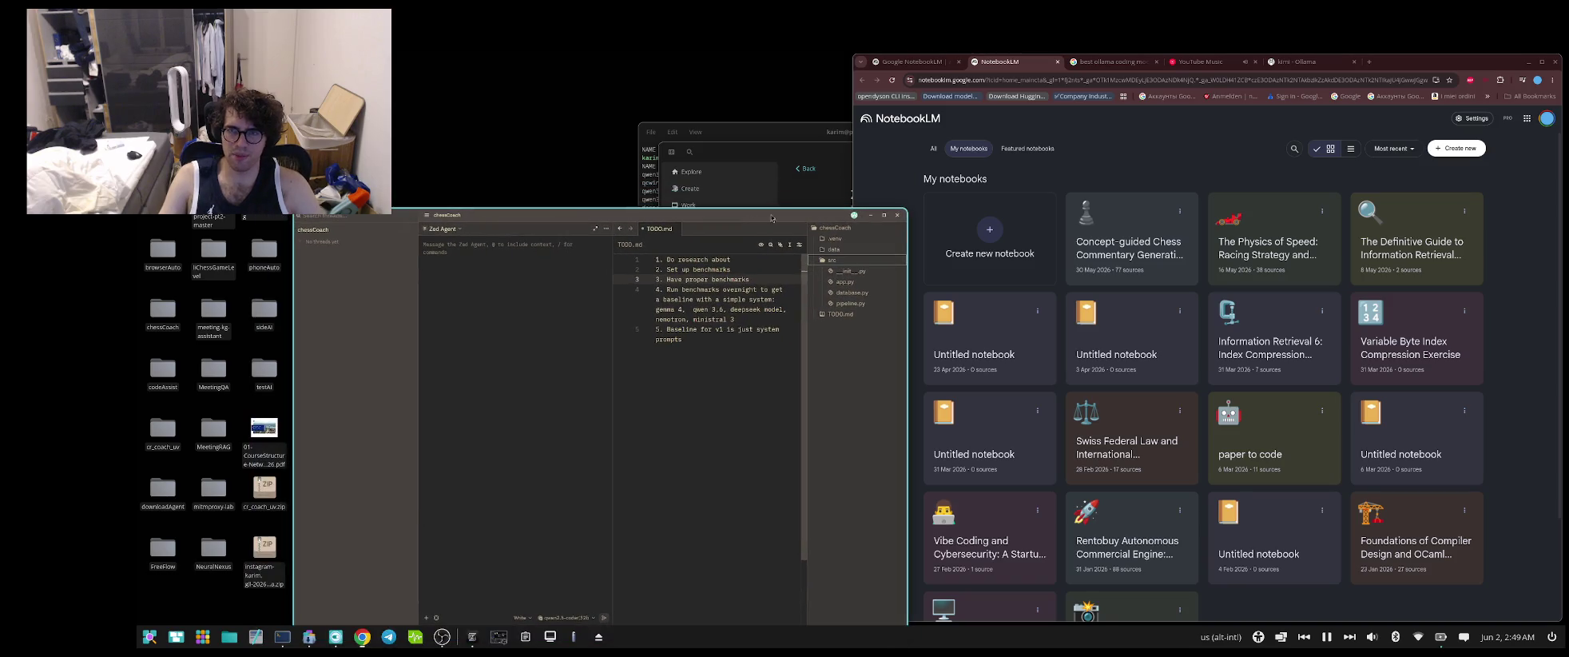
left_click(1369, 61)
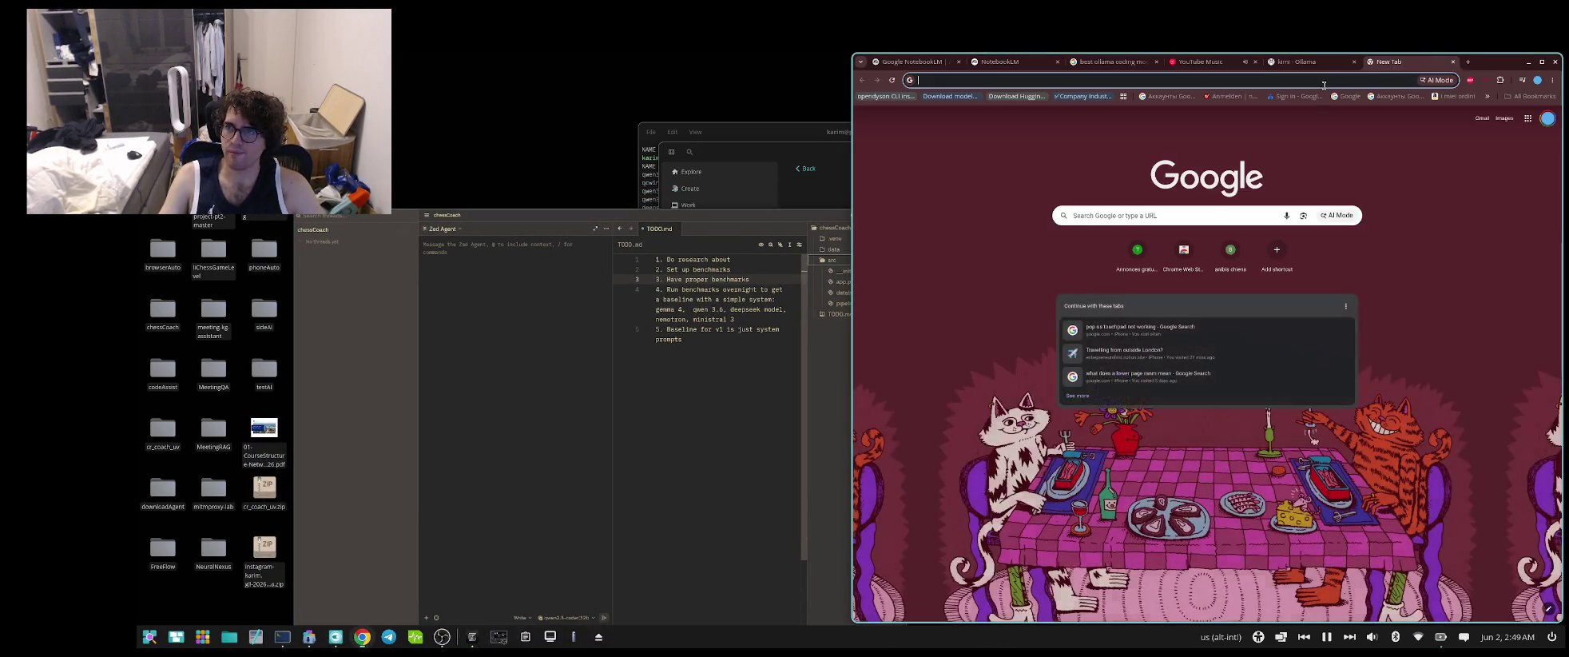
Split the new tab into its own browser window and settle it on the left side.
left_click_drag(1380, 62, 561, 270)
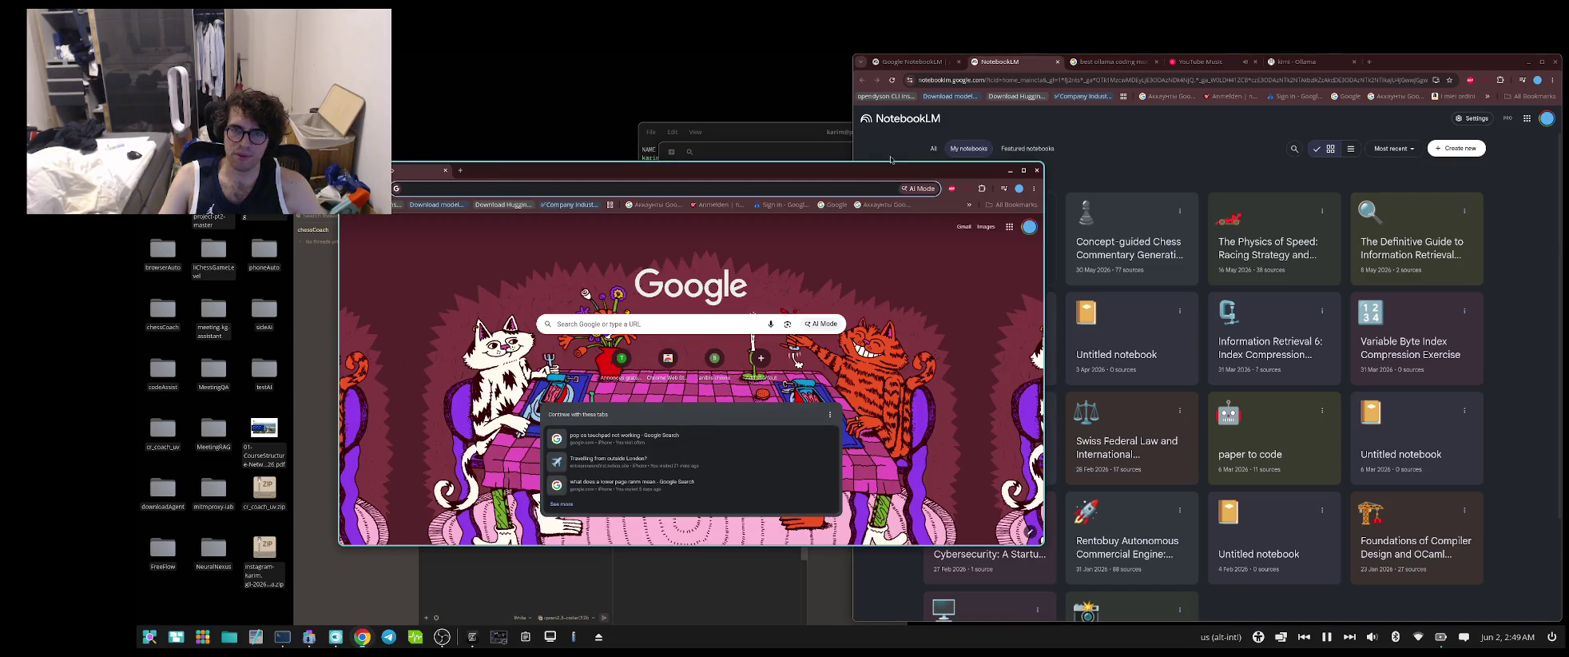
mouse_move(870, 174)
left_mouse_down()
mouse_move(196, 293)
mouse_move(148, 170)
left_mouse_up()
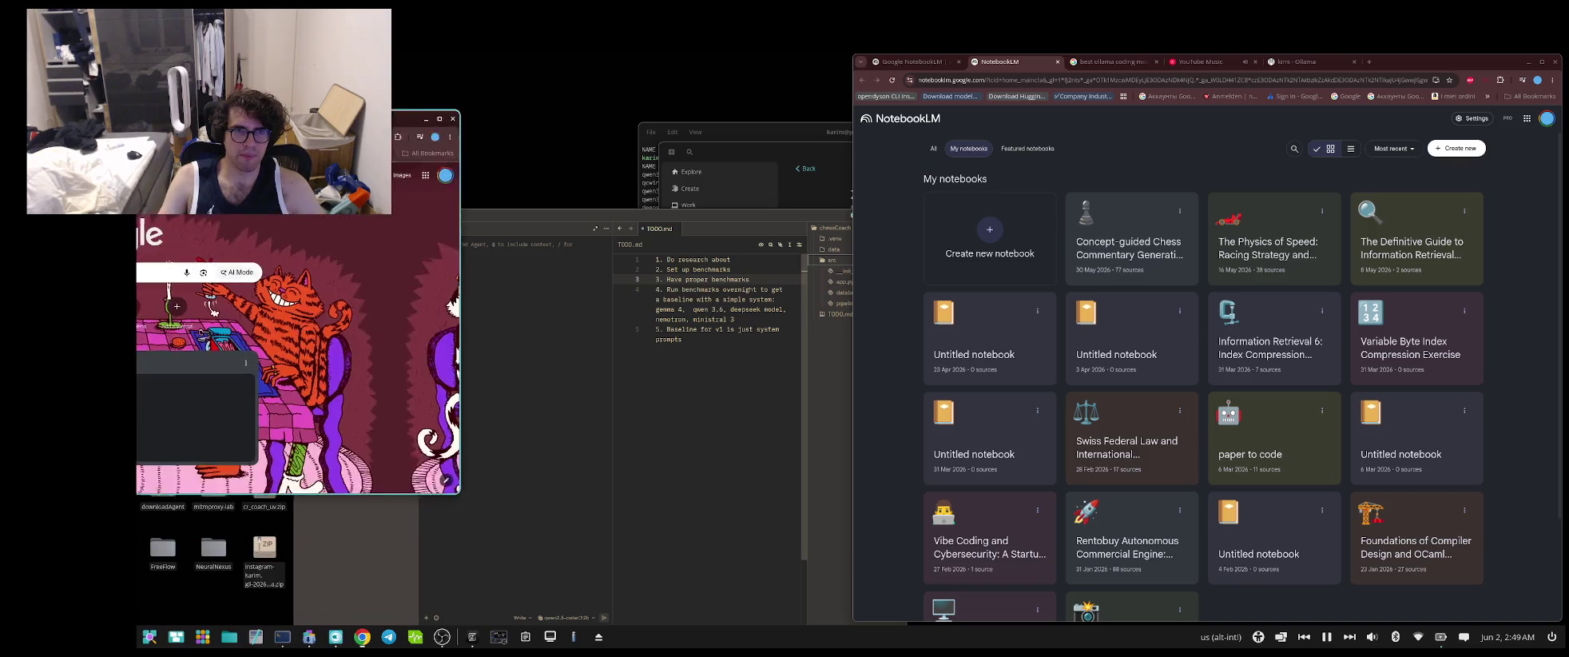
mouse_move(148, 169)
left_mouse_down()
mouse_move(195, 280)
mouse_move(150, 238)
left_mouse_up()
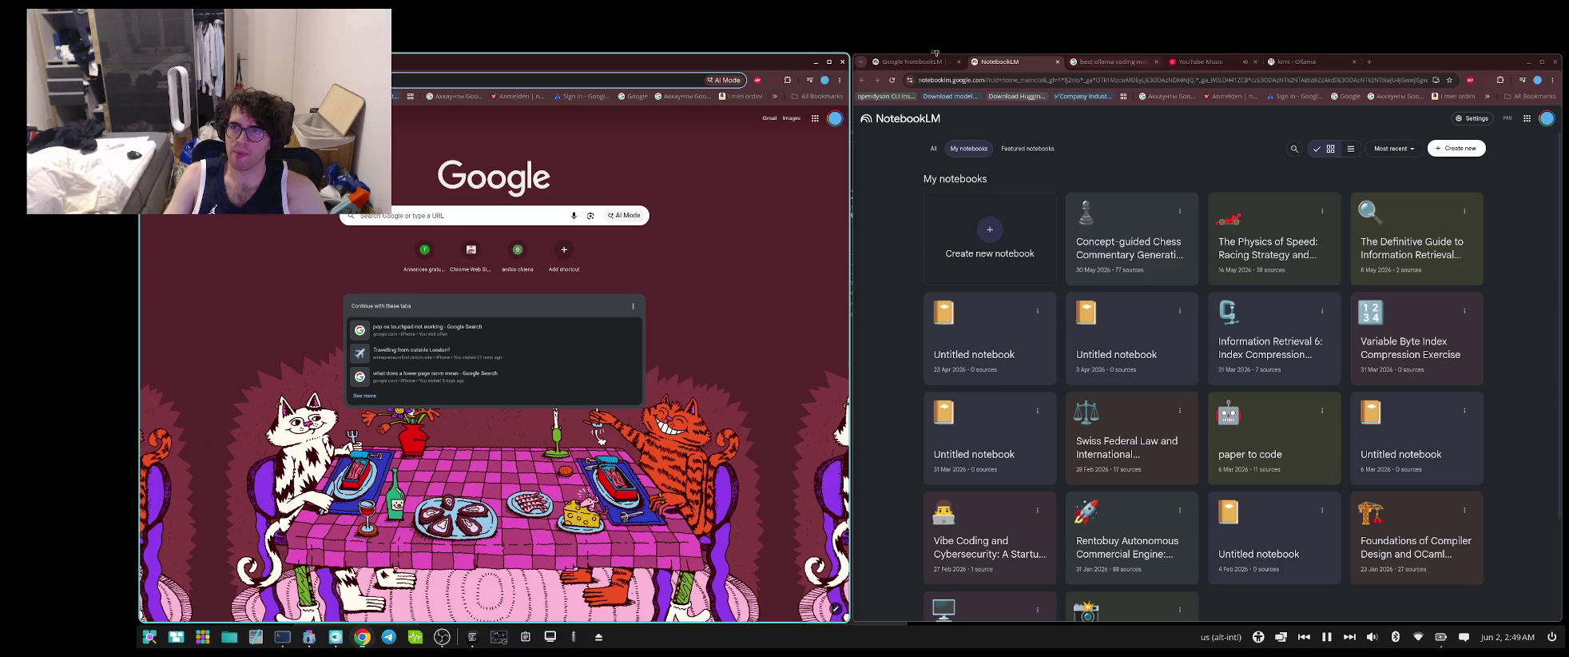
Switch to the NotebookLM notebooks list and open the chess commentary research notebook.
left_click(915, 67)
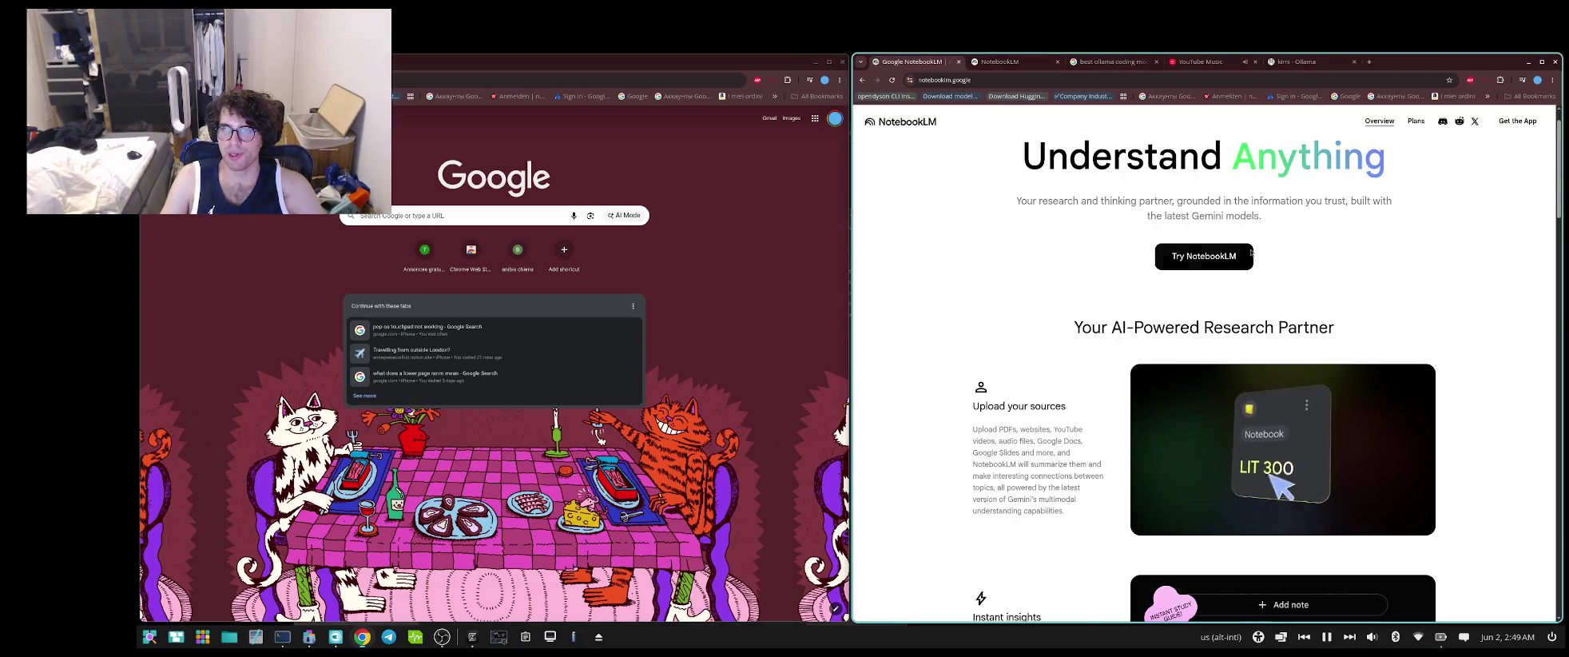
left_click(1004, 62)
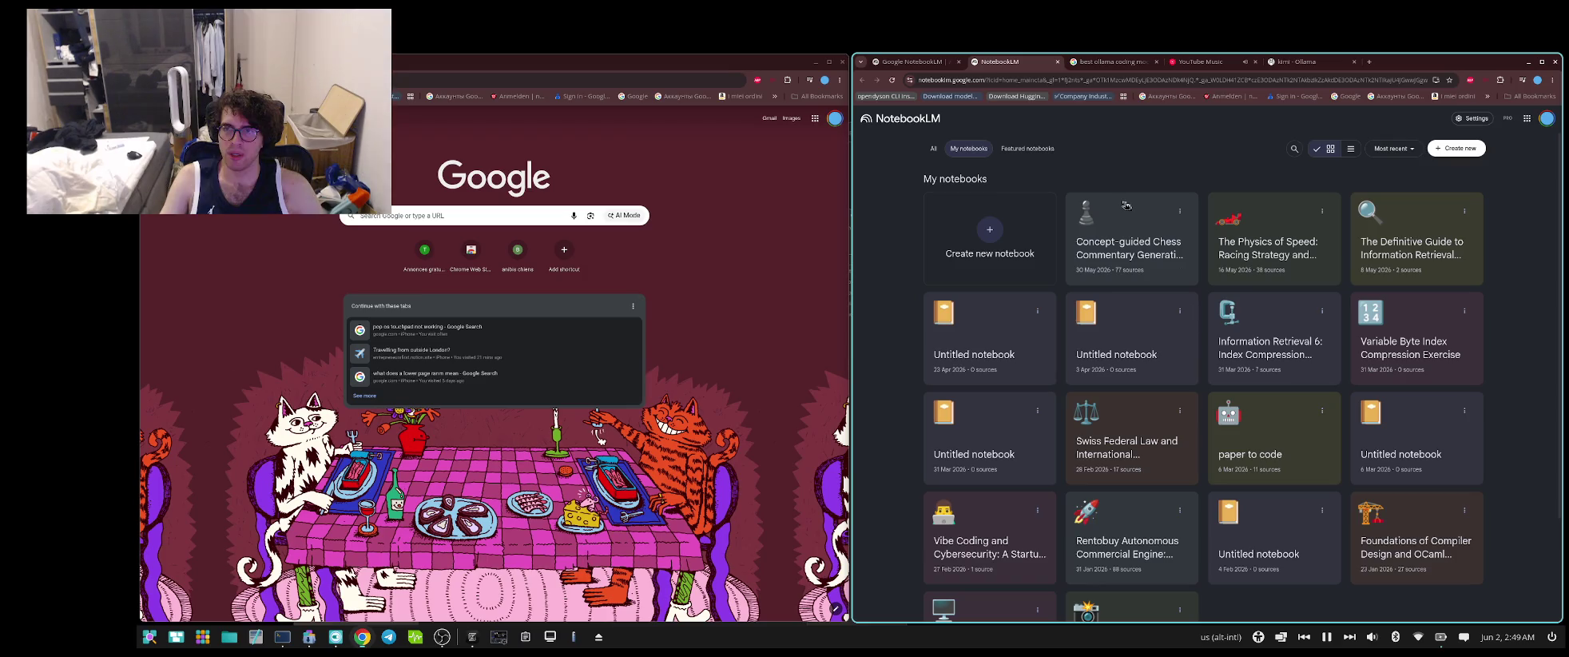
left_click(1131, 256)
Scroll the notebook chat back up to its summary, then start a new blank document in the other window.
scroll(1150, 329, "up", 3)
scroll(1154, 334, "up", 3)
scroll(1156, 337, "up", 3)
scroll(1156, 337, "up", 5)
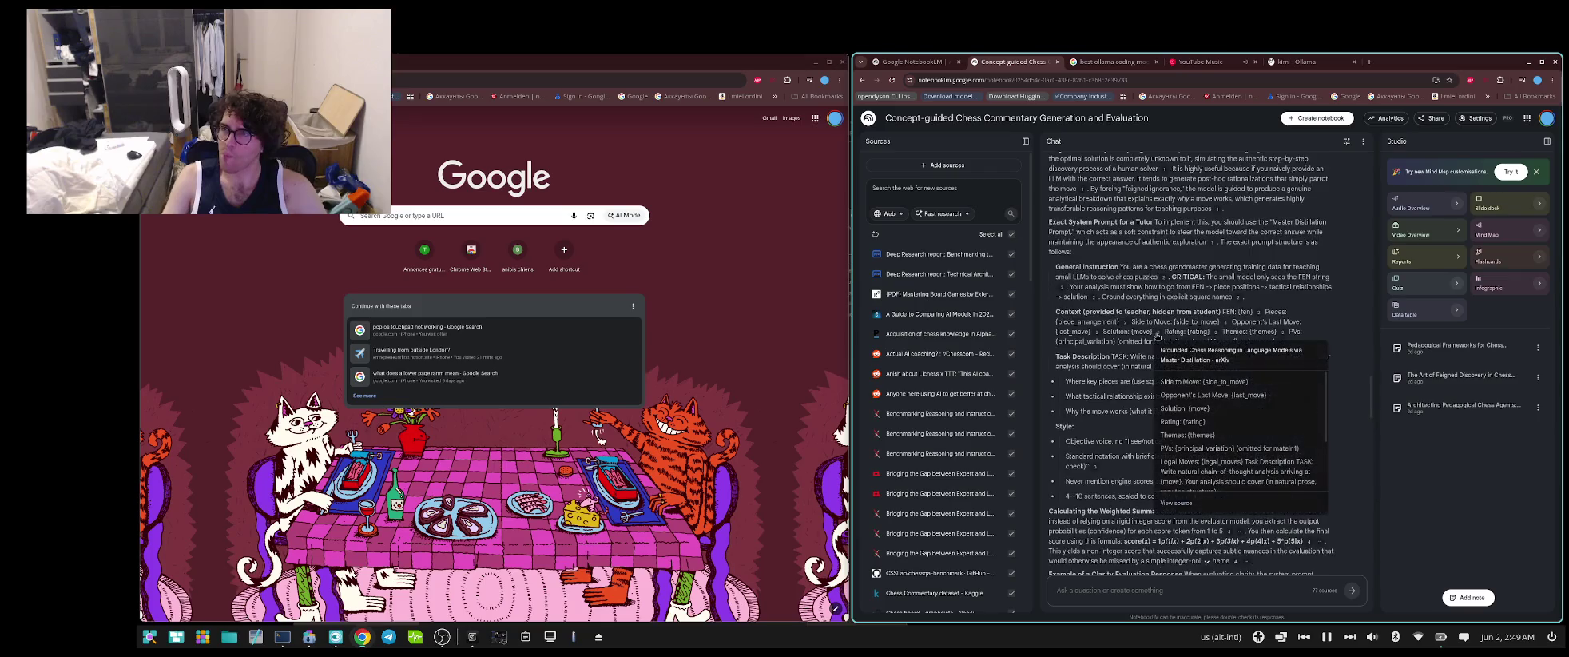
mouse_move(1154, 267)
scroll(1167, 277, "up", 2)
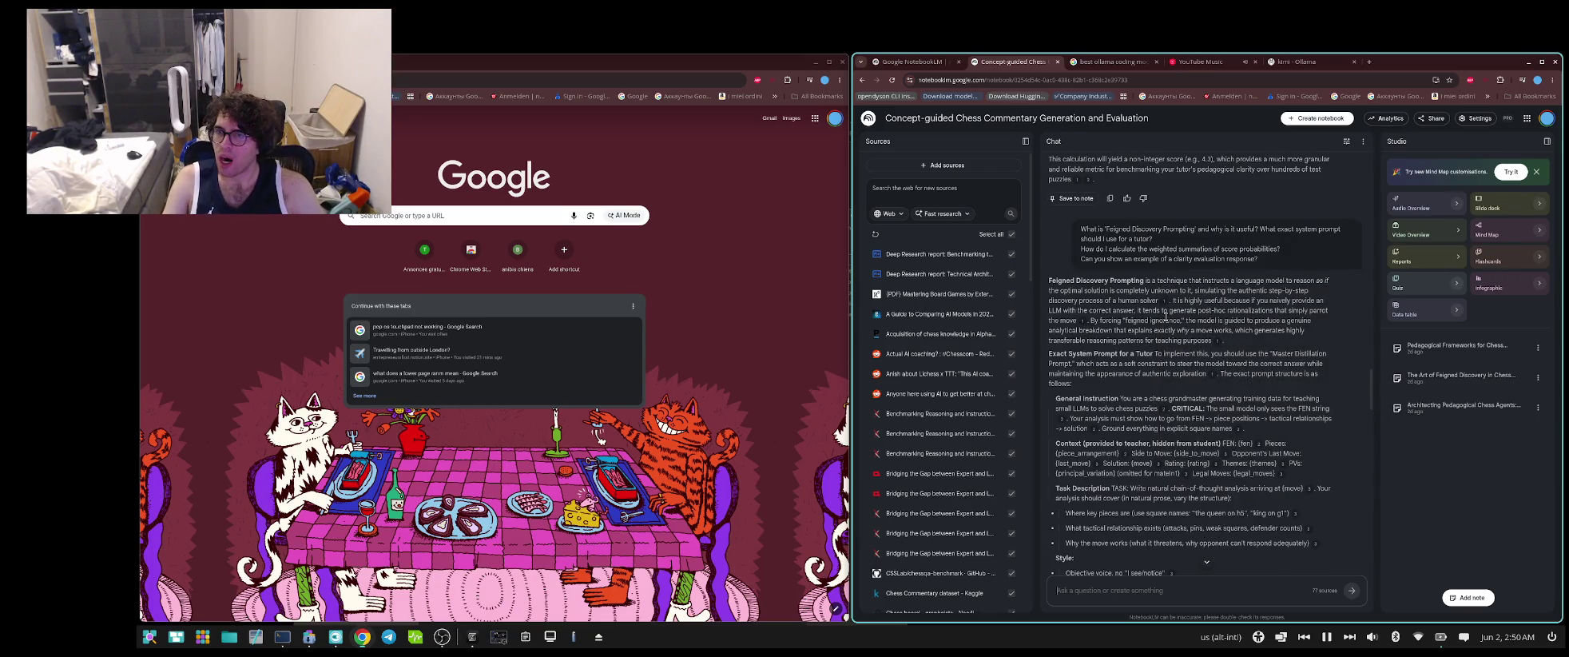
scroll(1166, 317, "up", 3)
scroll(1167, 318, "up", 3)
scroll(1167, 319, "up", 3)
scroll(1167, 320, "up", 2)
scroll(1167, 321, "up", 3)
scroll(1166, 322, "up", 5)
scroll(1165, 325, "up", 3)
scroll(1164, 329, "up", 3)
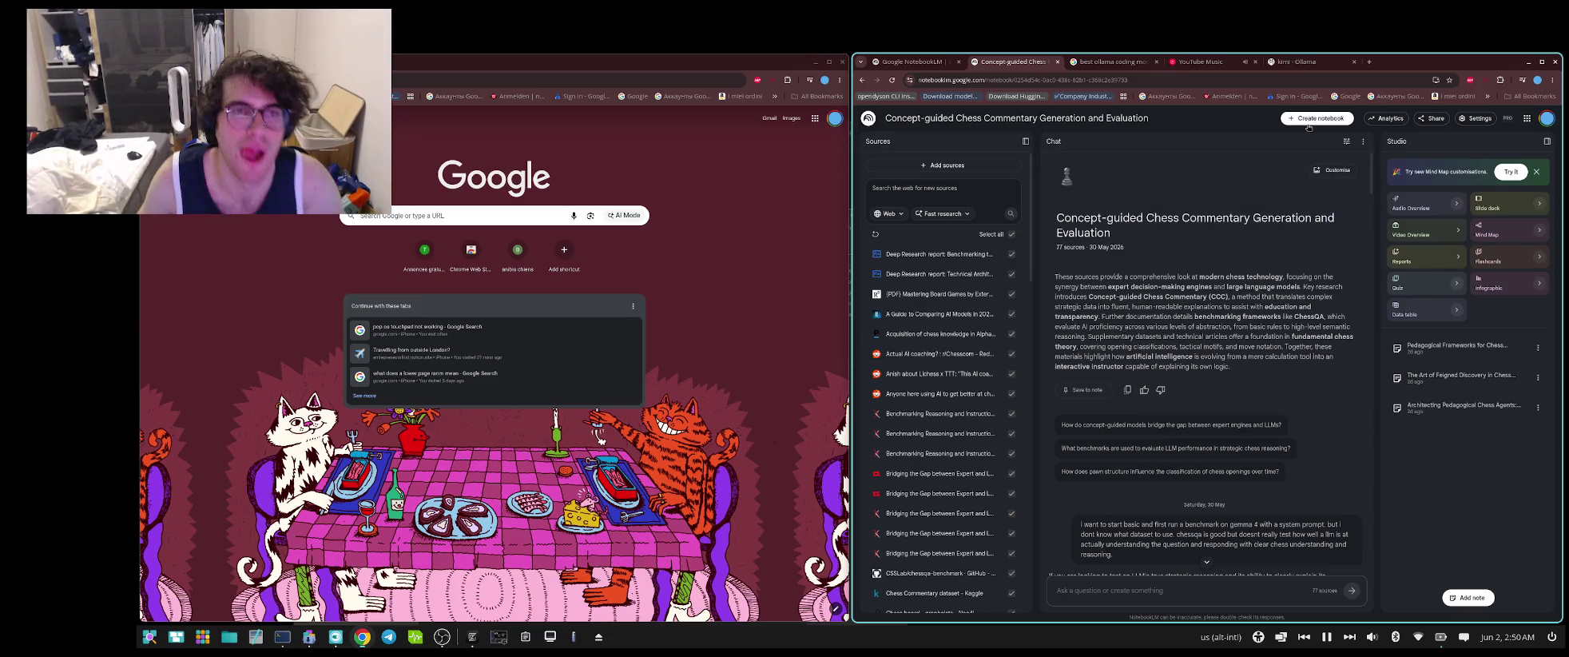
left_click(497, 79)
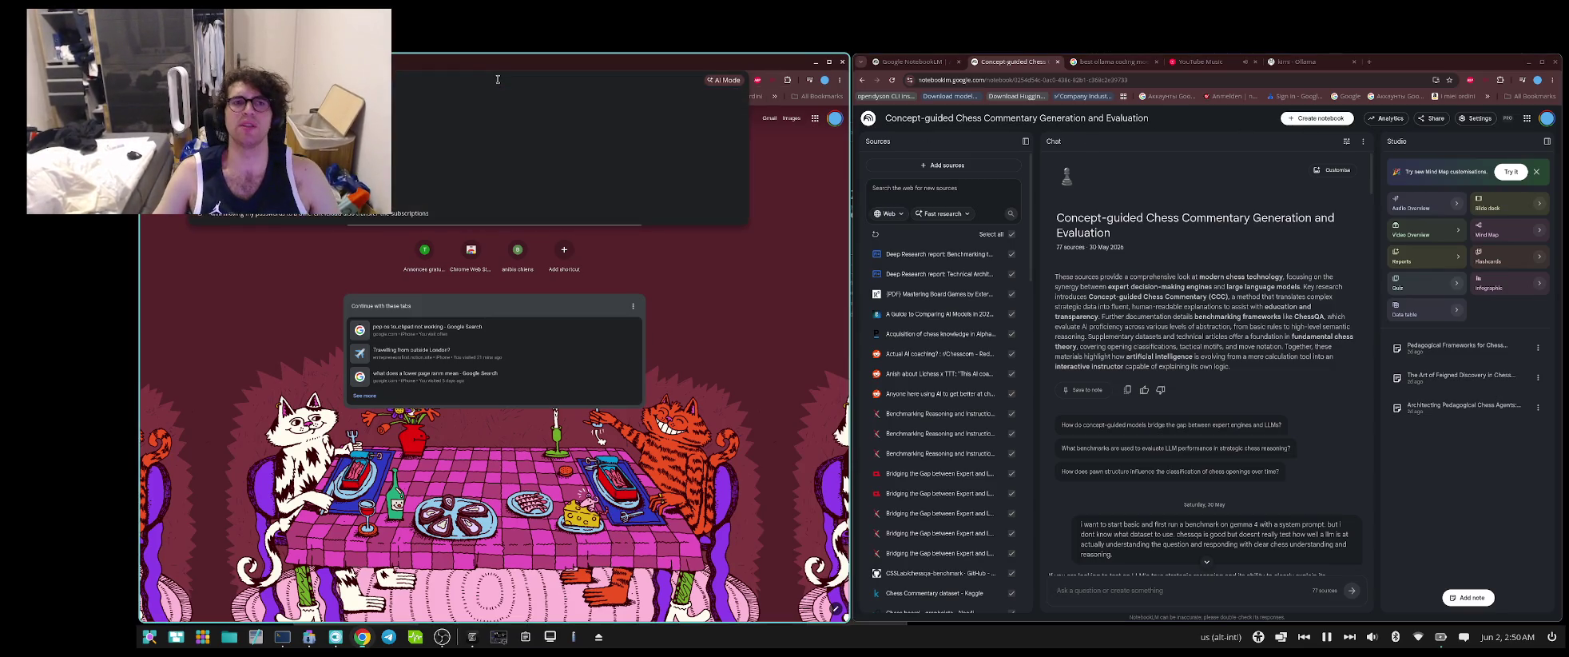
key("ctrl+v")
Load a new blank Google Doc and start a '*' bulleted list instead of a numbered one.
key("Return")
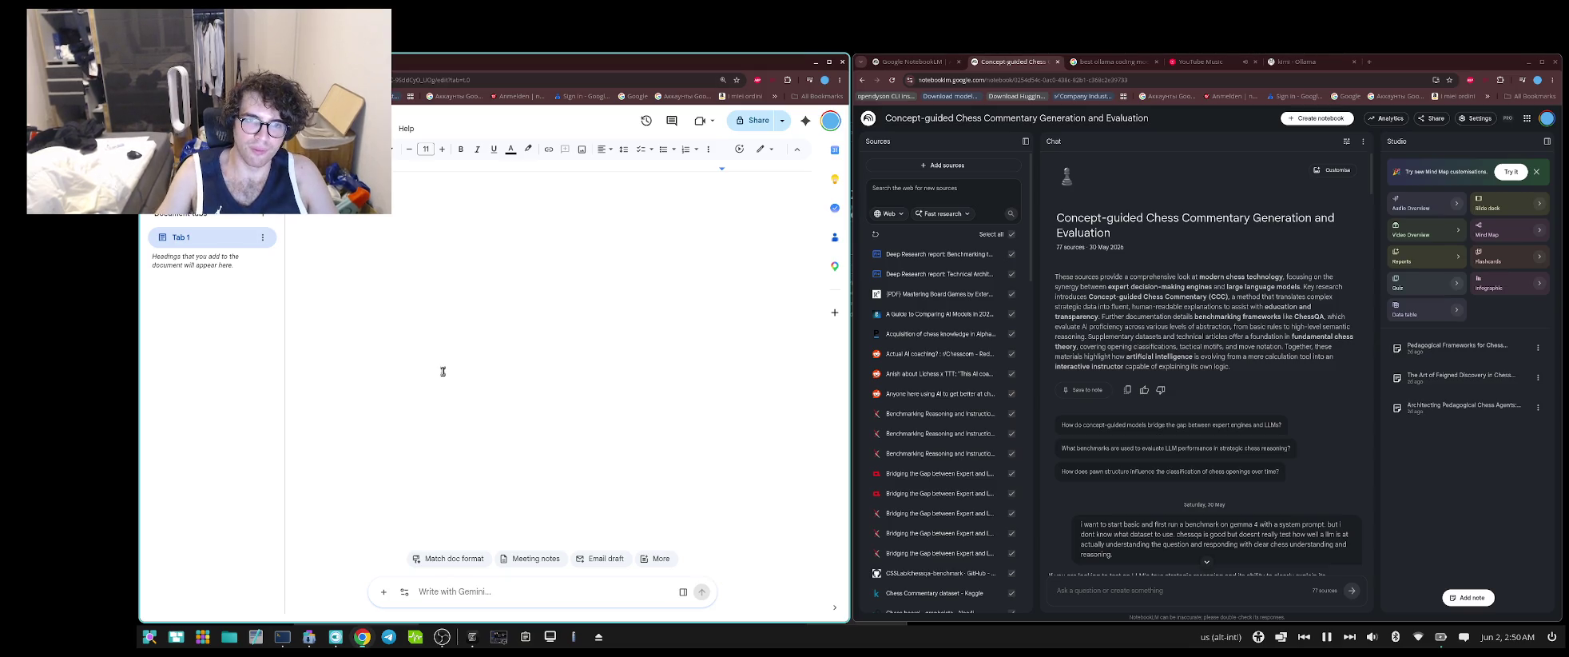
type("1.")
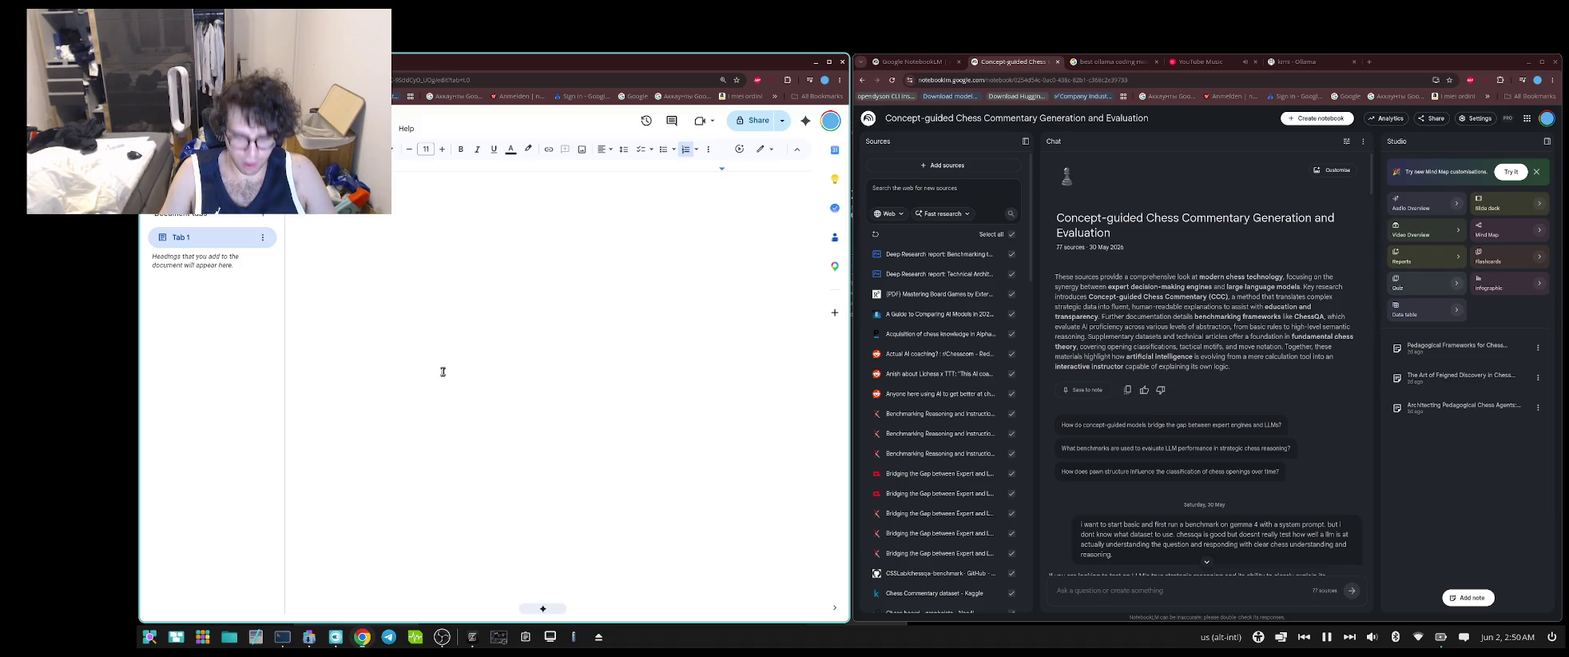
key("BackSpace")
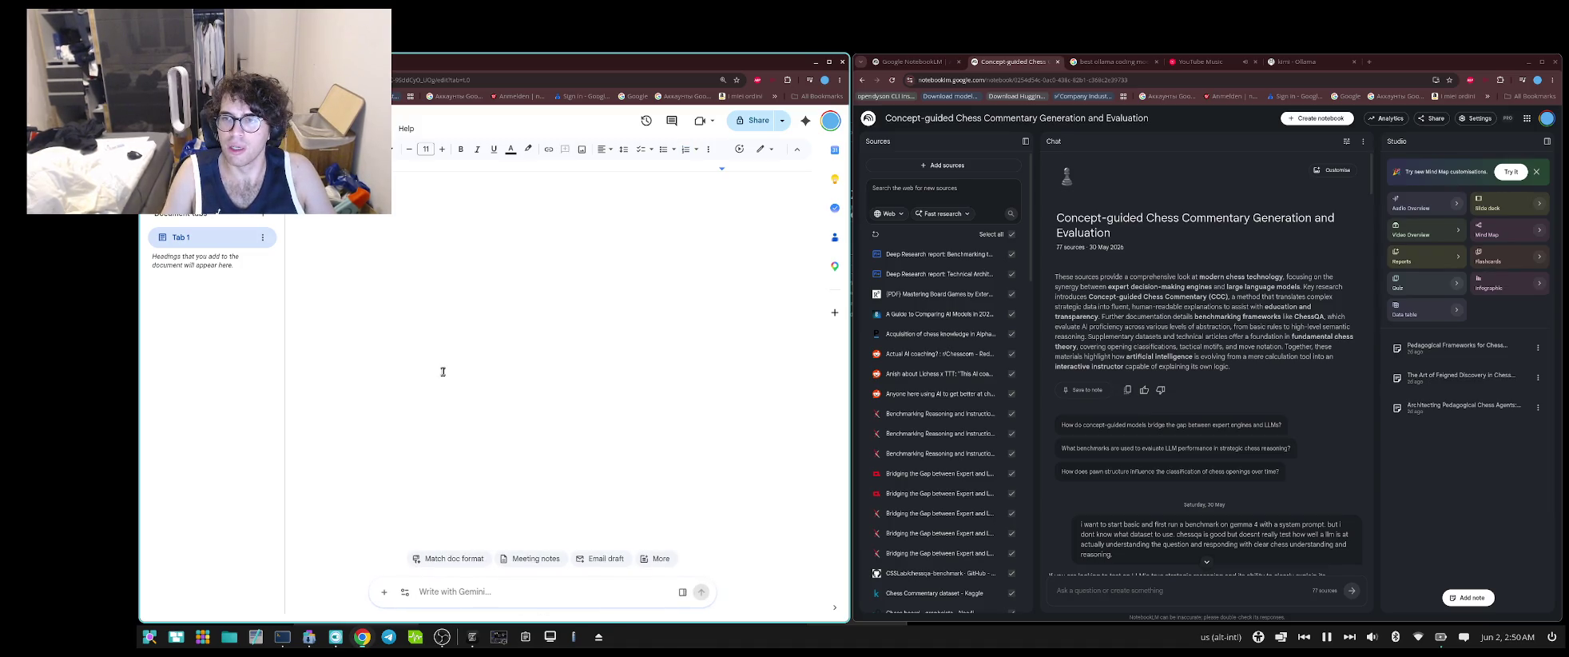
type("*")
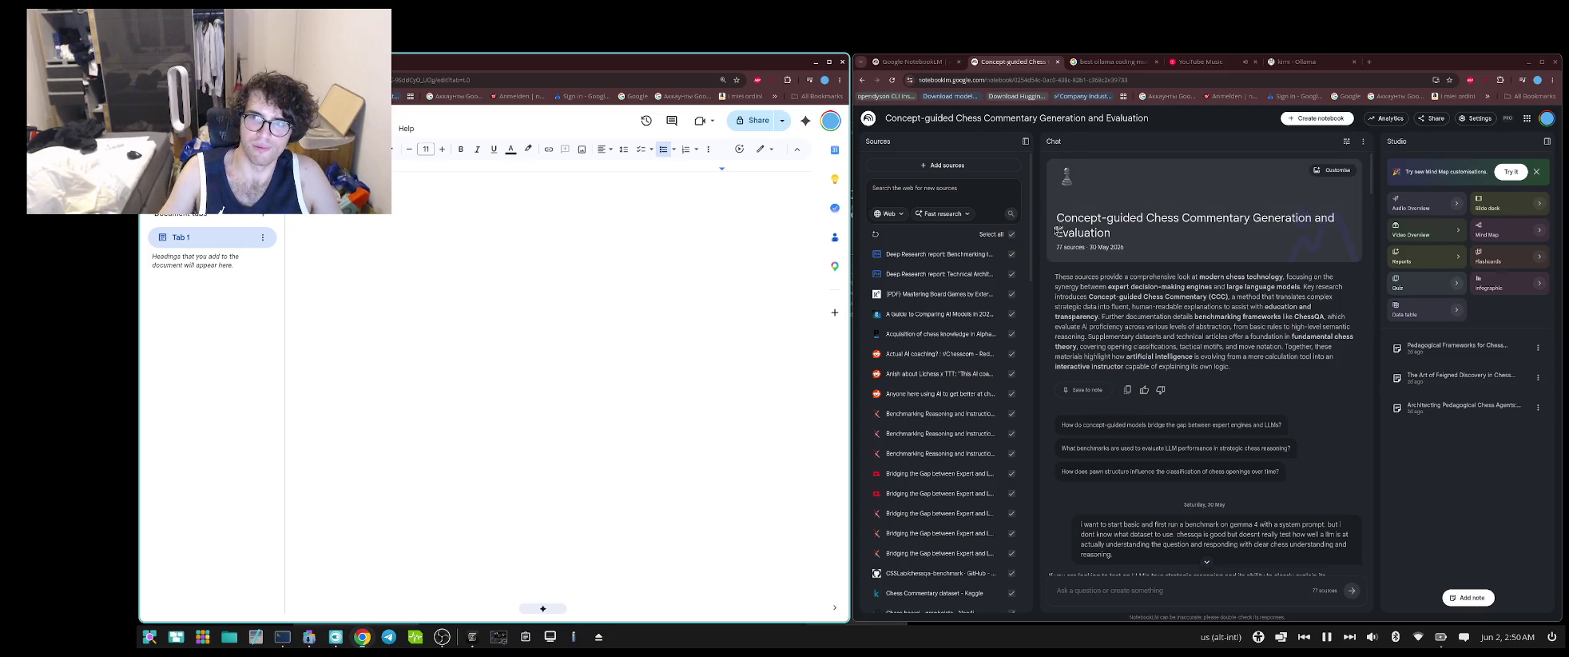
mouse_move(1058, 216)
left_mouse_down()
mouse_move(1113, 242)
mouse_move(1163, 330)
left_mouse_up()
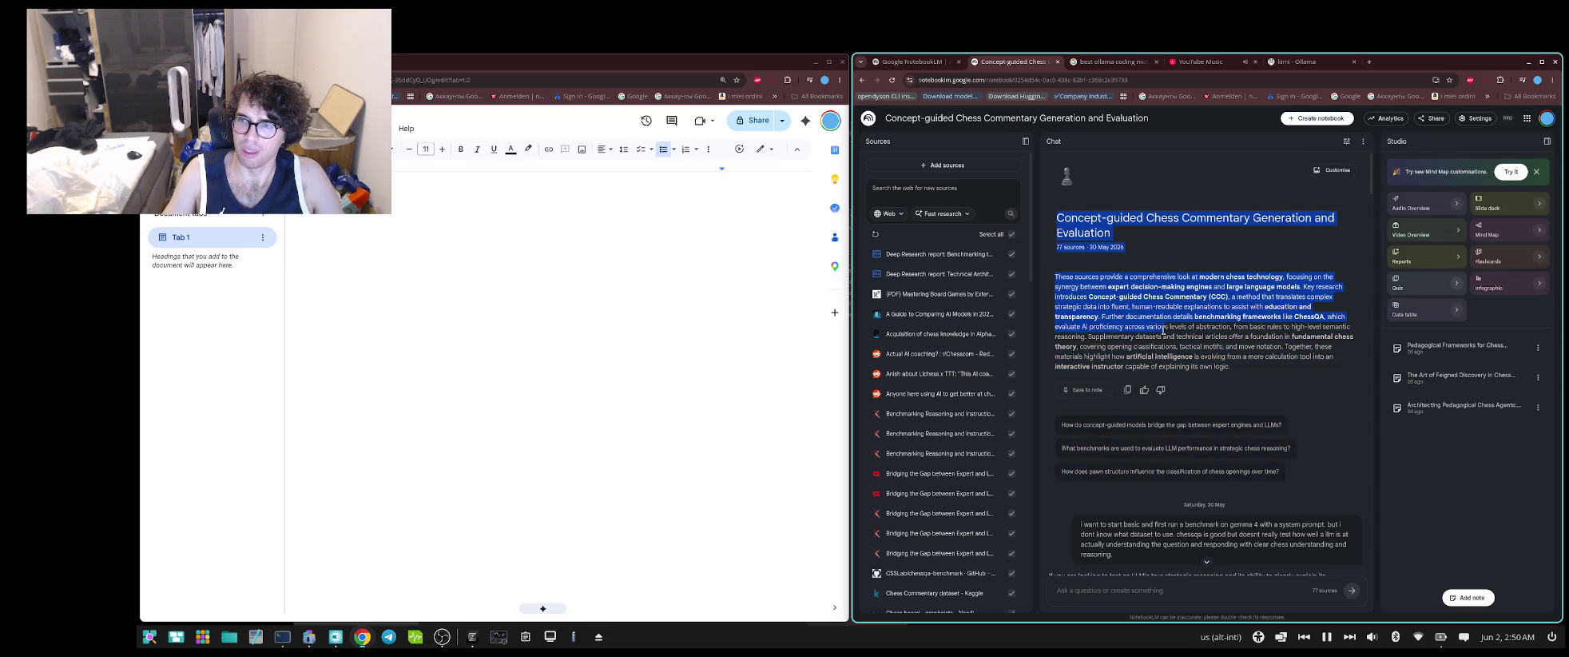
Scroll the NotebookLM chat to the benchmark-dataset answer, then type 'want to start with a baseline' in the doc.
left_click(1163, 330)
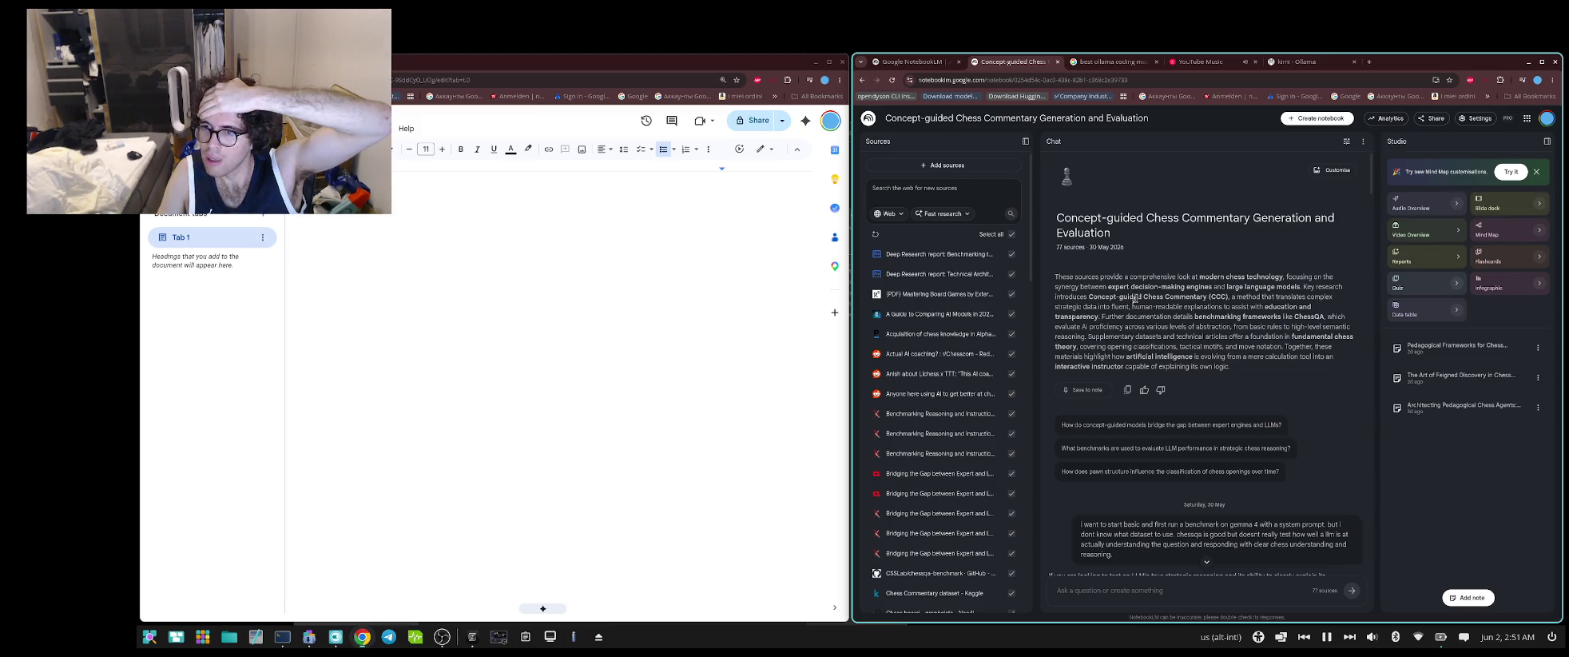
scroll(1139, 304, "down", 2)
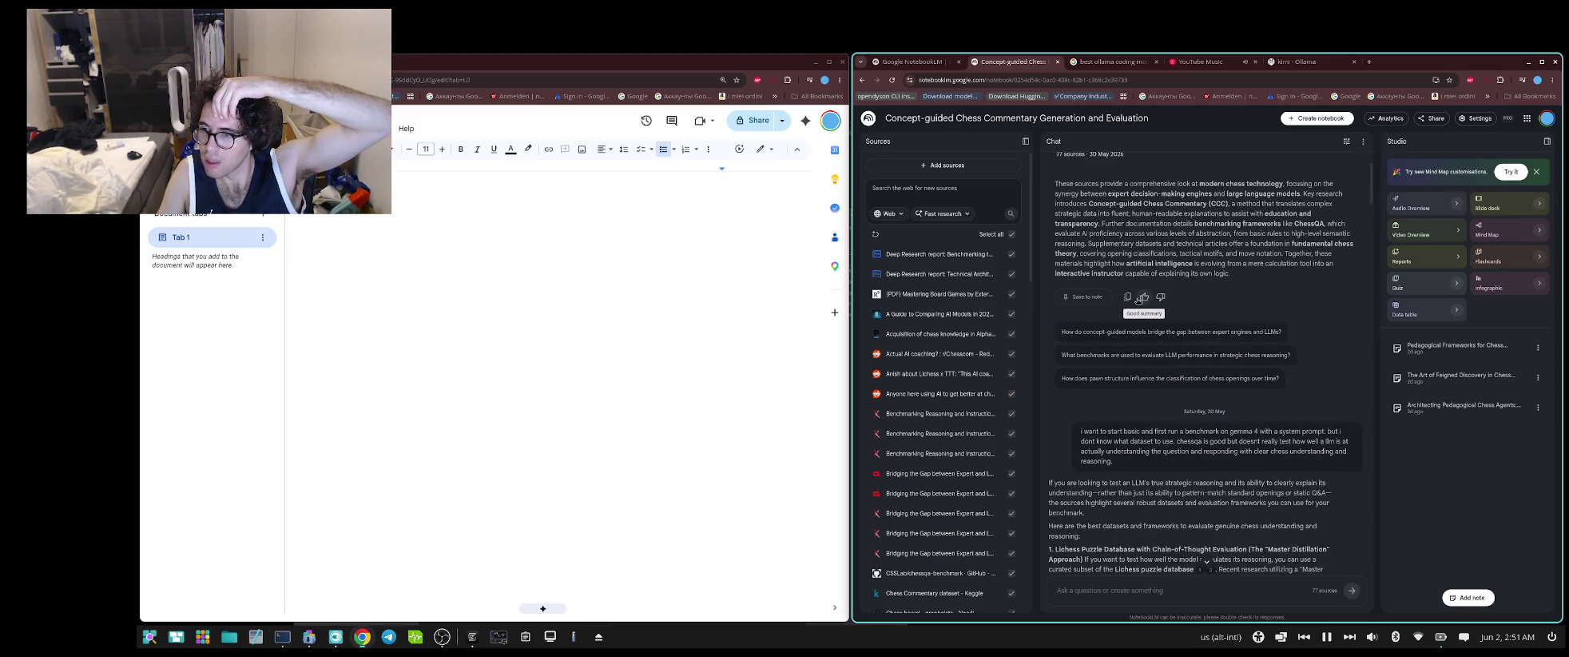
scroll(1138, 300, "down", 1)
scroll(1138, 307, "down", 1)
scroll(1137, 314, "down", 1)
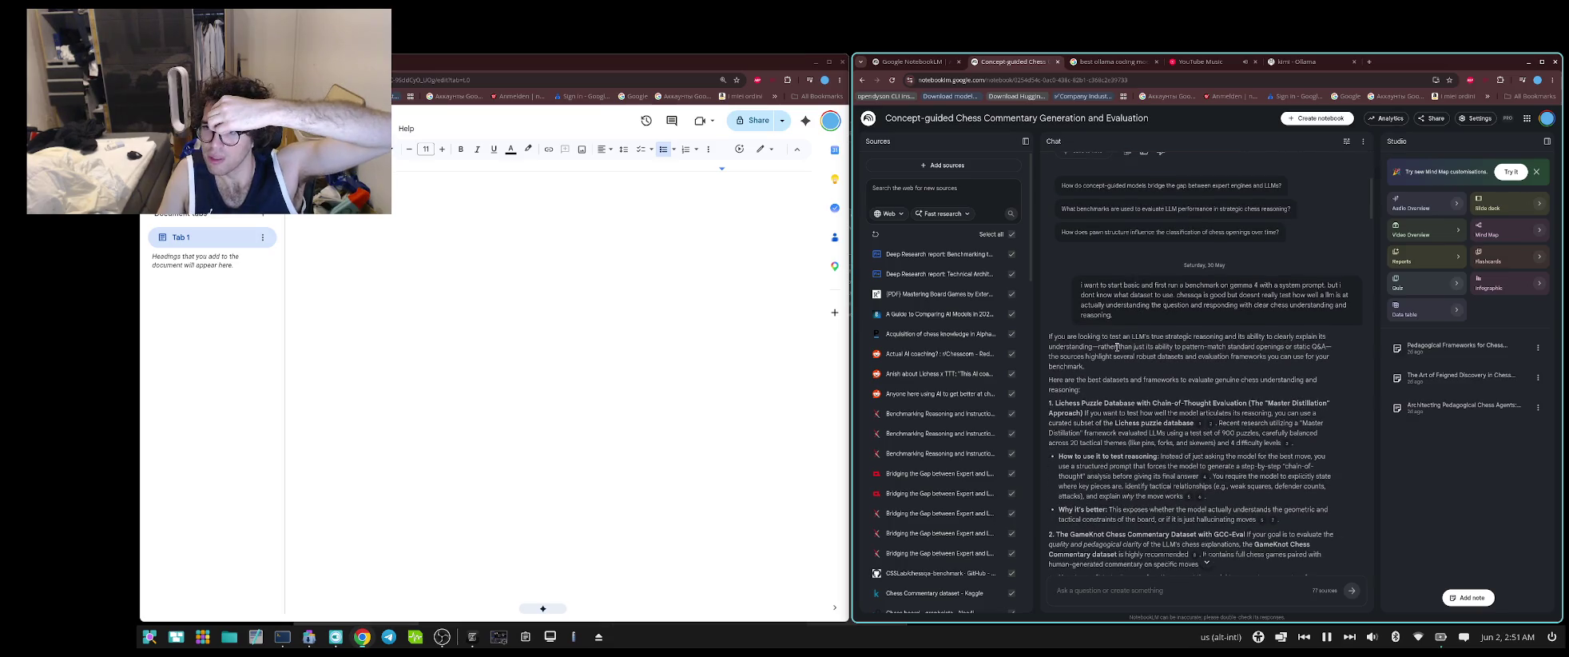
left_click(648, 273)
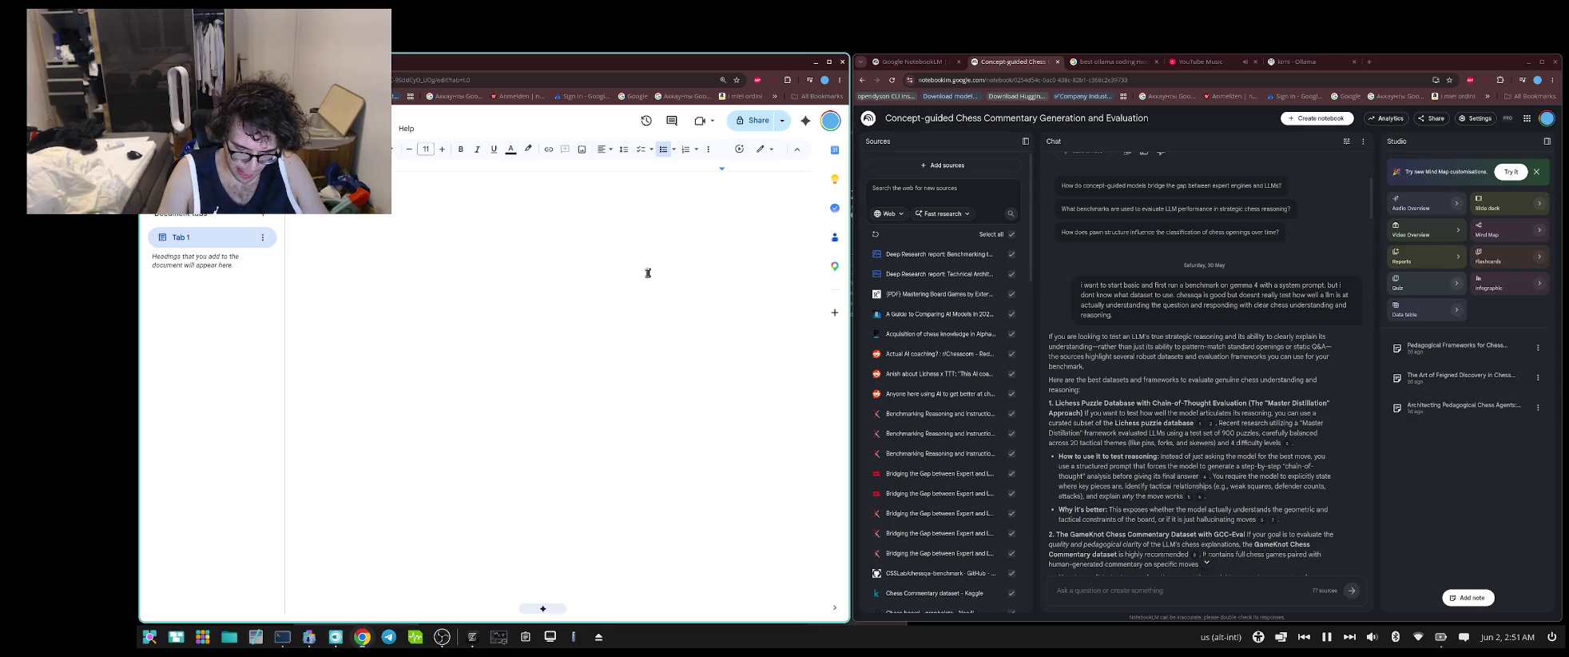
type("want to ")
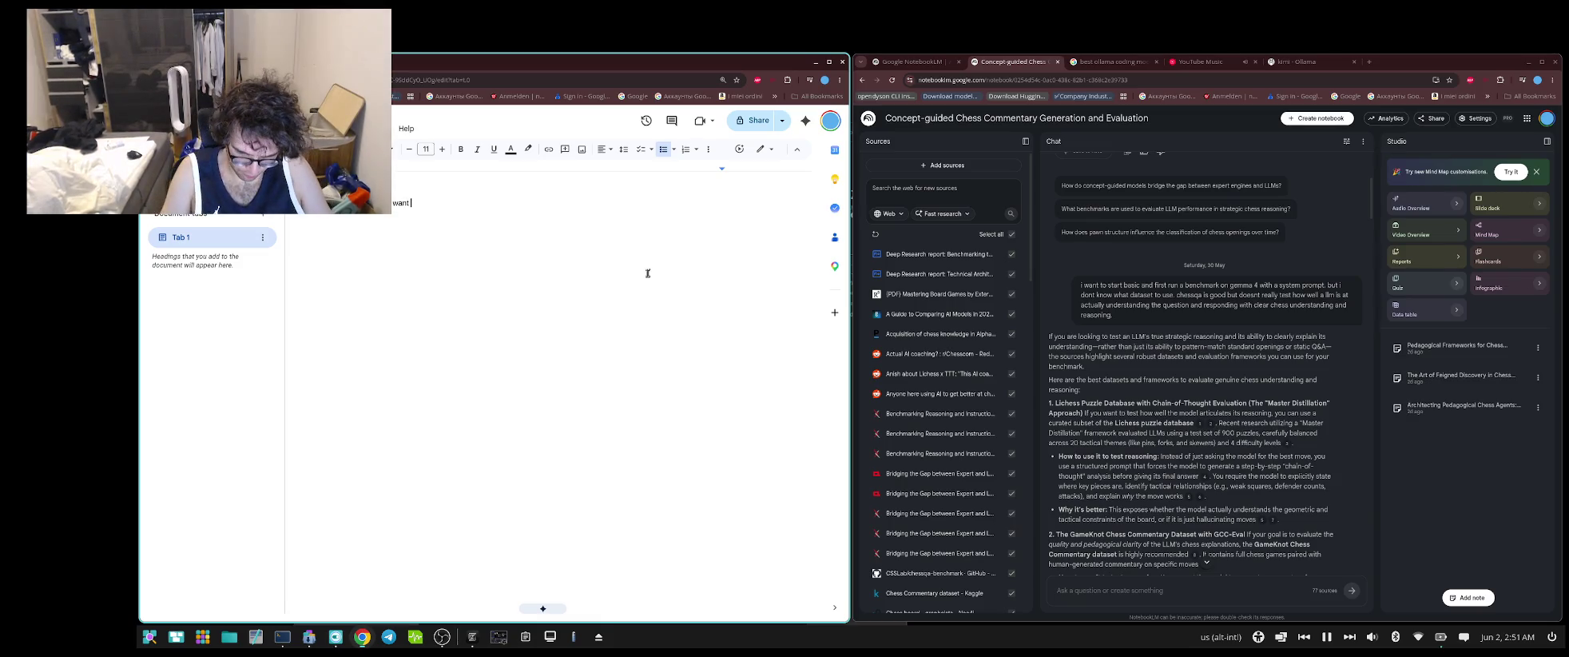
type("start ")
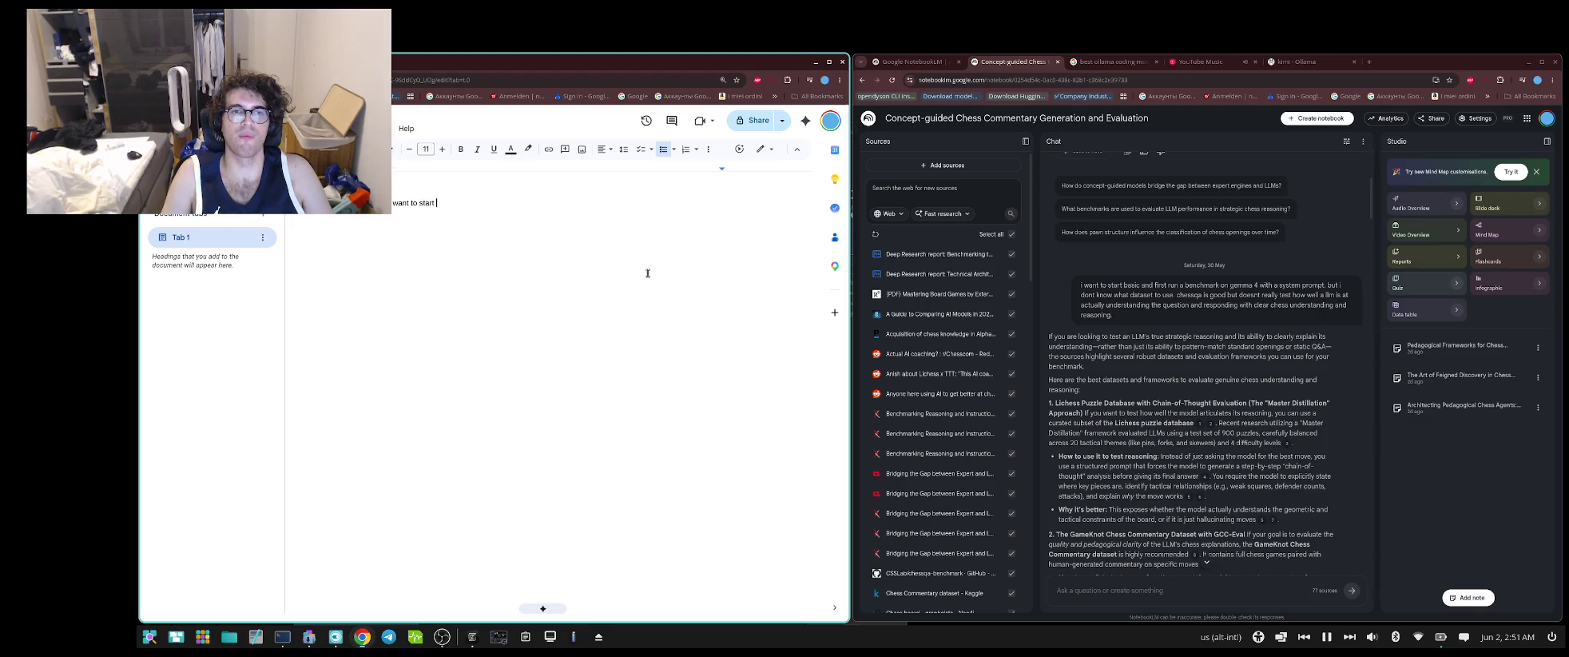
type("with a baseline just")
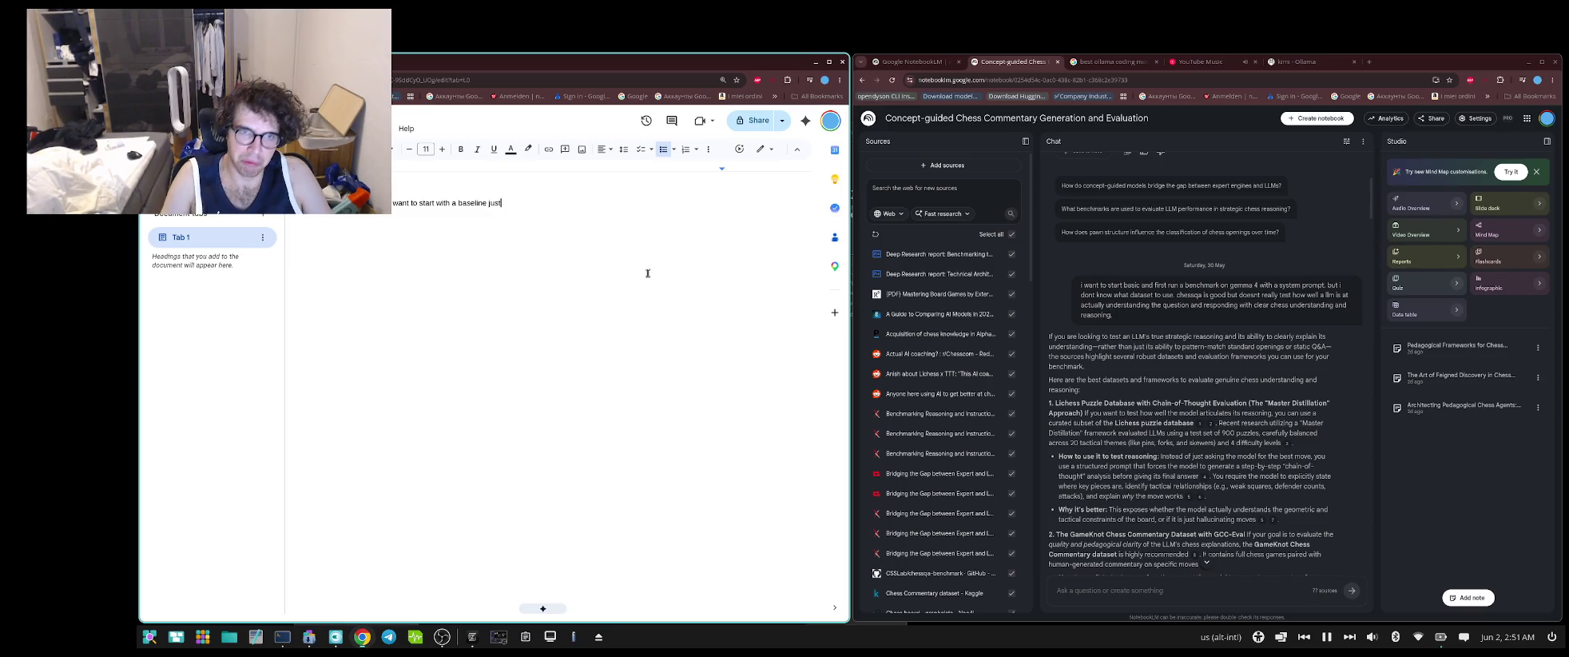
Continue the document line with 'various models with purely system'.
type("various models")
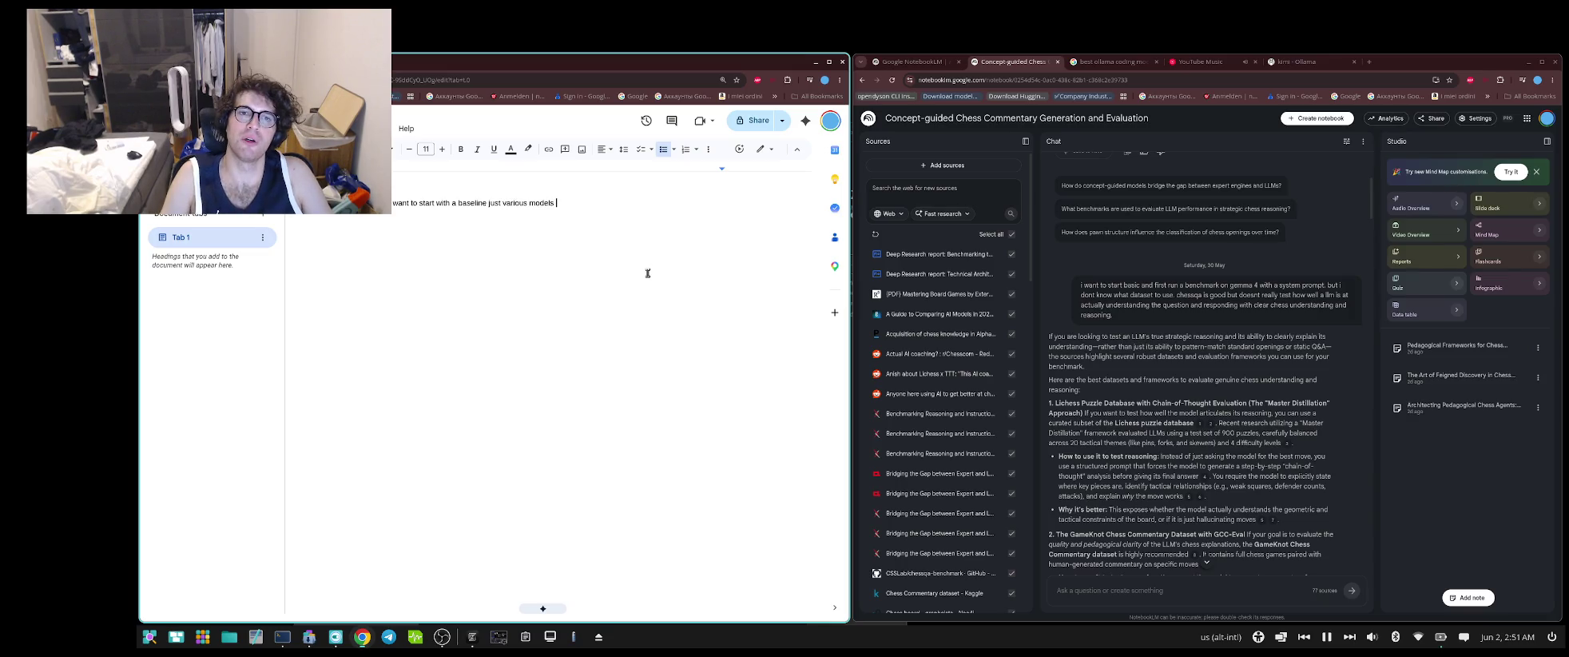
type("with purely sz")
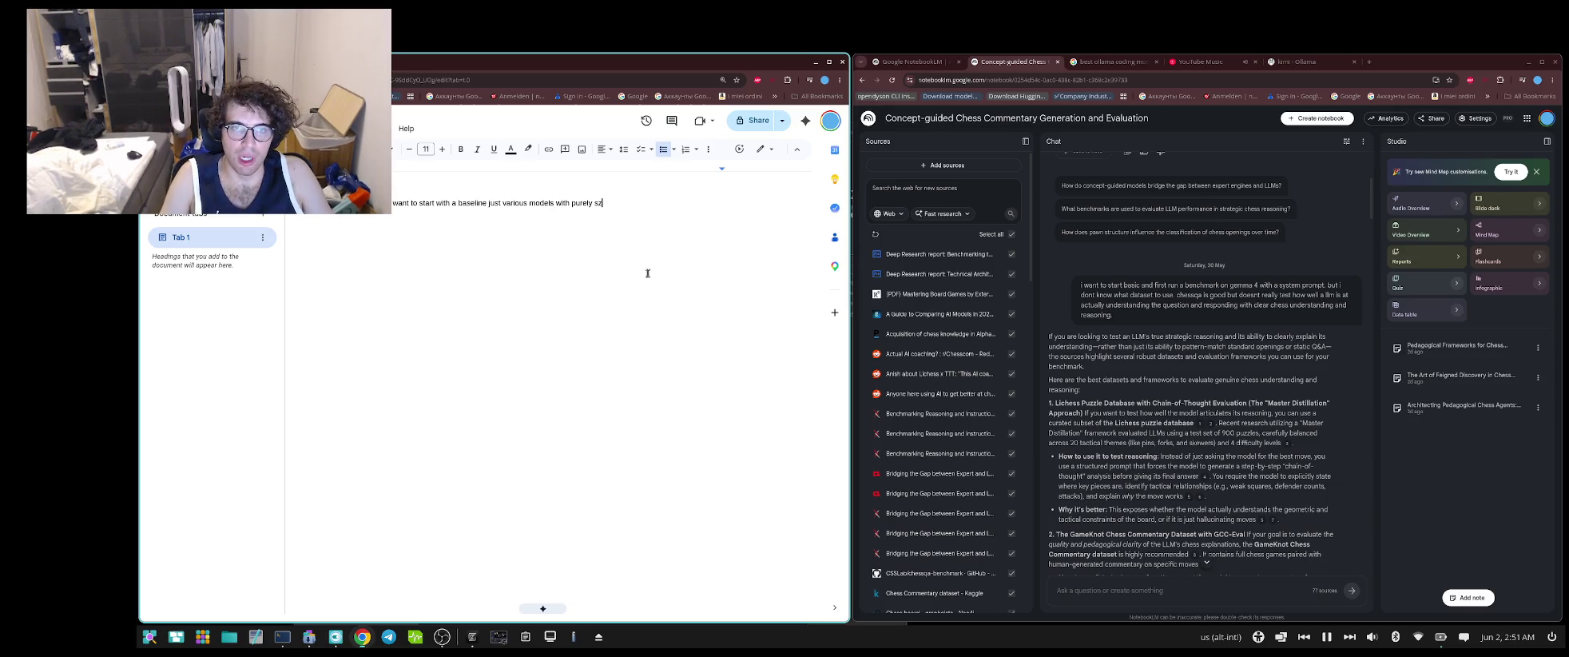
type("stem")
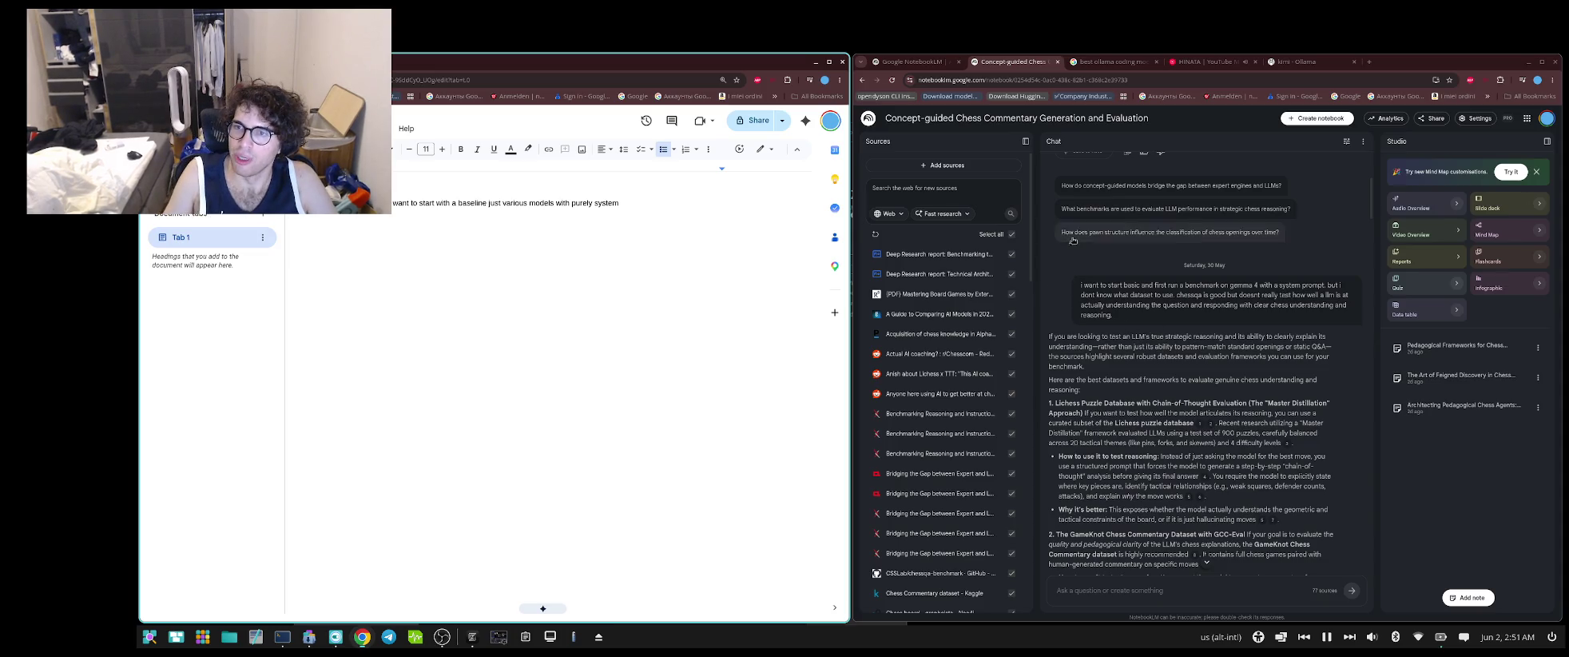
left_click(1079, 292)
Select the benchmark question and replies to read the YouTube commentary and GameKnot ground-truth recommendation.
left_click_drag(1078, 292, 1318, 381)
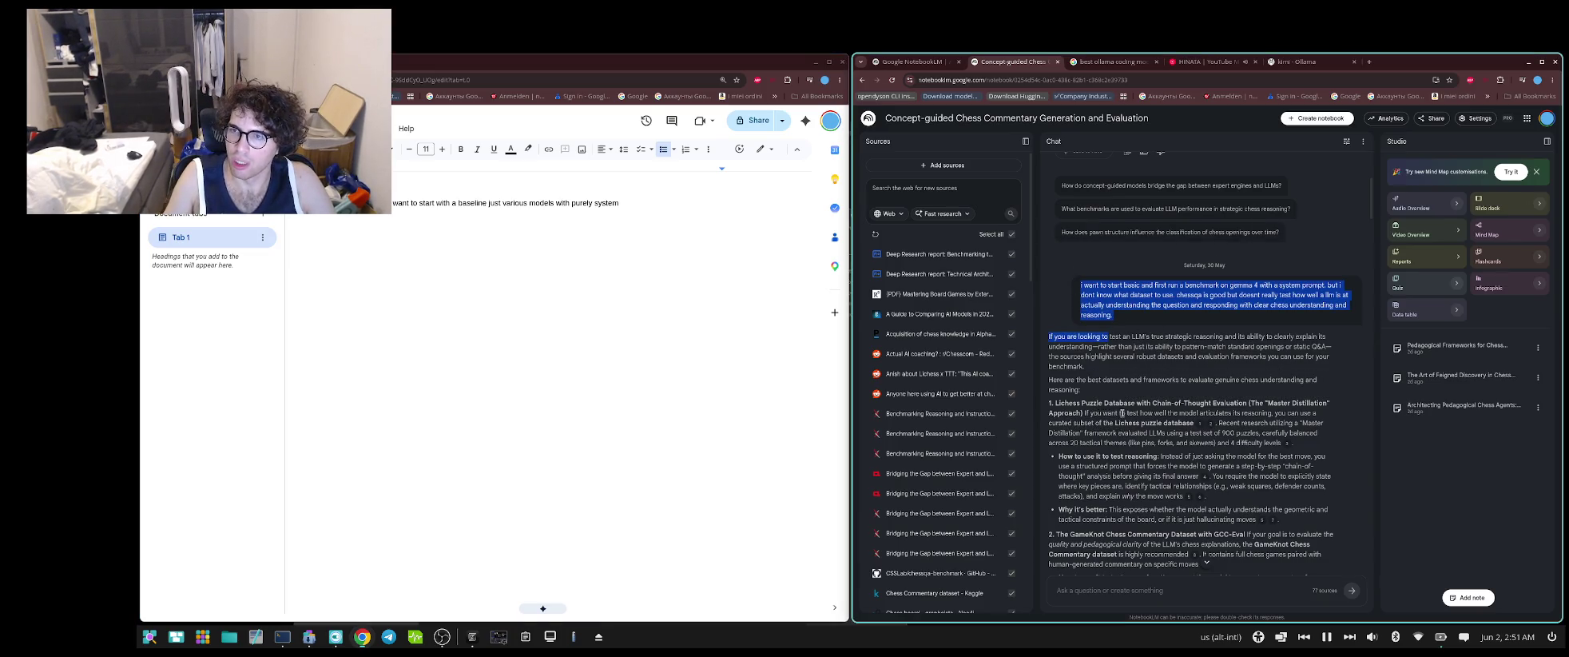
left_click(1066, 264)
left_click_drag(1066, 265, 1171, 551)
scroll(1173, 550, "down", 5)
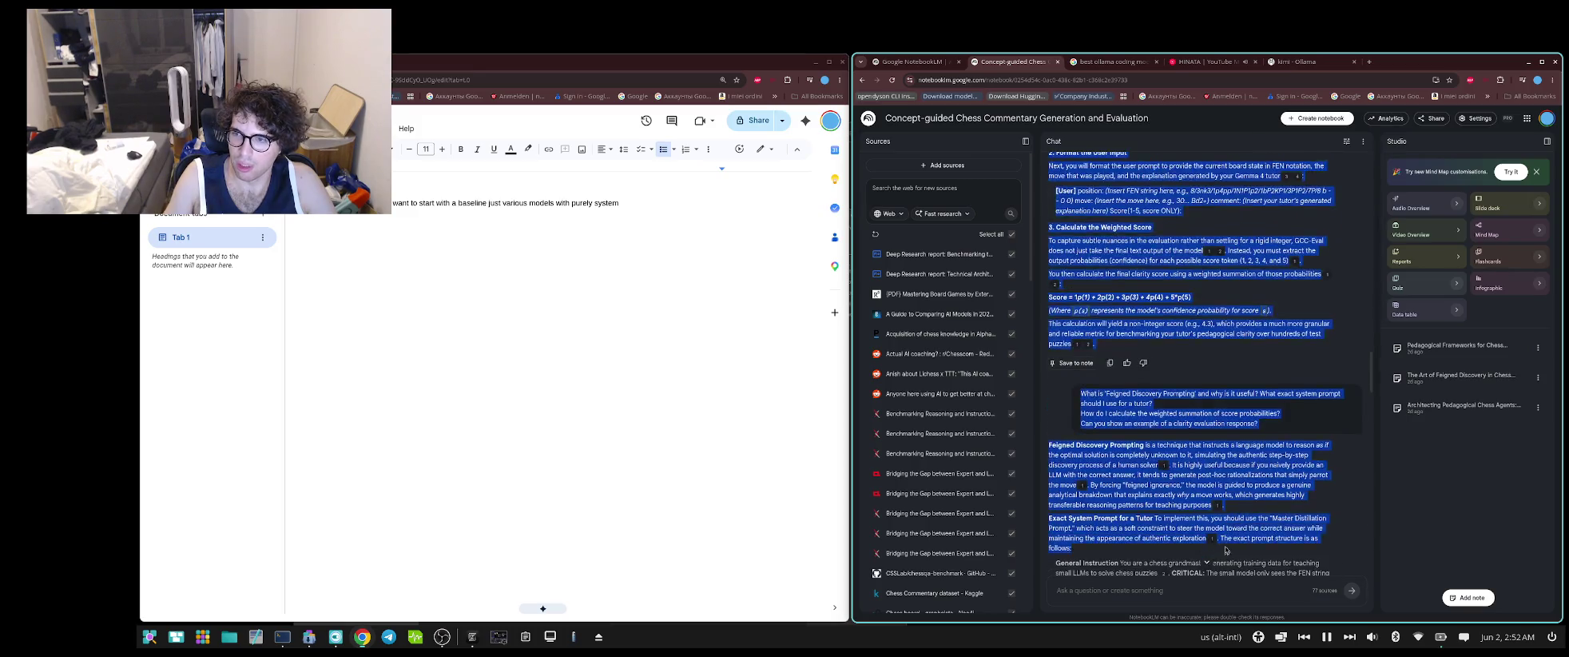
mouse_move(1174, 548)
left_mouse_down()
mouse_move(1223, 541)
mouse_move(1218, 524)
left_mouse_up()
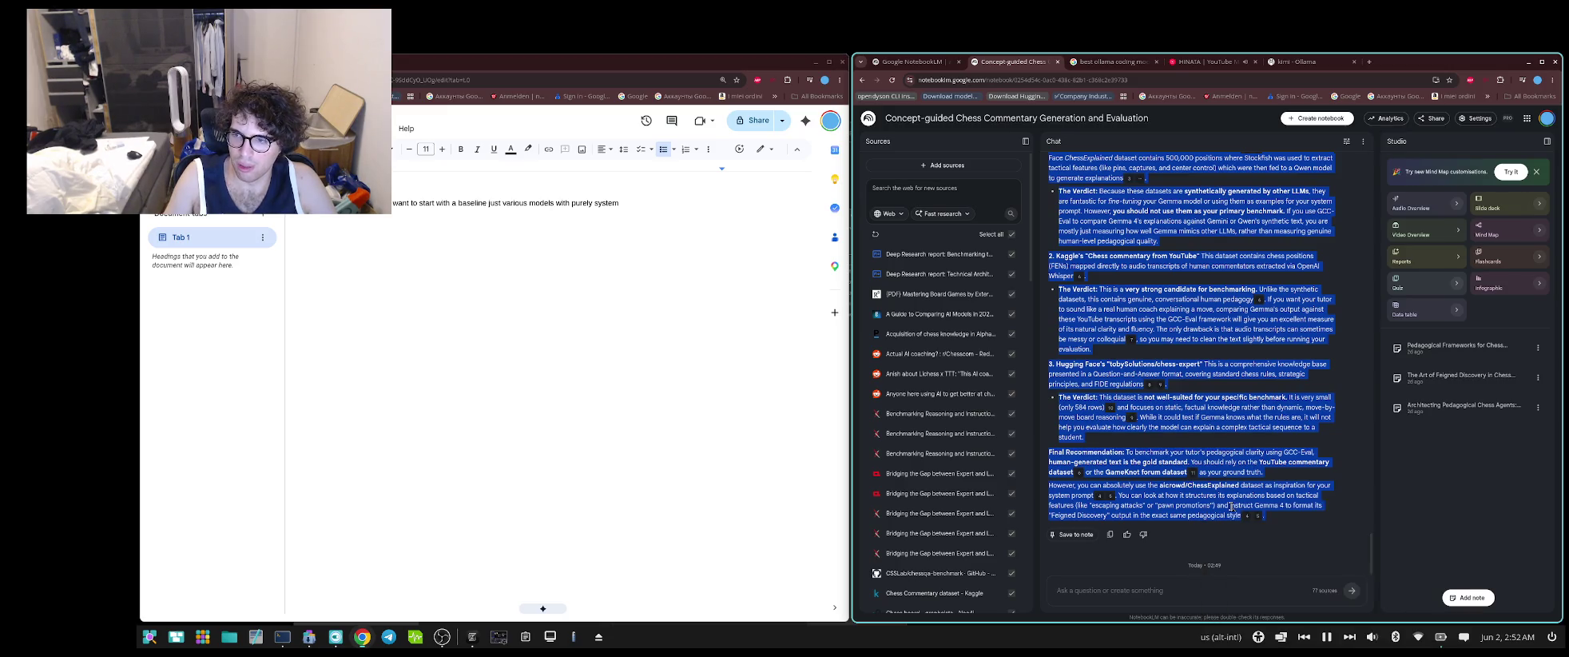
left_click(1268, 425)
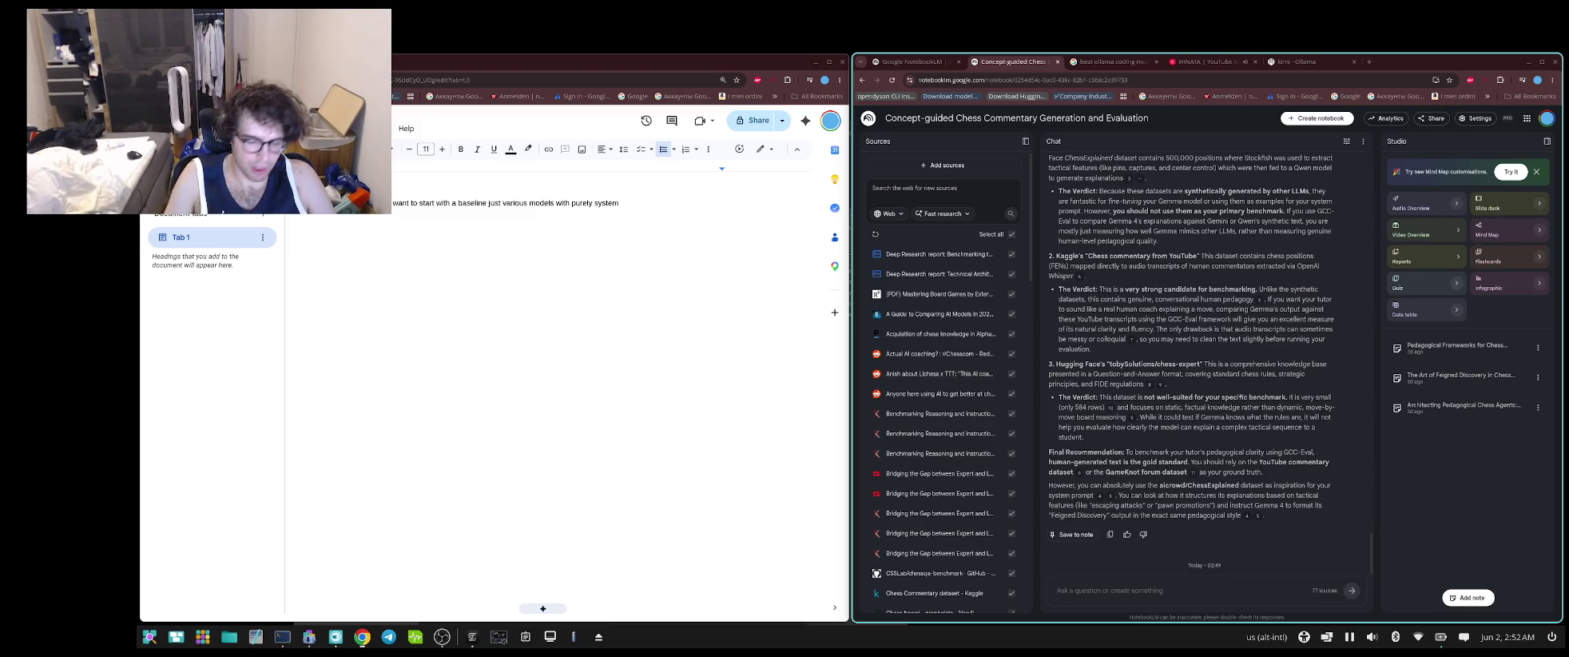
key("XF86AudioMute")
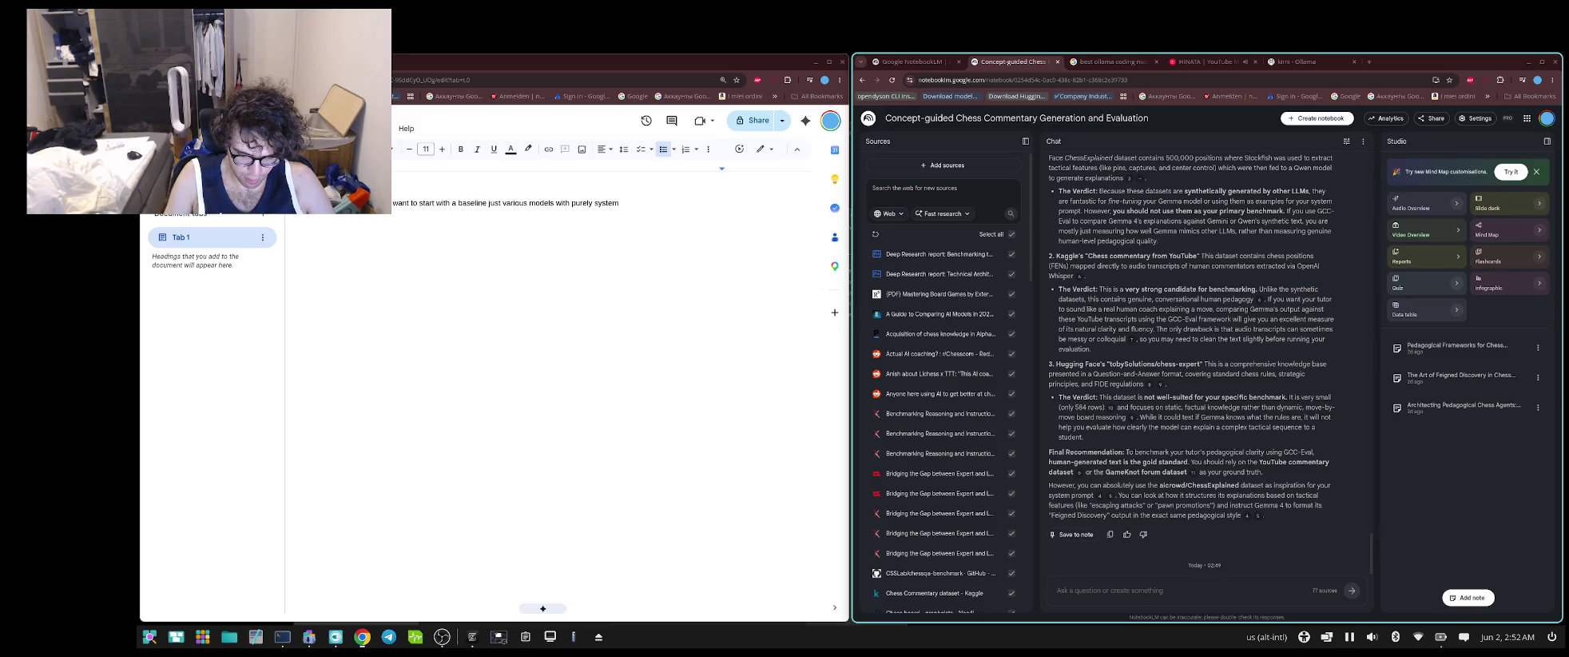
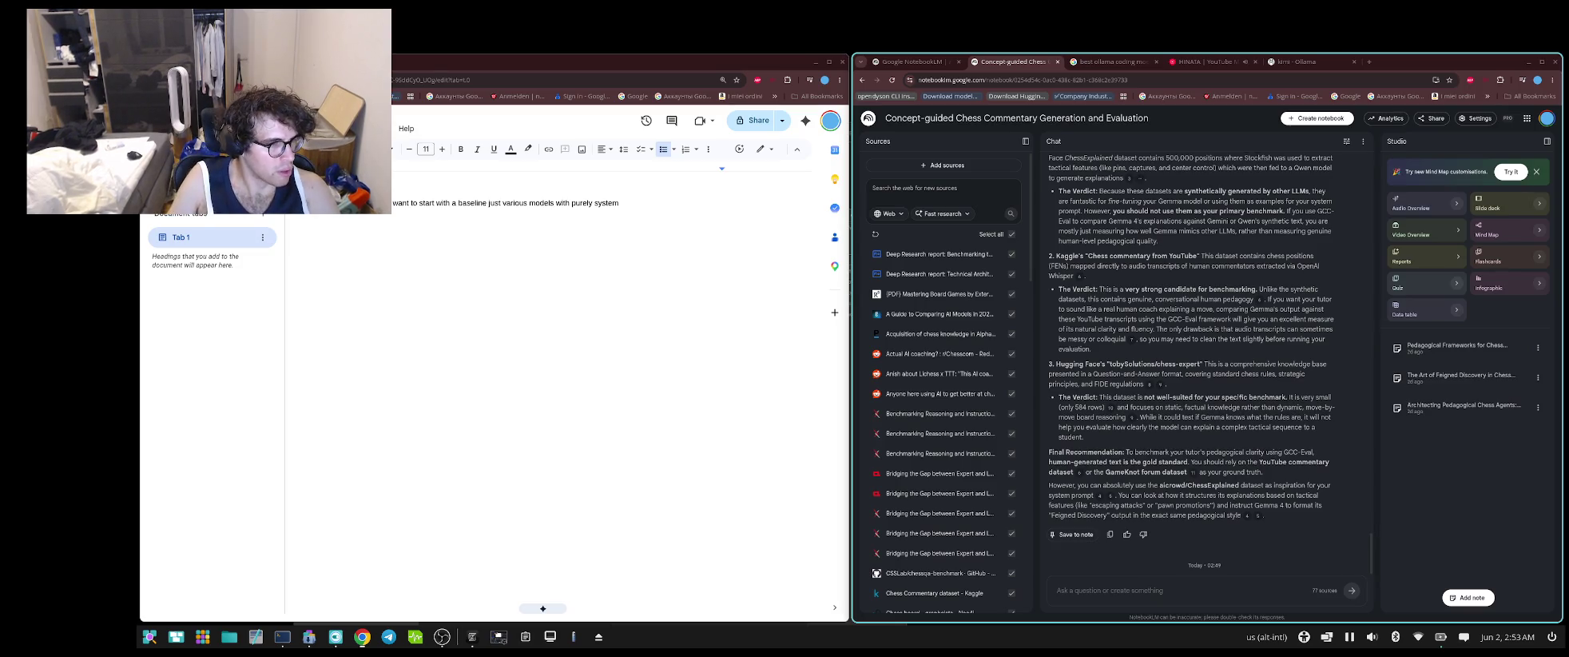
Find and select the opening paragraph of NotebookLM's benchmark answer to copy.
left_click(570, 230)
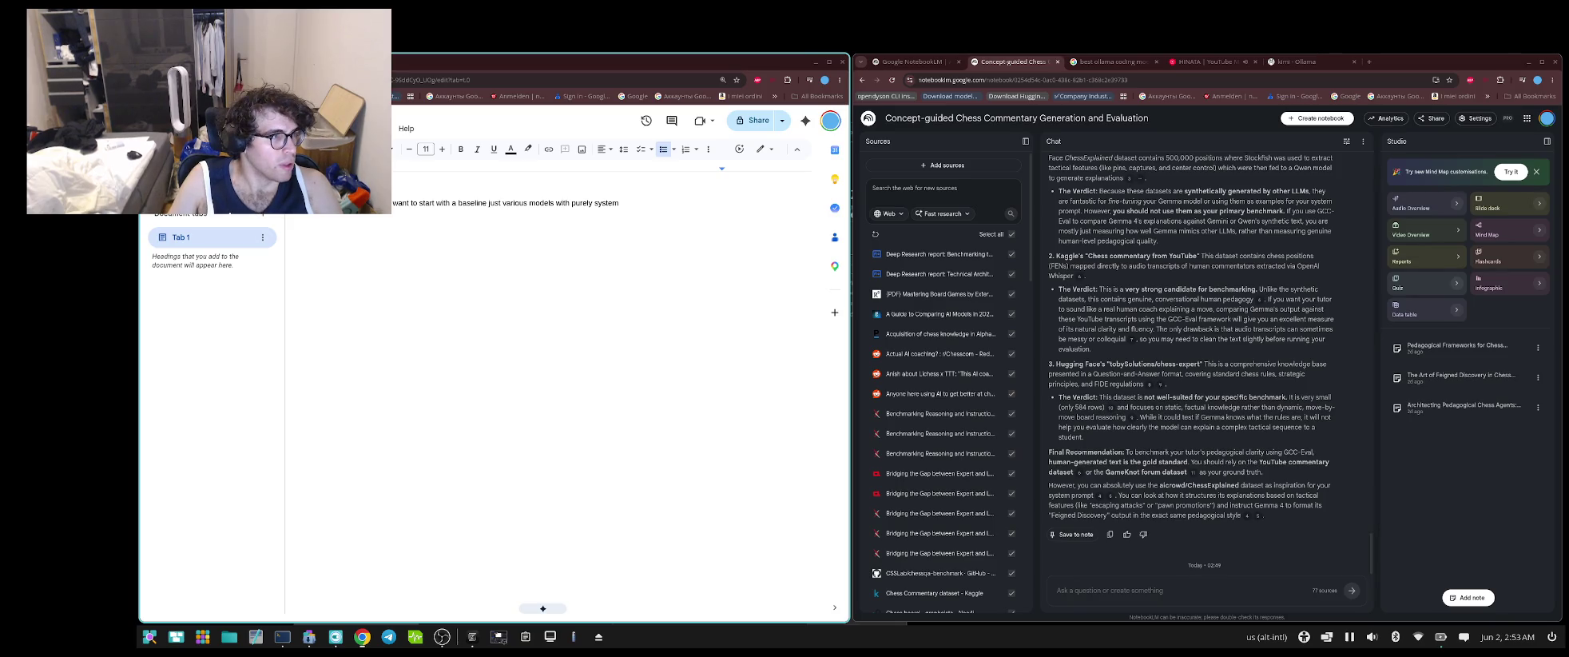
left_click(1223, 361)
scroll(1208, 373, "up", 10)
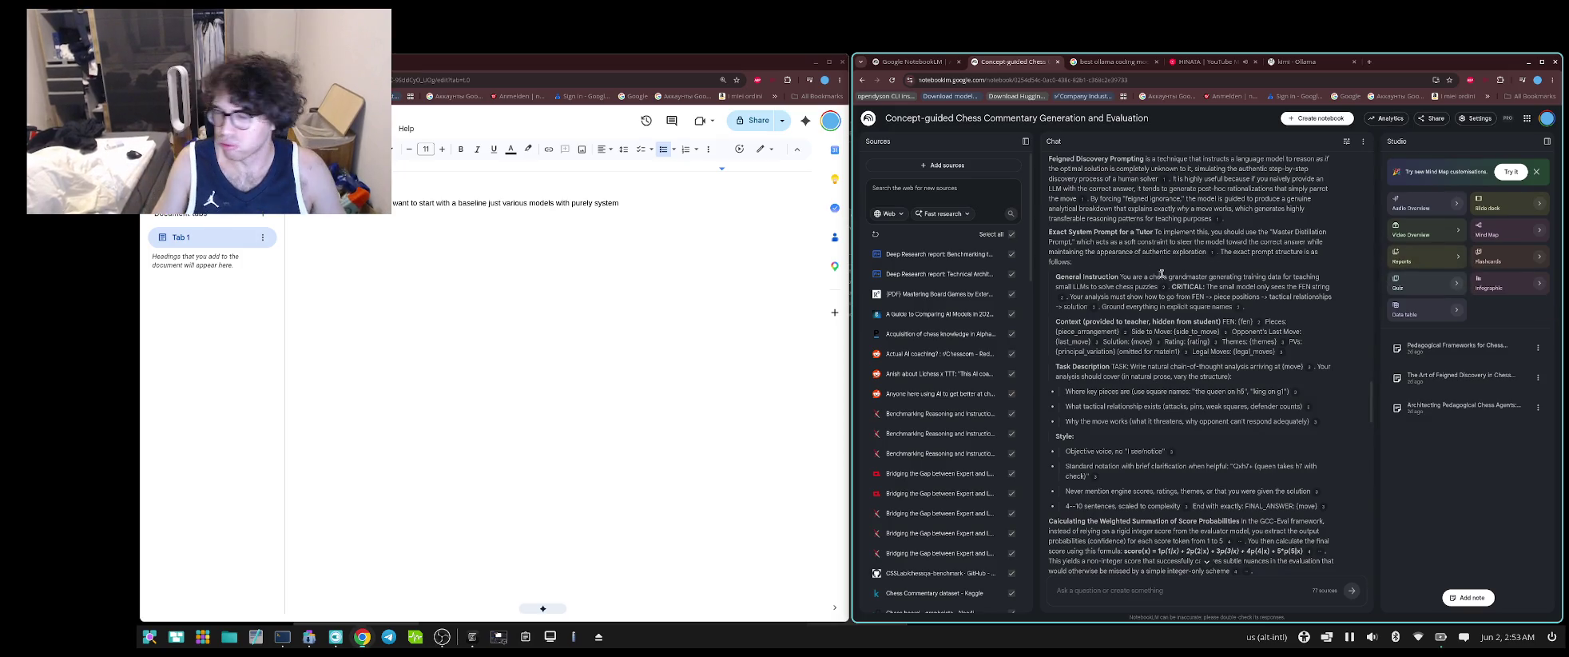
scroll(1276, 390, "up", 2)
scroll(1274, 391, "down", 3)
scroll(1274, 392, "down", 3)
scroll(1262, 416, "down", 2)
scroll(1262, 416, "down", 2)
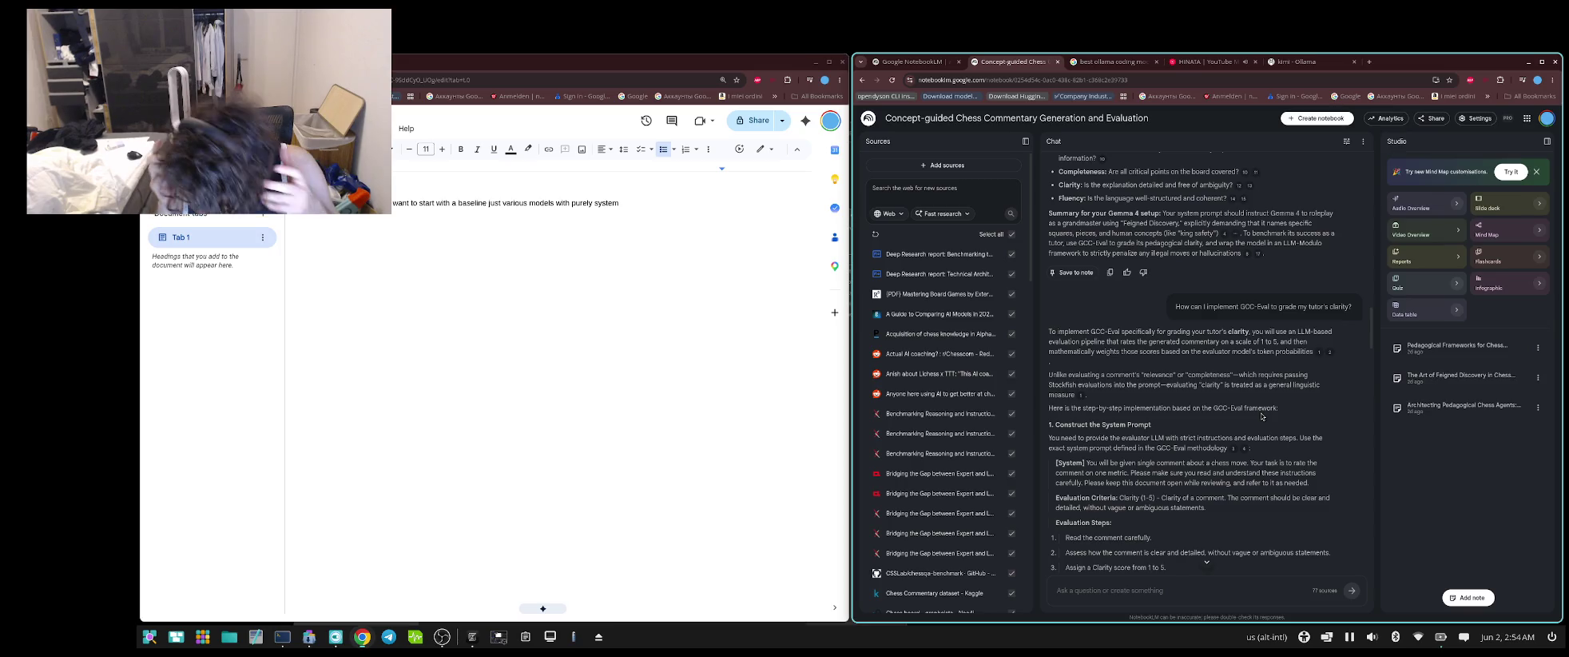
key("XF86AudioLowerVolume")
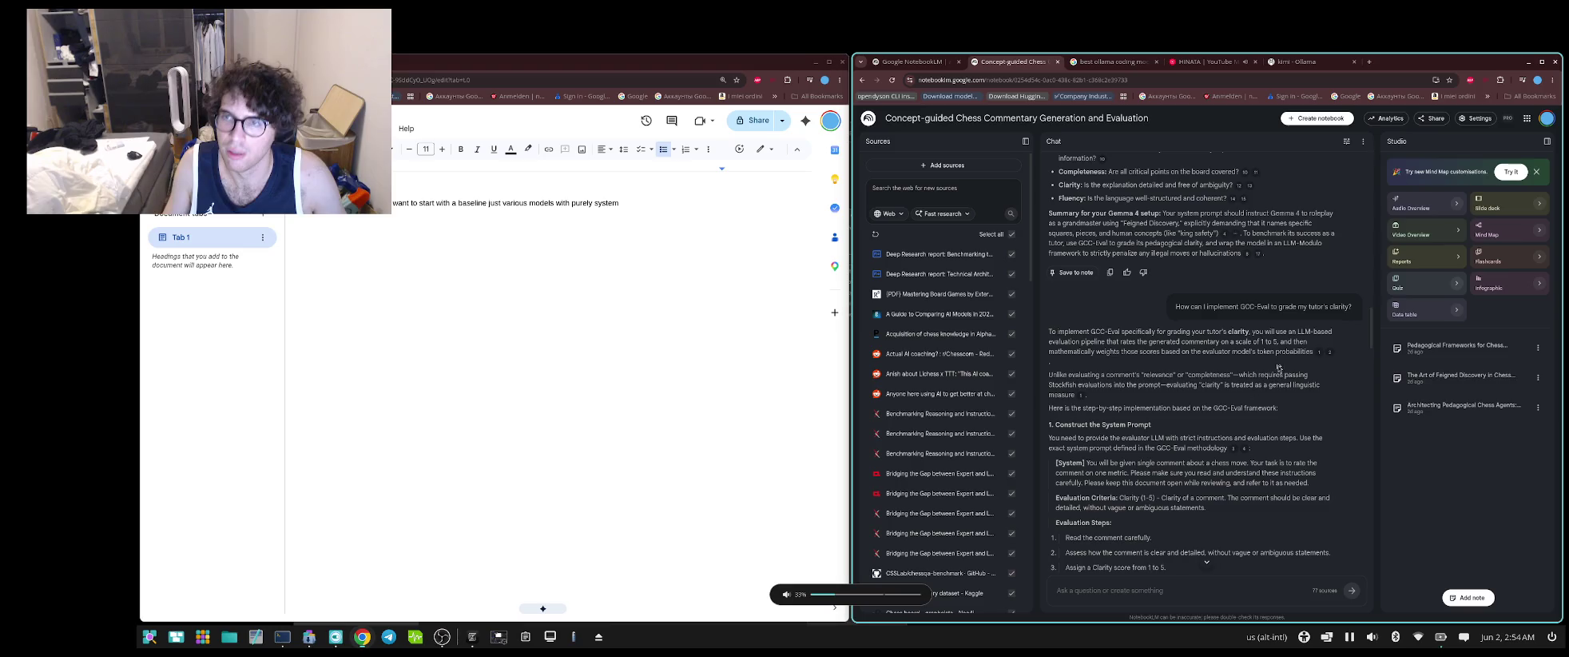
scroll(1263, 399, "up", 2)
scroll(1265, 385, "up", 3)
scroll(1264, 385, "up", 3)
scroll(1258, 394, "up", 3)
scroll(1251, 403, "up", 3)
scroll(1244, 414, "up", 2)
scroll(1238, 425, "up", 3)
scroll(1237, 426, "up", 3)
scroll(1235, 427, "up", 3)
scroll(1232, 428, "up", 3)
scroll(1182, 415, "down", 3)
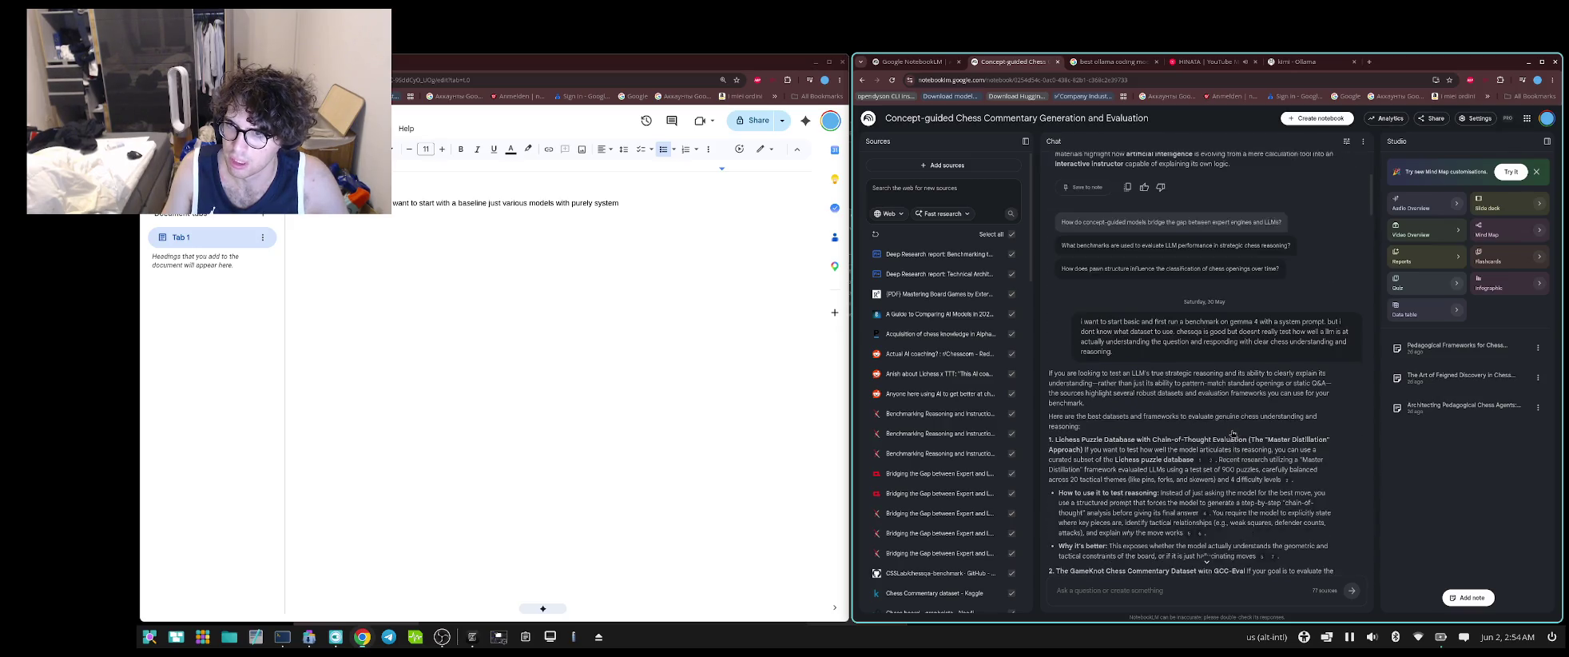
left_click_drag(1051, 369, 1122, 430)
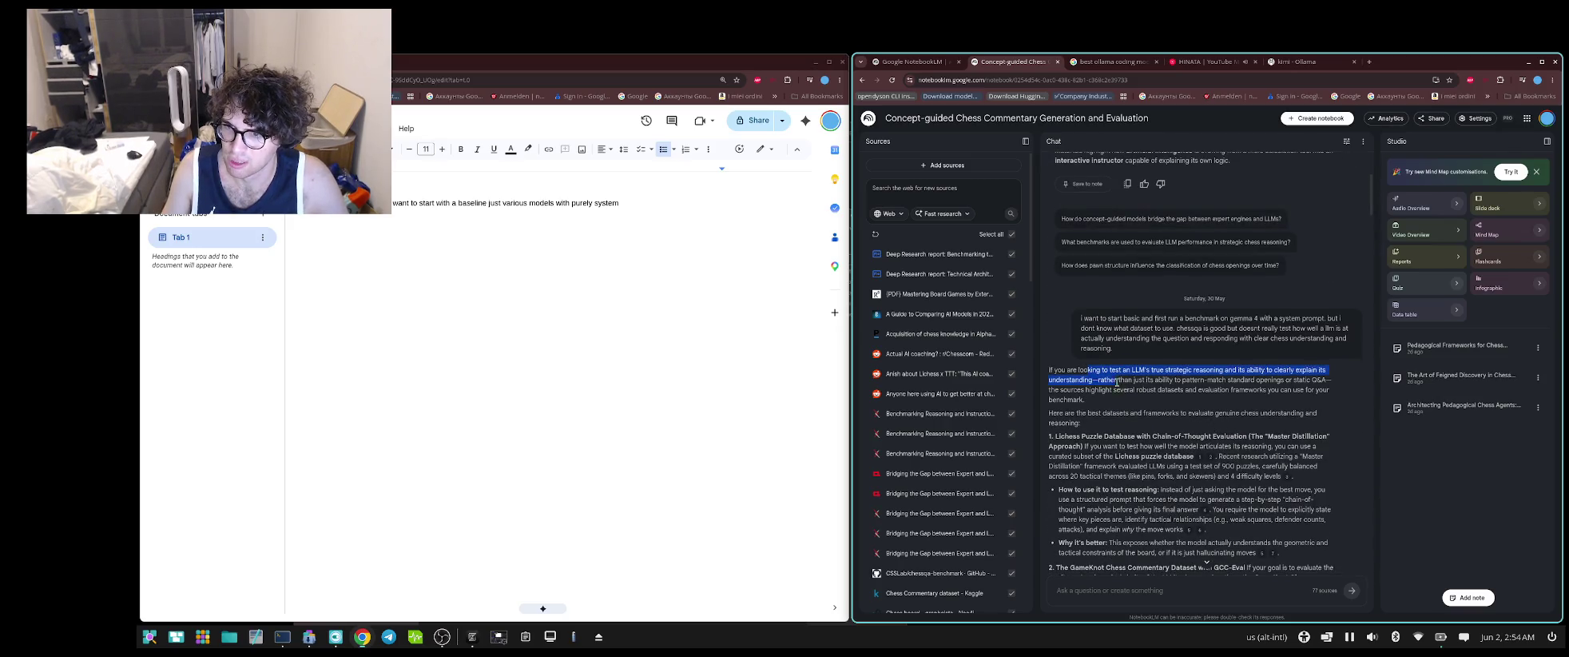
left_click(1123, 429)
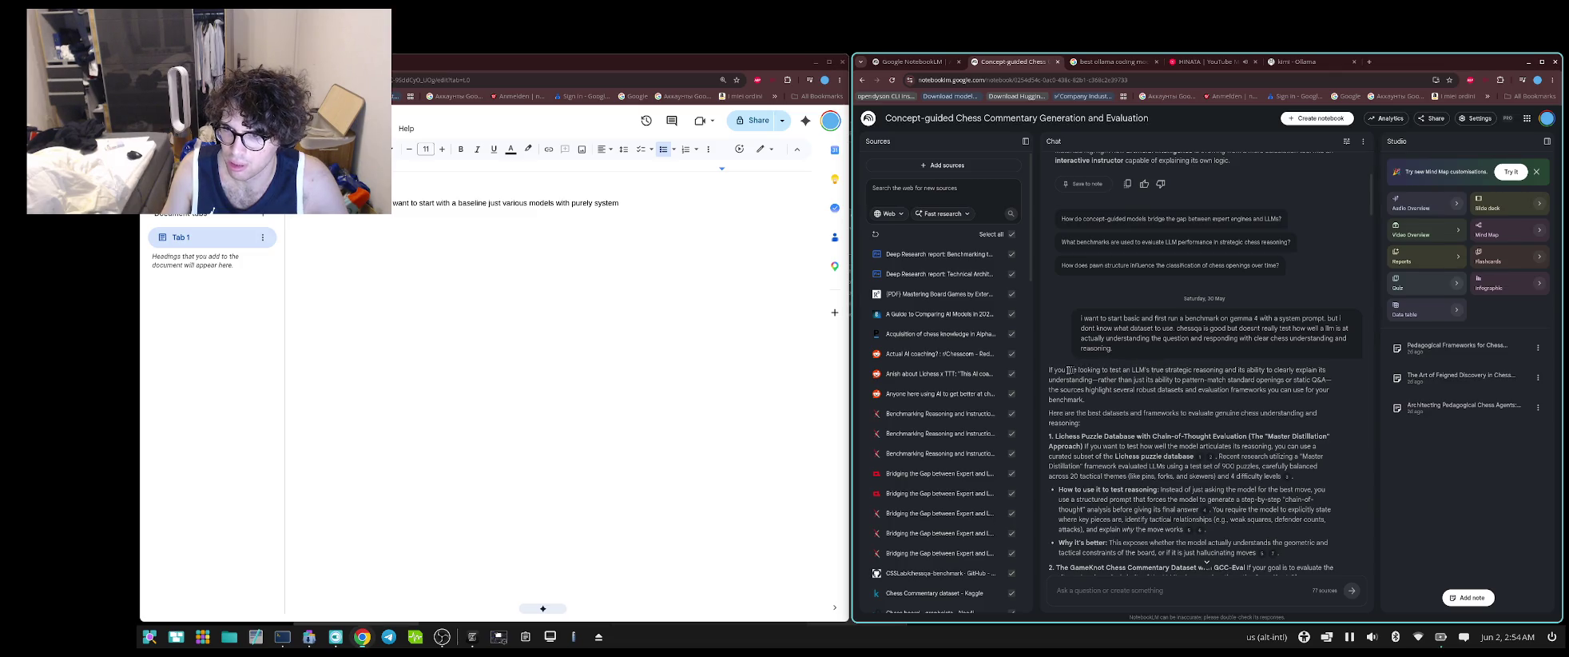
left_click_drag(1068, 370, 1113, 402)
key("ctrl+c")
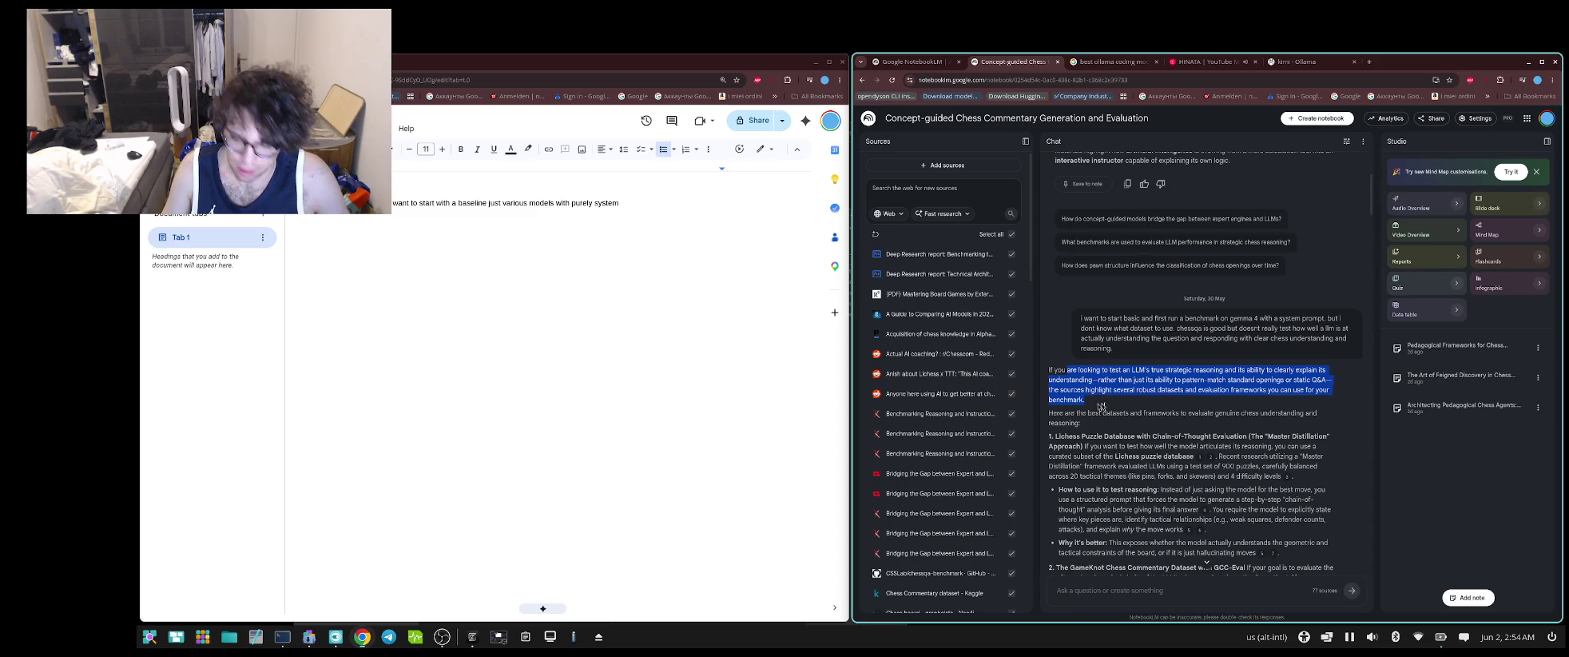
Paste the copied paragraph as plain text below the first line of the notes.
left_click(568, 253)
key("ctrl+v")
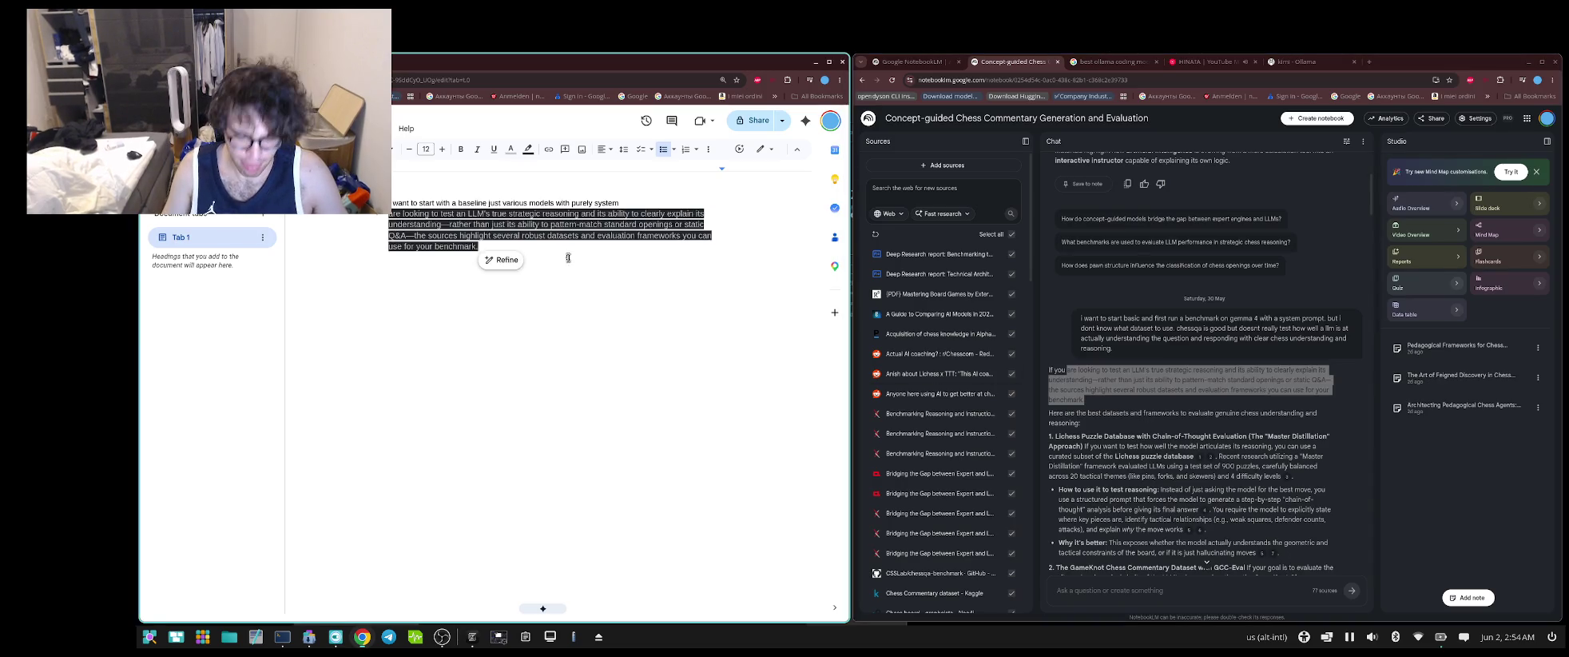
key("ctrl+t")
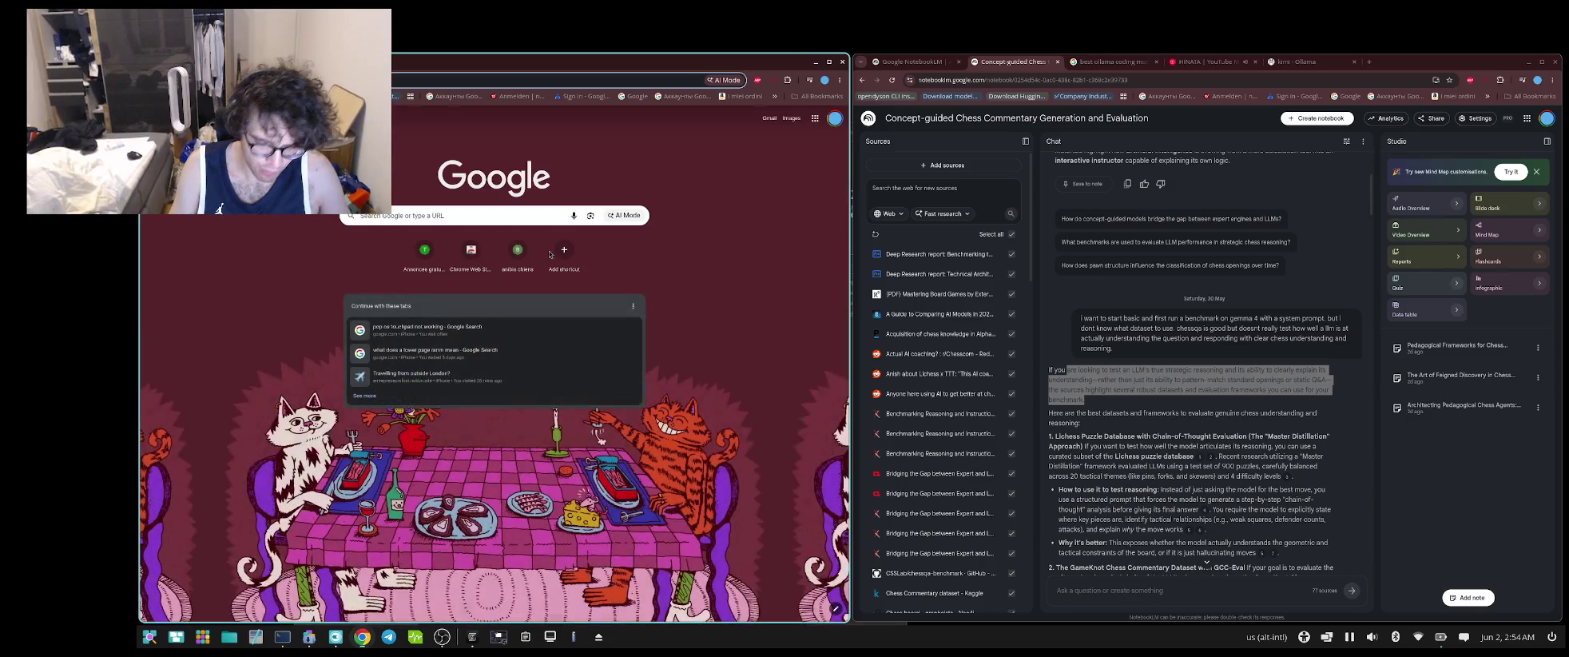
key("ctrl+w")
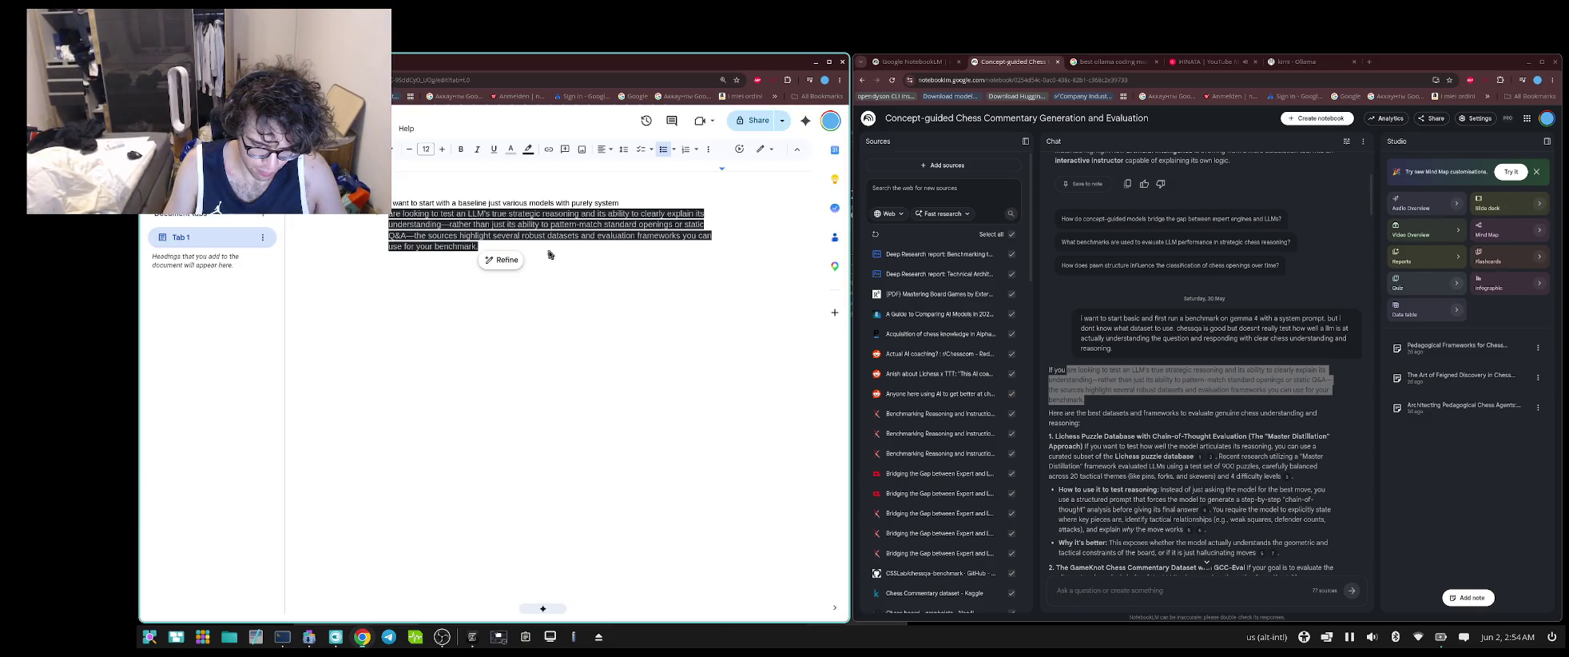
key("ctrl+z")
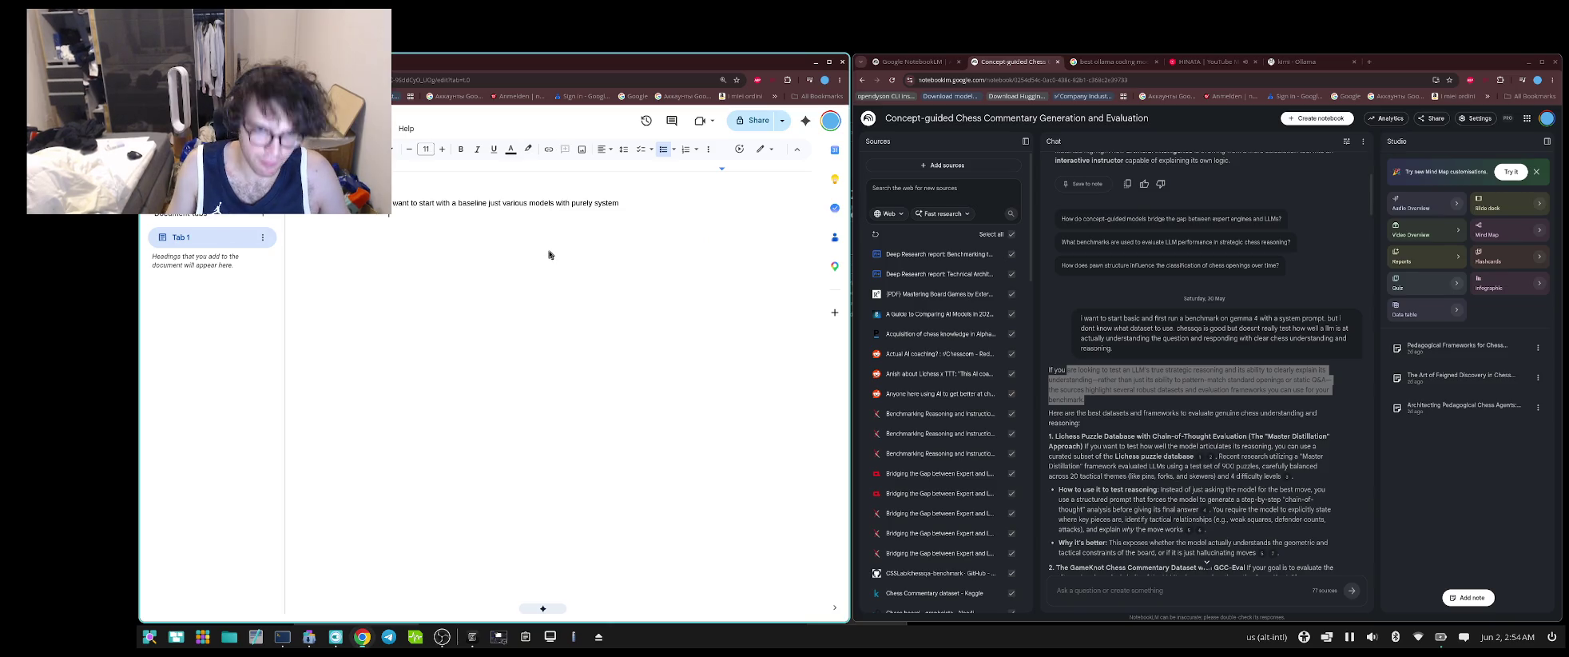
right_click(549, 254)
left_click(574, 311)
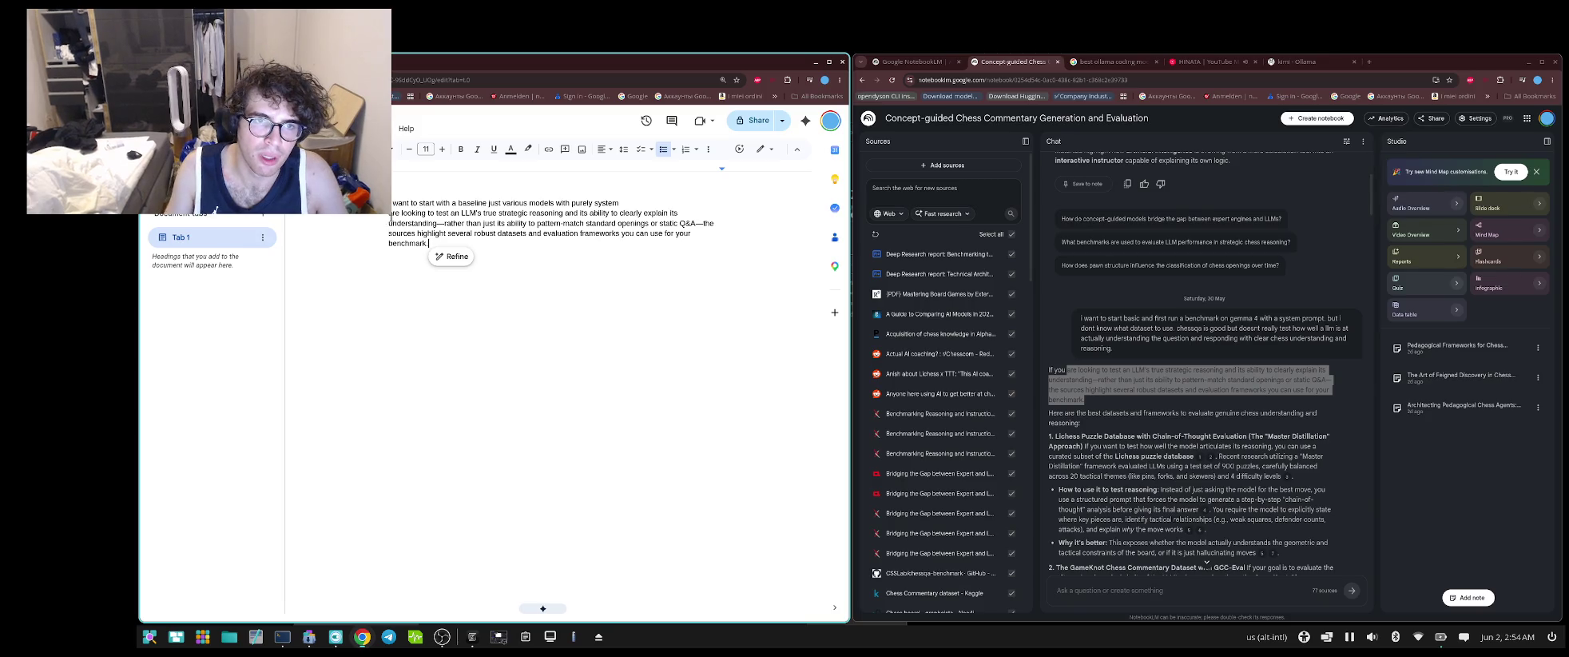
Change the word 'are' to 'Were' so the paragraph reads as the writer's aim.
double_click(393, 213)
type("We")
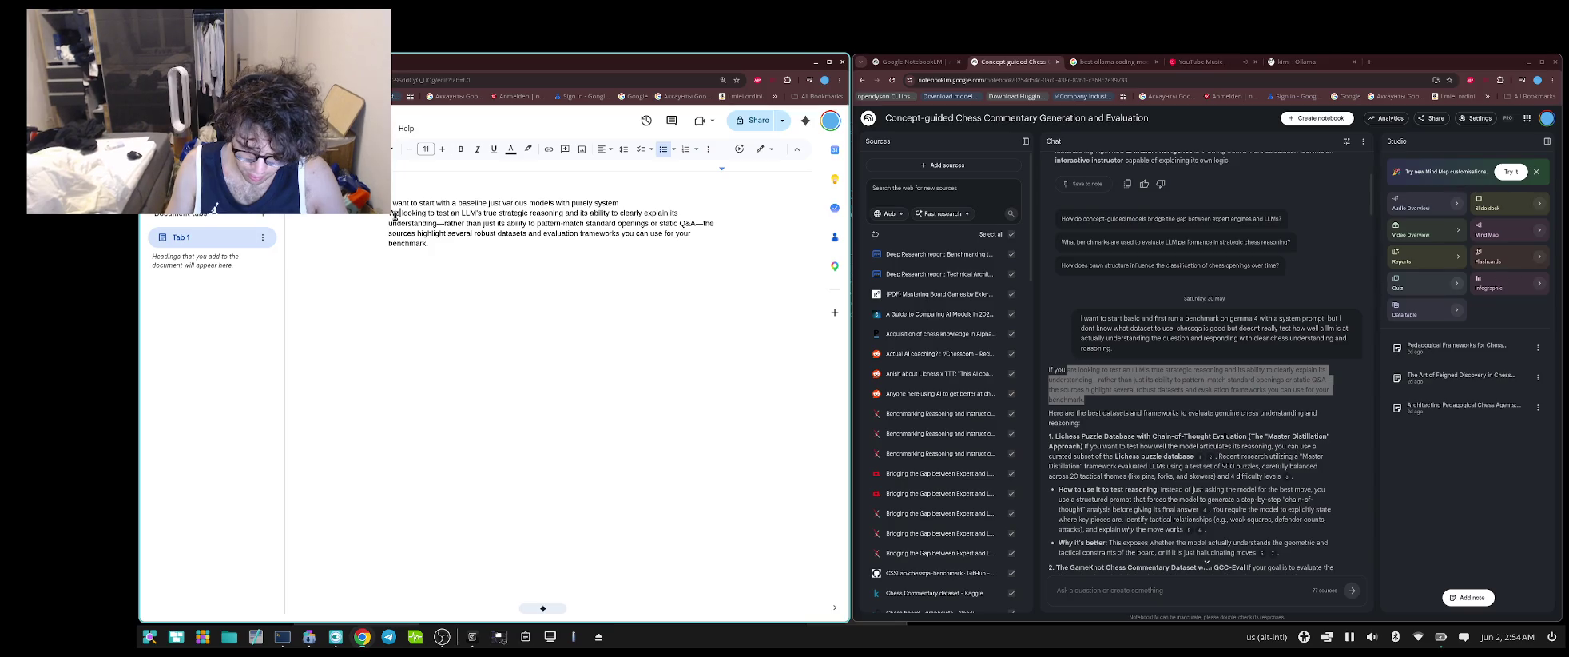
type("re")
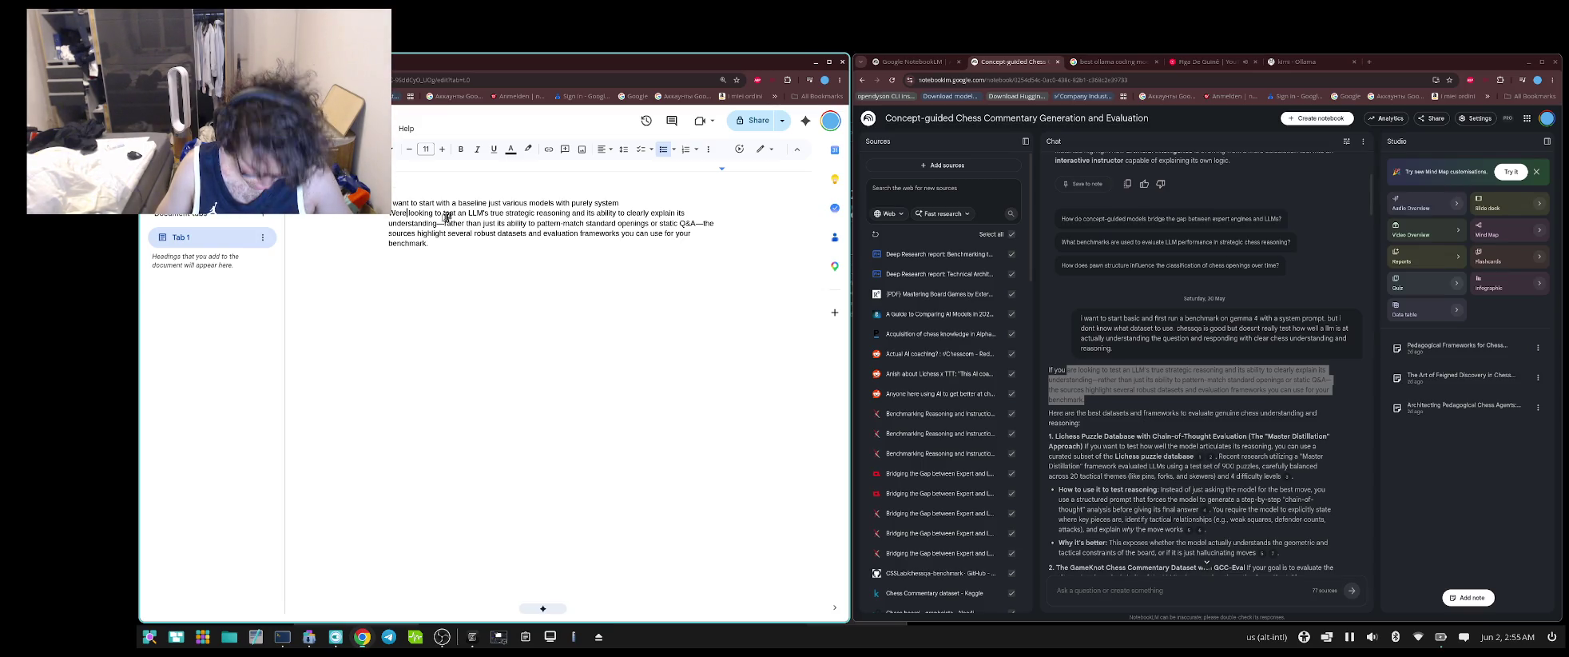
left_click(1203, 61)
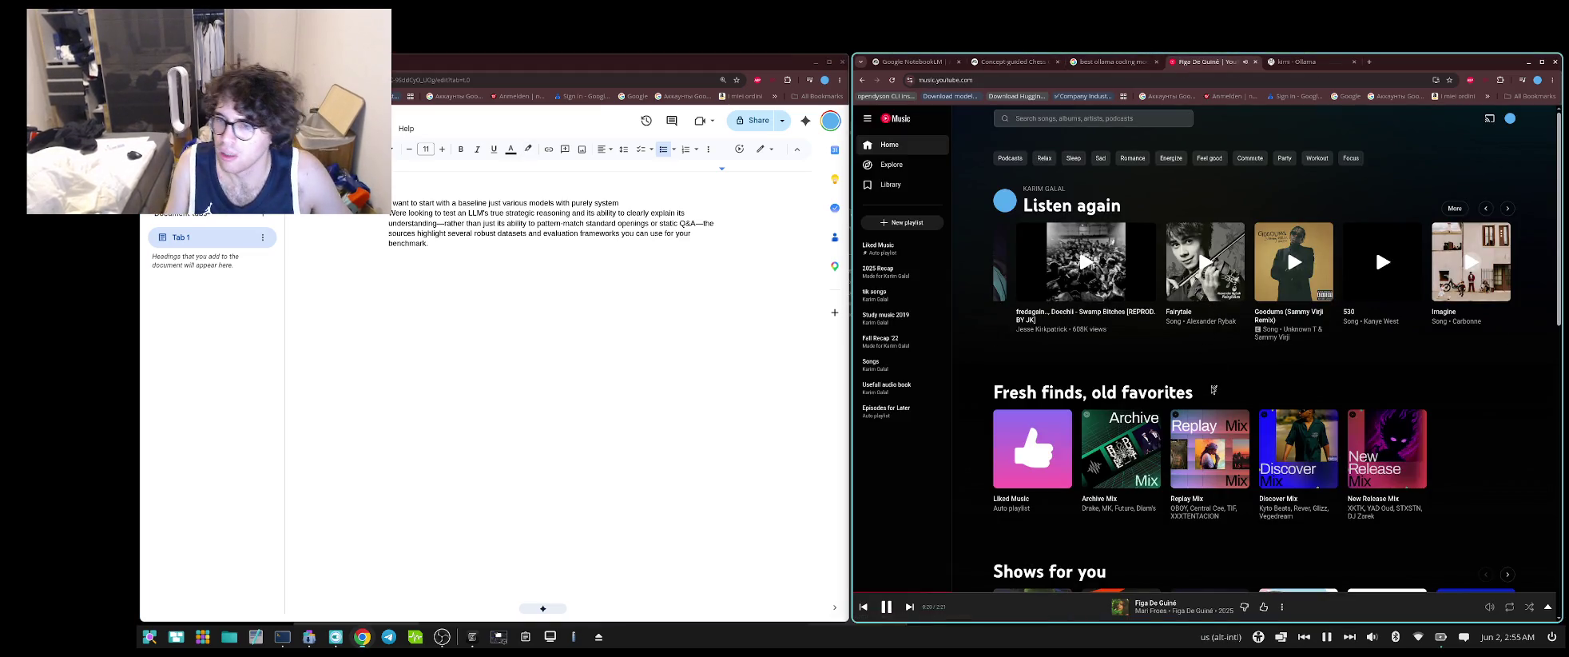
Scroll YouTube Music to Quick picks and play the track '530'.
scroll(1210, 394, "down", 3)
scroll(1208, 395, "down", 5)
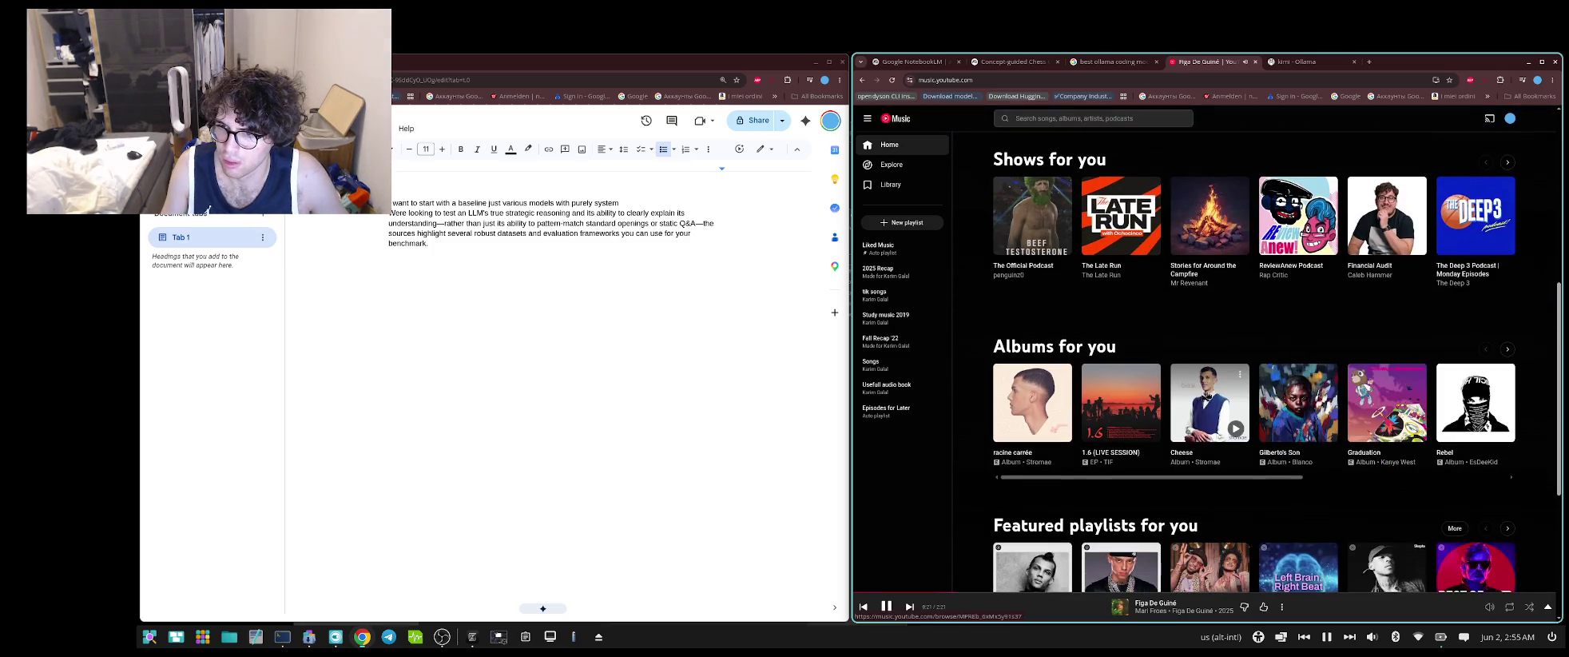
scroll(1230, 406, "right", 2)
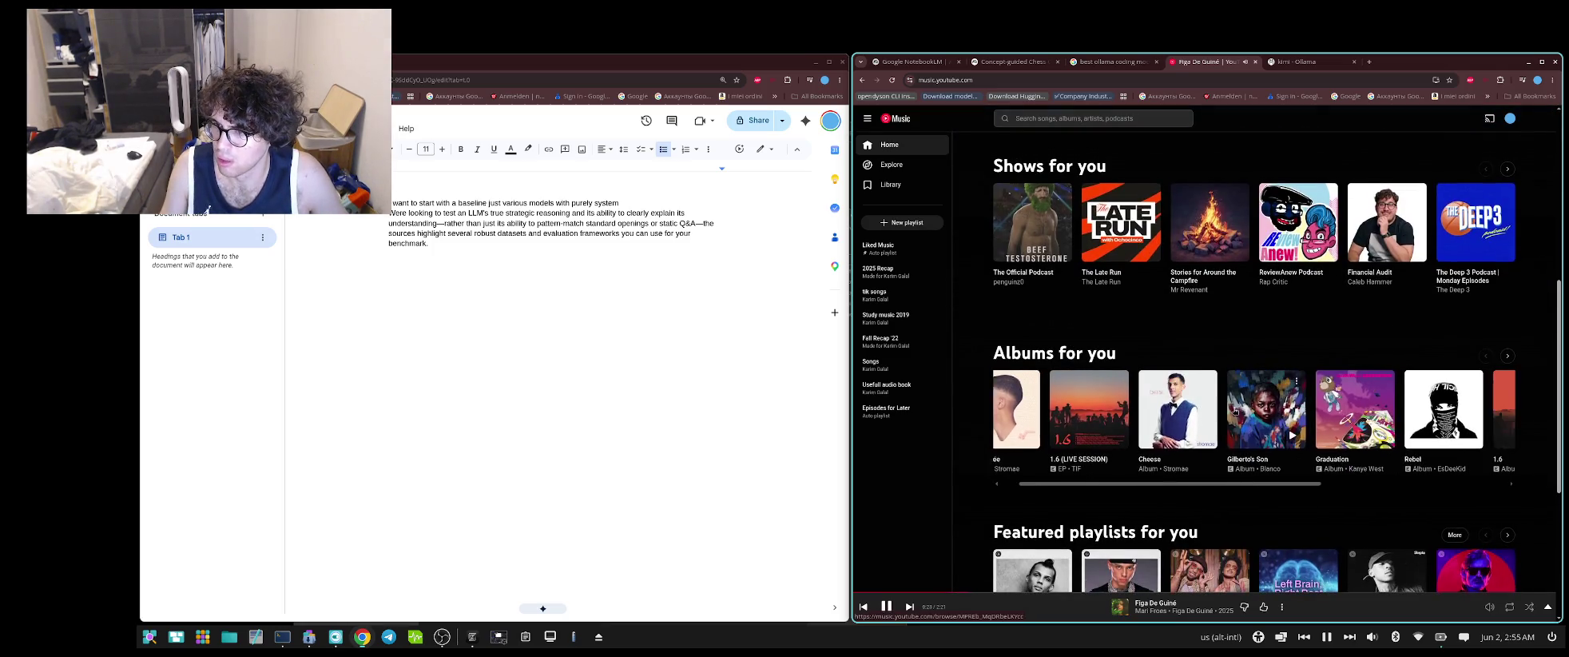
scroll(1233, 411, "right", 2)
scroll(1234, 410, "right", 1)
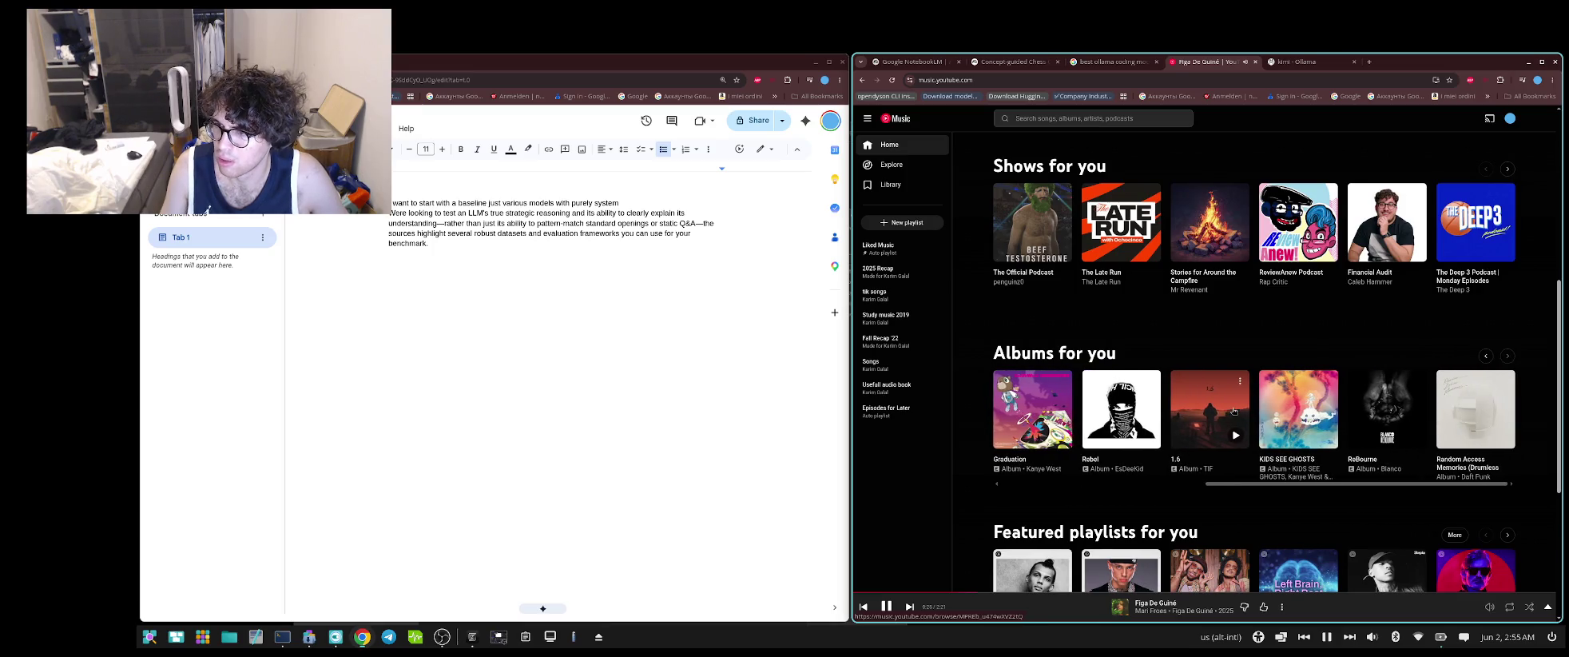
scroll(1233, 402, "down", 1)
scroll(1234, 401, "down", 1)
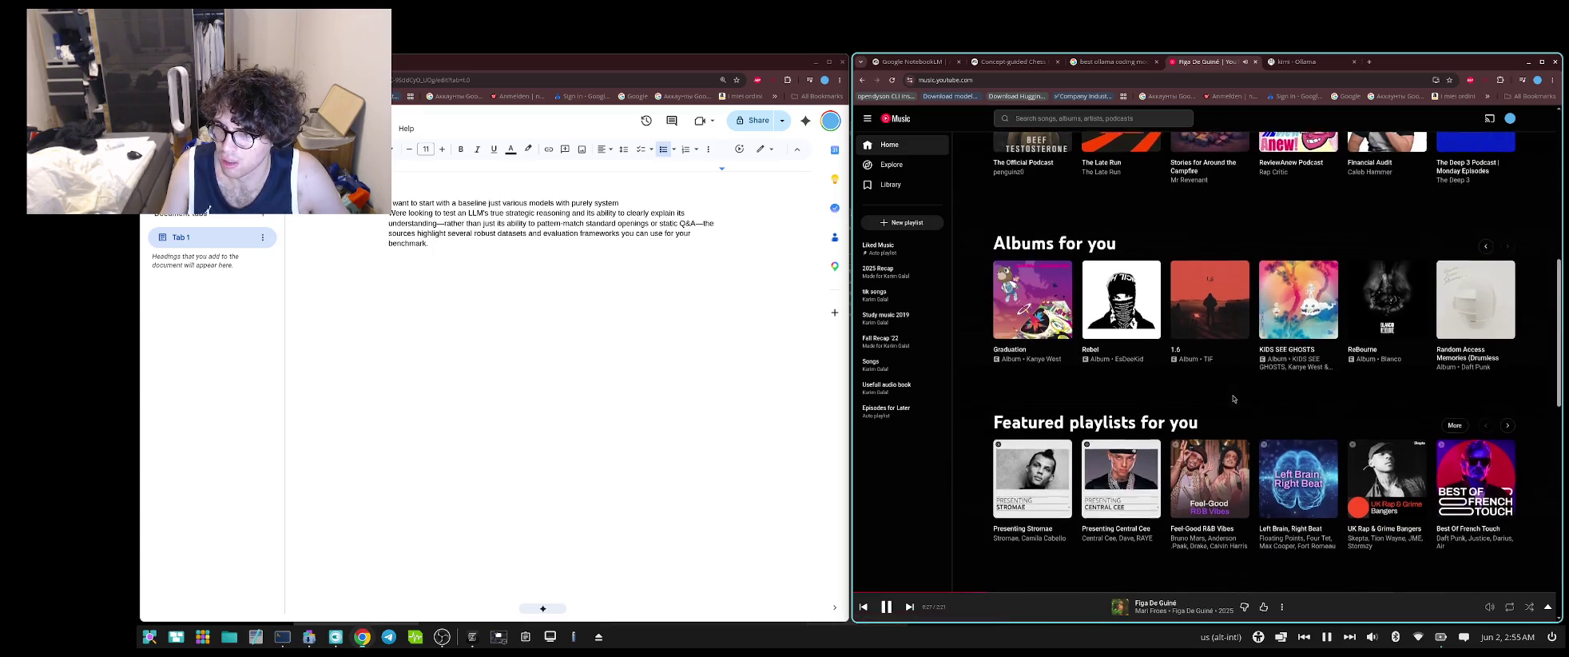
scroll(1233, 398, "down", 3)
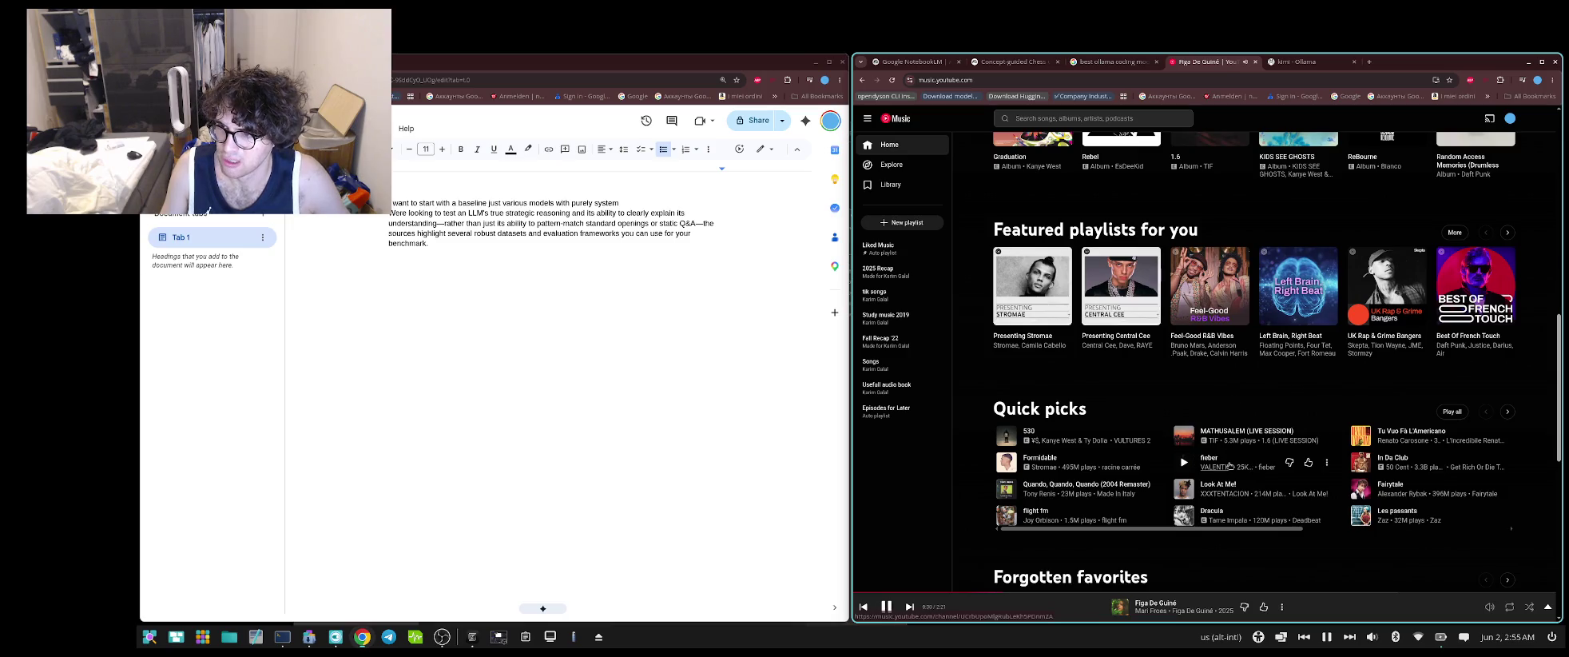
left_click(1006, 435)
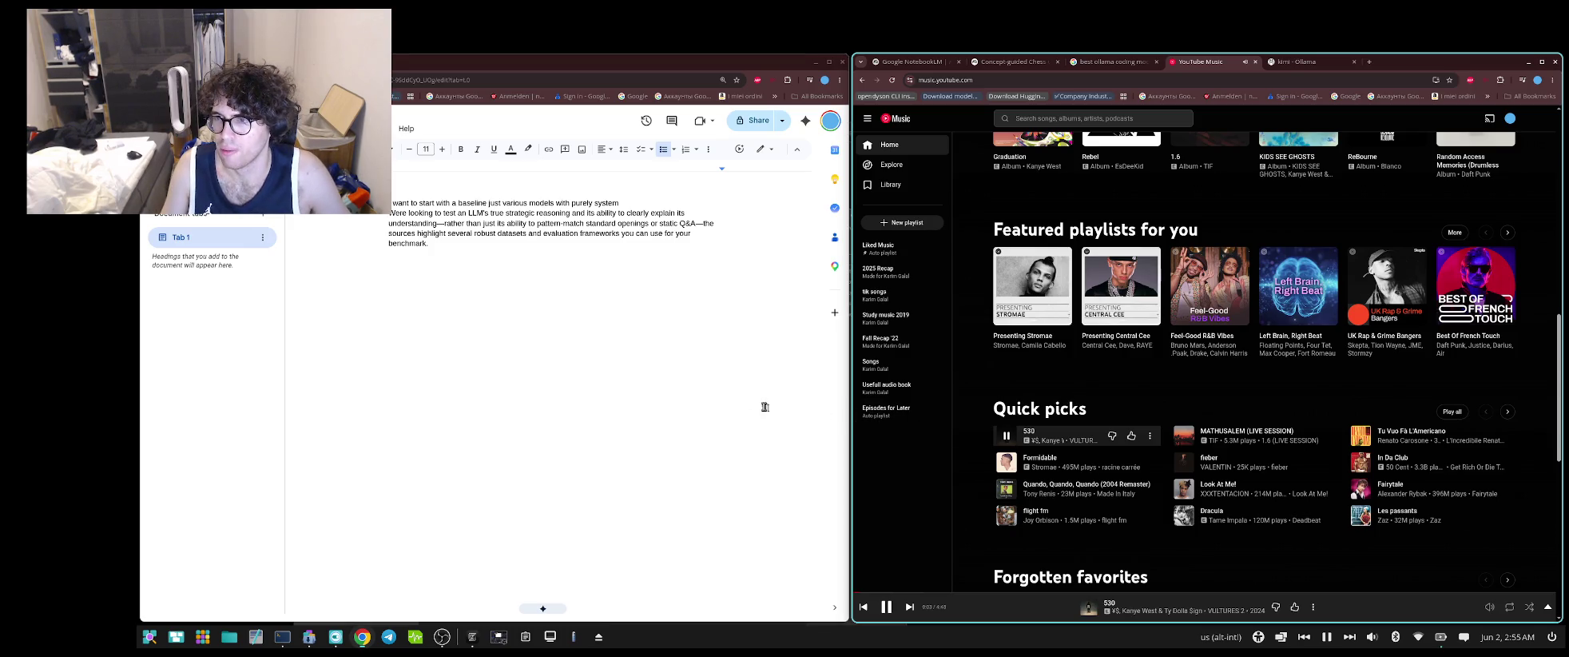
Place the cursor at the end of the pasted paragraph in the notes.
left_click(623, 375)
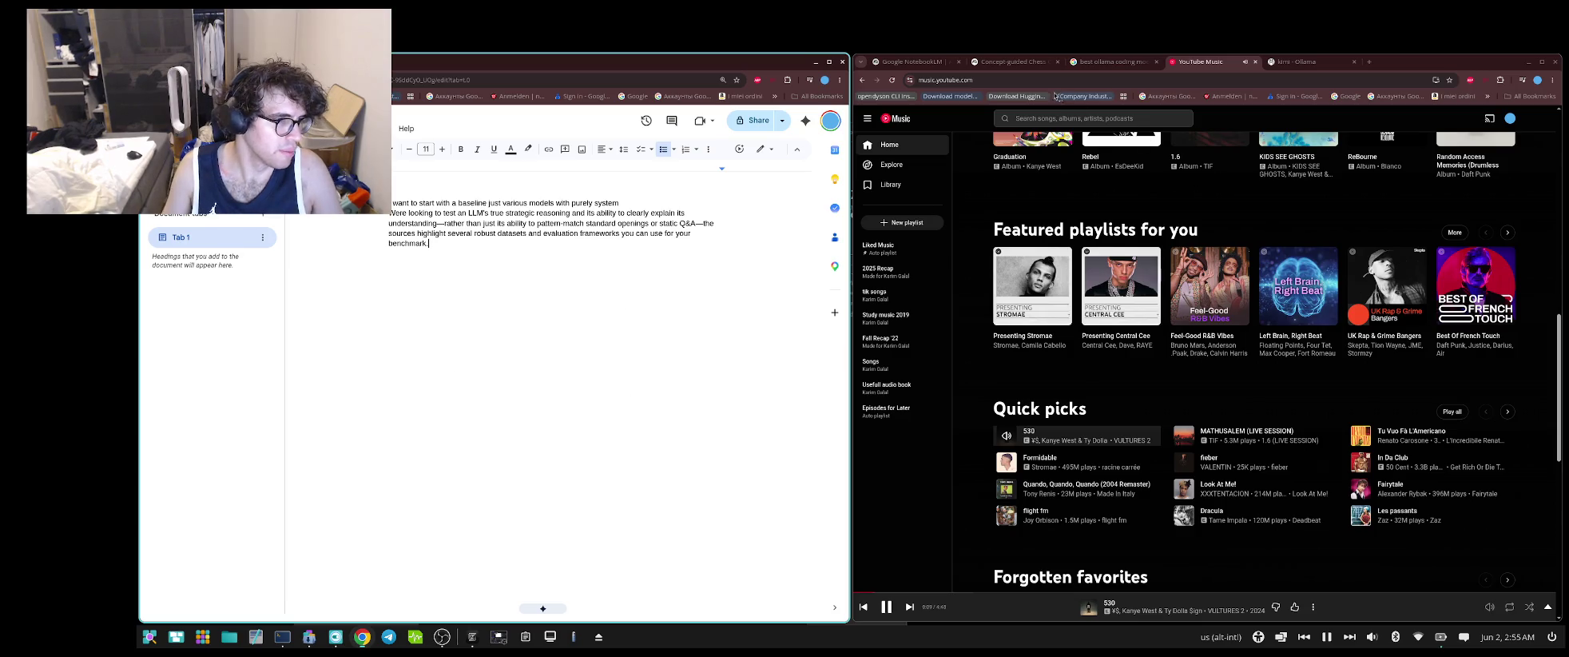
left_click(998, 61)
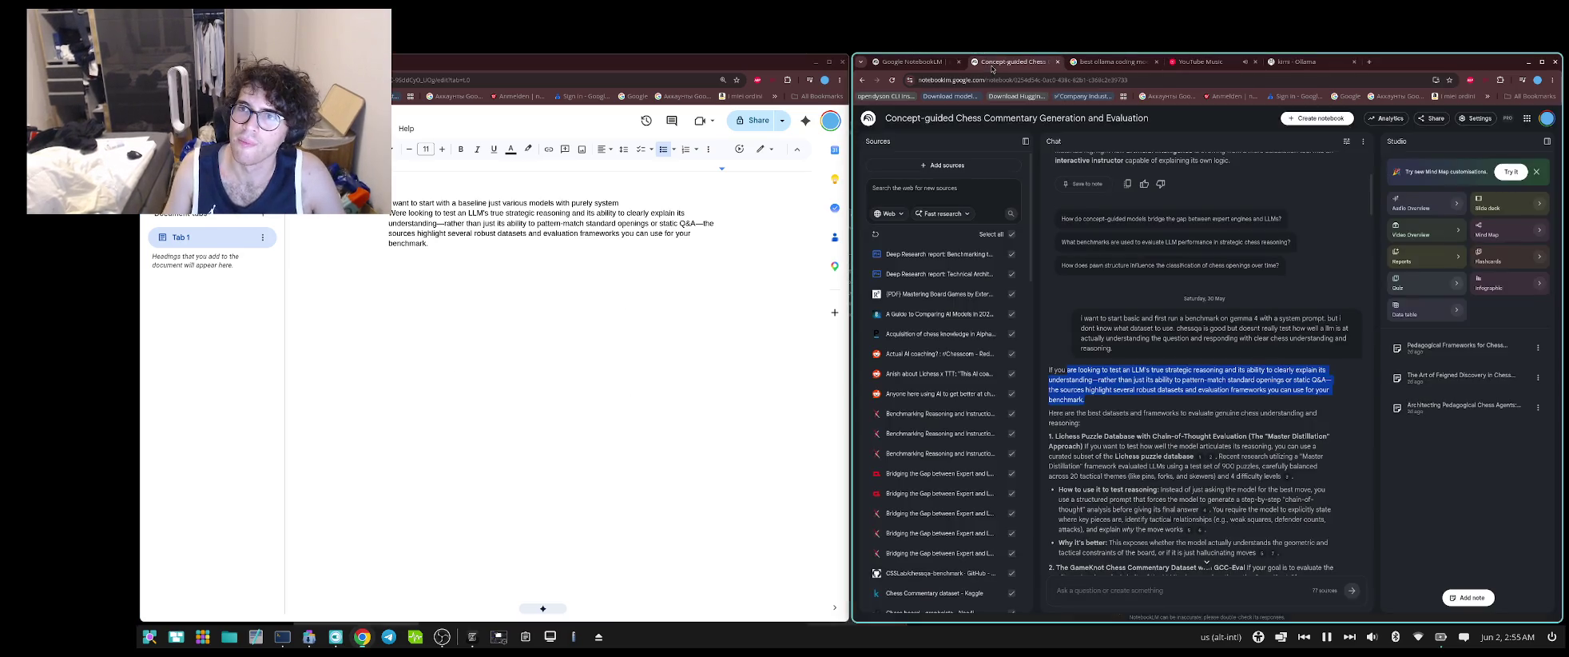
left_click(455, 385)
key("alt+Tab")
left_click(572, 291)
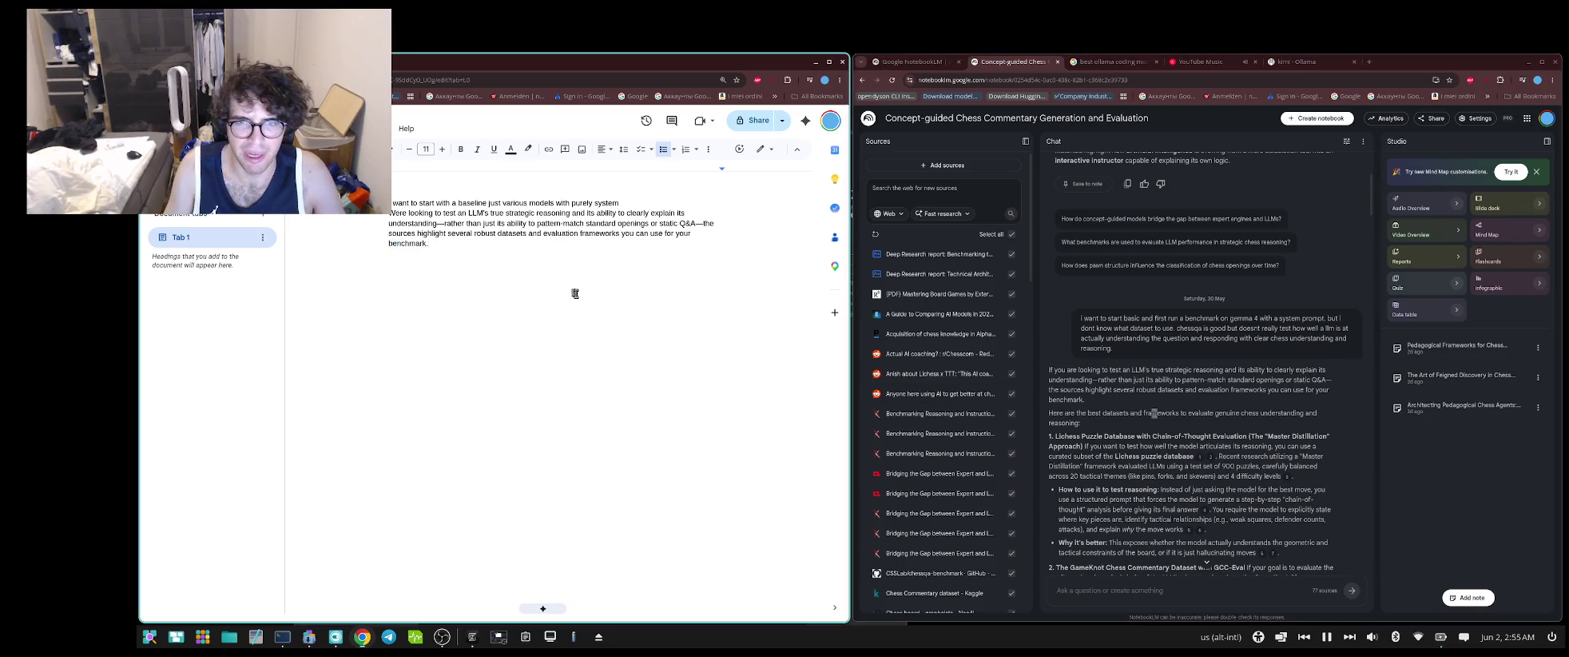
key("alt+Tab")
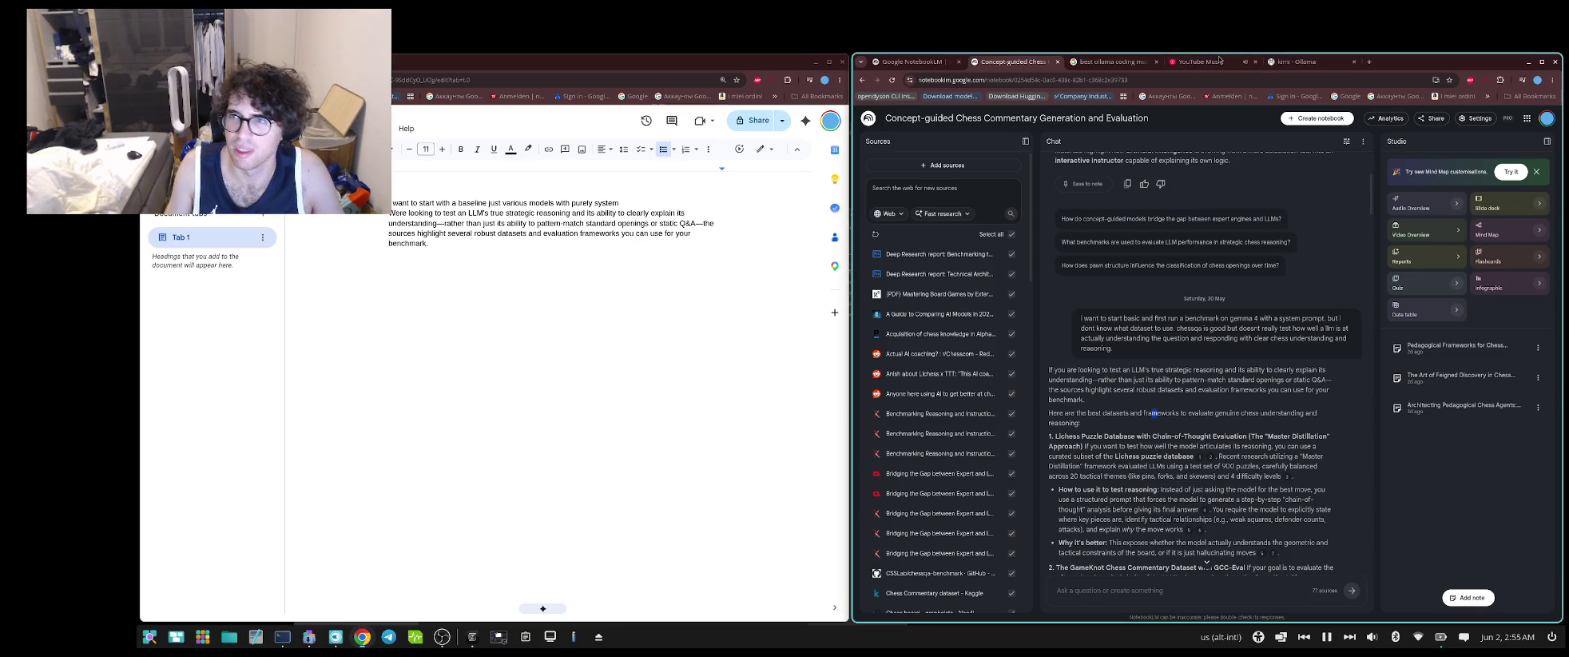
Briefly browse YouTube Music, then return to the NotebookLM chat.
left_click(1217, 63)
scroll(1315, 275, "down", 10)
scroll(1315, 275, "up", 2)
scroll(1315, 275, "up", 2)
scroll(1392, 270, "right", 3)
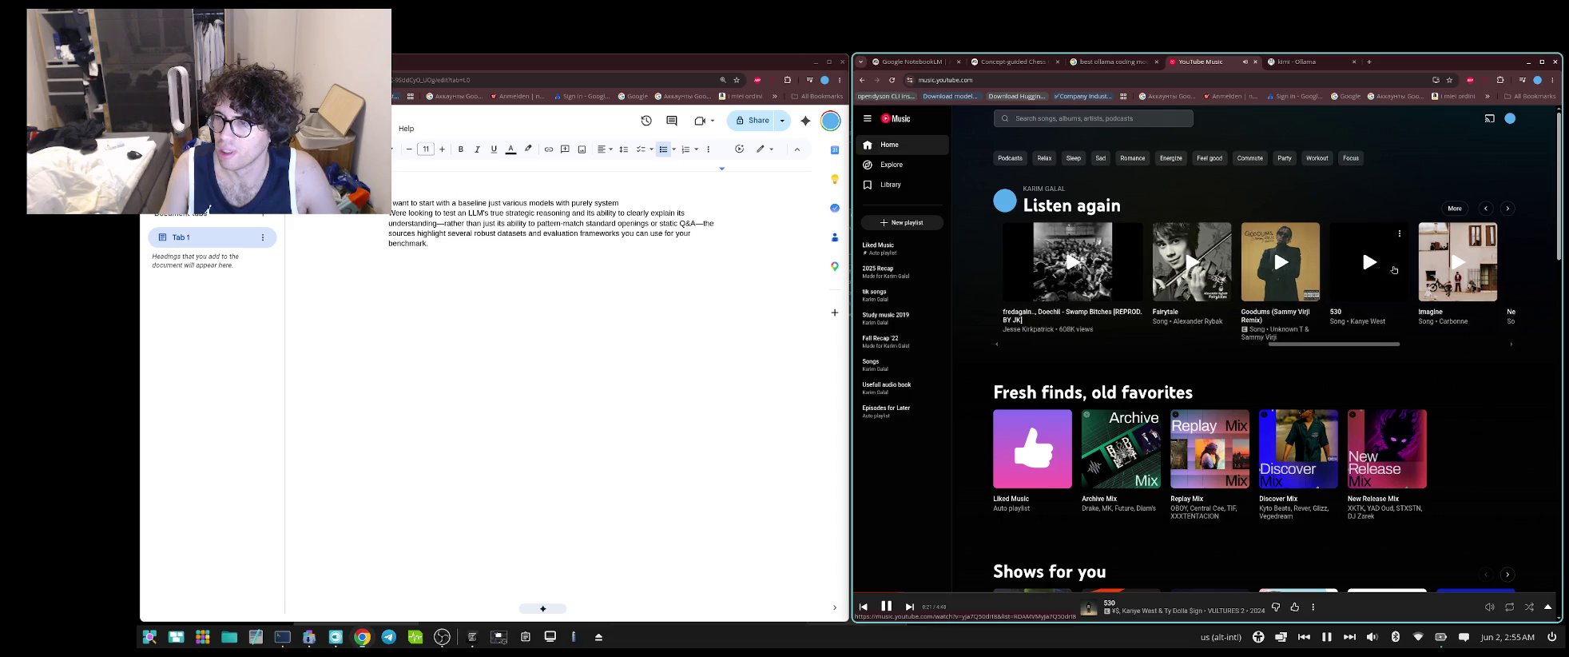
scroll(1392, 270, "right", 2)
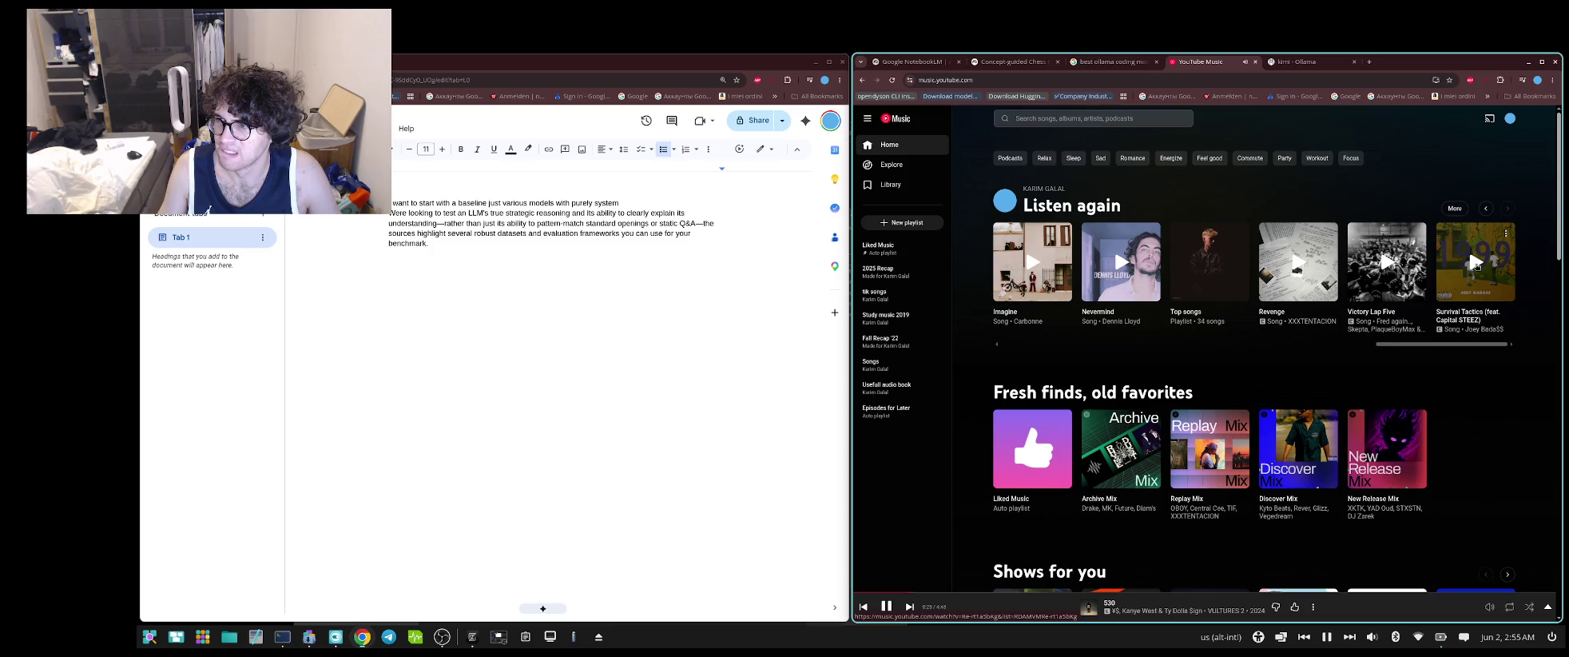
left_click(1011, 62)
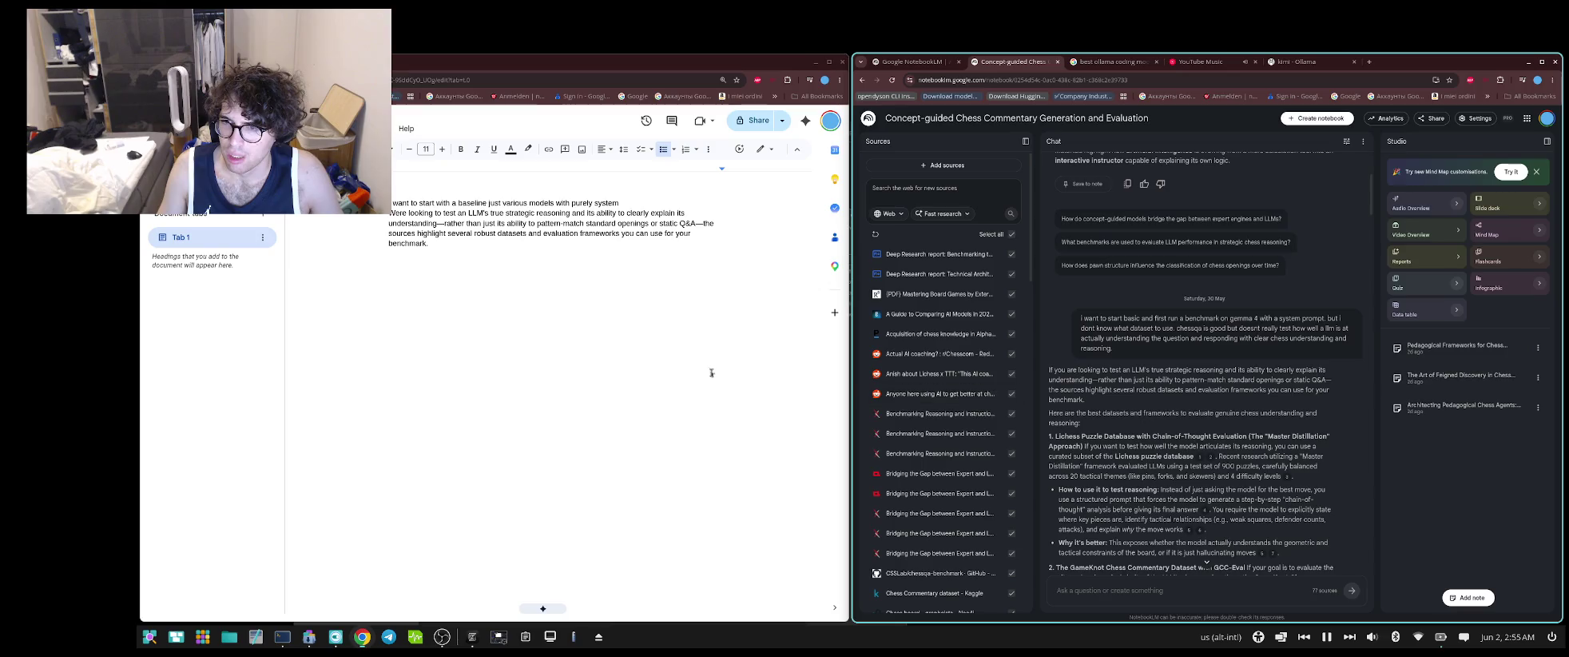
Replace the dash after 'understanding' with a comma.
left_click(697, 217)
type(",")
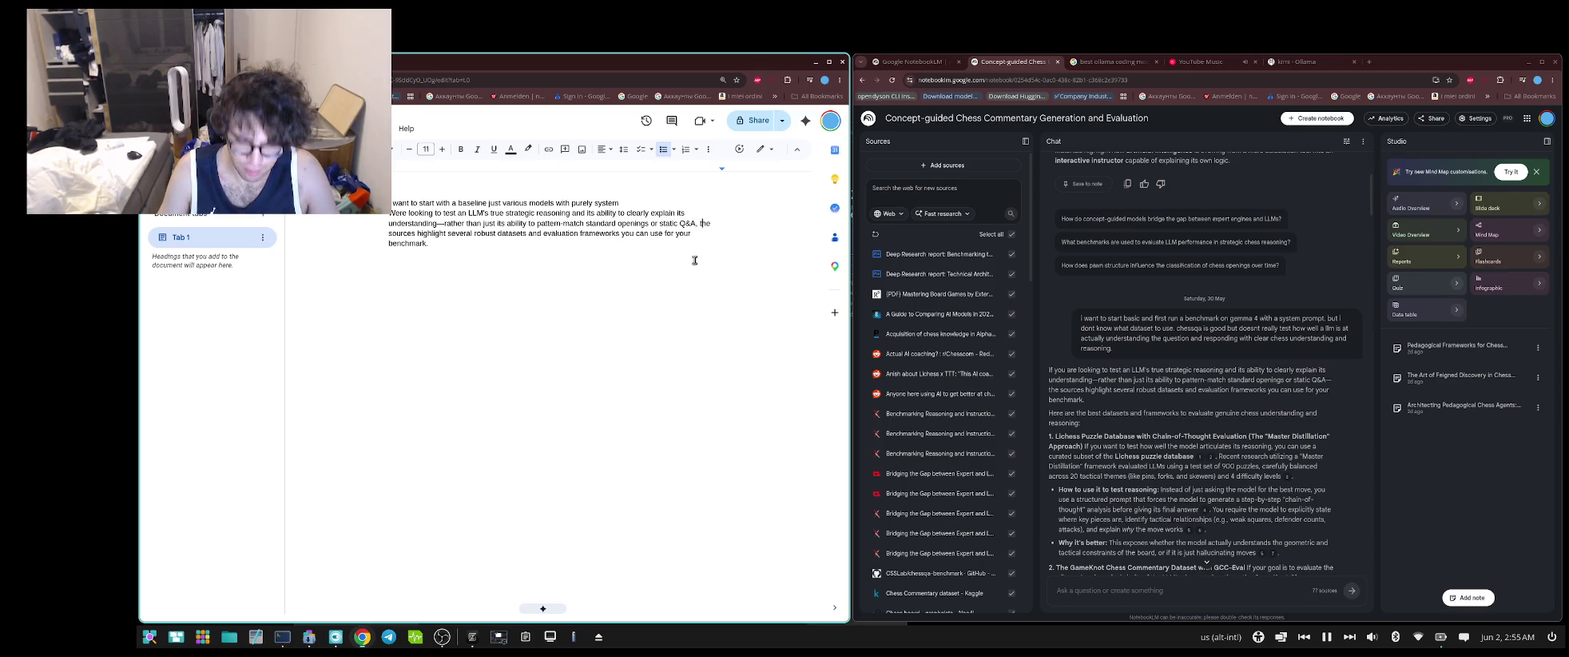
left_click(446, 223)
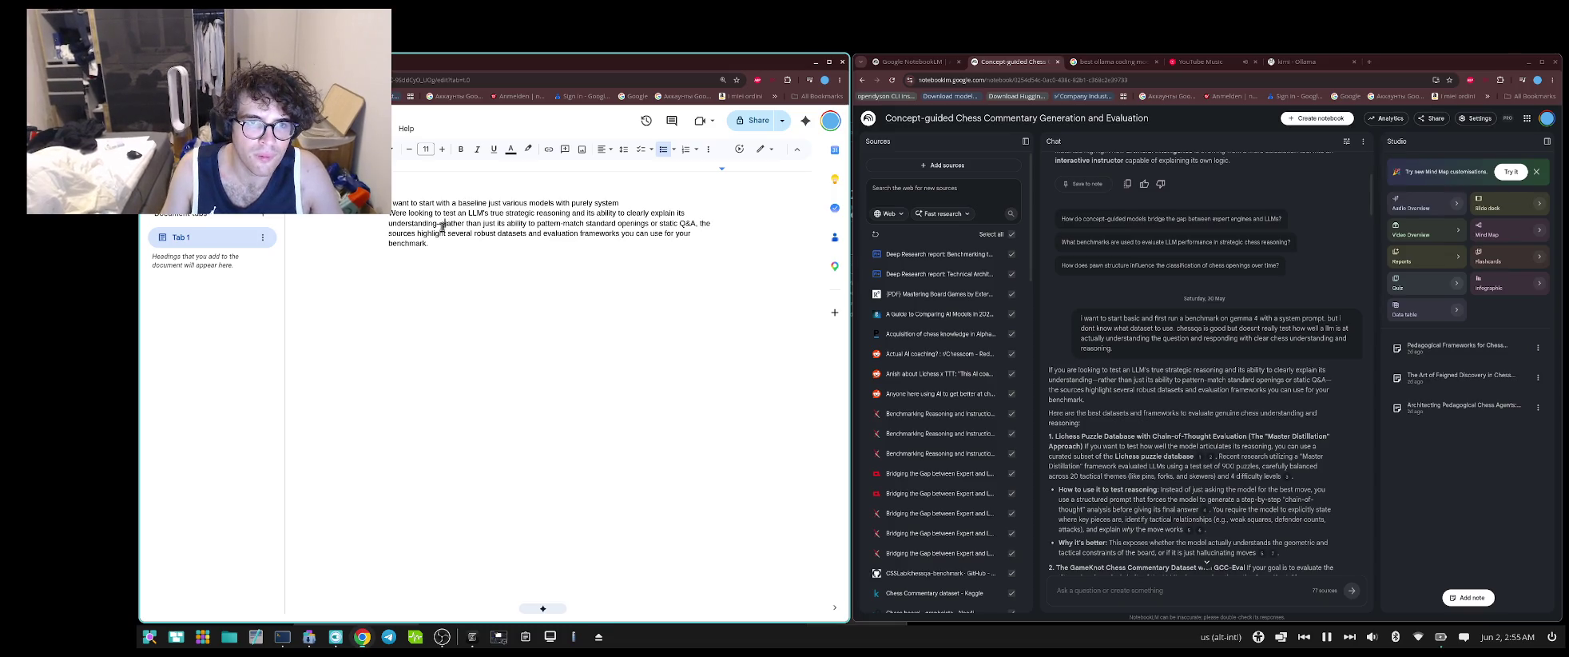
key("BackSpace")
type(",")
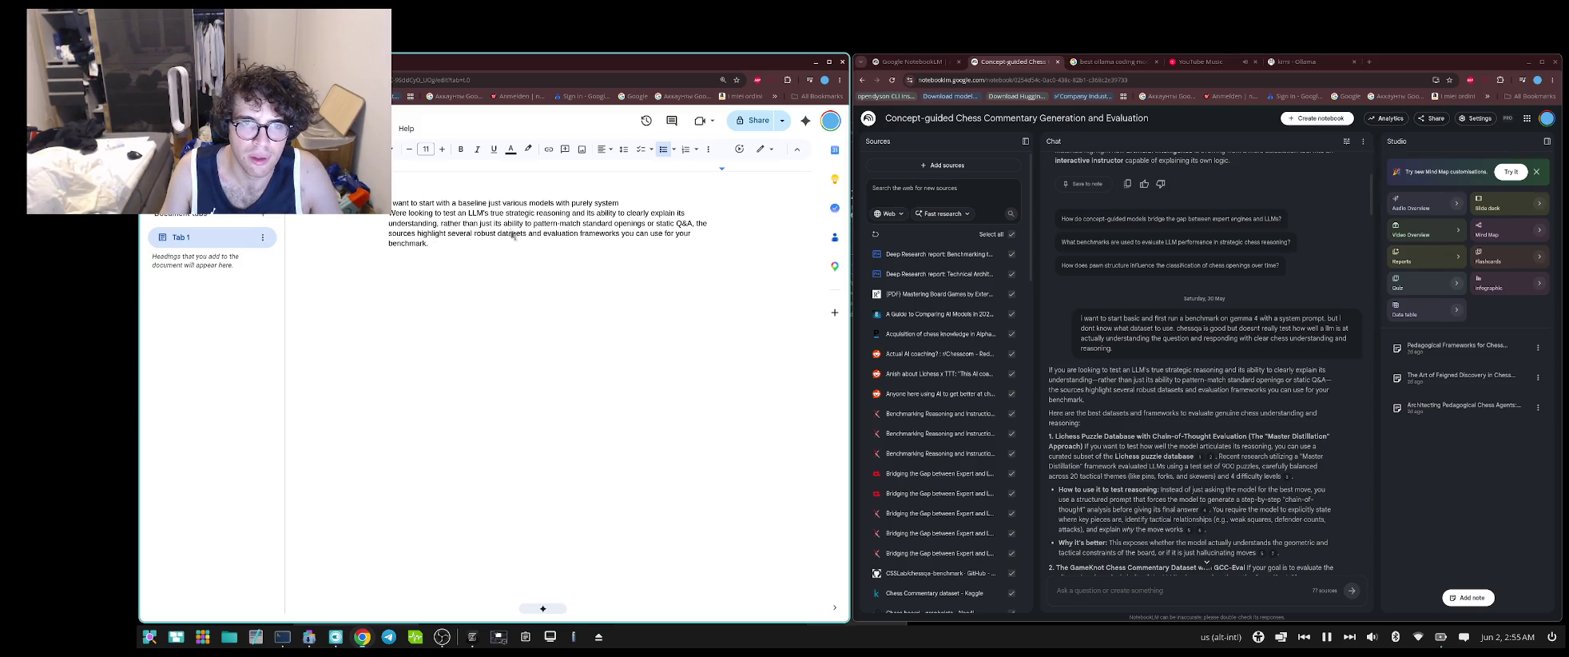
Delete the closing clause about datasets so the paragraph ends at 'static Q&A'.
left_click(448, 245)
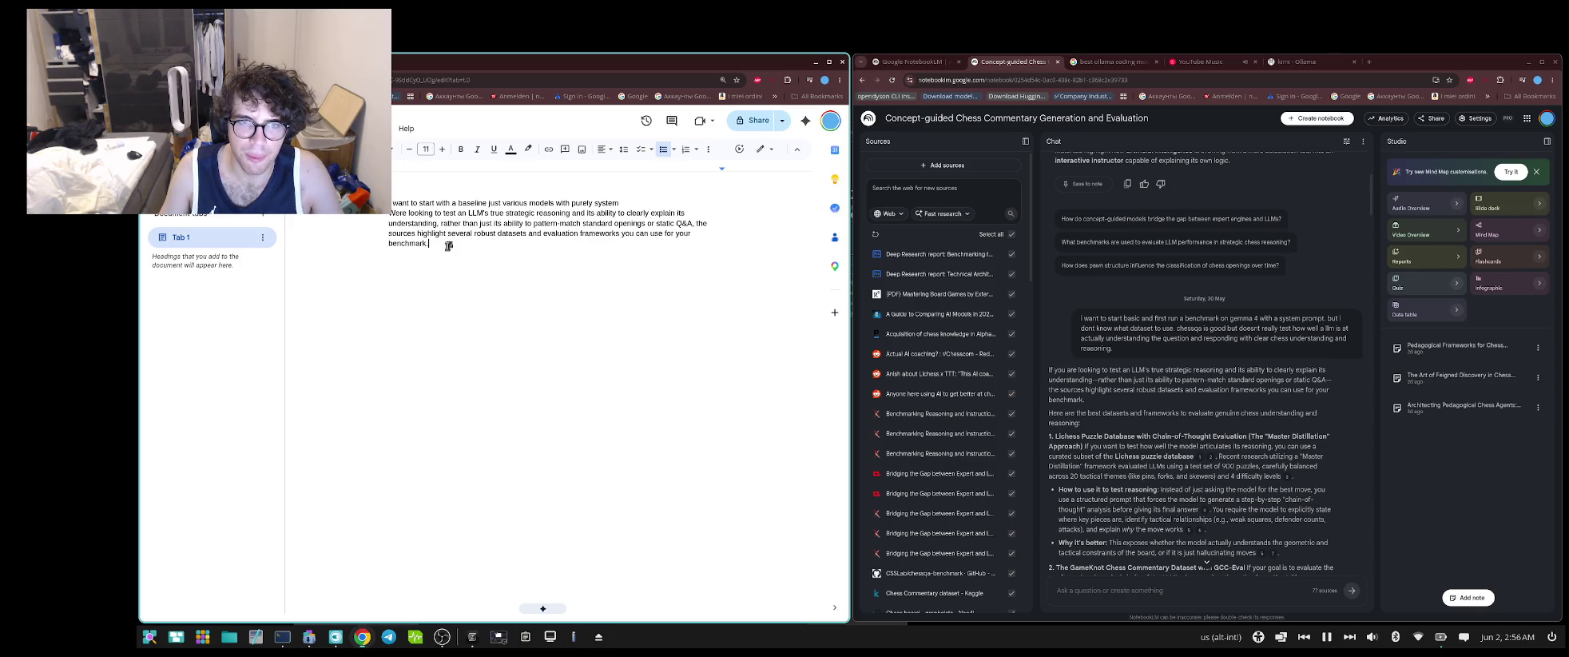
key("BackSpace")
mouse_move(431, 244)
left_mouse_down()
mouse_move(505, 212)
mouse_move(697, 224)
left_mouse_up()
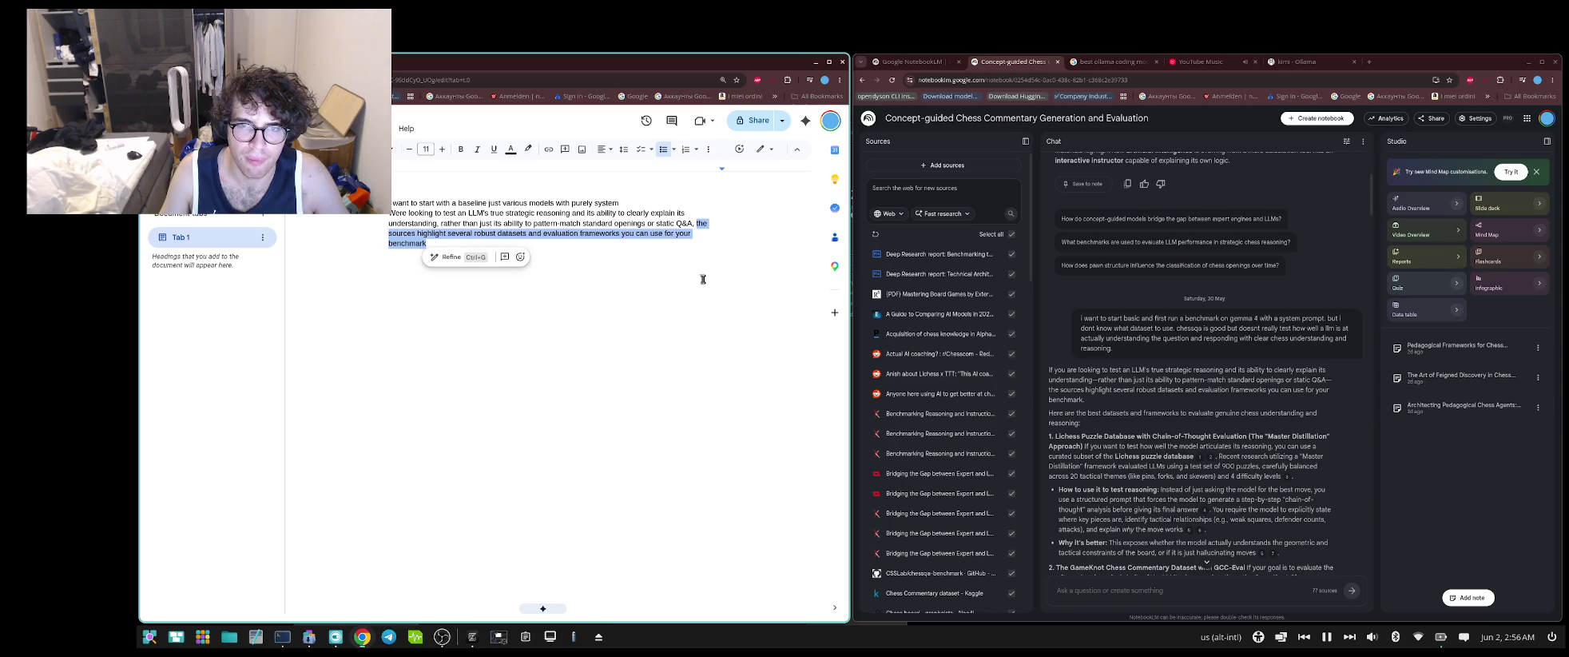
key("BackSpace")
key("BackSpace")
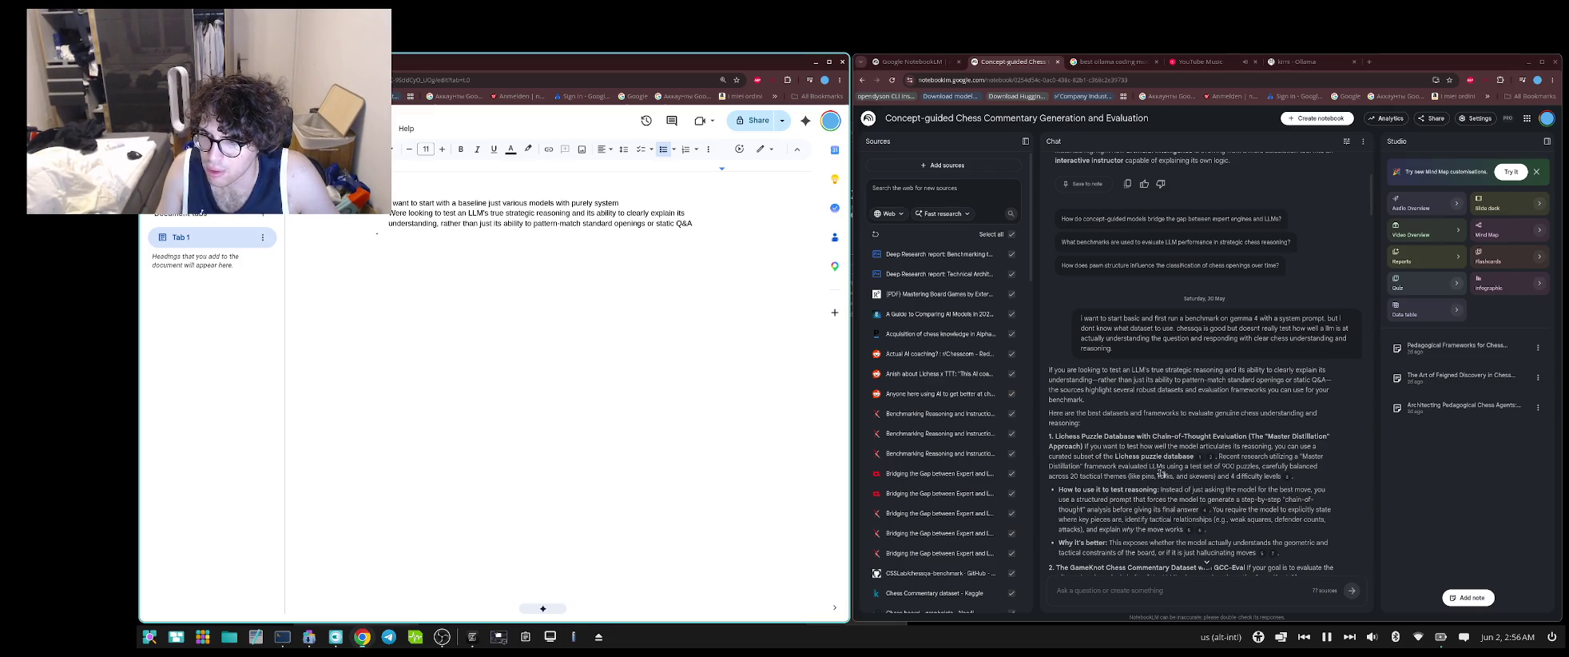
scroll(1132, 458, "down", 1)
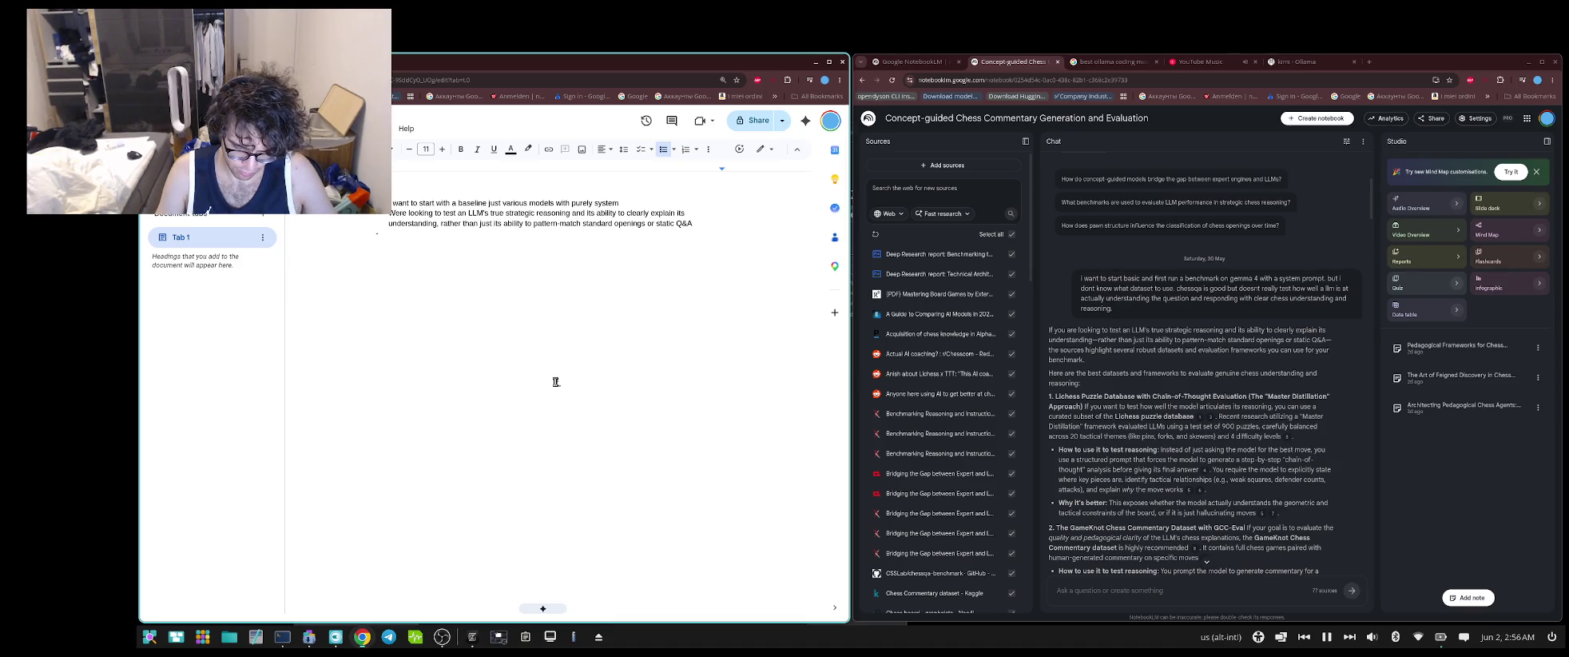
Add an 'Ideas' bullet with a sub-point on the Lichess puzzle database with COT evaluation.
type("kieas")
key("Return")
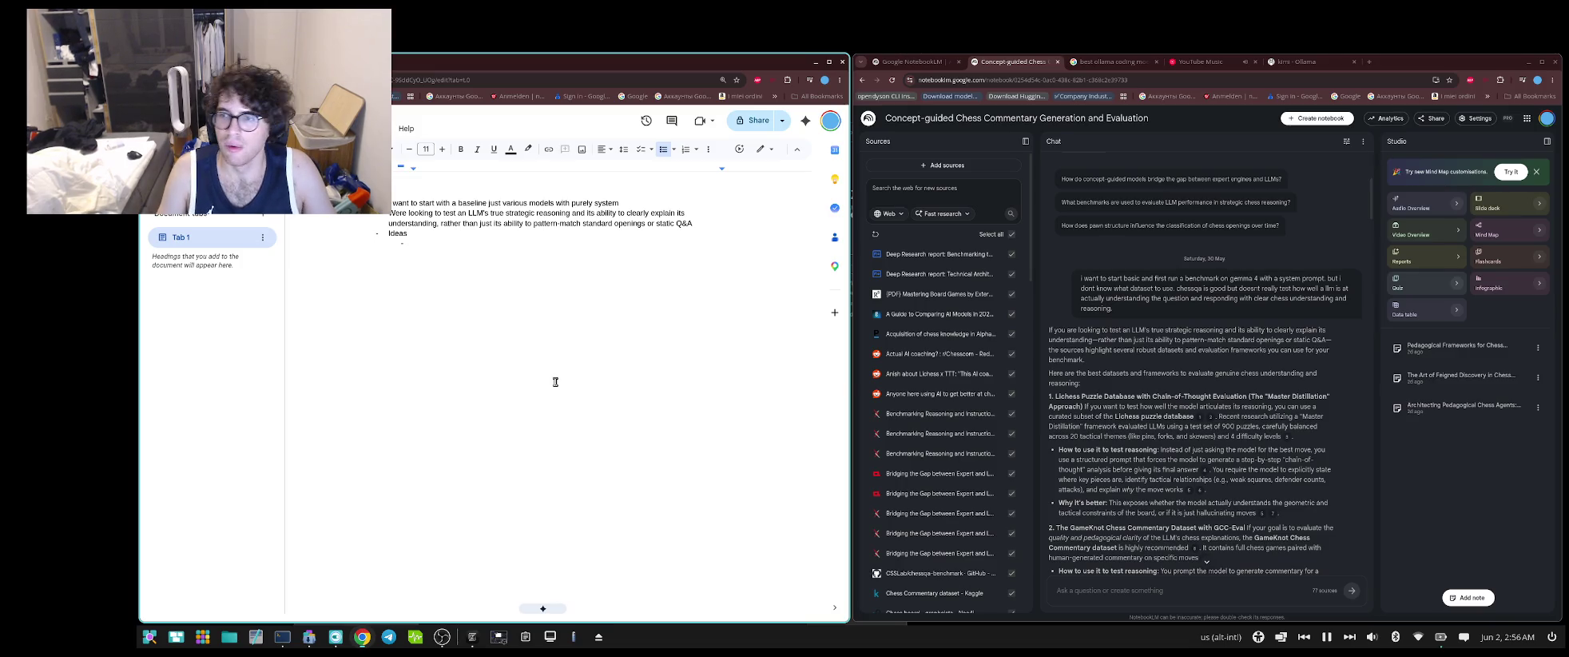
type("ll")
type("ess pu")
type("zzle ")
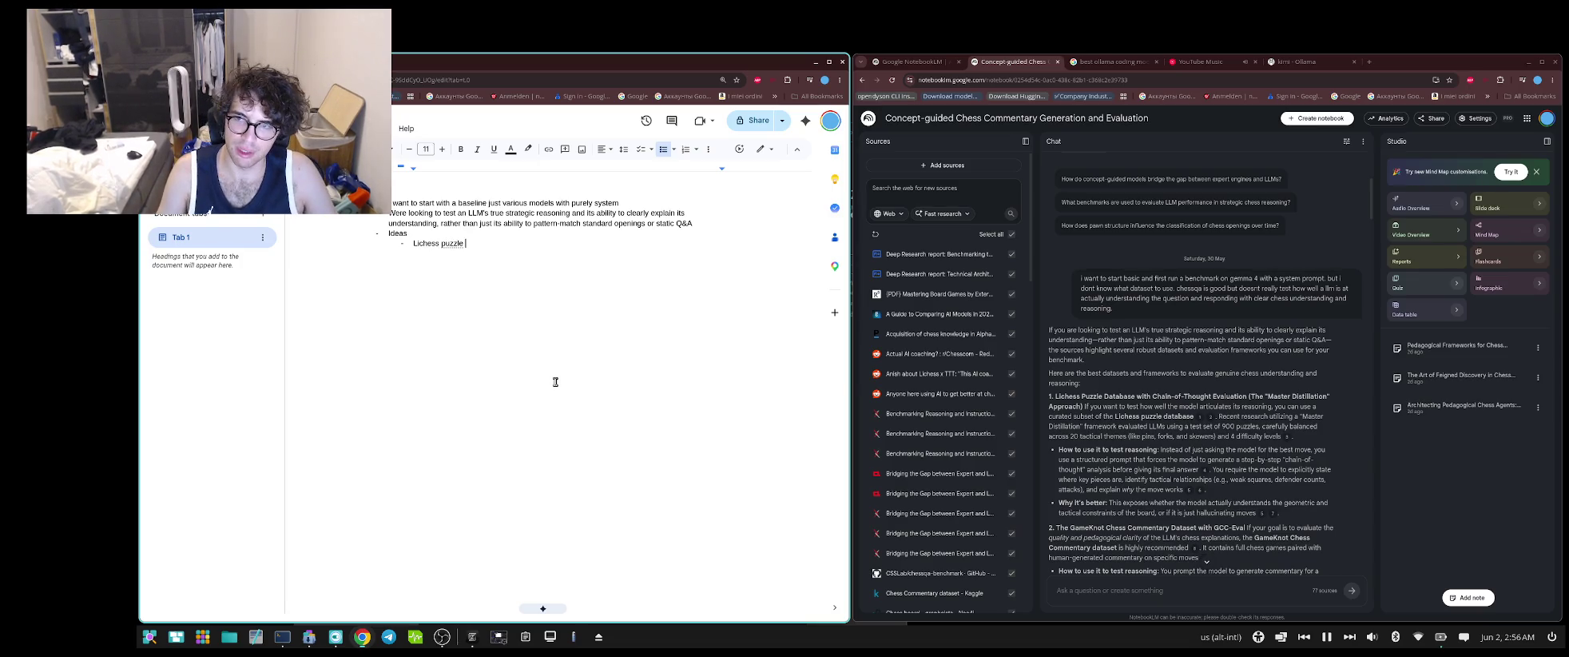
type("database with CO")
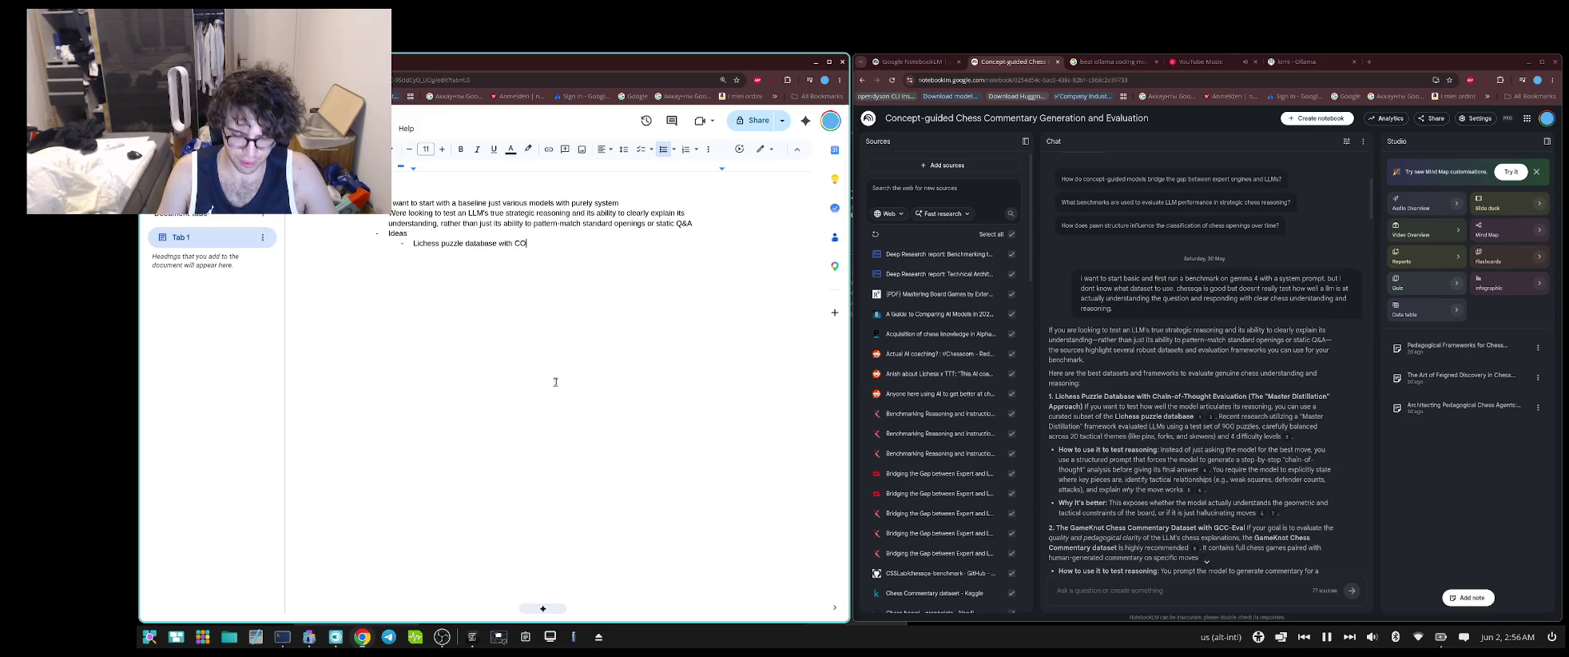
type("eva")
type("tion (")
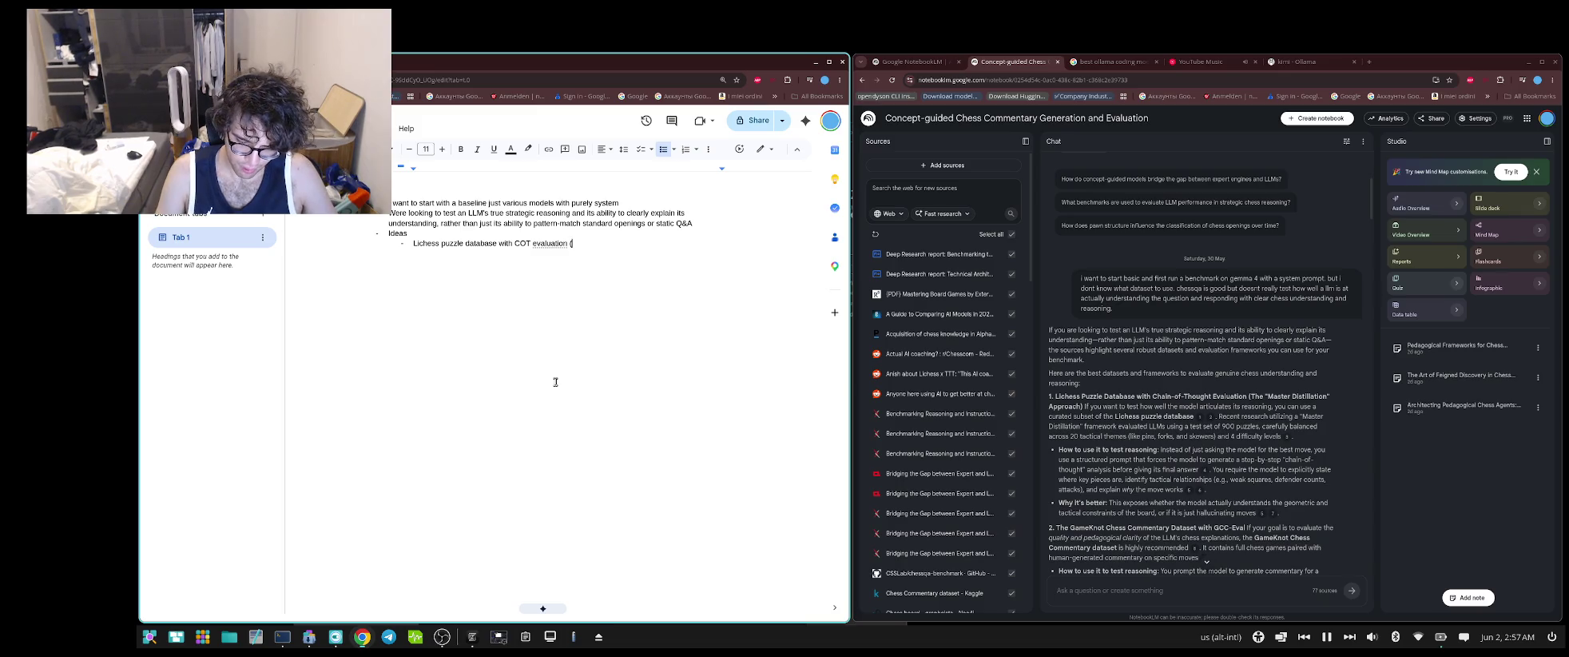
type("master distillation ")
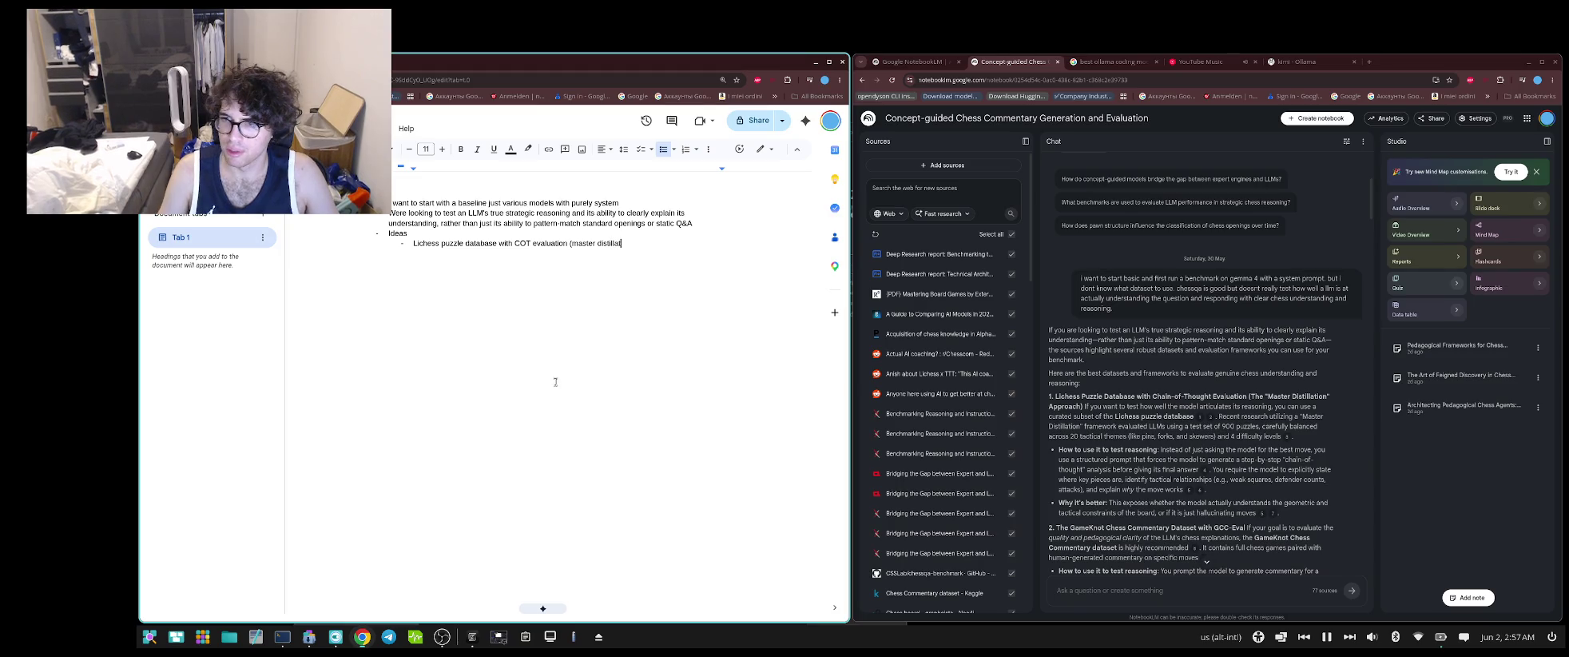
type("approach)")
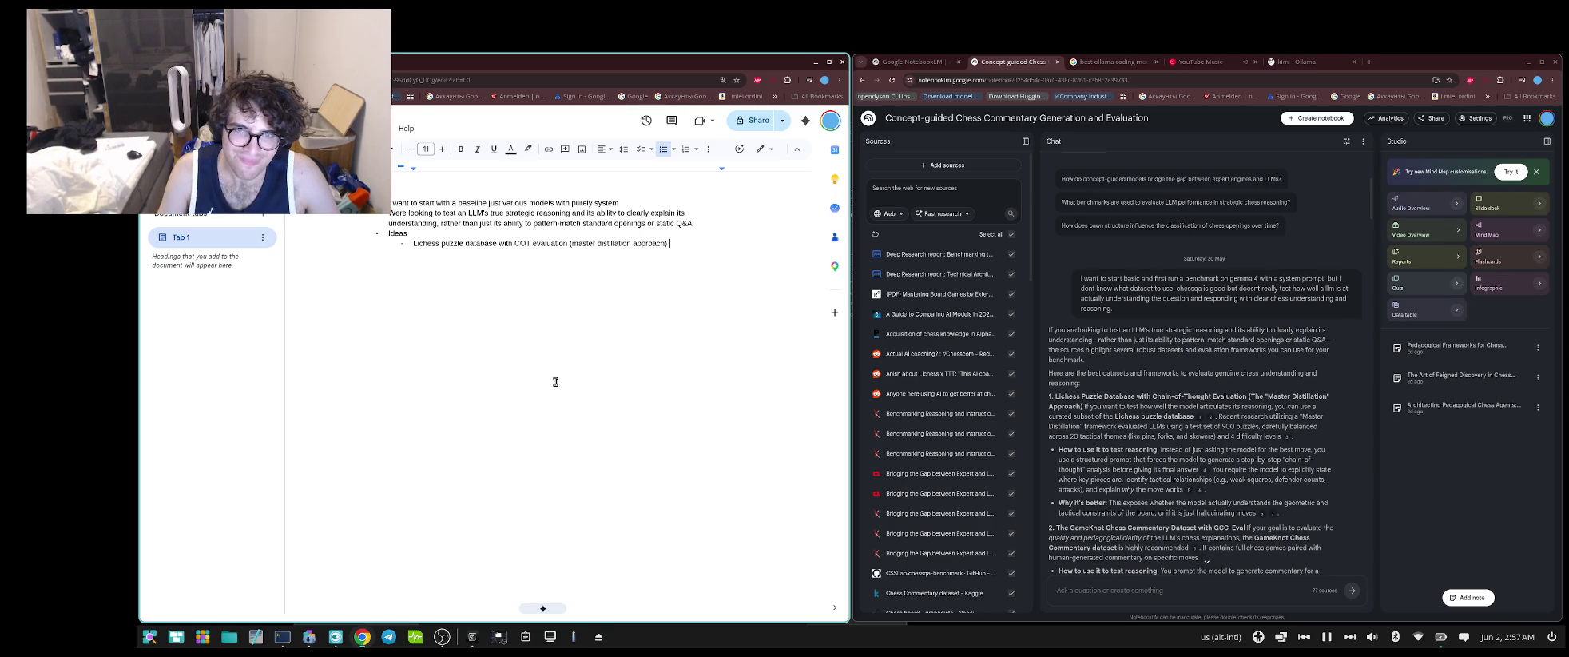
type("lows")
type("to ")
type("st how we")
type("he mdoe")
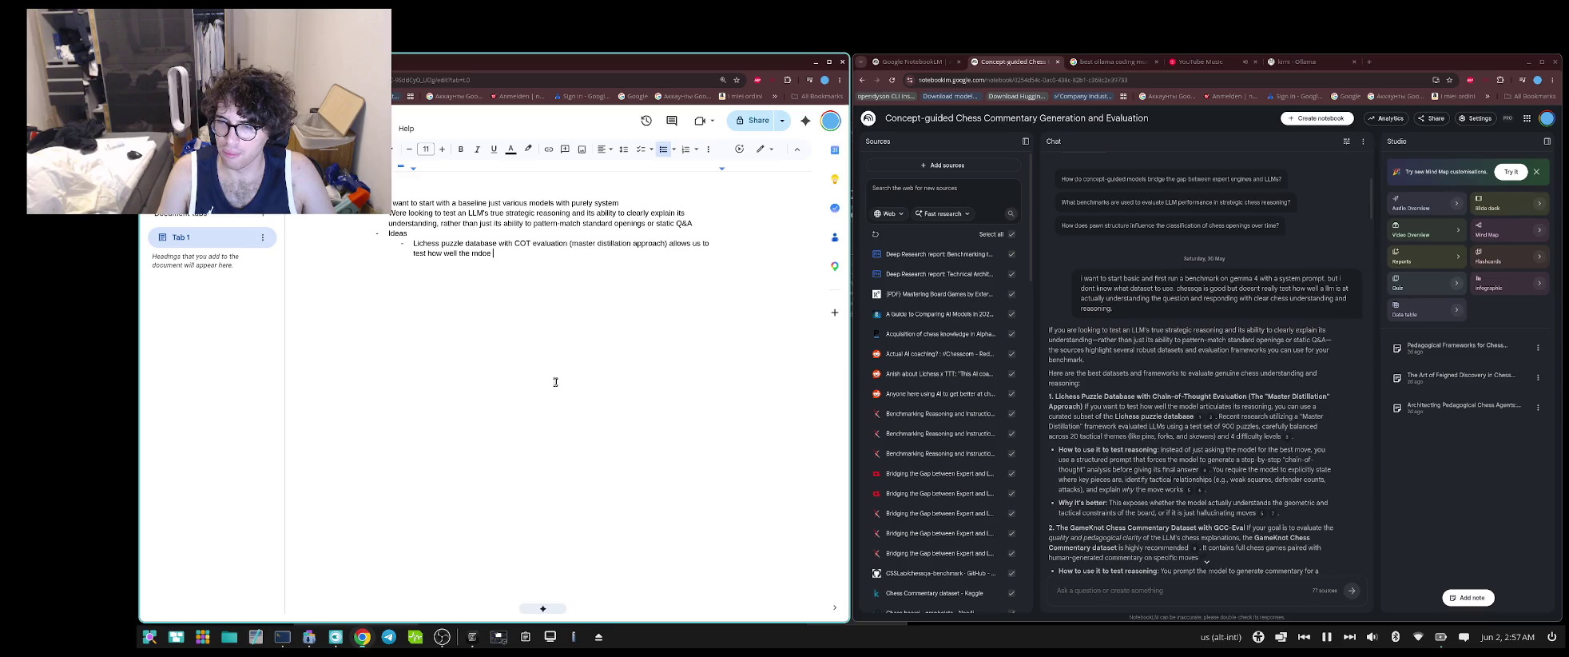
type(" articulates ")
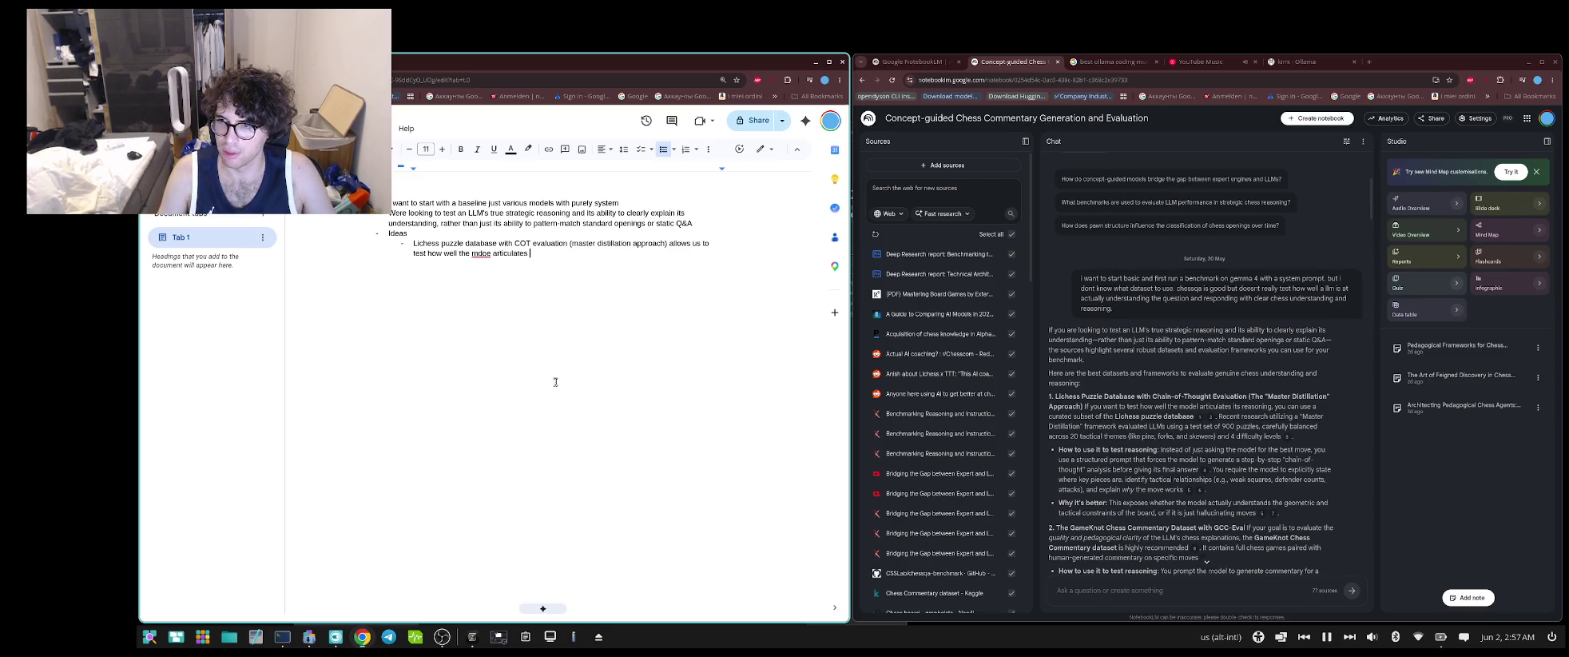
type("its reasoning so we can see ")
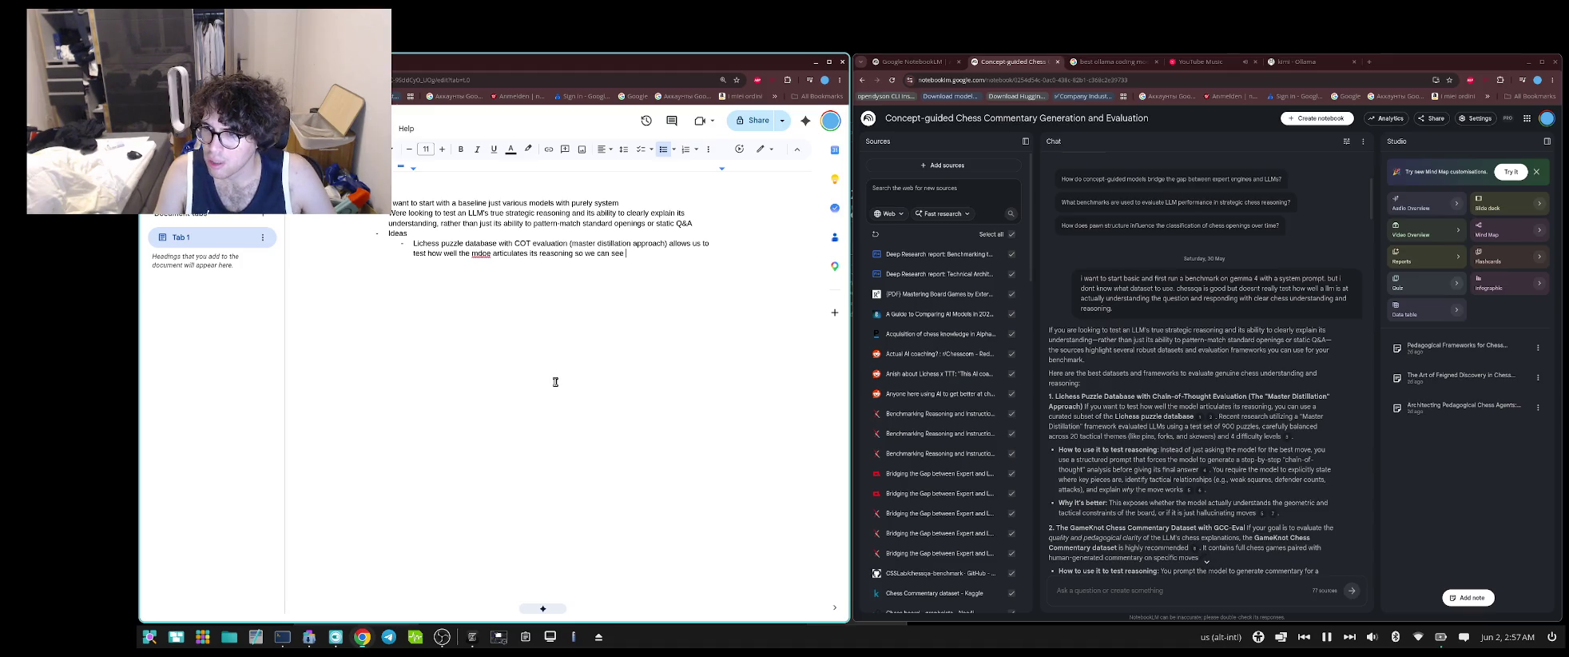
type("how well")
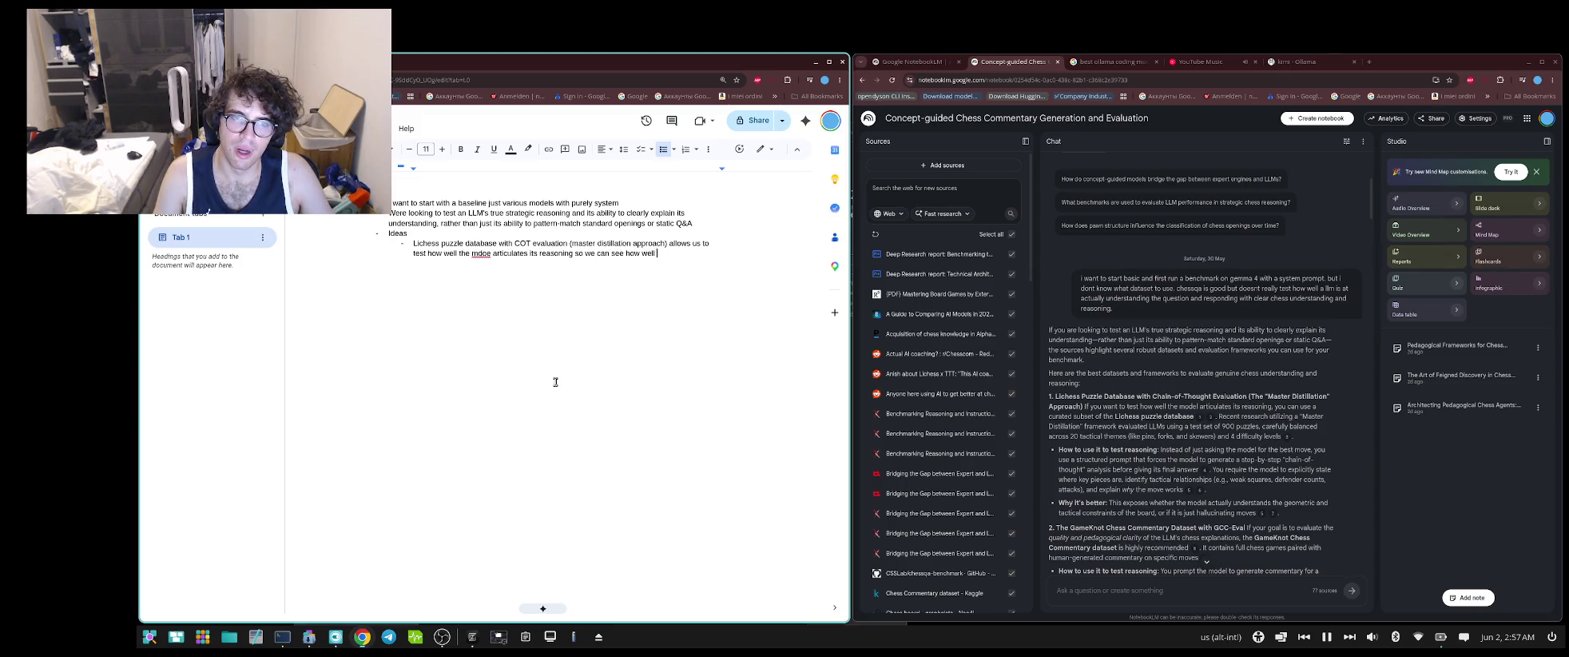
key("BackSpace")
key("BackSpace")
key("BackSpace")
key("BackSpace")
key("BackSpace")
key("BackSpace")
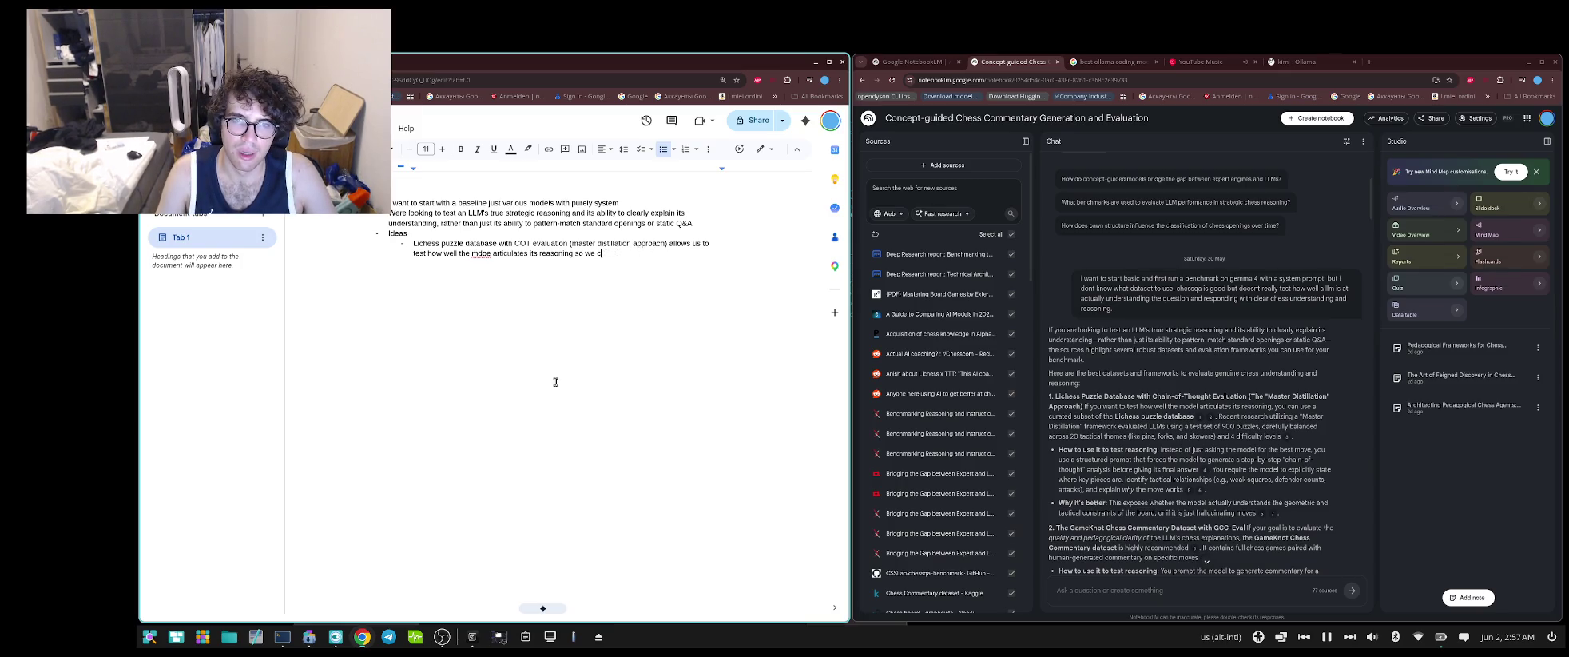
key("BackSpace")
key("BackSpace")
key("BackSpace")
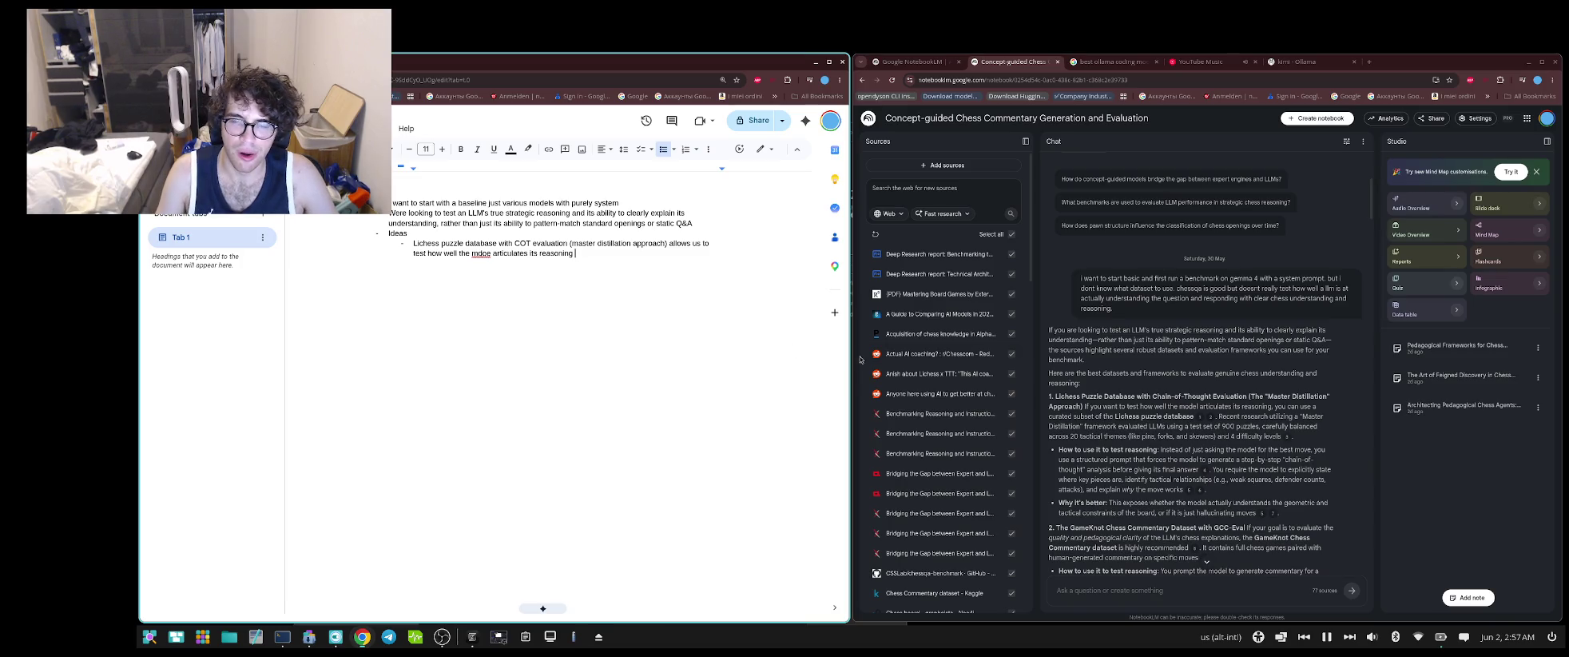
mouse_move(1287, 436)
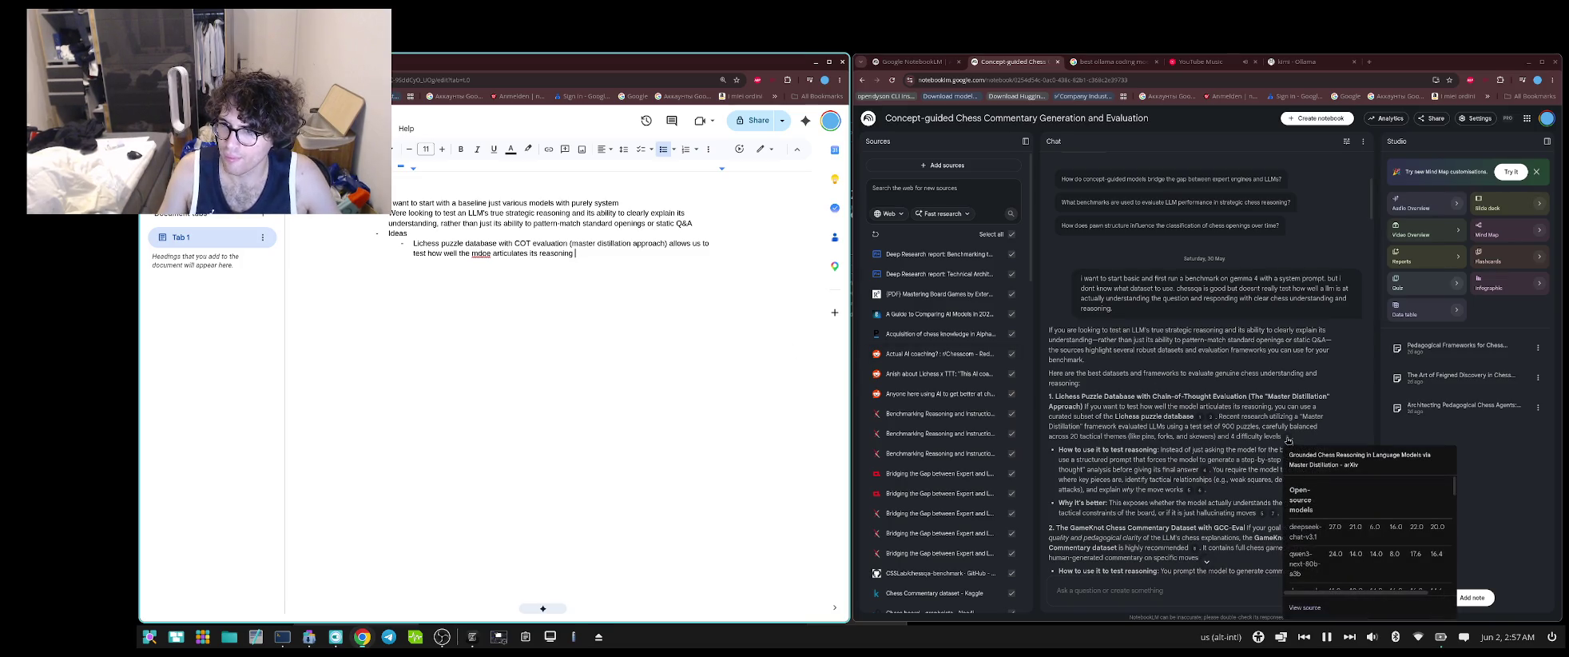
Open the source cited for the Lichess idea, the Master Distillation chess reasoning paper.
scroll(1331, 481, "down", 1)
scroll(1332, 481, "down", 2)
scroll(1332, 481, "down", 5)
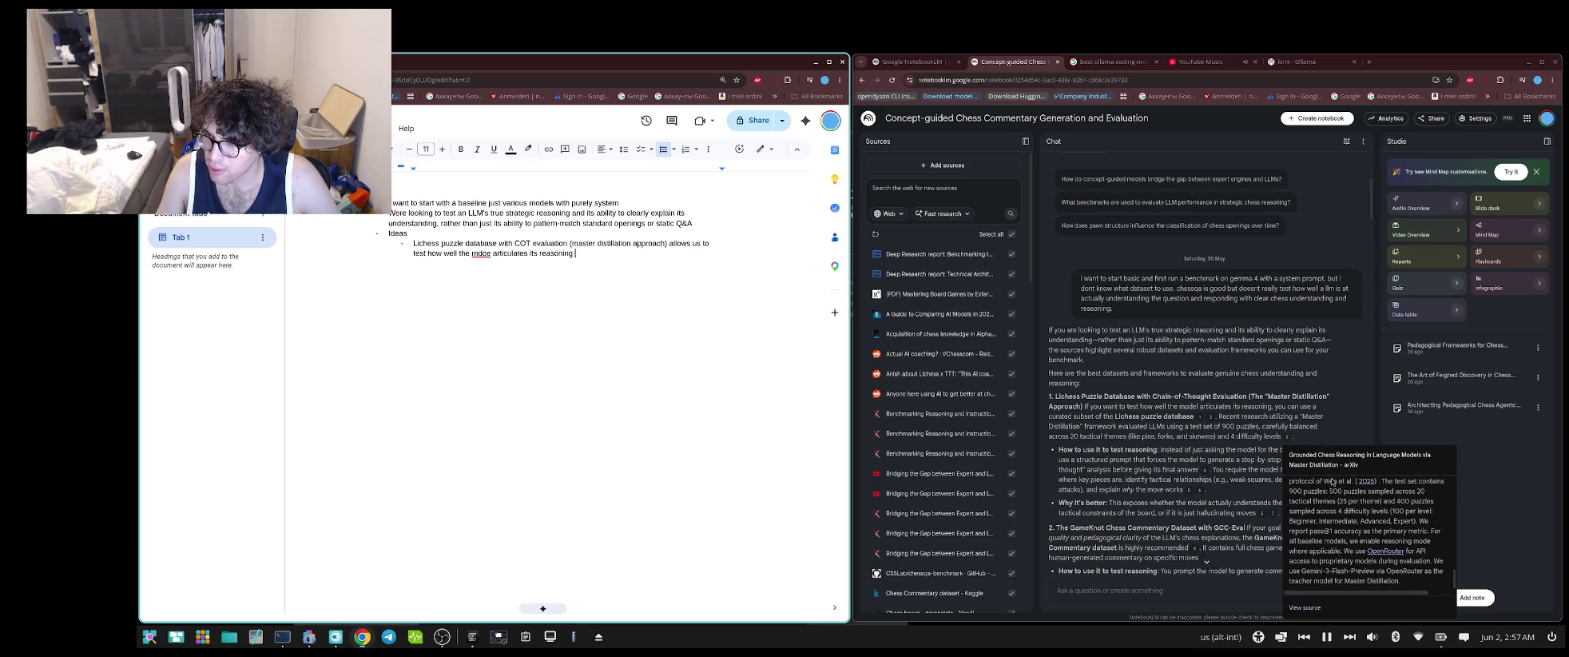
scroll(1332, 480, "up", 1)
scroll(1331, 481, "up", 1)
scroll(1331, 481, "up", 1)
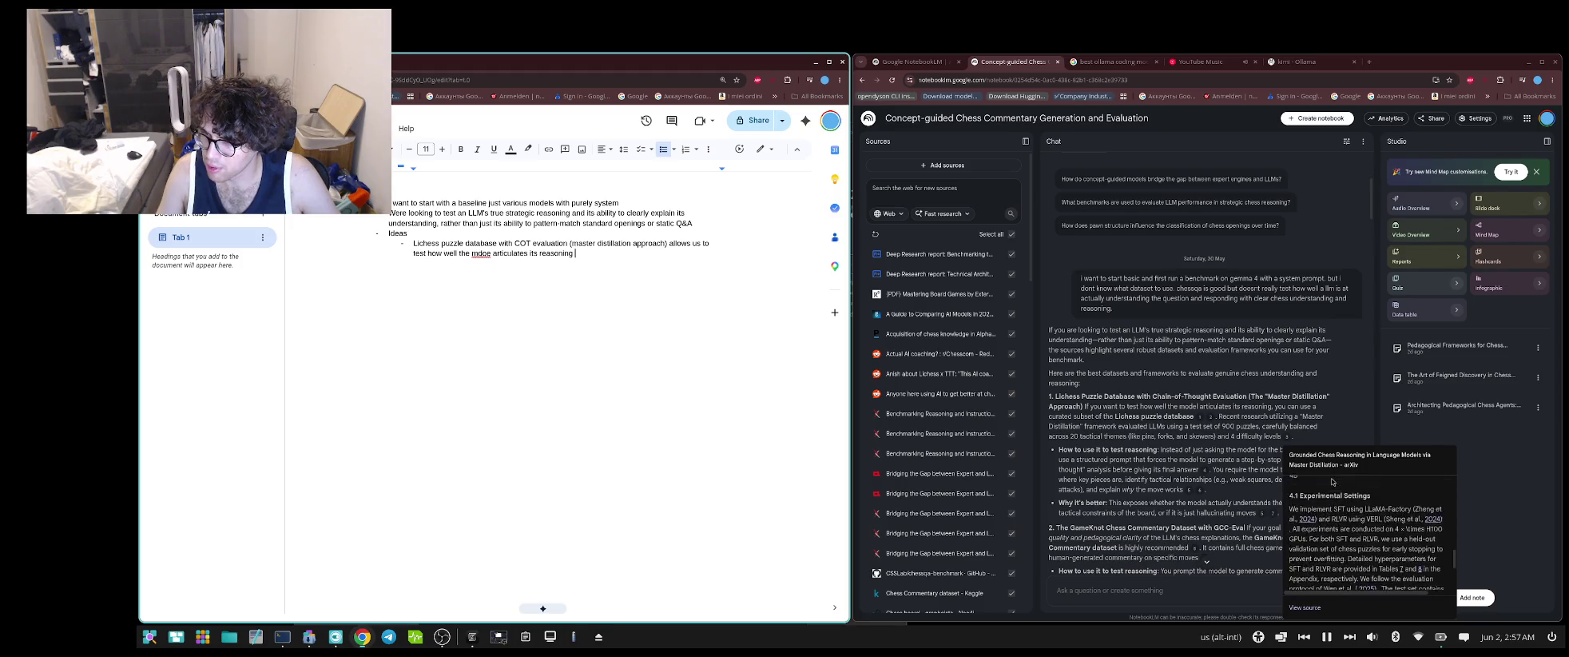
scroll(1332, 481, "up", 1)
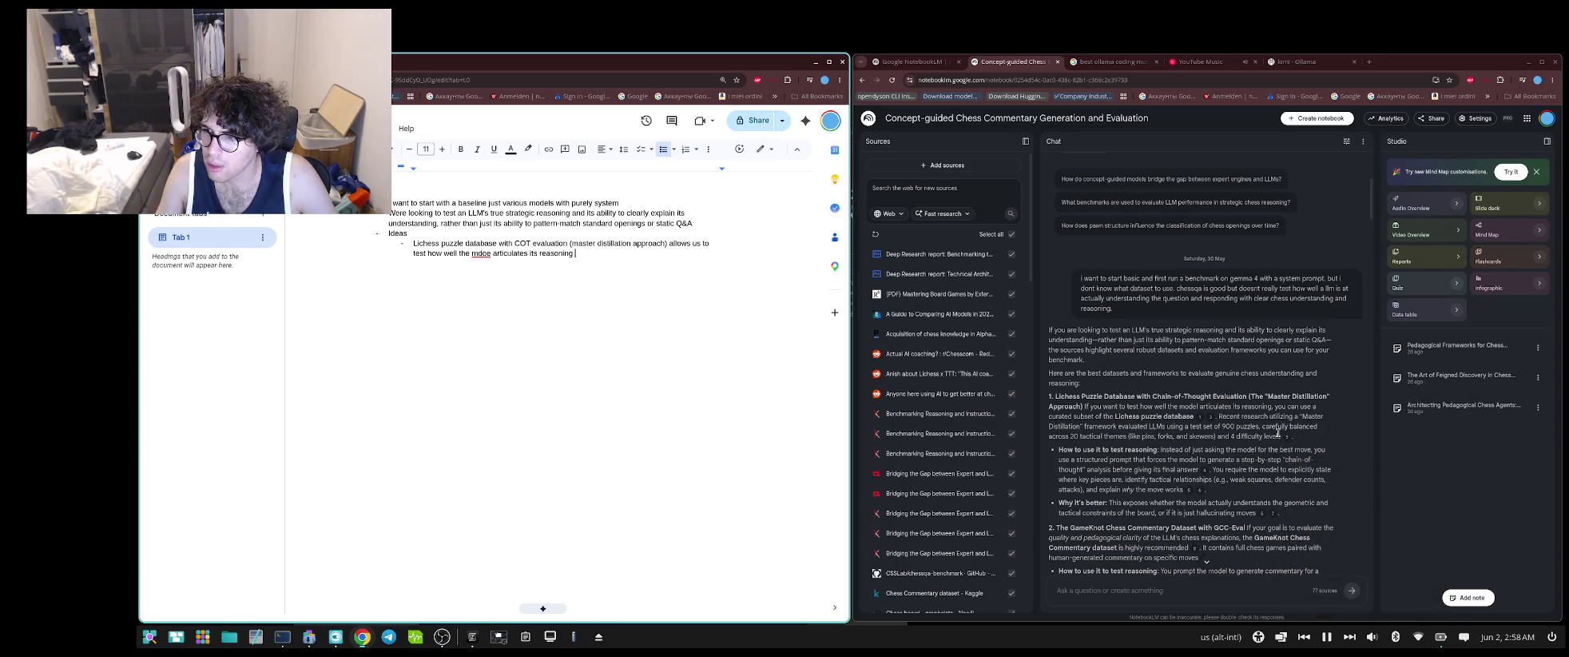
left_click(1285, 439)
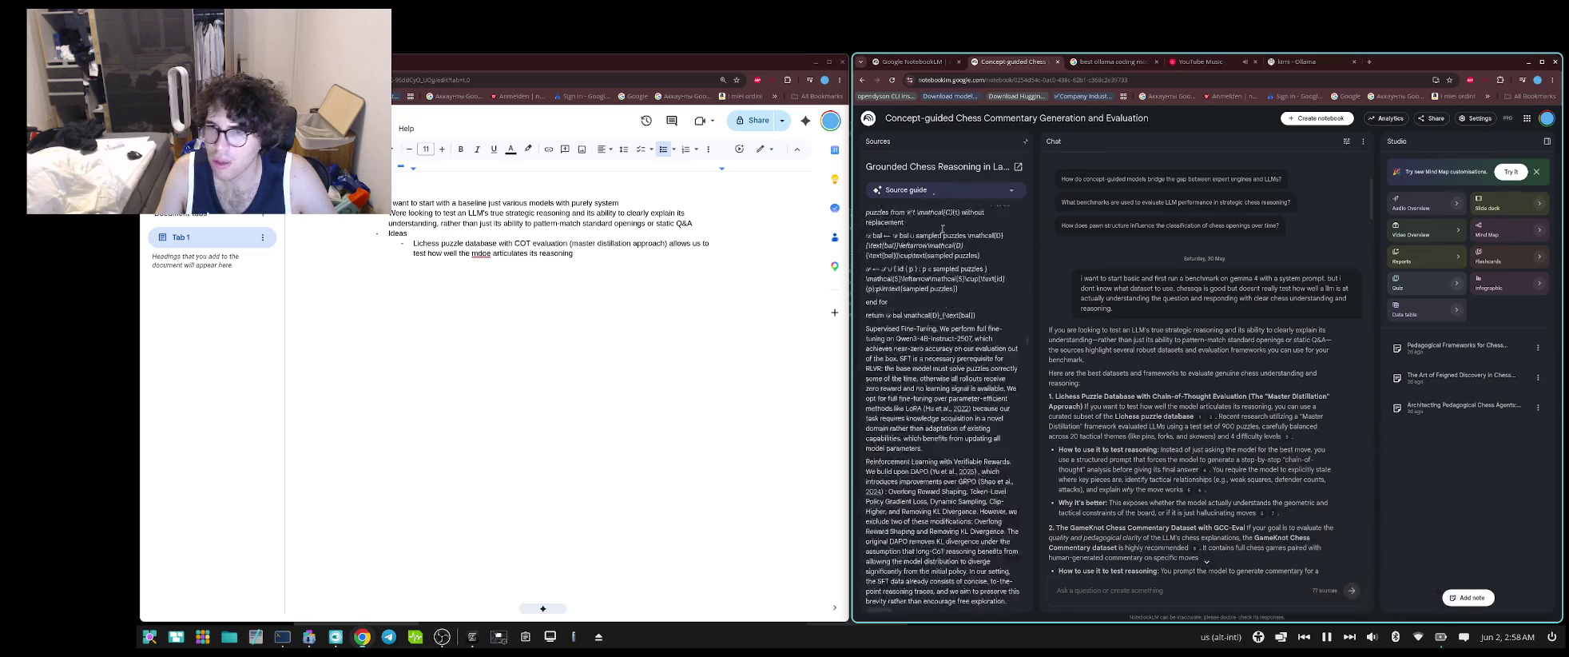
Locate the paper's arXiv identifier in the source and follow its arXiv link.
scroll(953, 320, "down", 1)
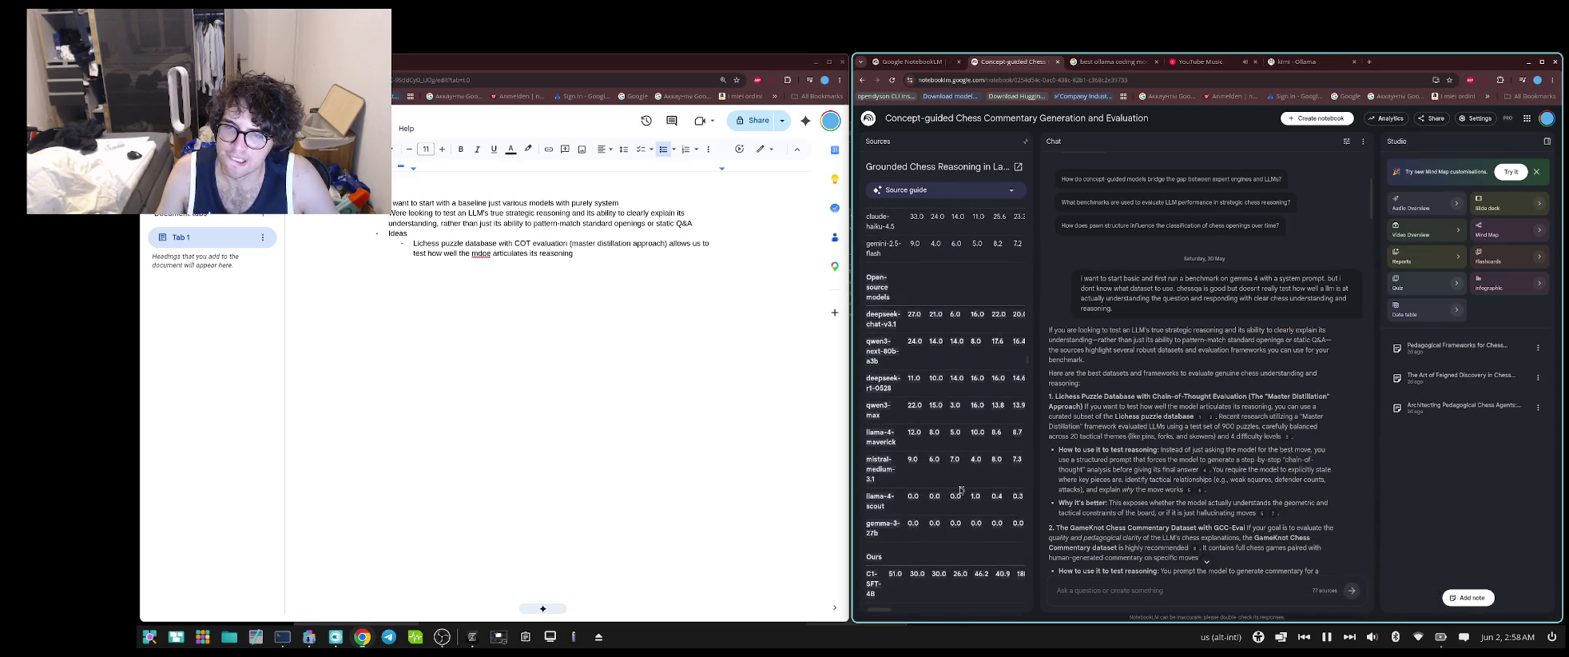
scroll(961, 489, "up", 3)
scroll(961, 489, "up", 3)
scroll(961, 489, "up", 3)
scroll(961, 489, "up", 3)
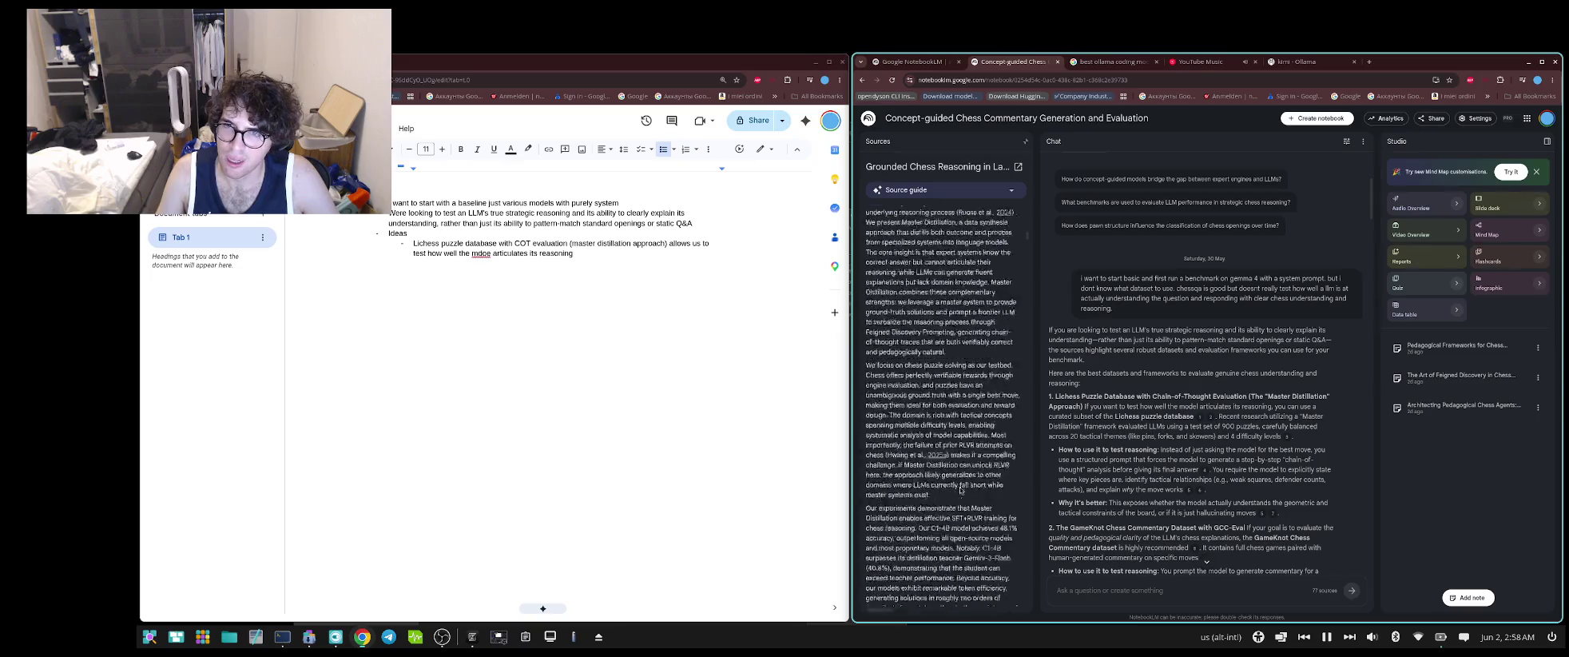
scroll(961, 490, "up", 5)
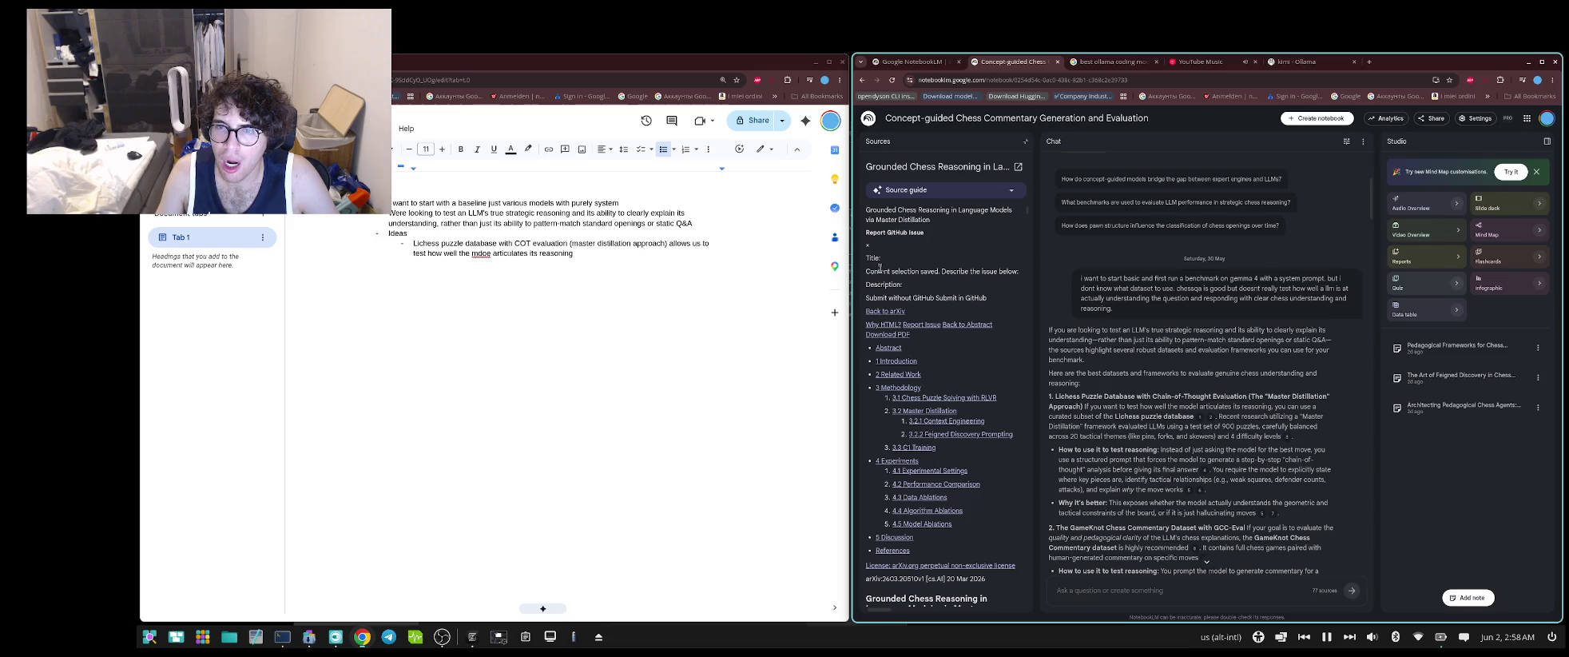
scroll(908, 282, "down", 2)
scroll(910, 287, "down", 2)
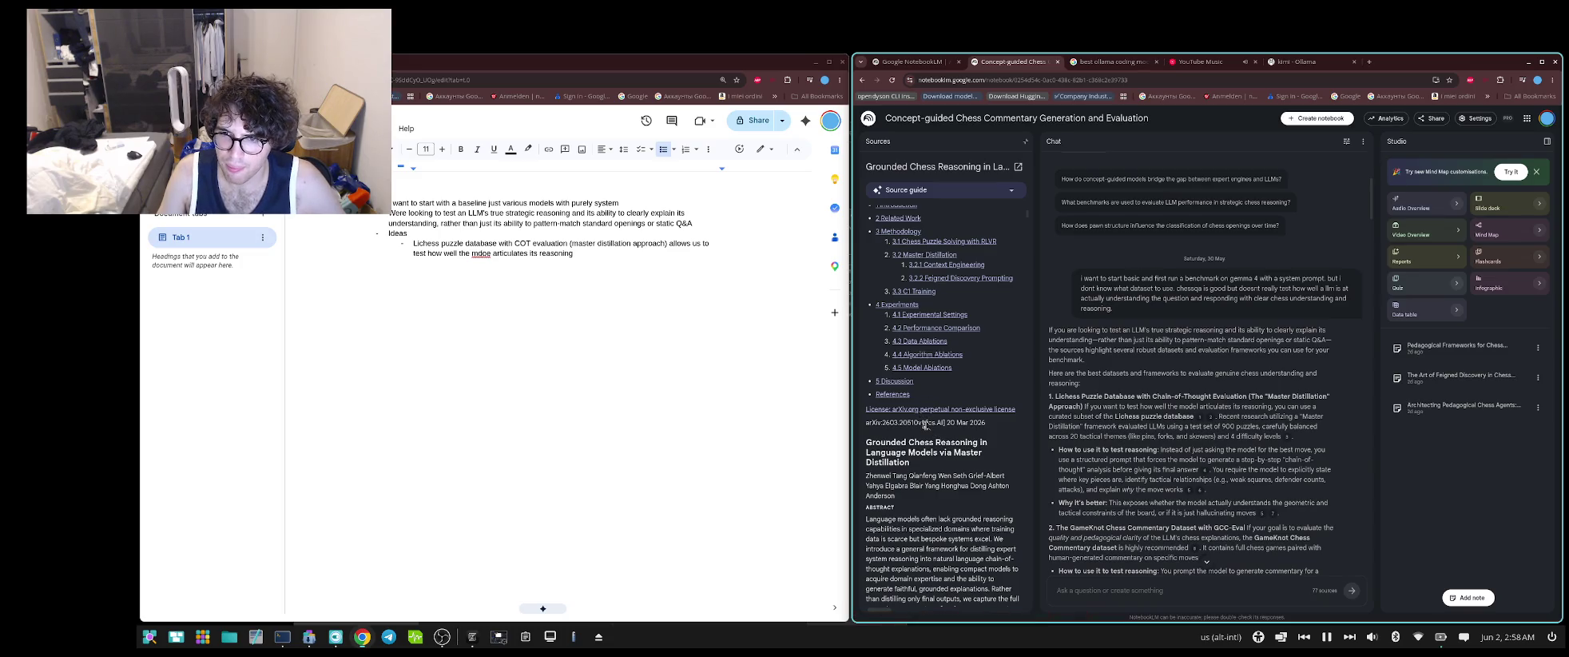
left_click_drag(927, 421, 867, 421)
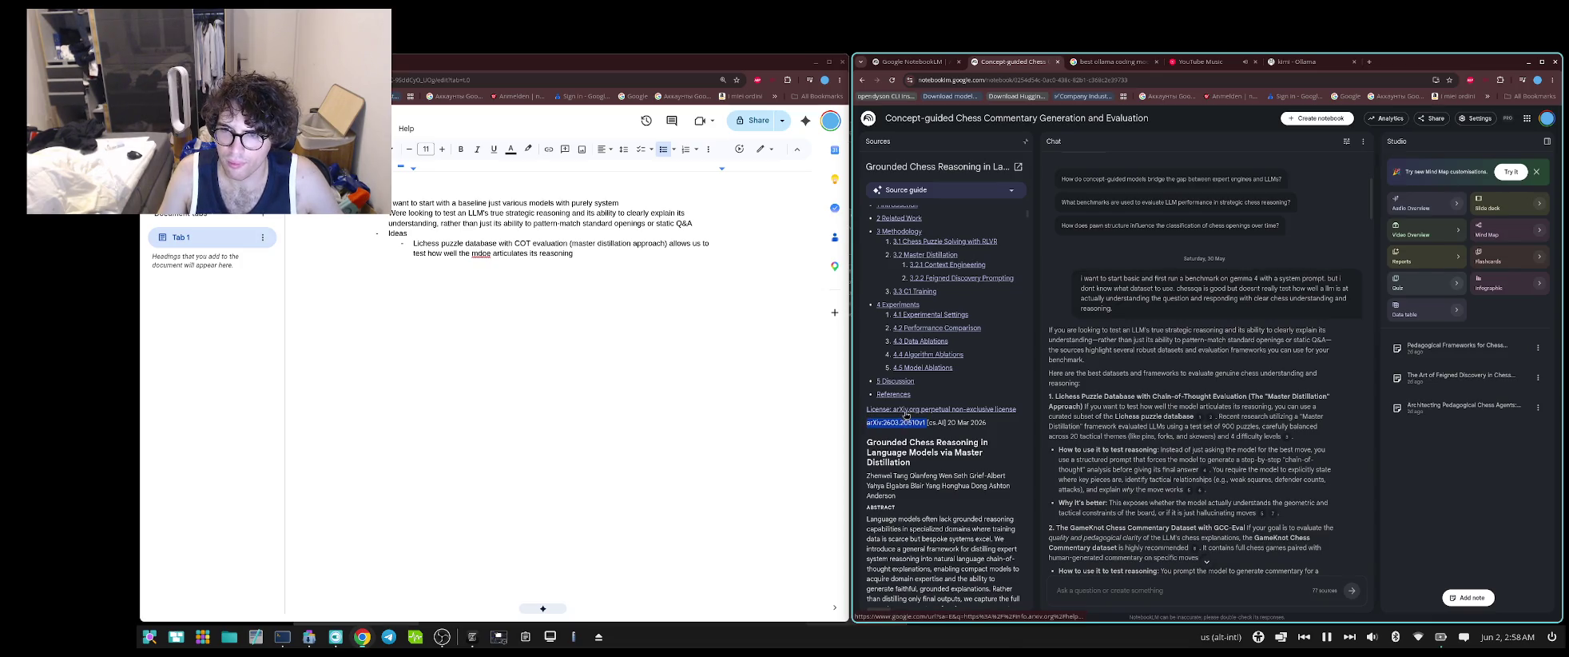
scroll(902, 383, "up", 2)
scroll(900, 336, "up", 2)
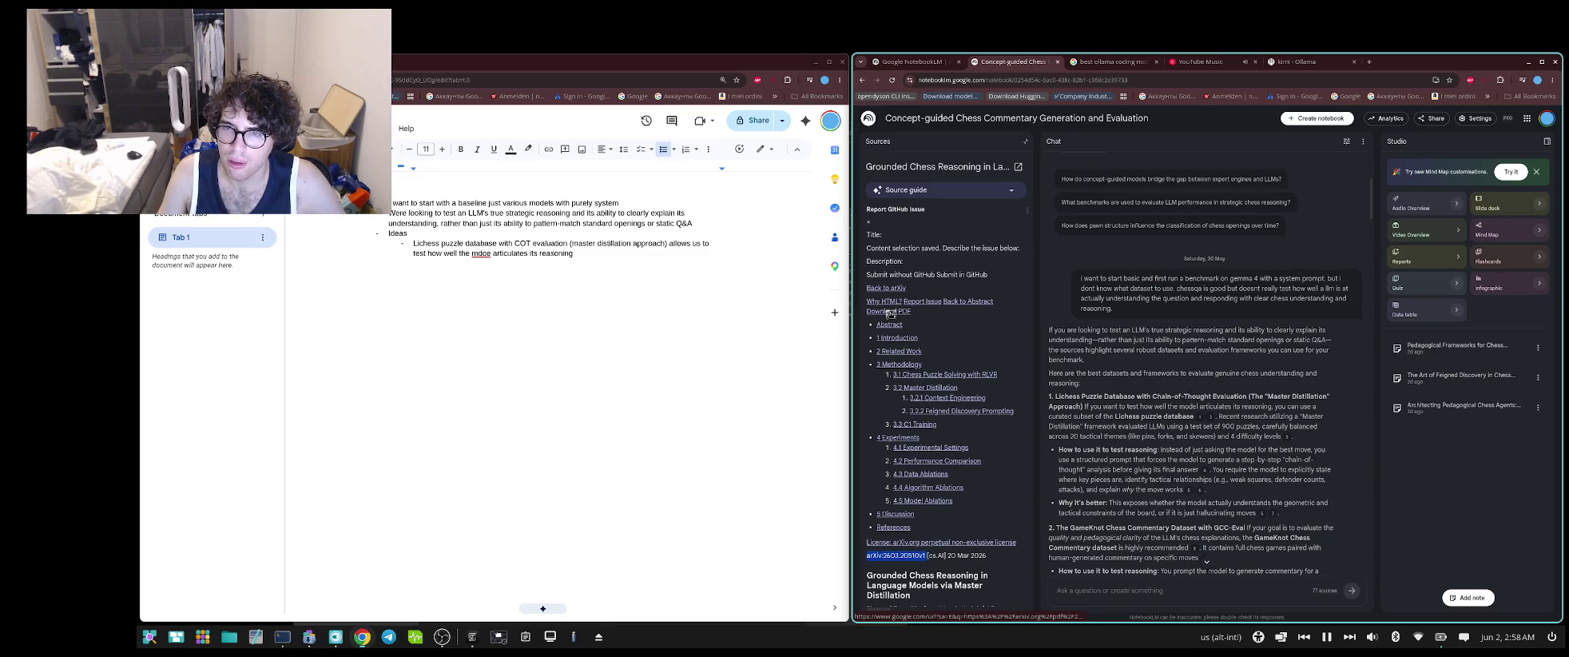
left_click(890, 313)
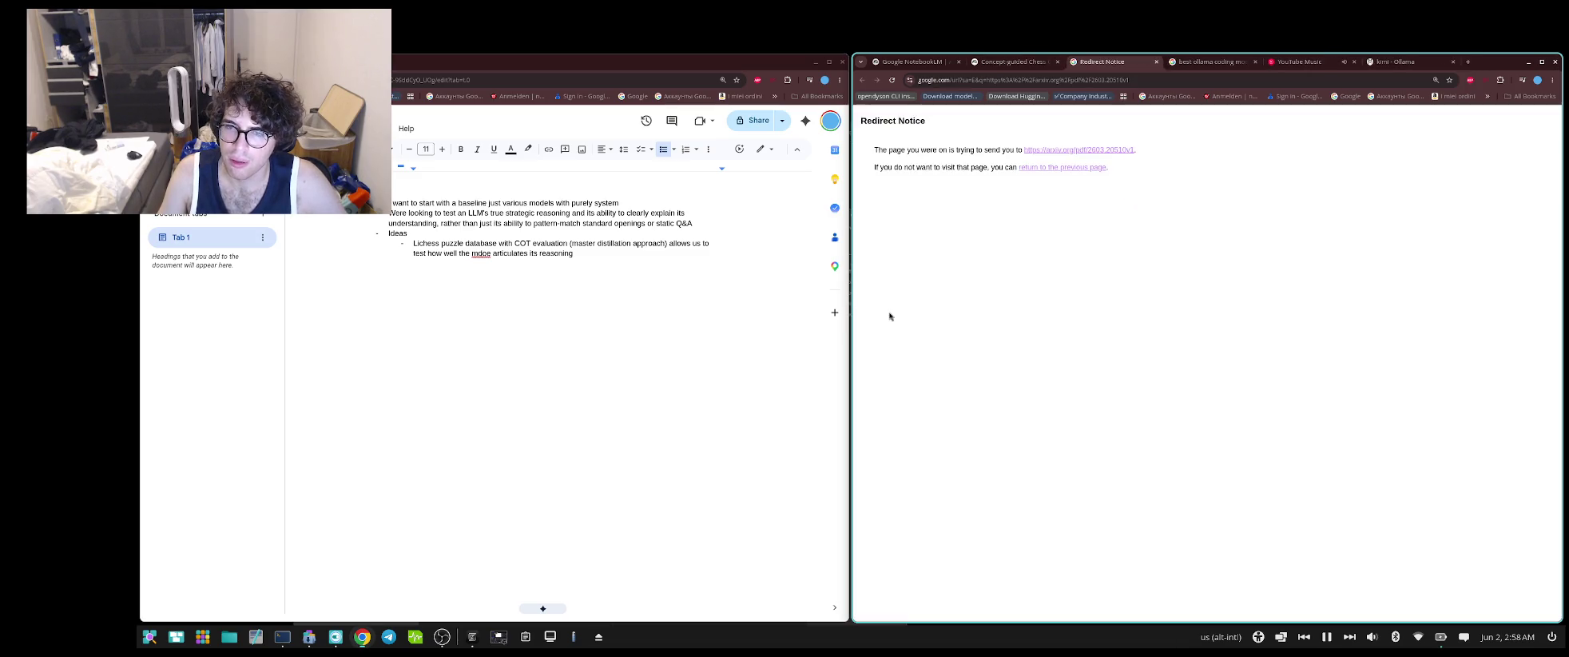
Paste the paper's arXiv link (2603.20510v1) as a sub-bullet under the Lichess note.
left_click(1089, 150)
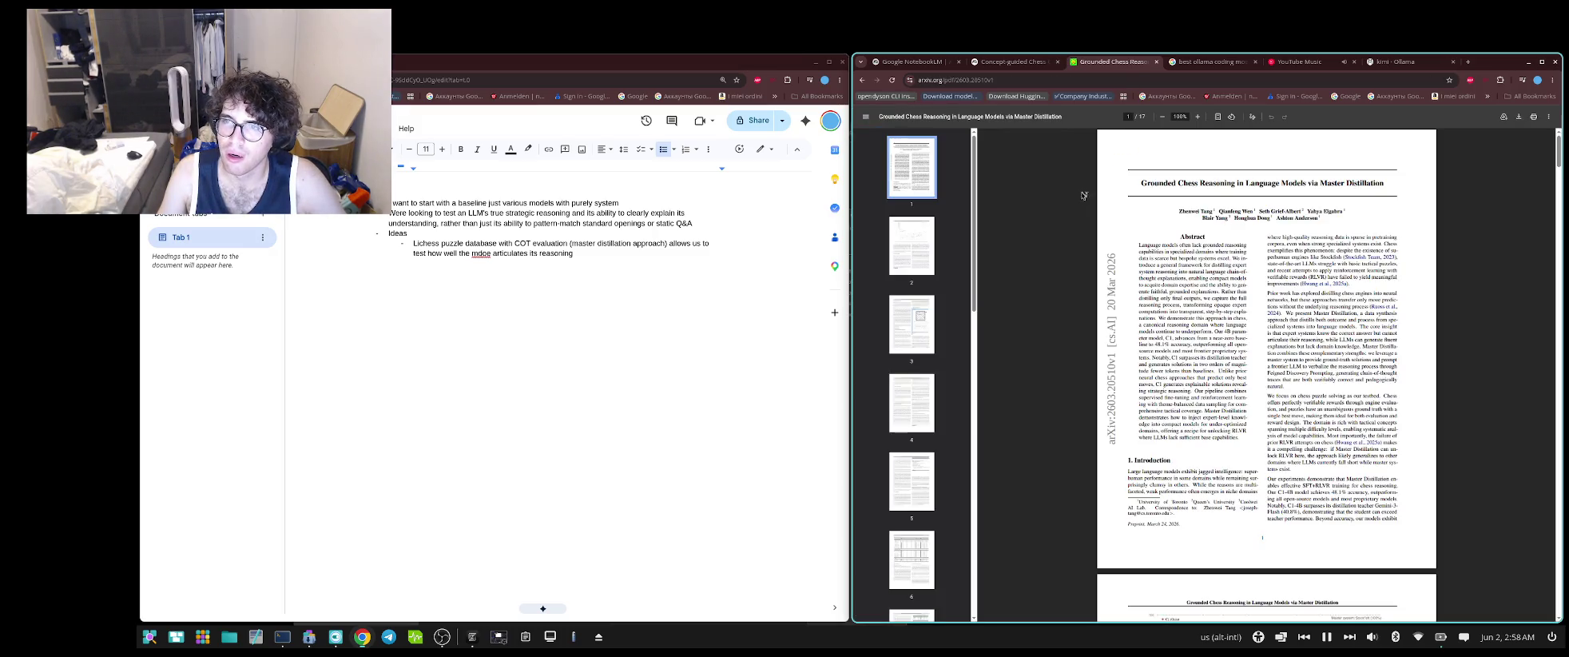
left_click(1080, 80)
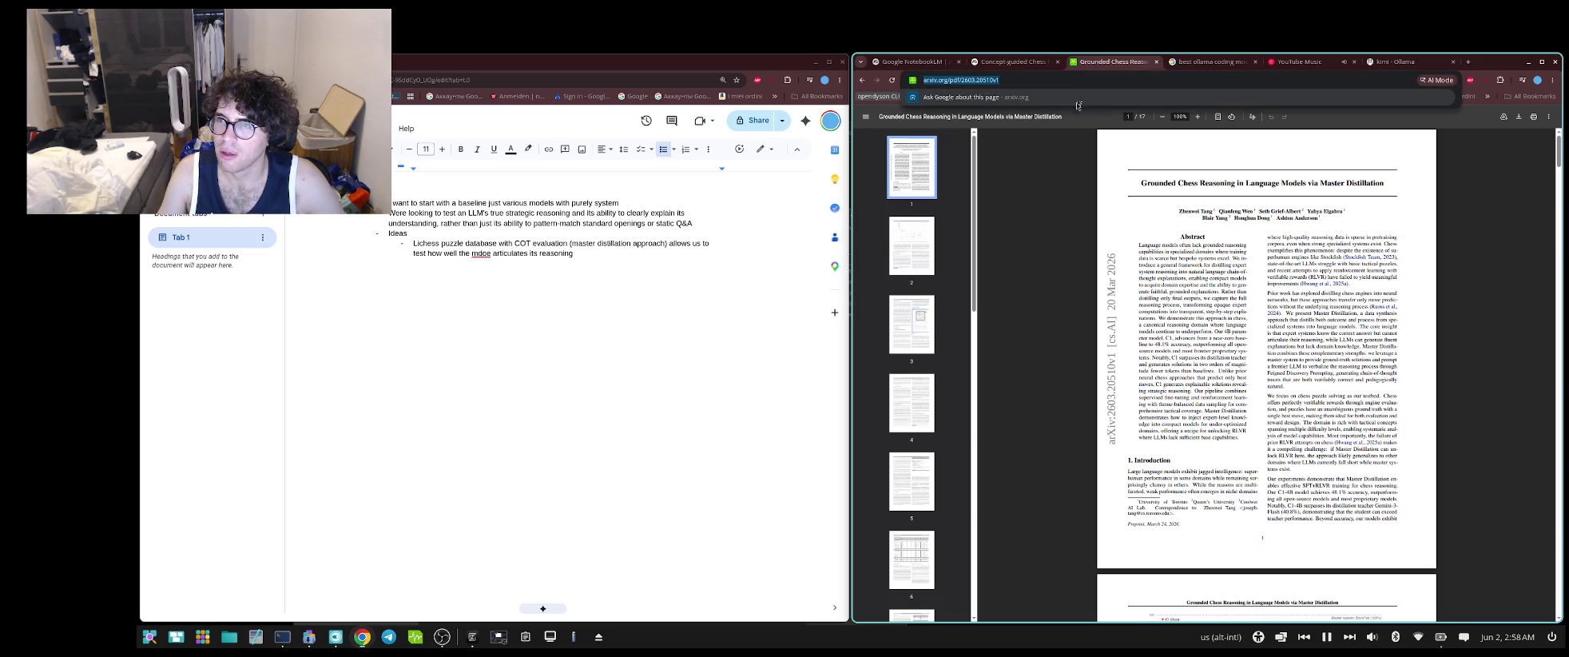
left_click(701, 260)
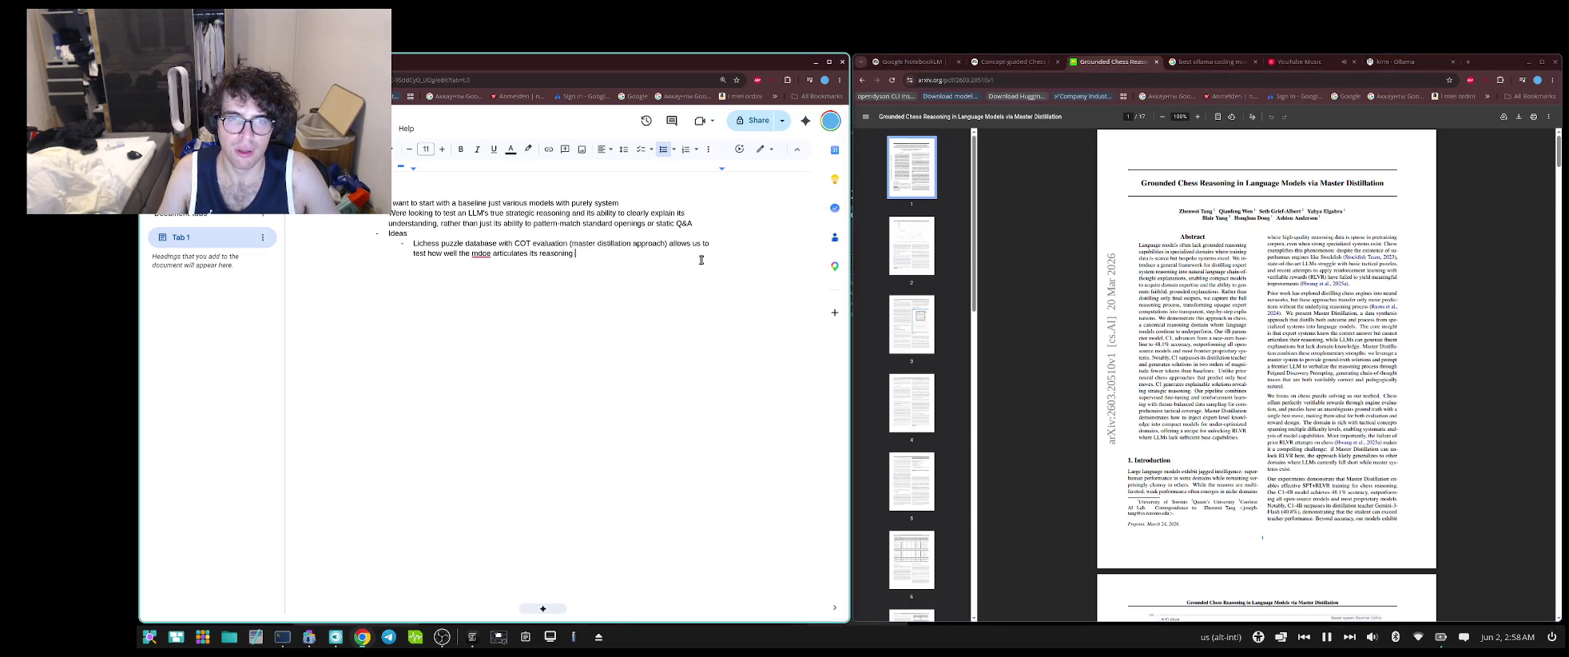
key("Return")
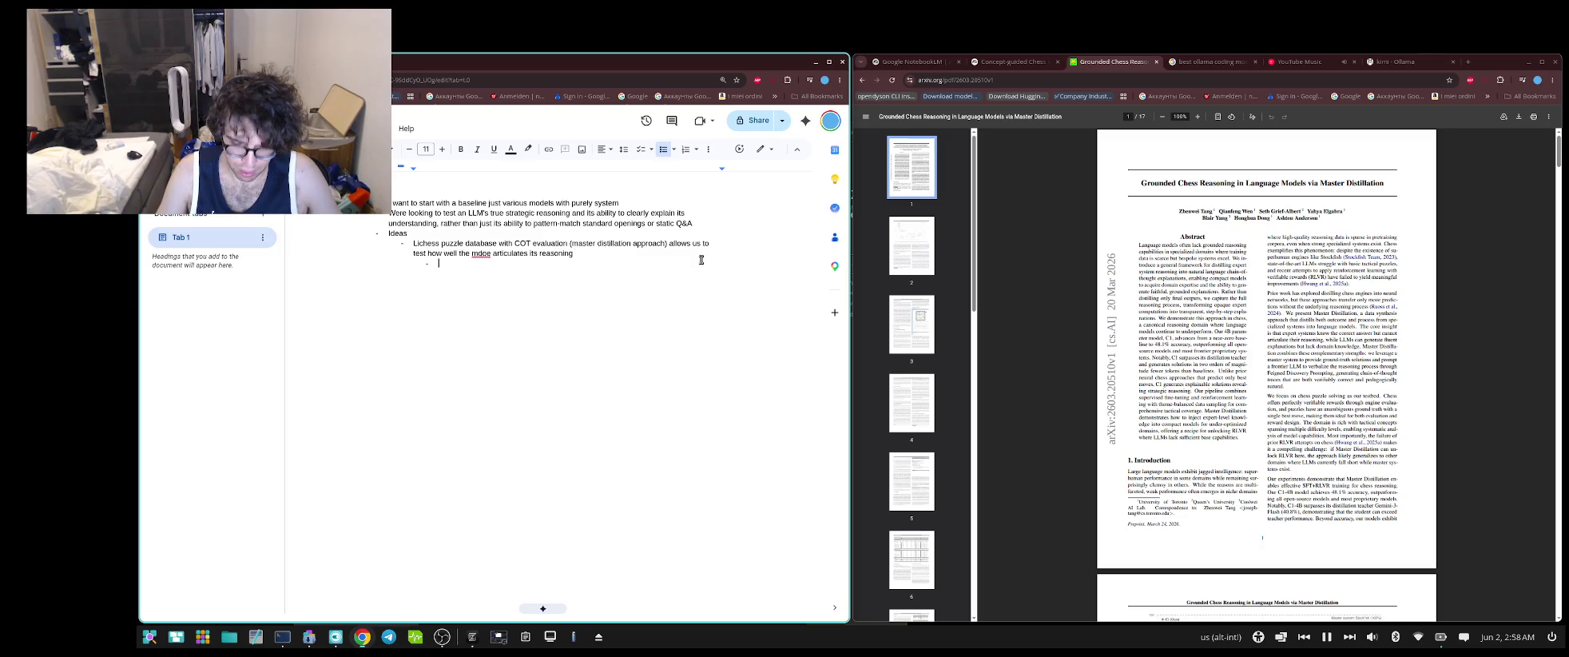
type("https://arxiv.org/pdf/2603.20510v1")
Start an outdented bullet below the link and return to the NotebookLM notebook.
key("Return")
key("shift+Tab")
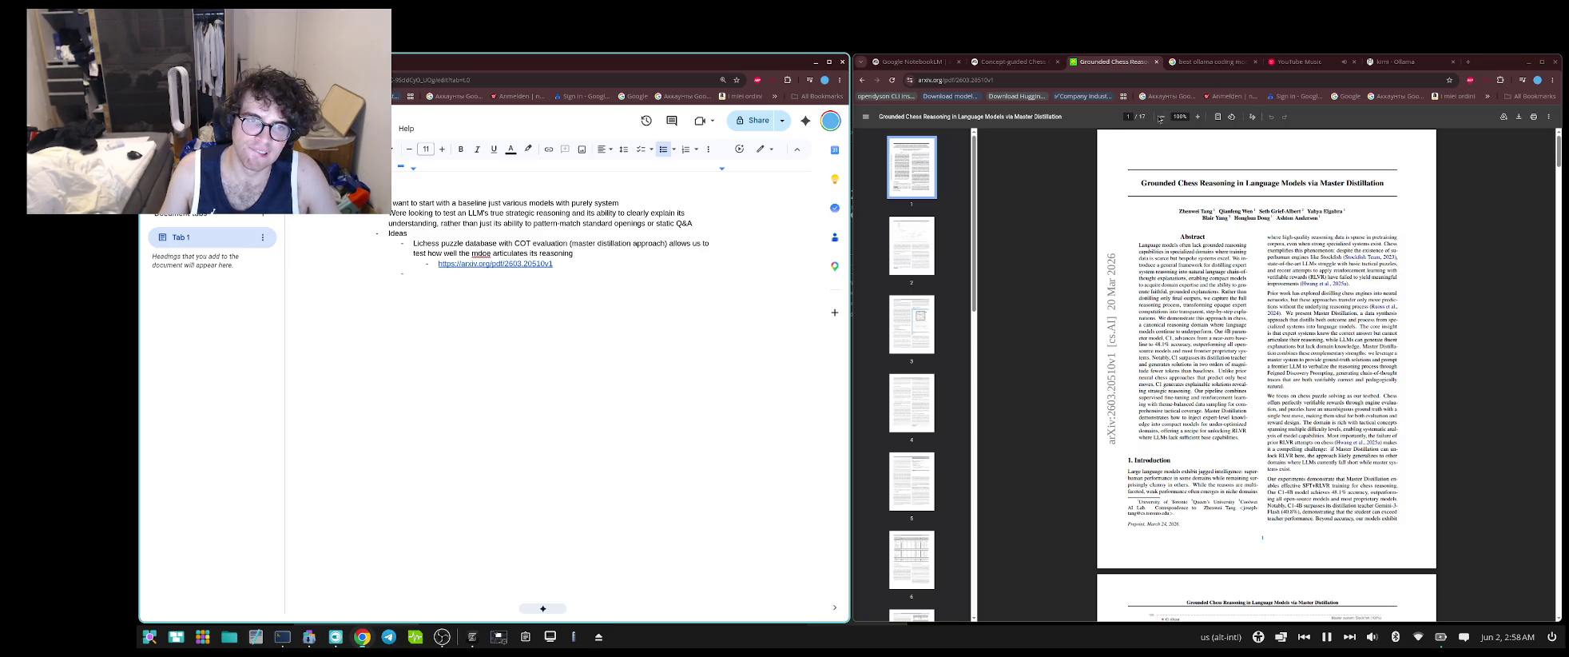
left_click(1008, 62)
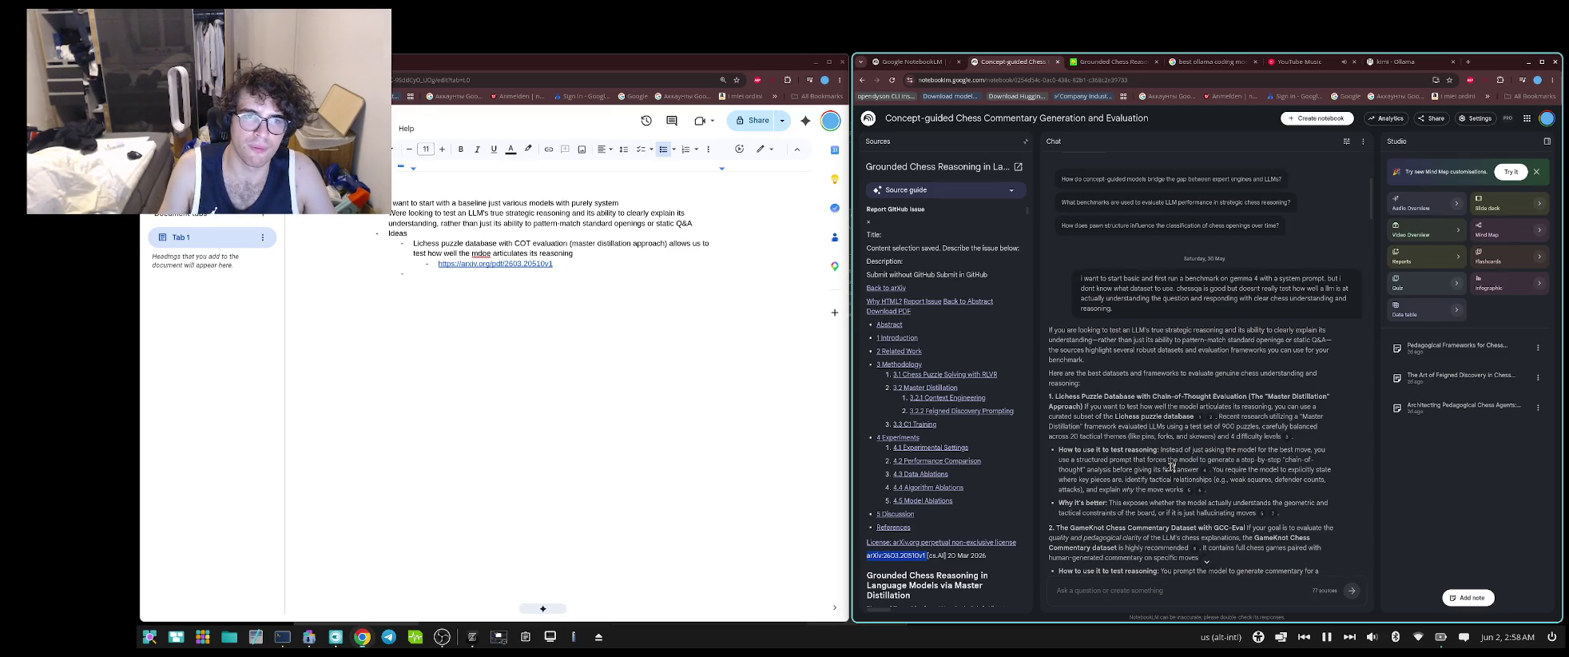
left_click(564, 282)
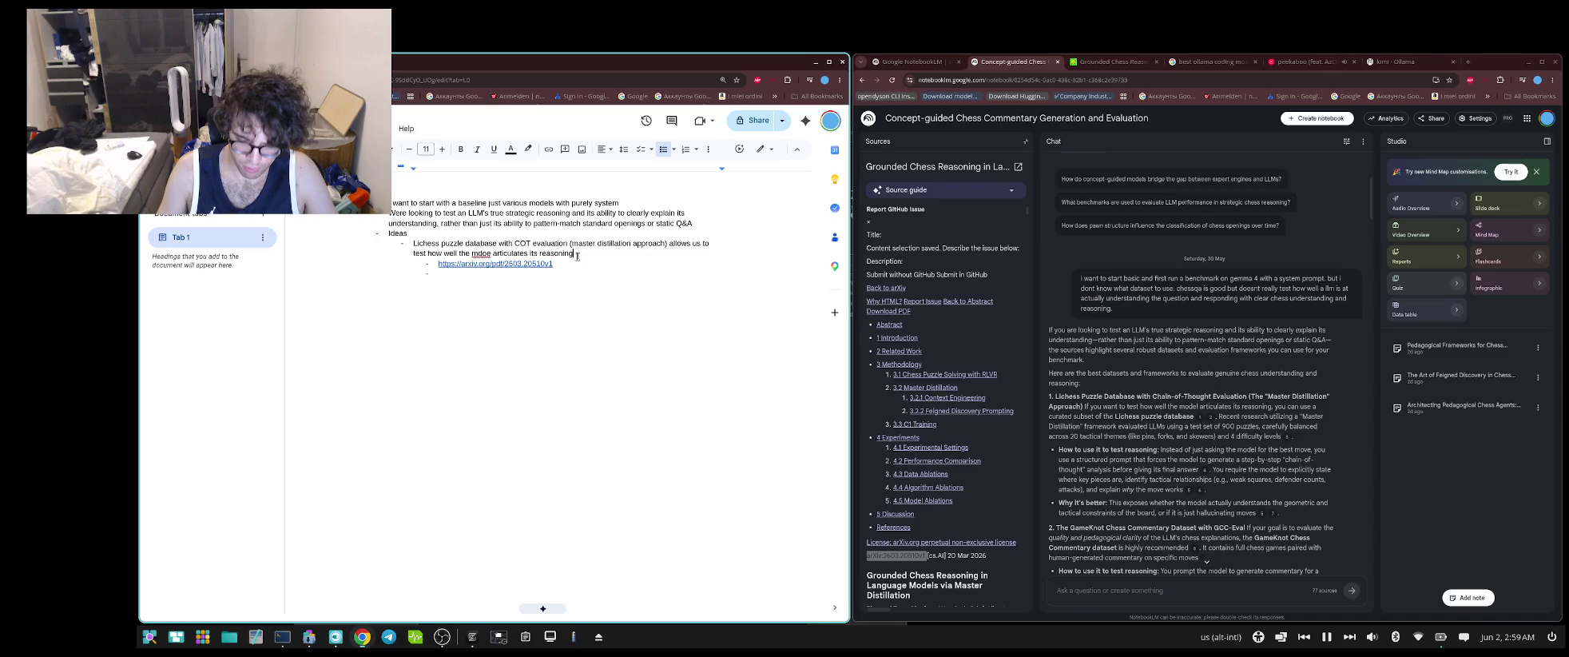
Continue the Lichess bullet: instead of asking for the best move, the LLM outputs a structured step-by-step response.
type(", andInstead of ")
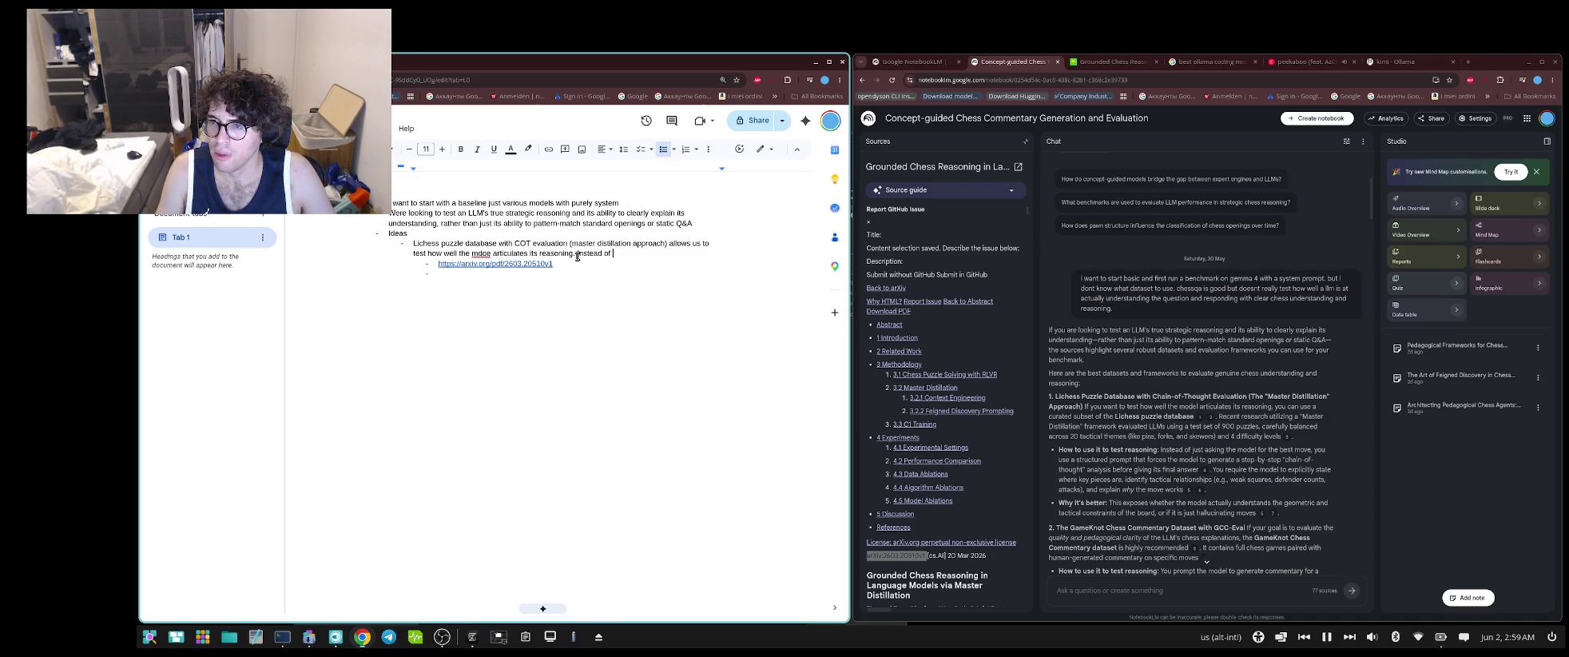
type("just")
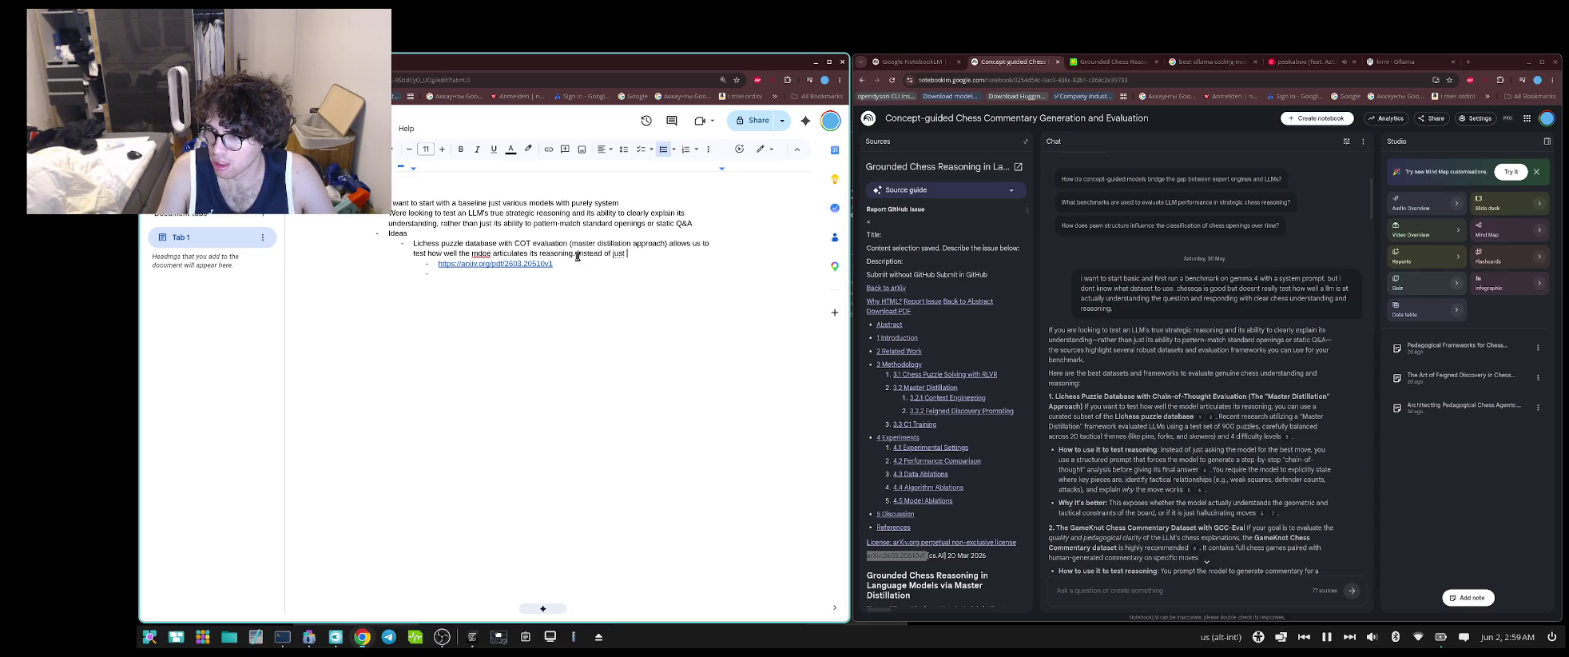
type("asking the mdoe")
key("BackSpace")
key("BackSpace")
key("BackSpace")
type("odel ")
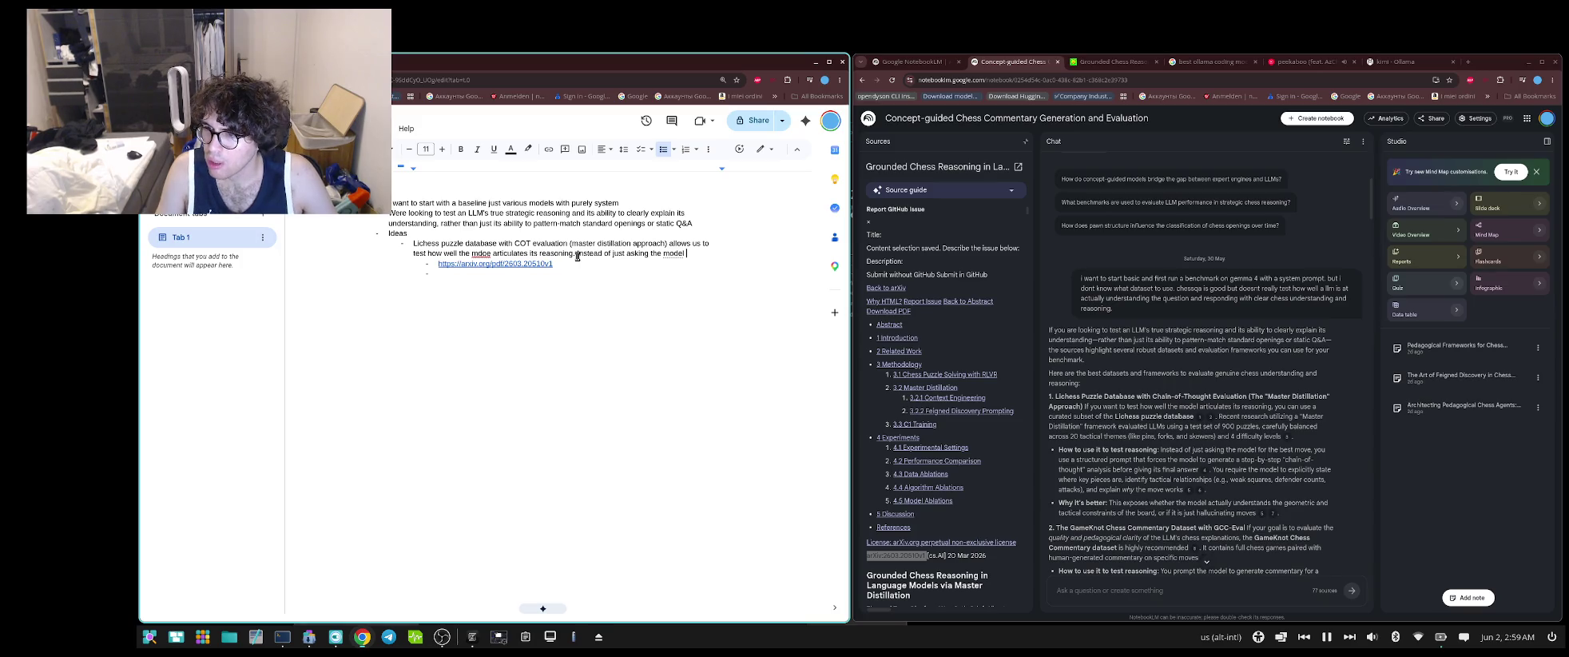
type("for the best move")
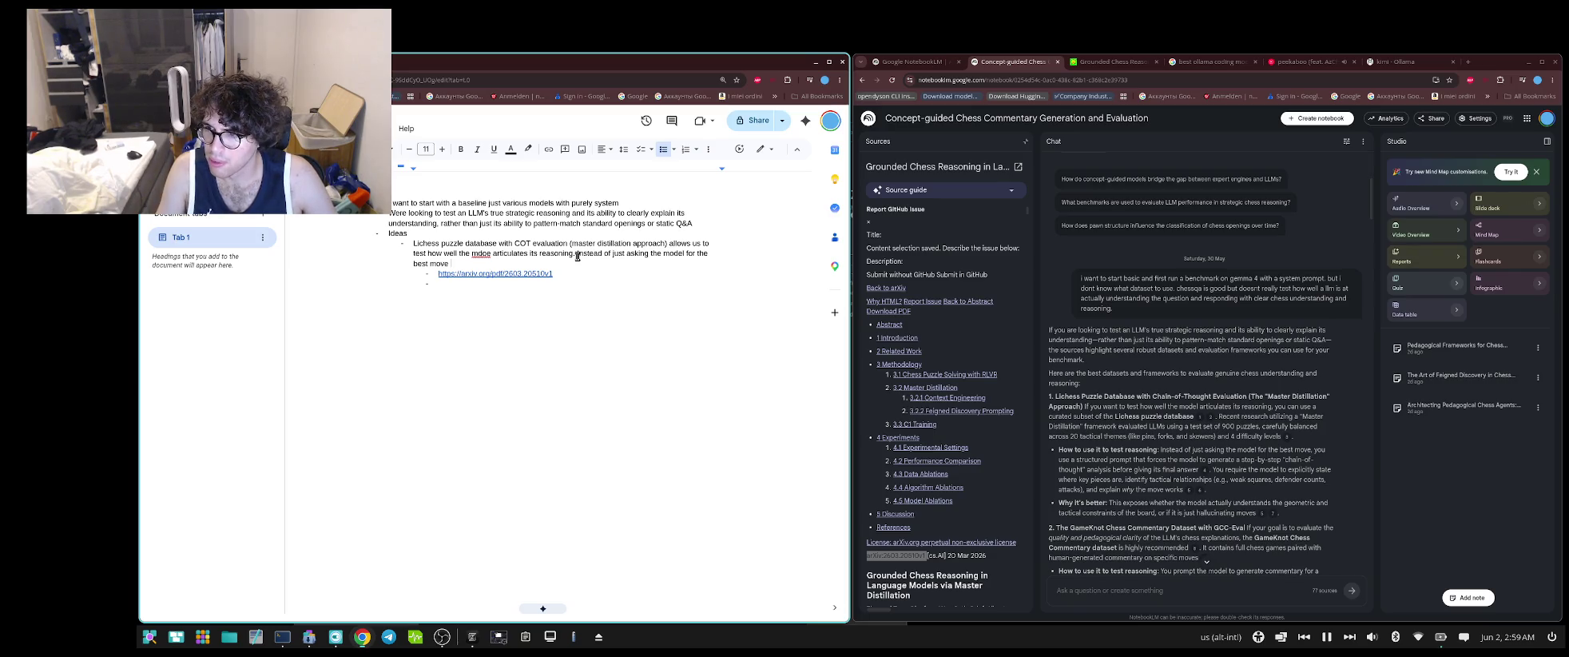
type("we ")
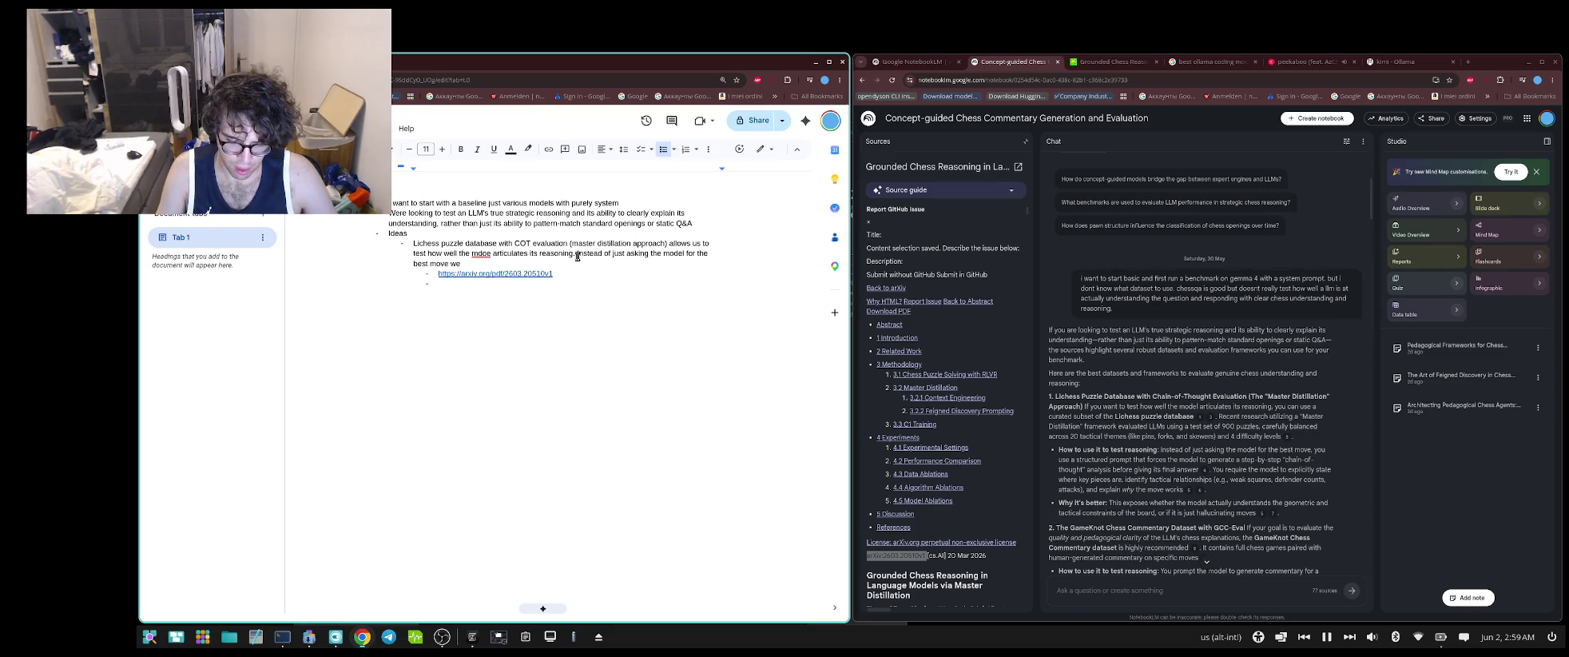
type("use the llm to output ")
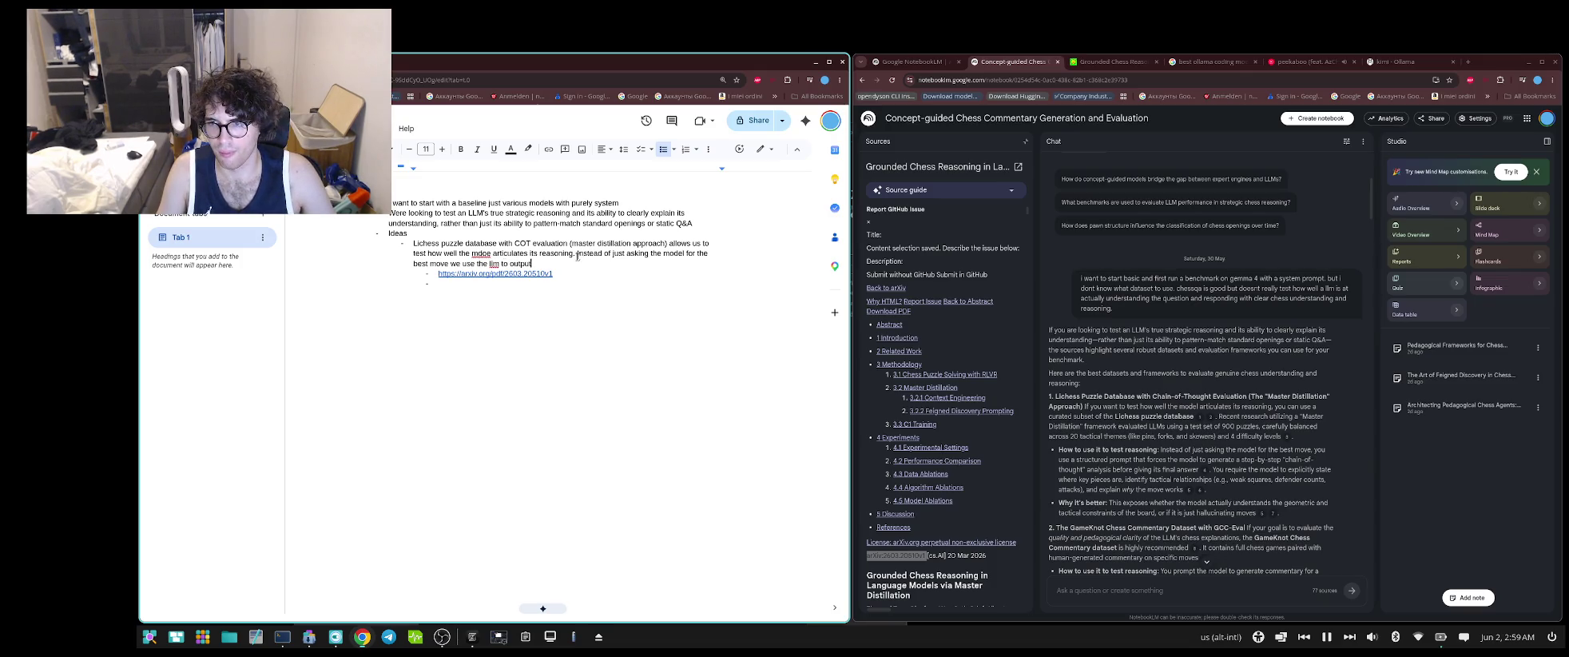
type("a")
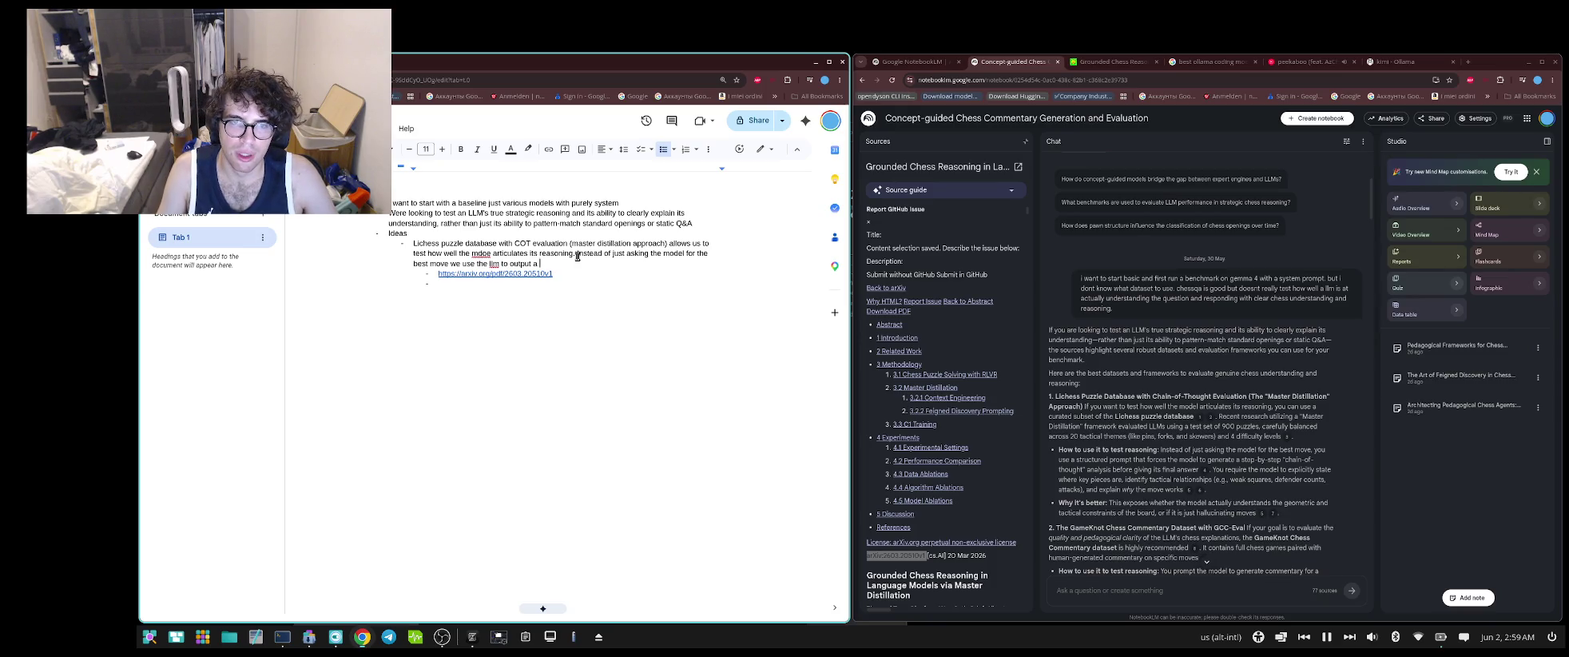
key("BackSpace")
key("BackSpace")
key("BackSpace")
key("BackSpace")
key("BackSpace")
key("BackSpace")
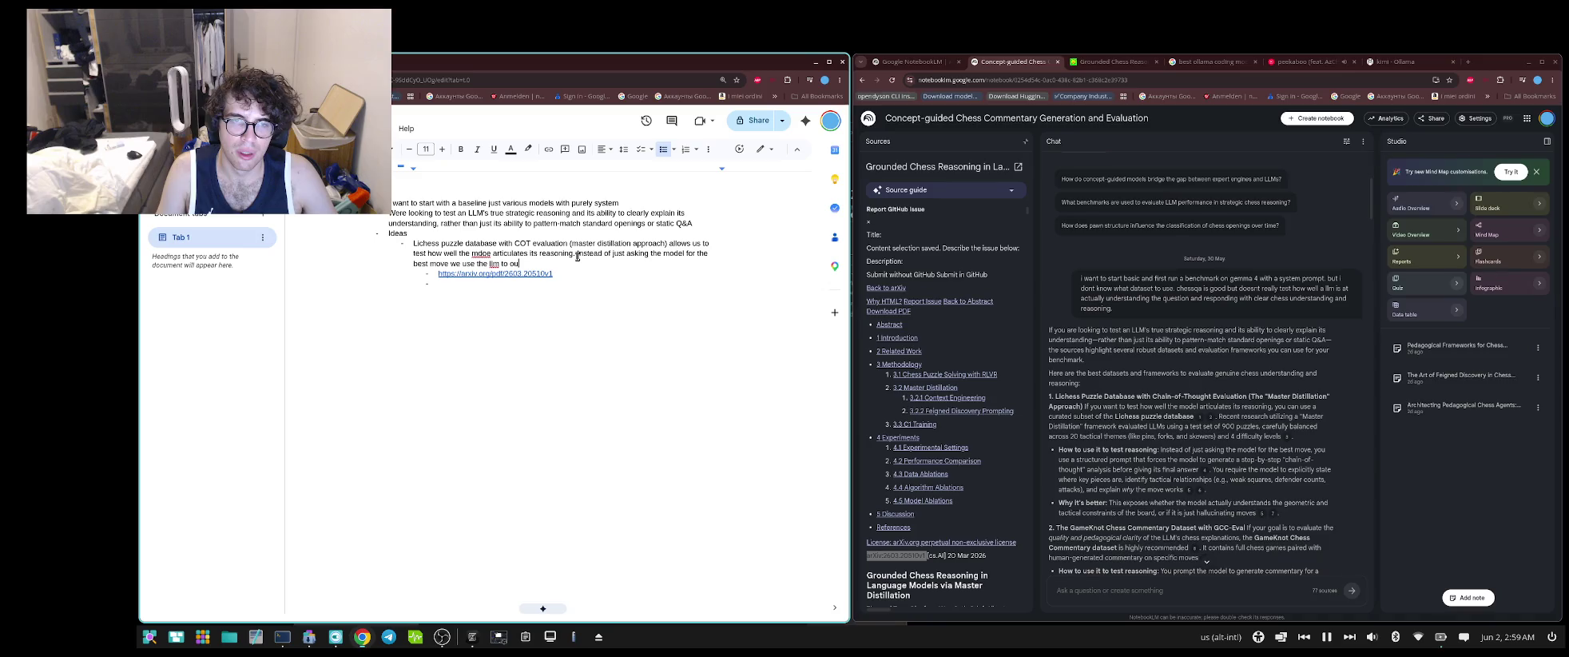
key("BackSpace")
key("BackSpace")
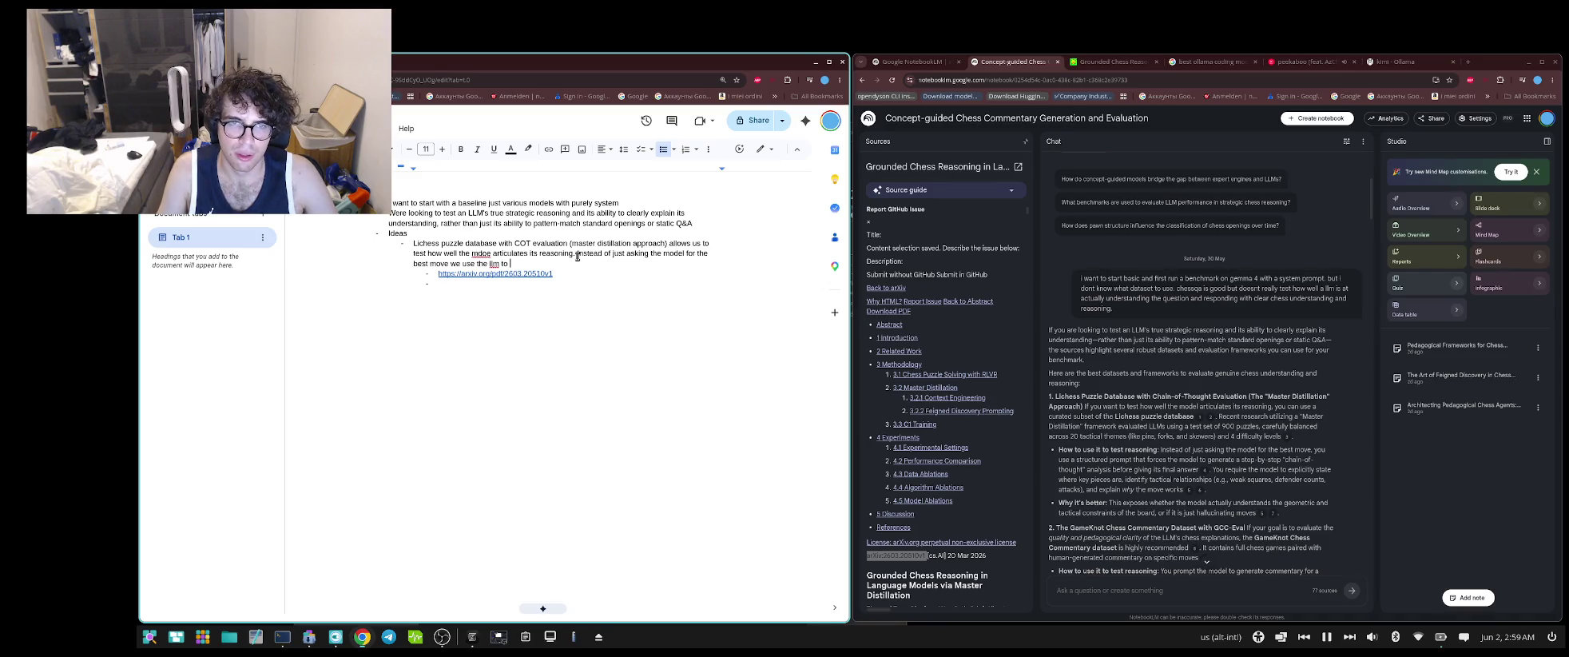
type("output a structured response to generate")
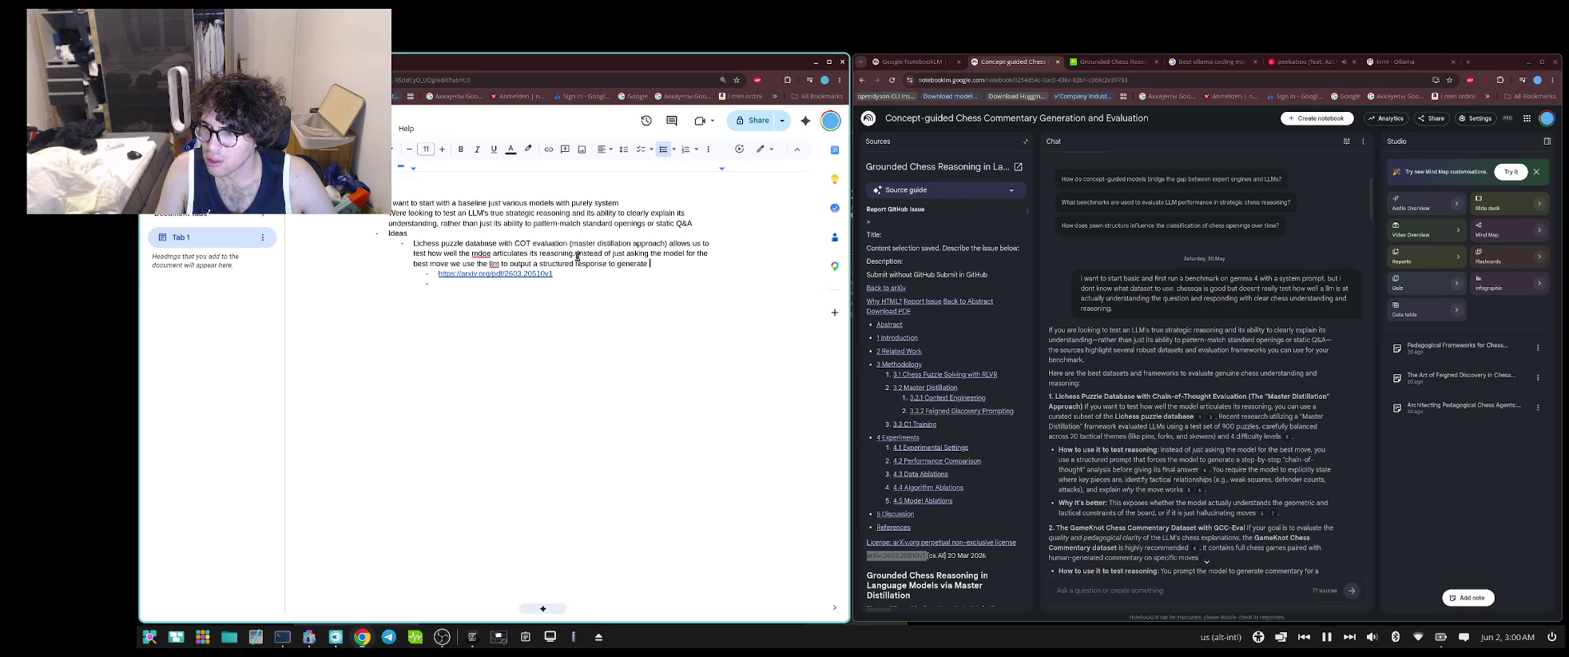
type(" a step bz")
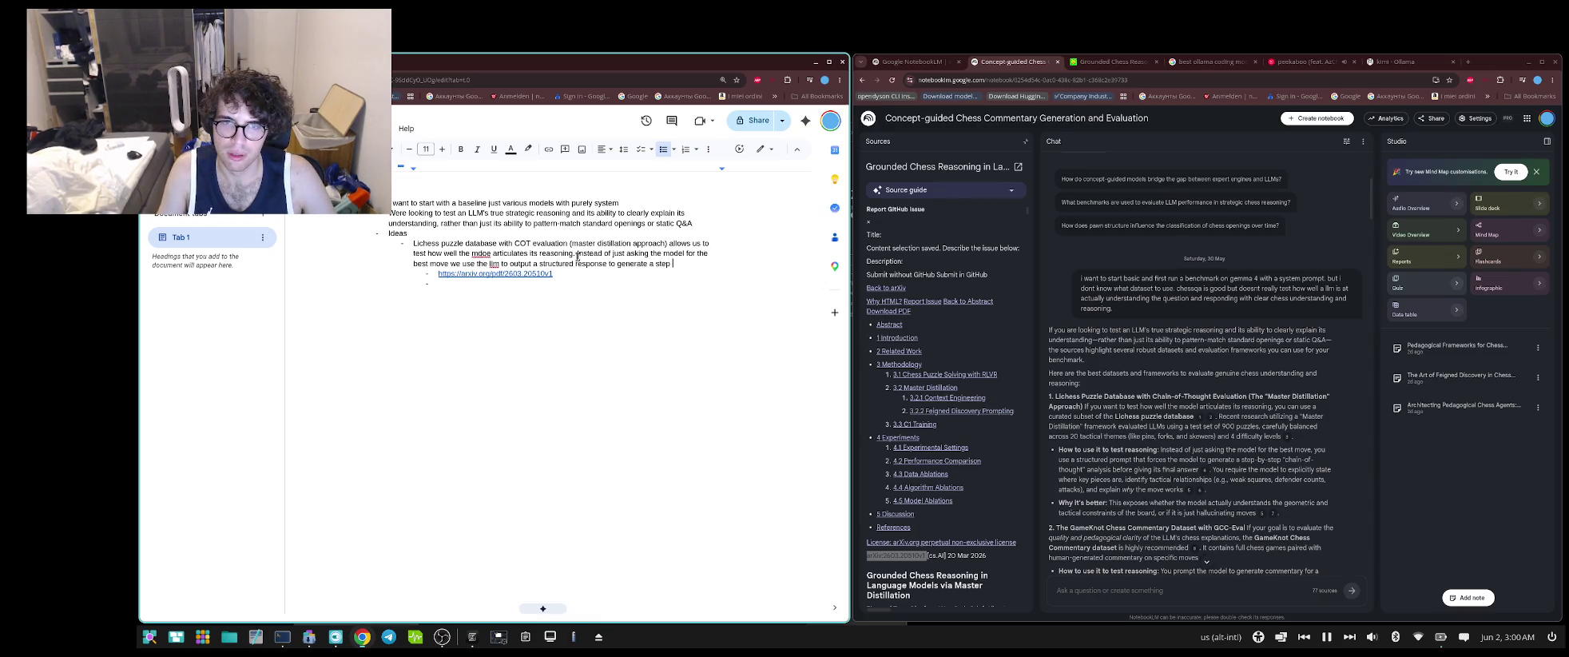
key("BackSpace")
key("BackSpace")
type("y ste")
type("rp")
key("BackSpace")
key("BackSpace")
key("BackSpace")
Add 'COT analysis' and the goal that the model explicitly states where key pieces are.
type("p ")
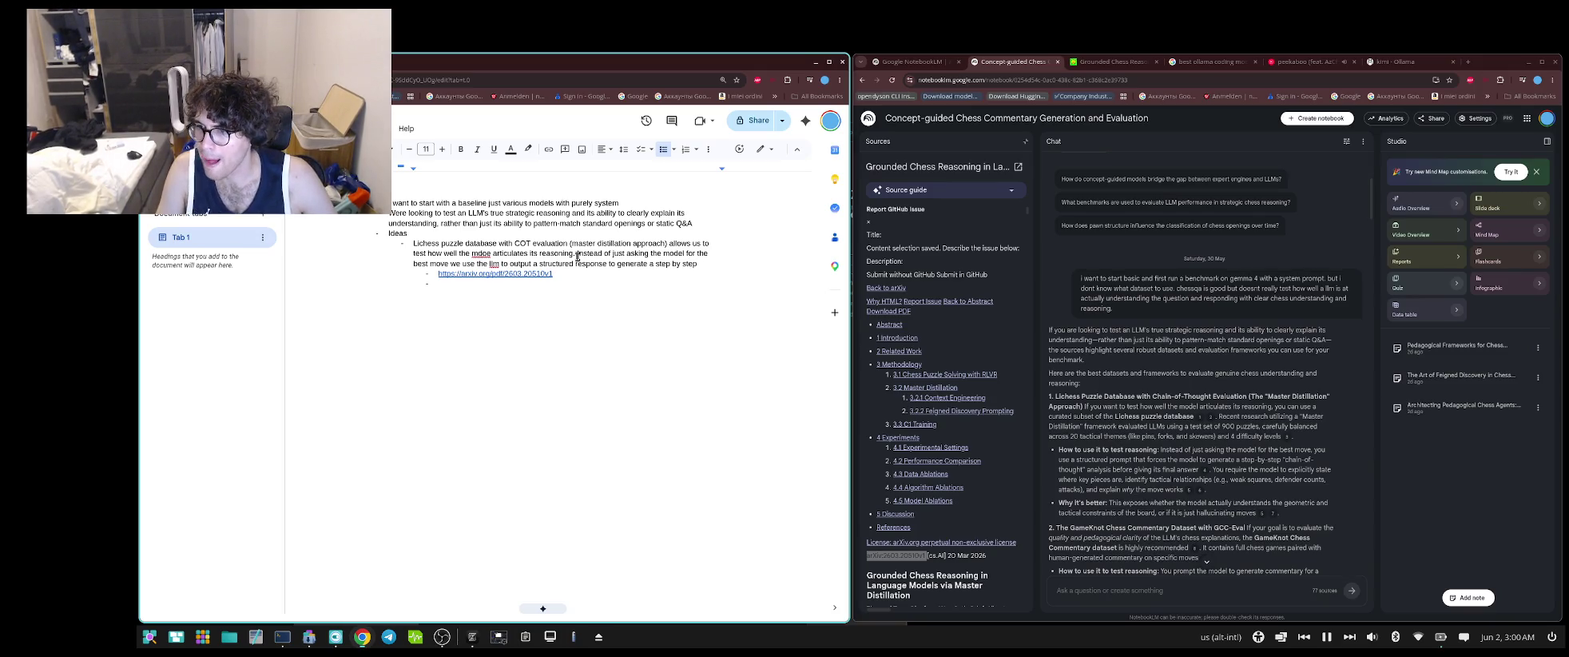
type("COT")
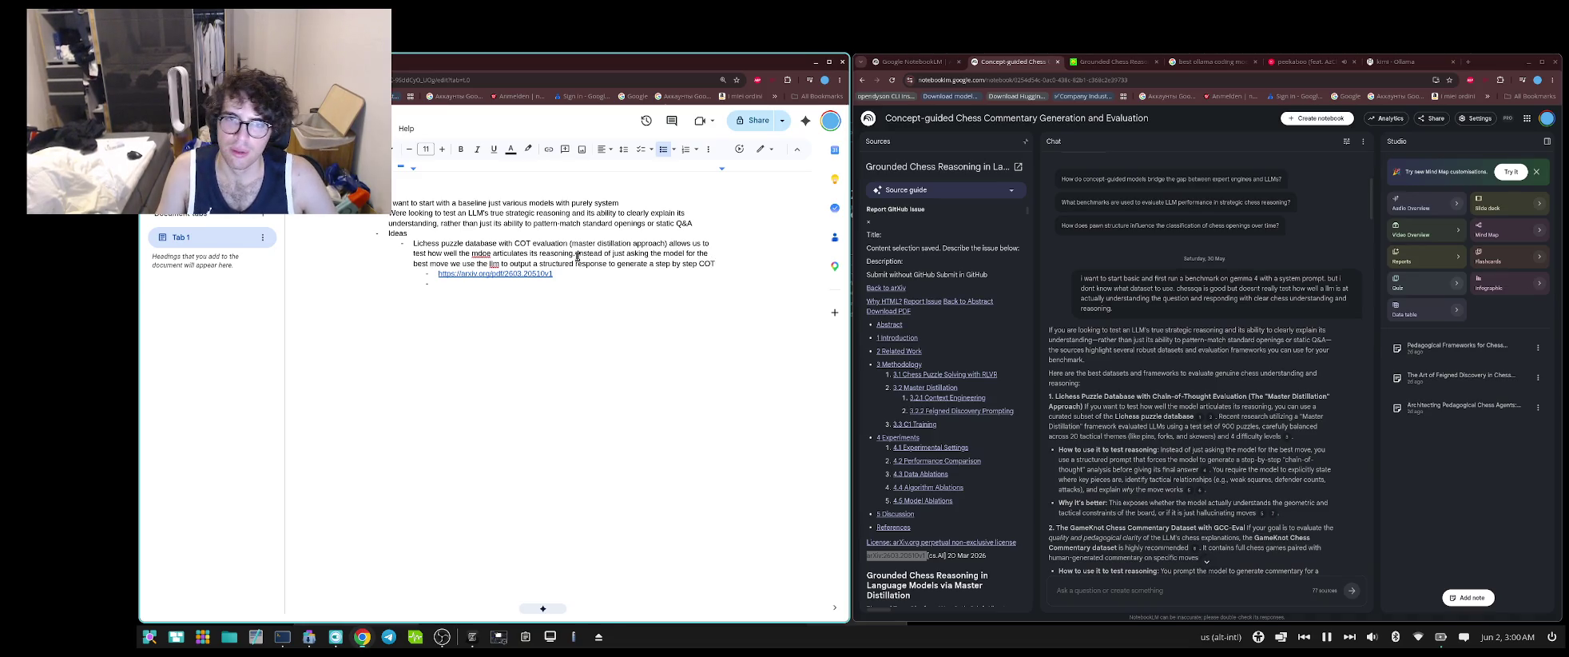
type("anzl")
type("ysis")
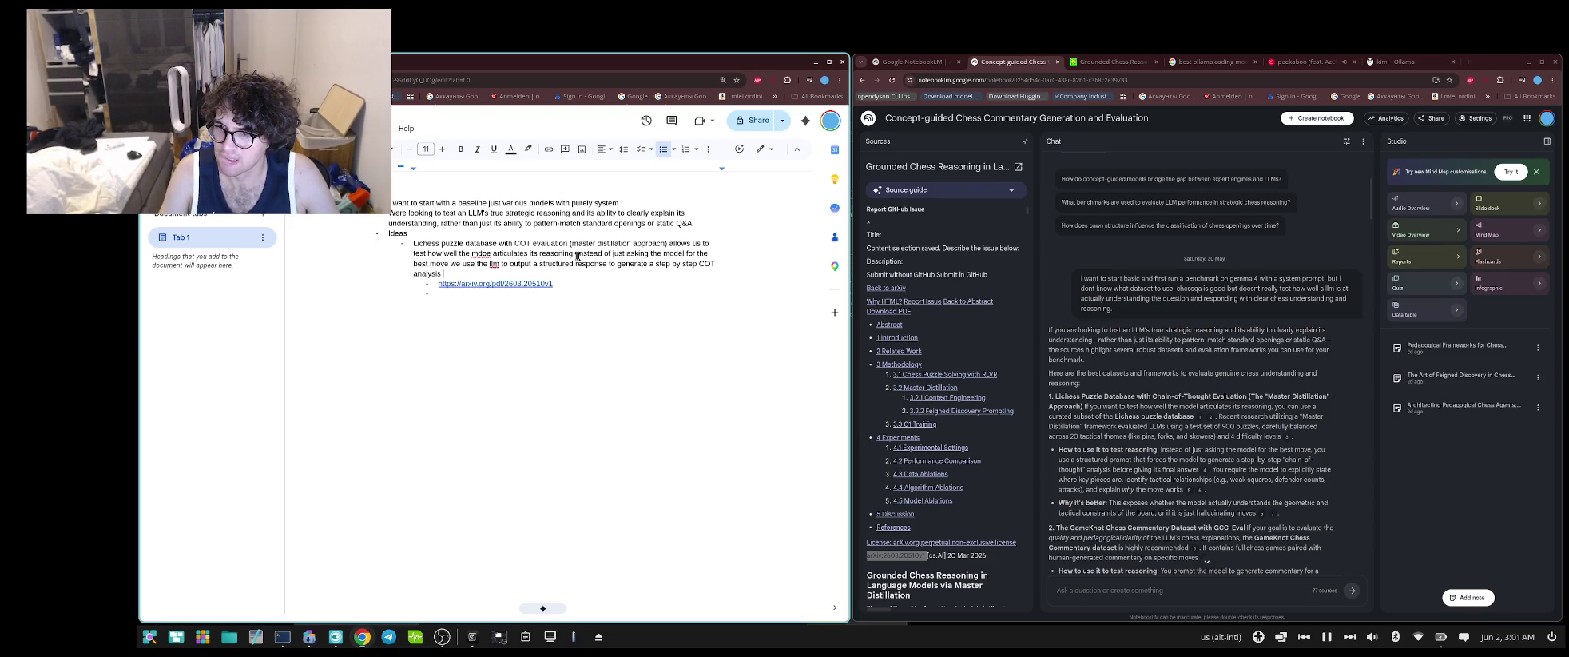
type(", ")
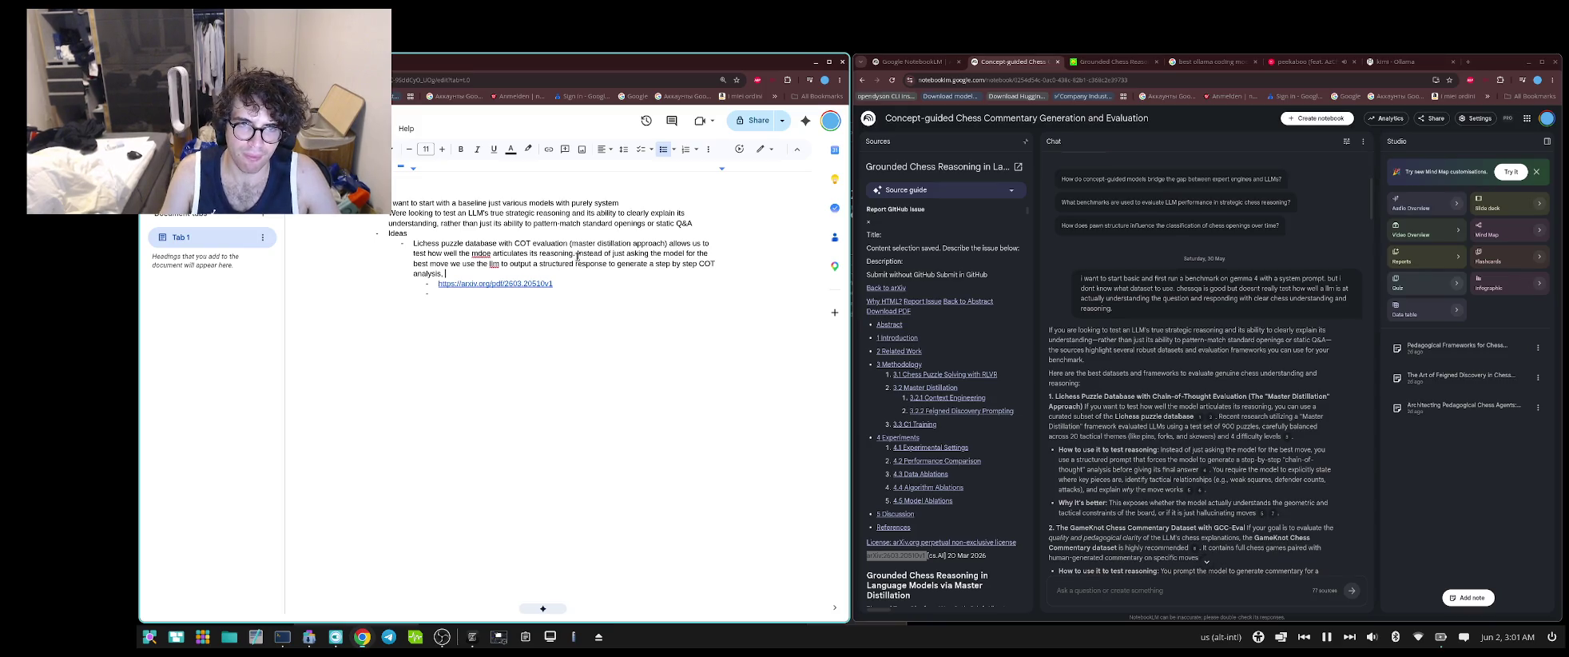
type("The goal being")
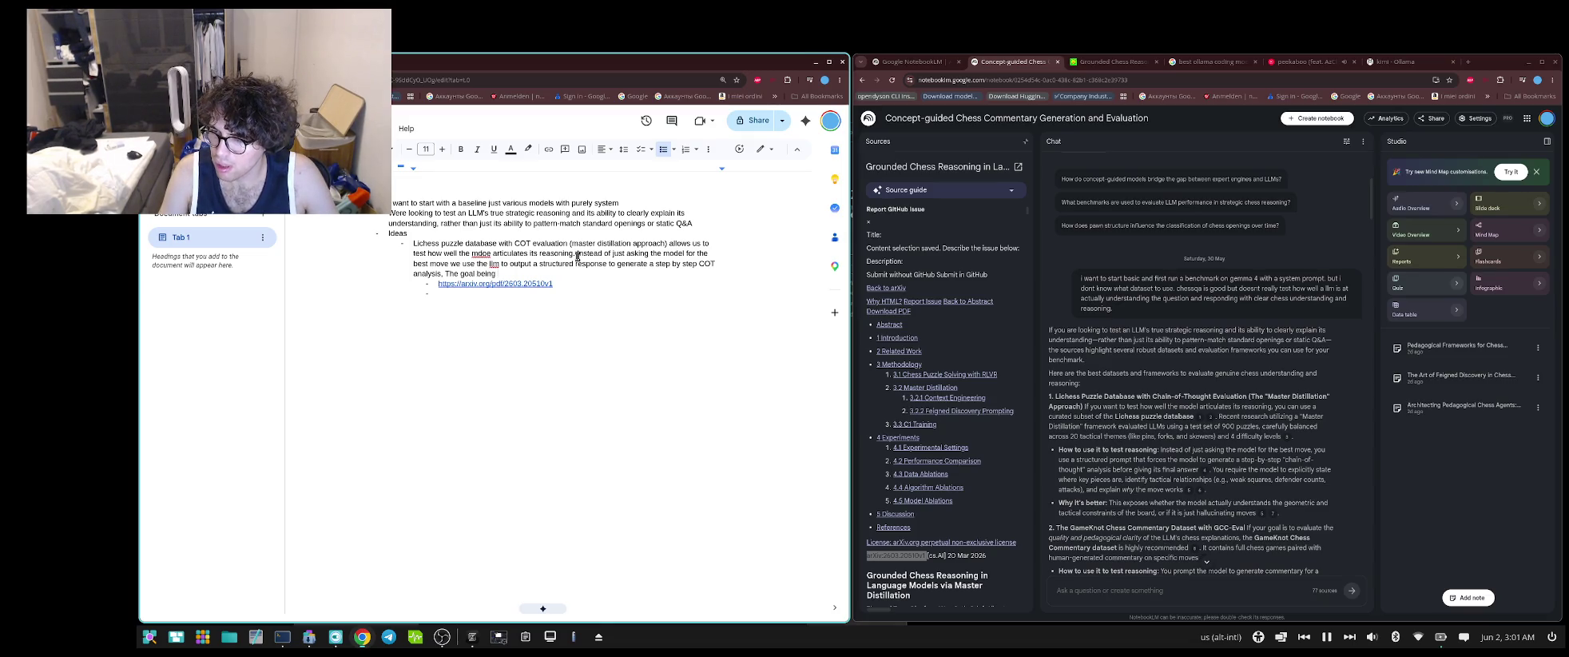
type(" that the model ")
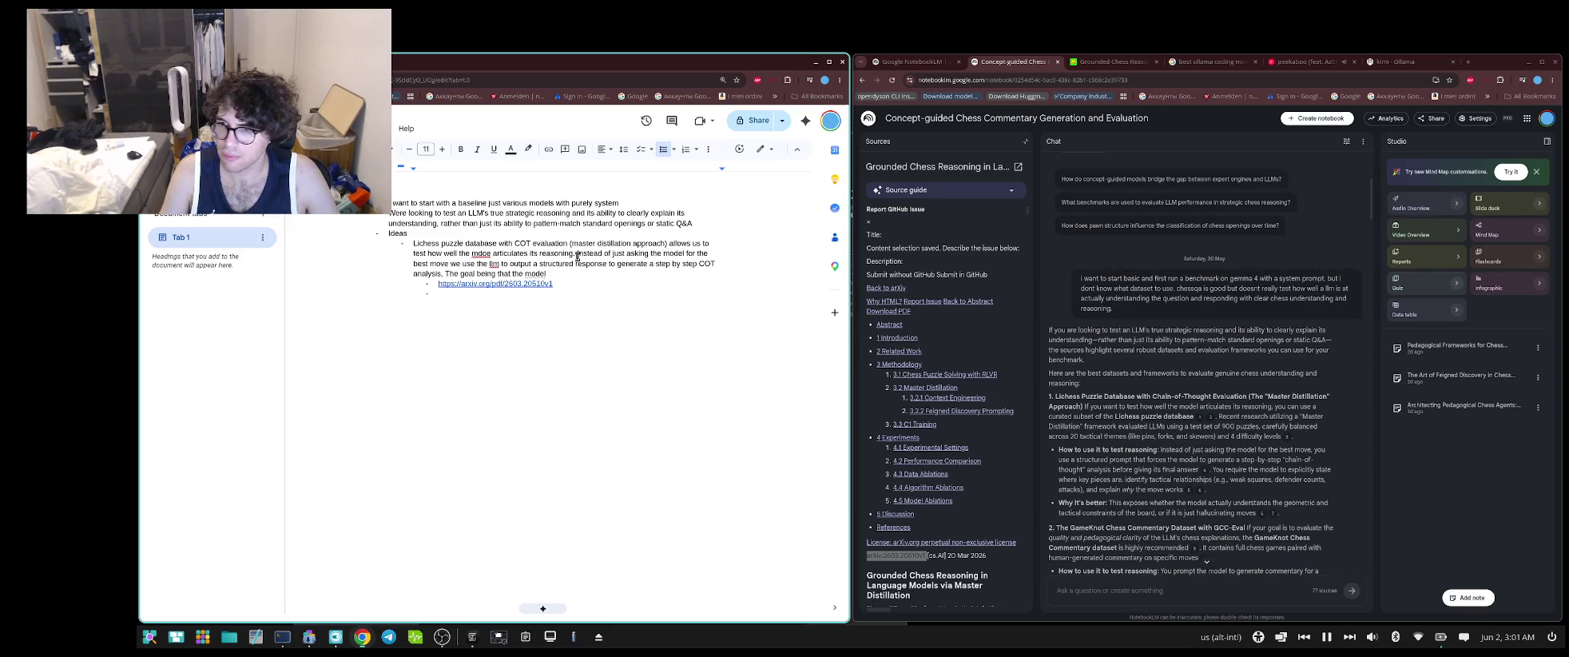
type("to expl")
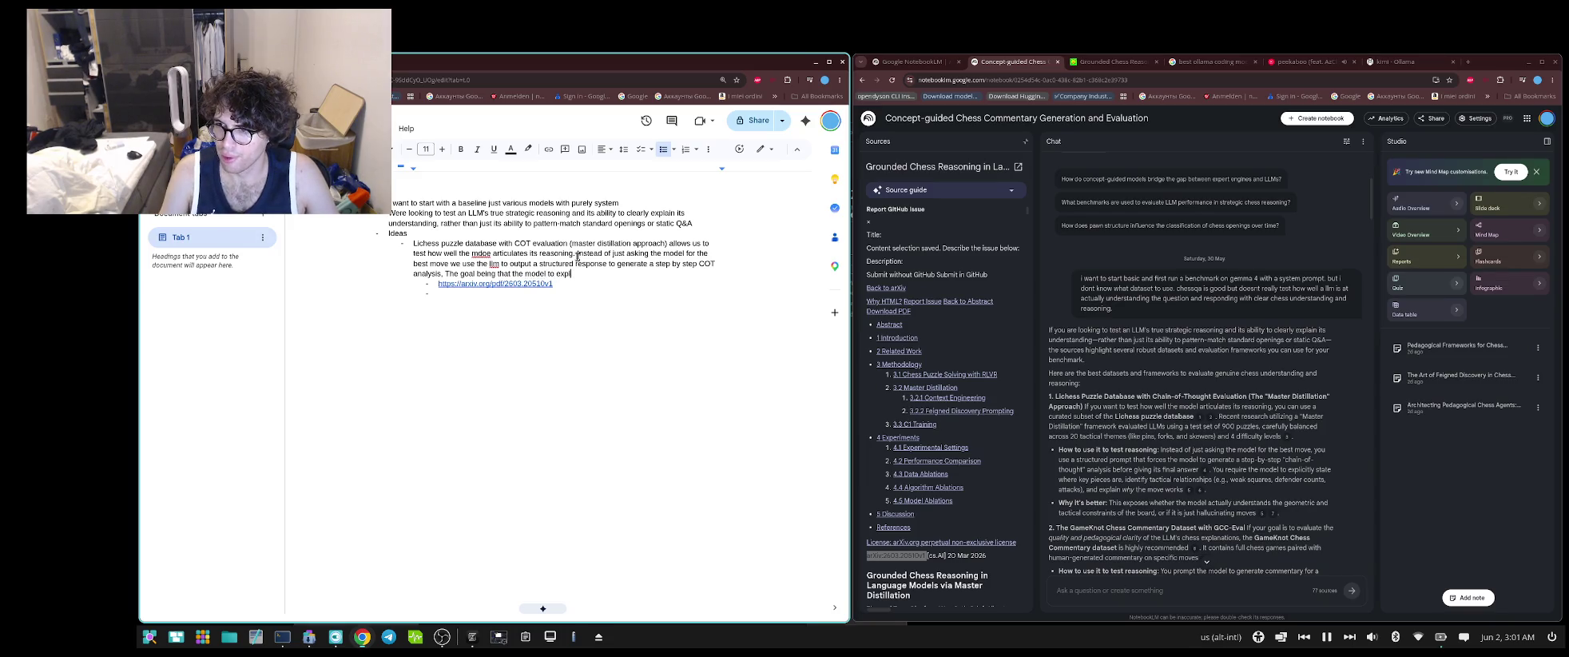
type("icitly state where key")
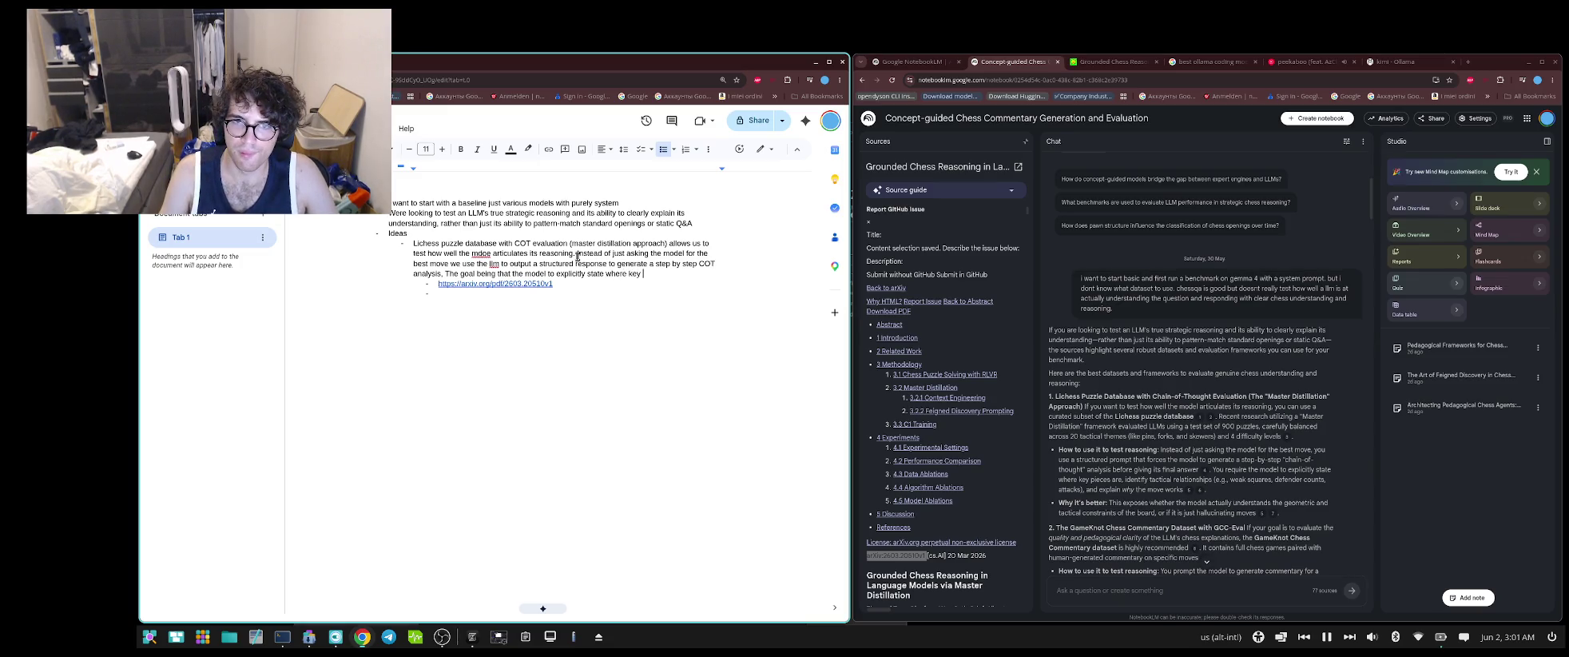
type(" pieces are")
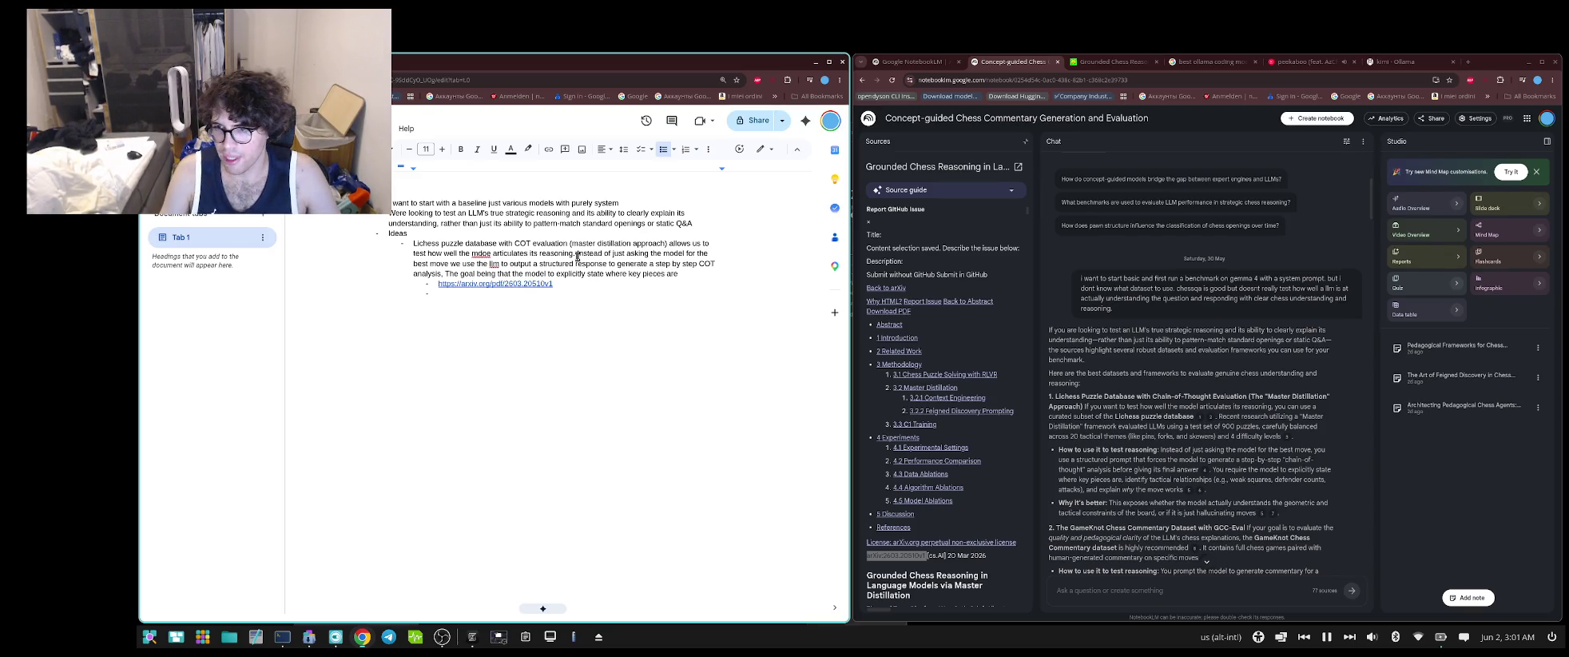
key("BackSpace")
type(".")
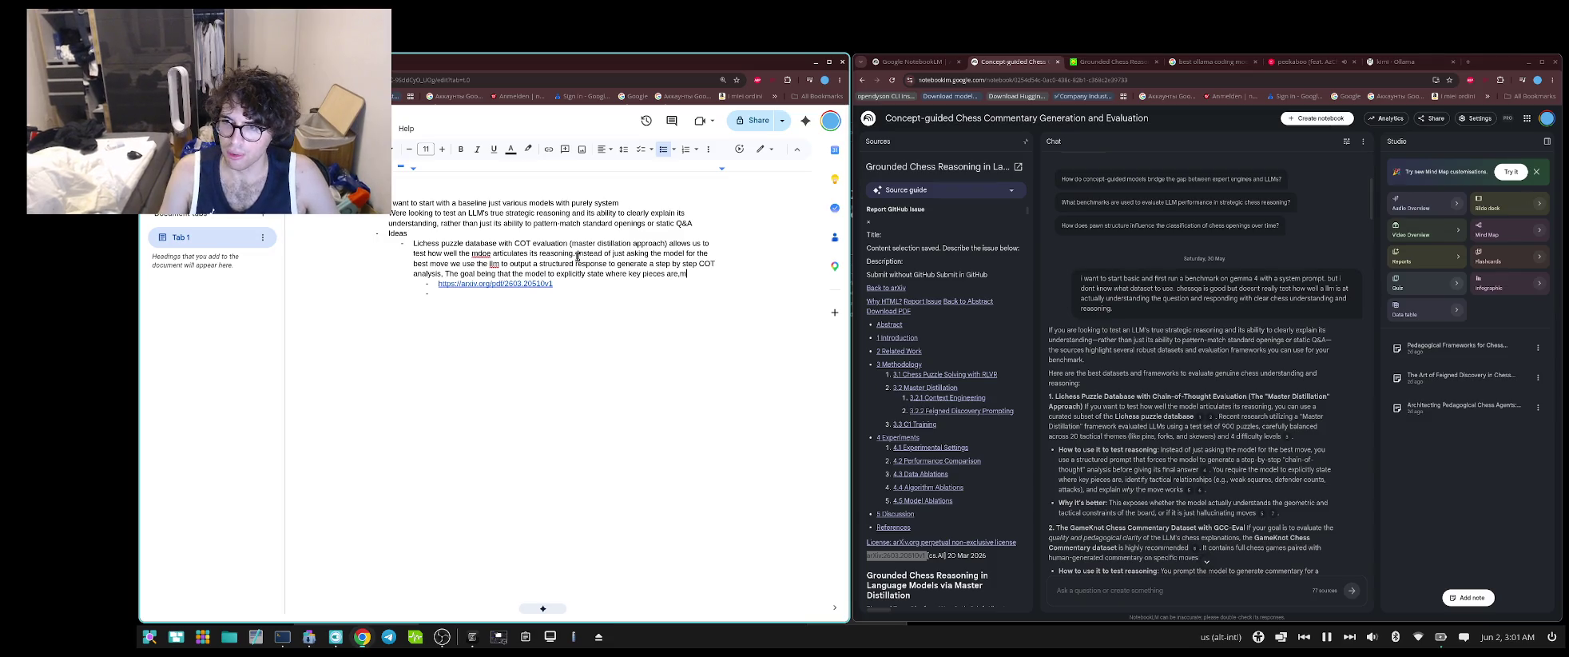
key("BackSpace")
Add relationships (weak squares, defender counts, attacks), why the move works, and 'This exposes whether the model actually understand'.
type(", identify relationships")
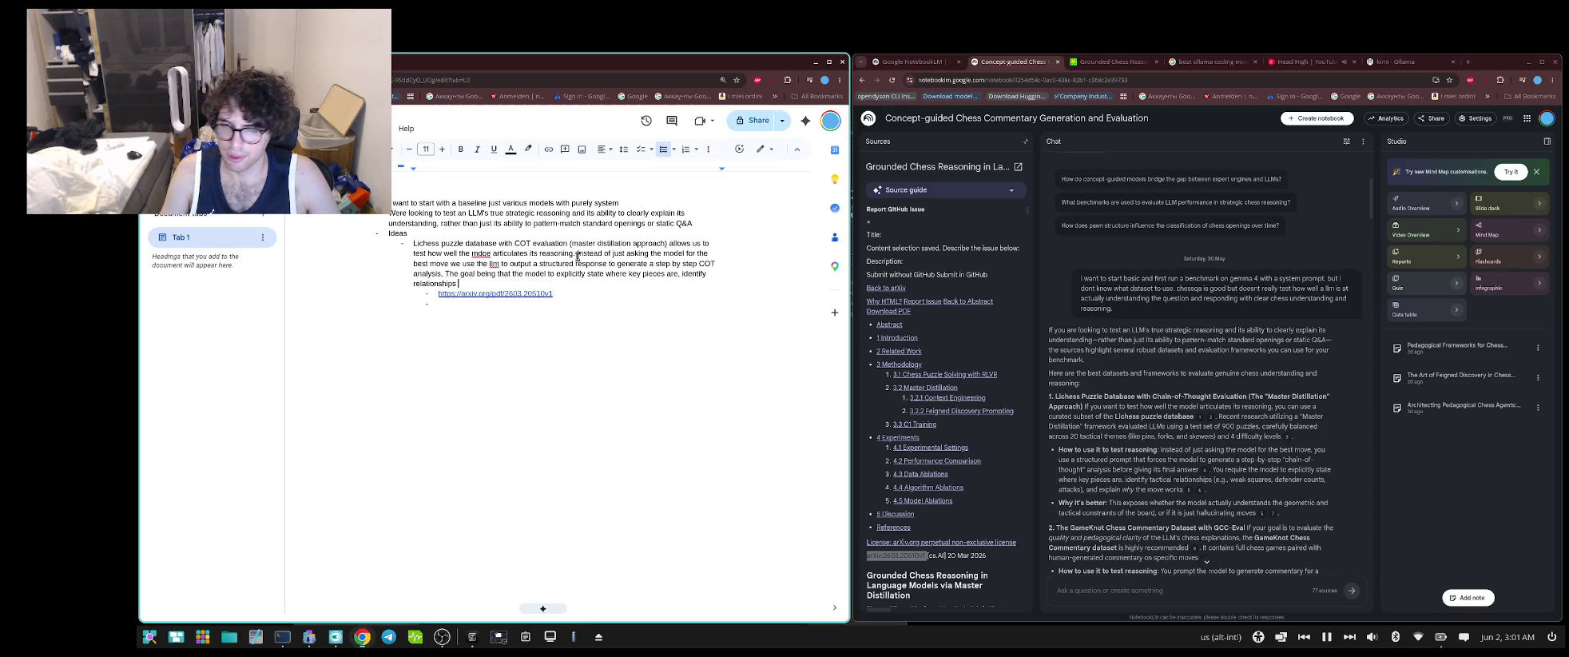
type("(e")
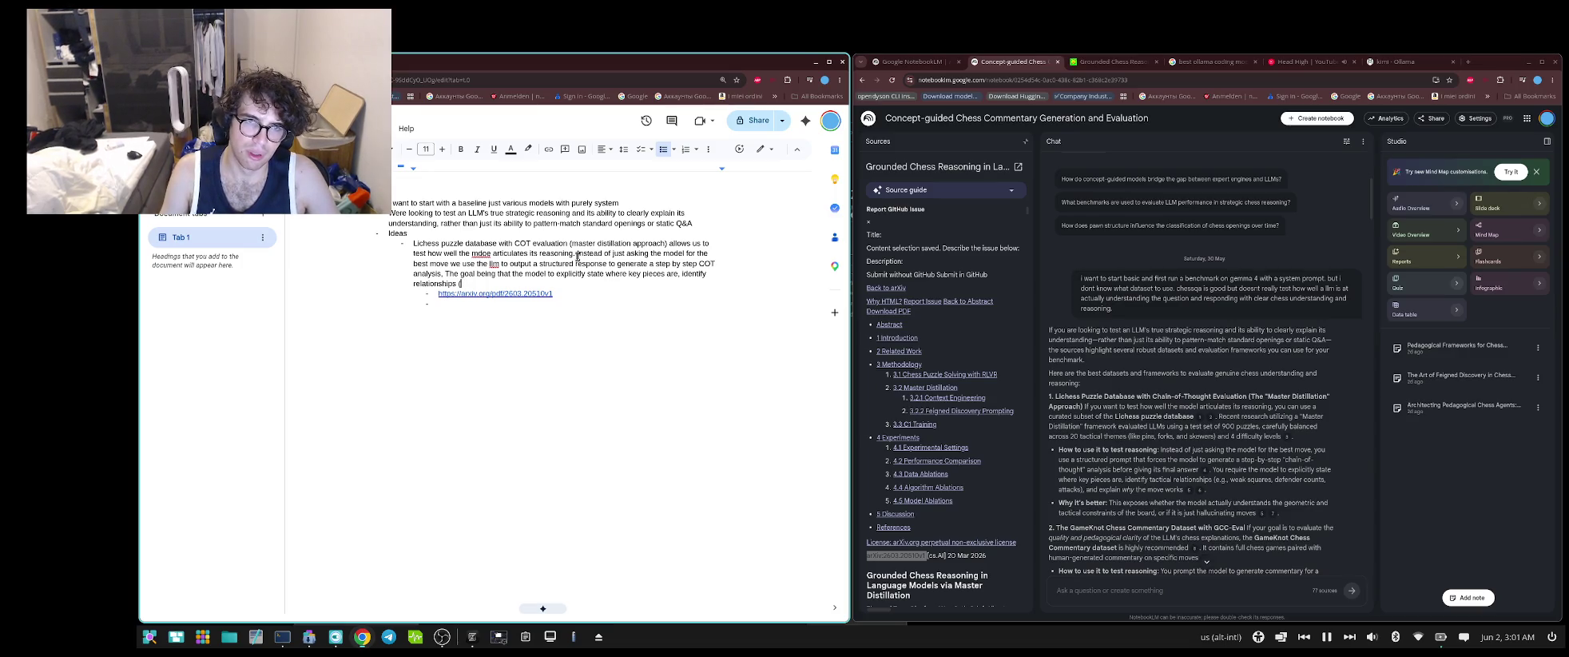
type("e.g.")
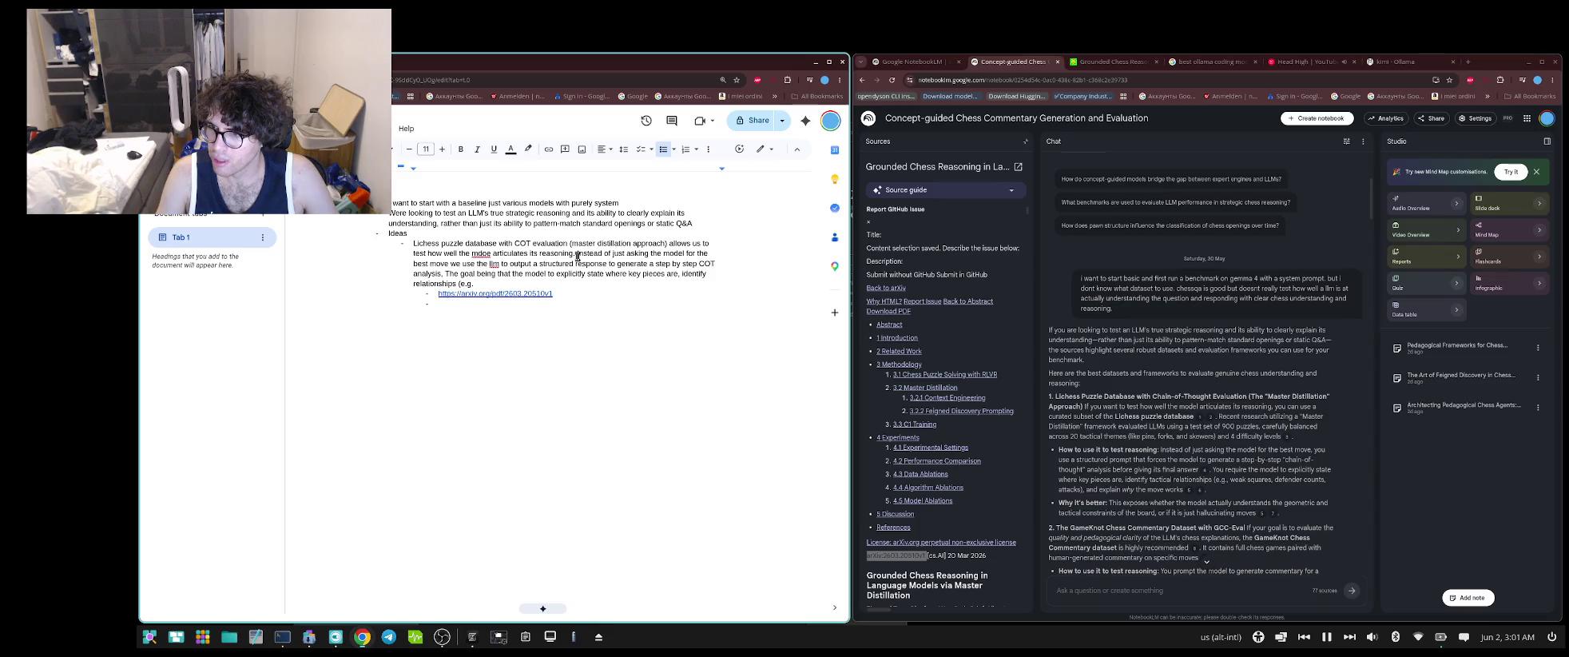
type("weak squares")
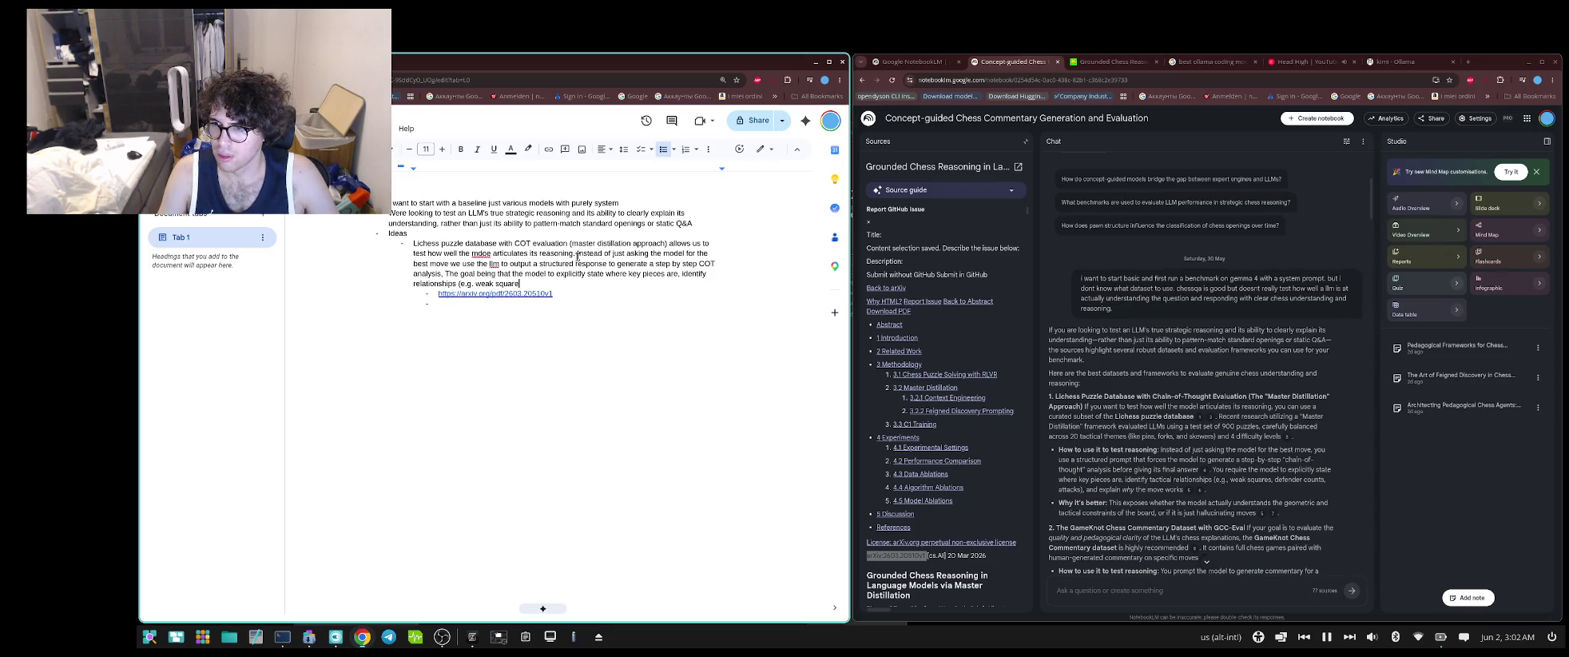
type("m")
key("BackSpace")
type("d")
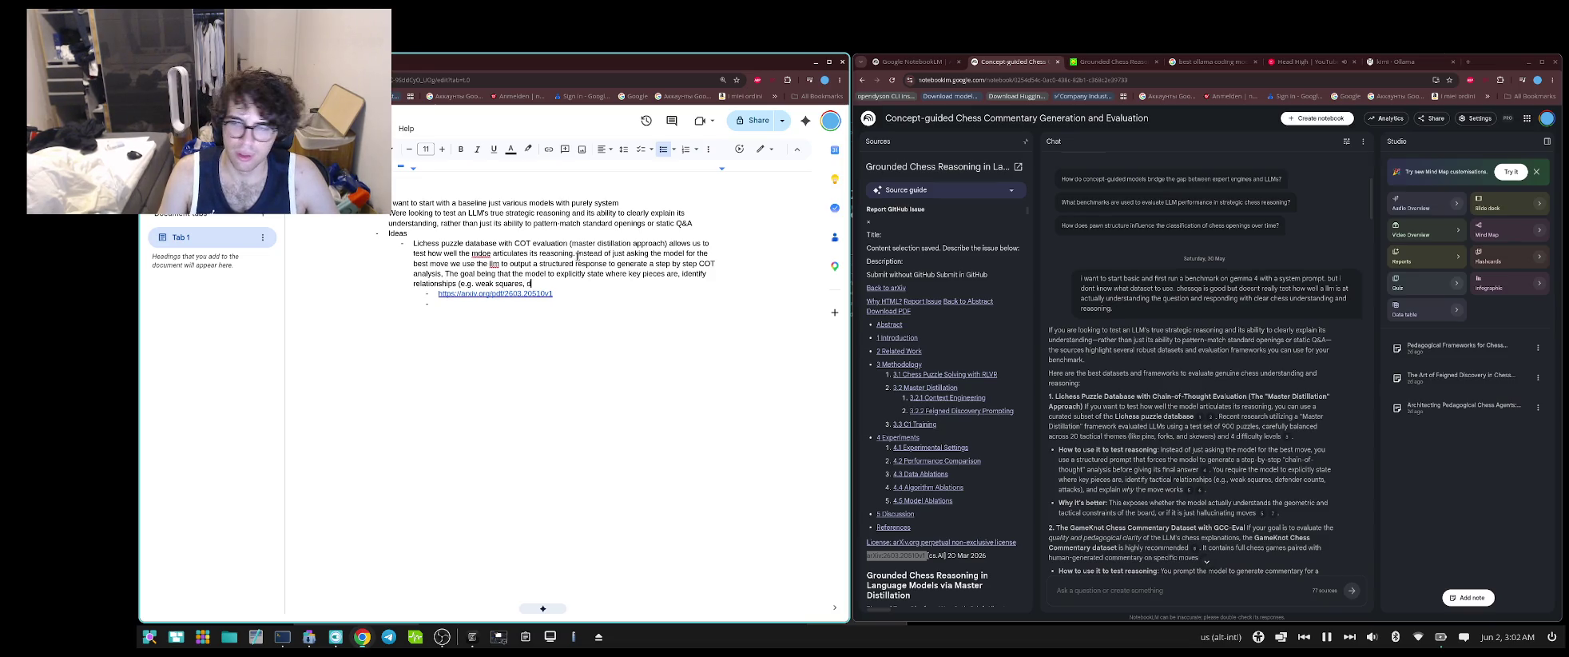
type("efender counts")
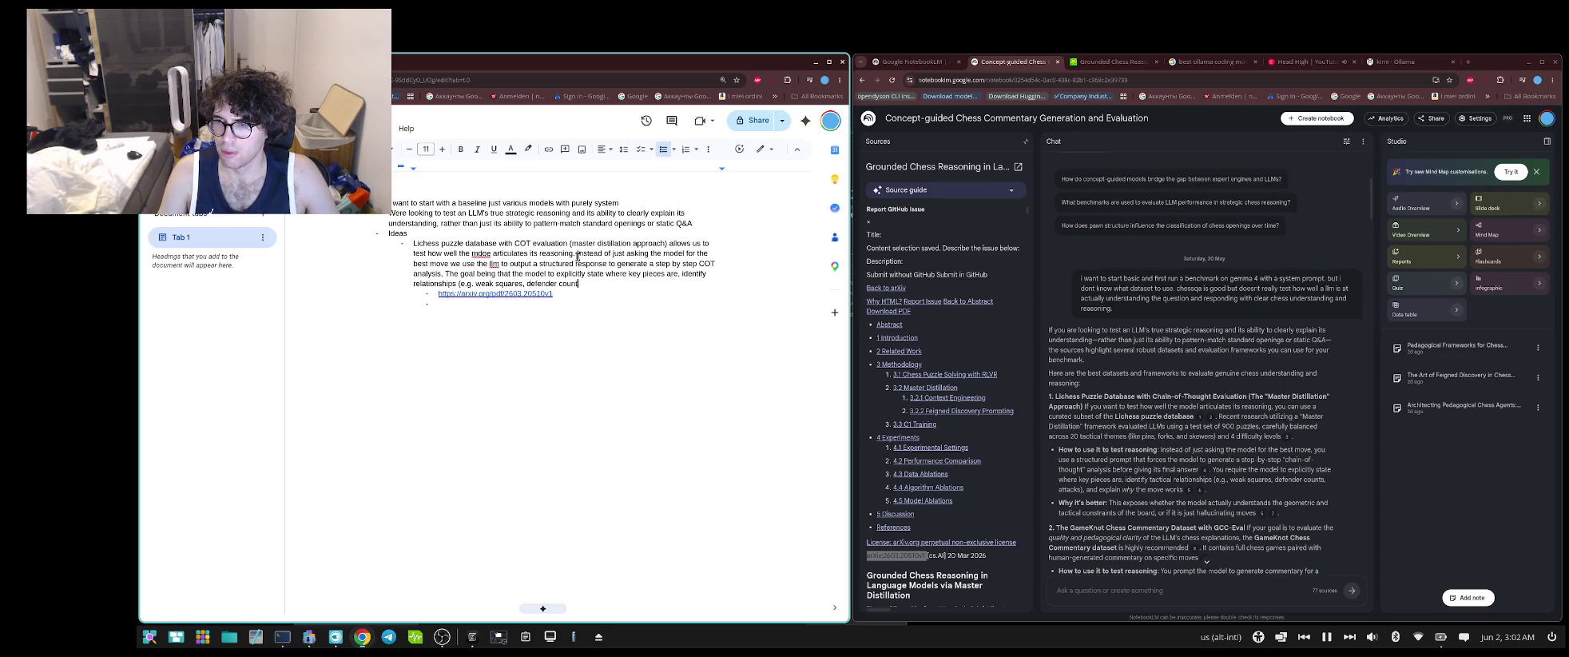
type(", atac")
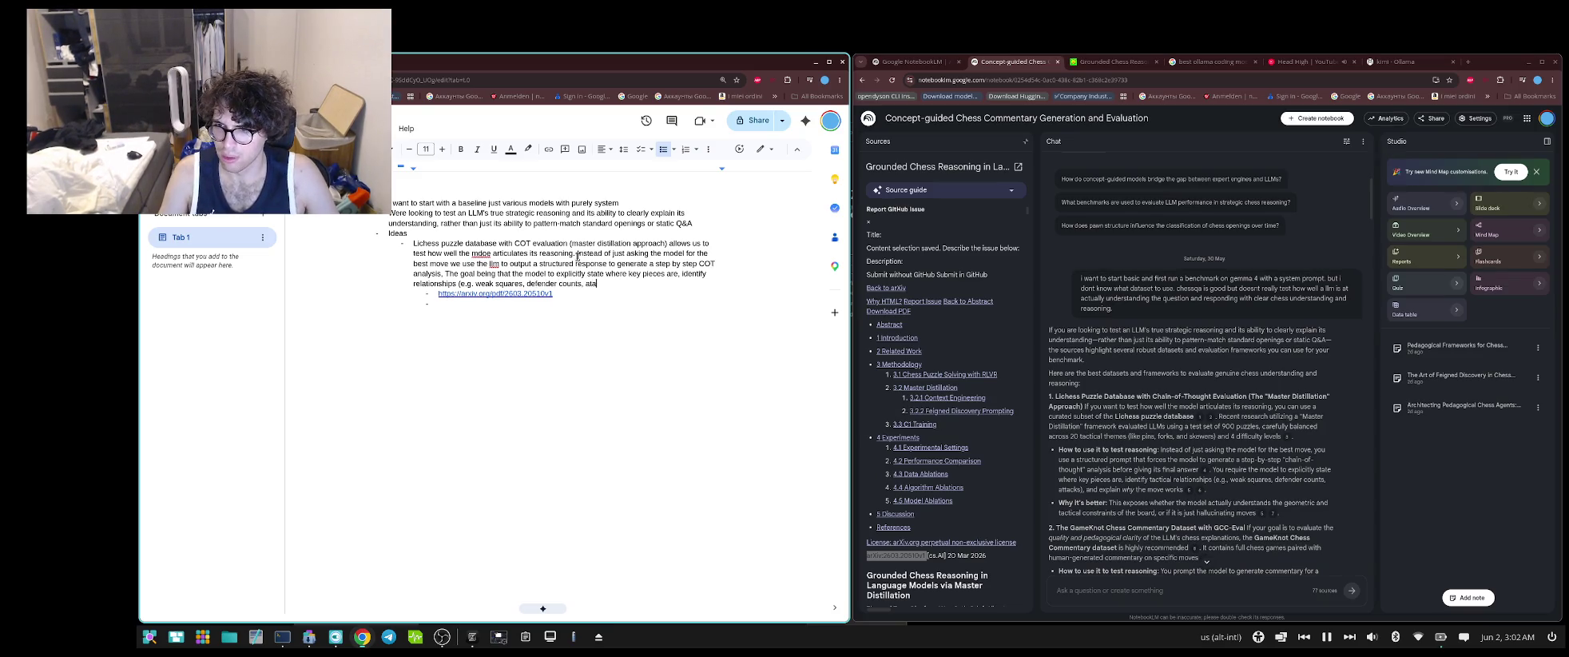
type("ks and ")
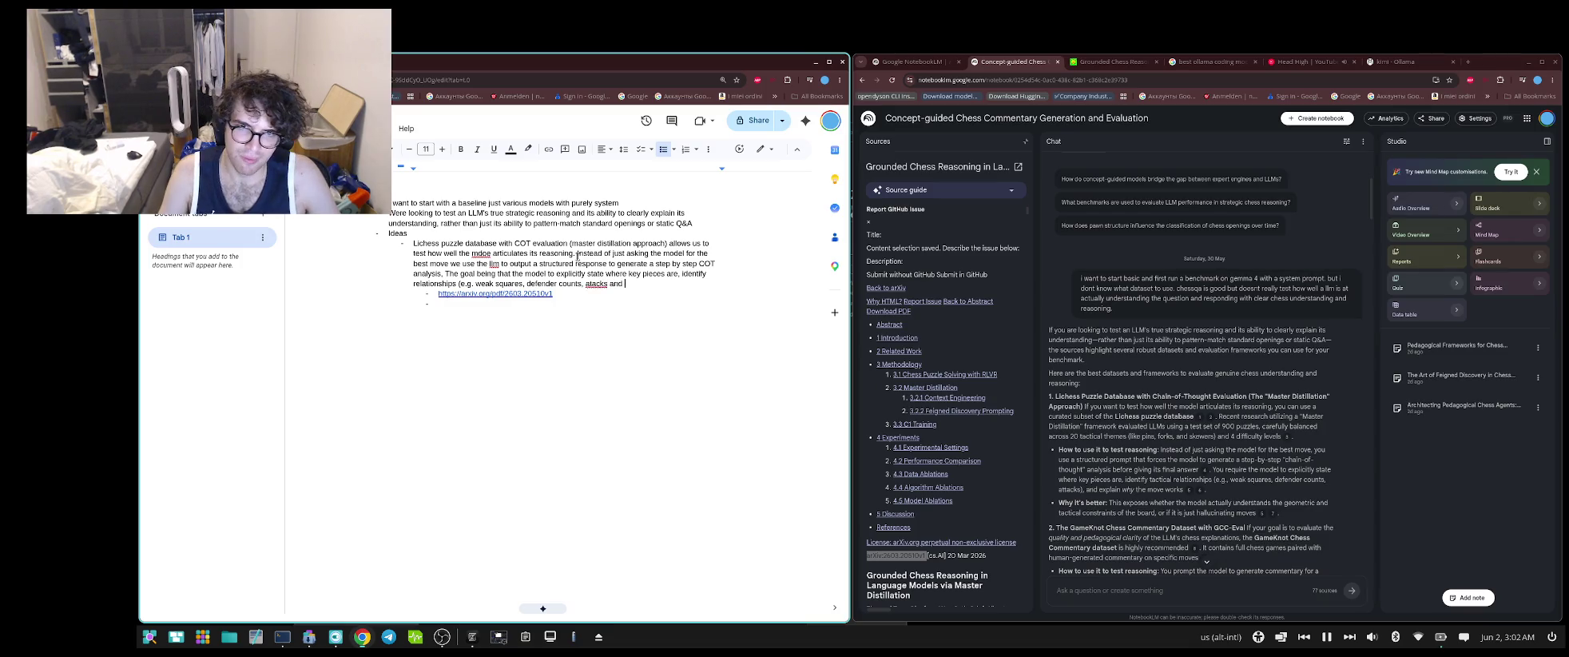
type("explain why y")
key("BackSpace")
type("move works")
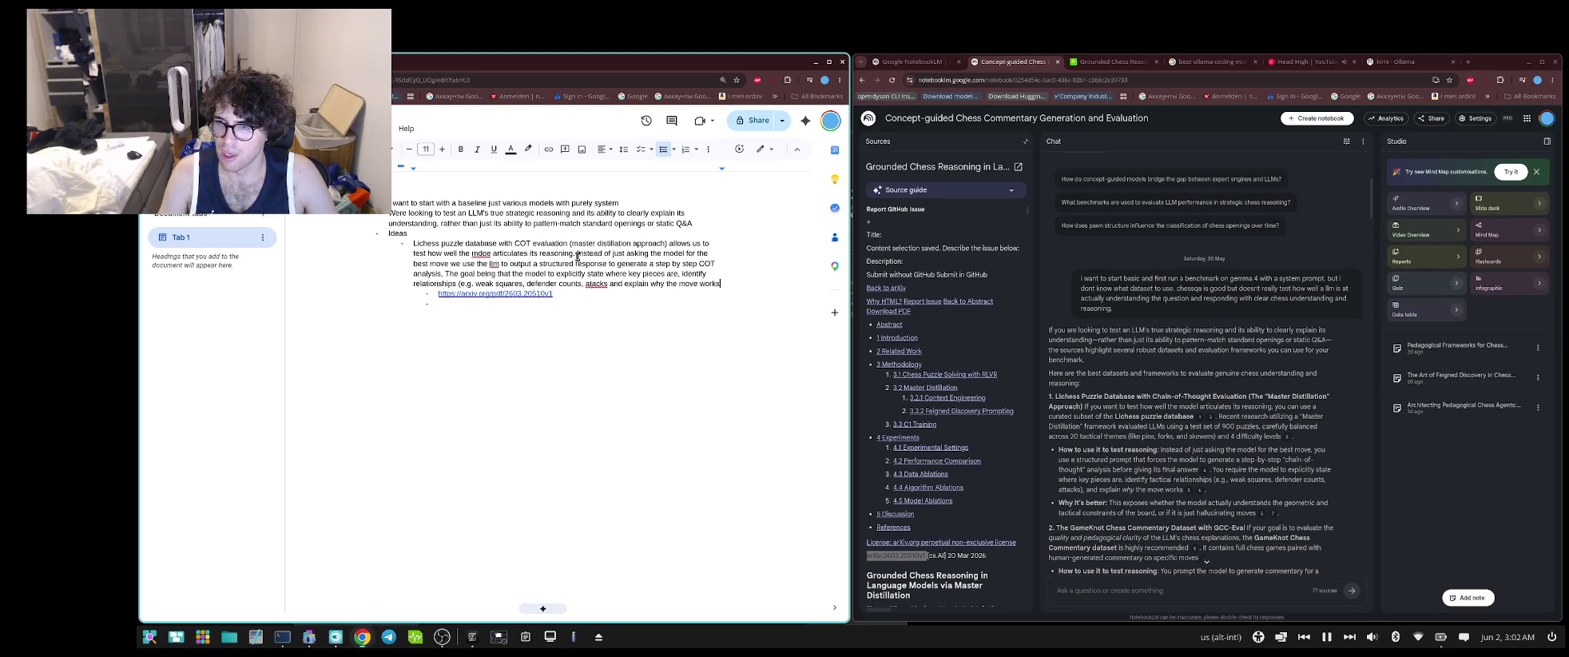
type(")")
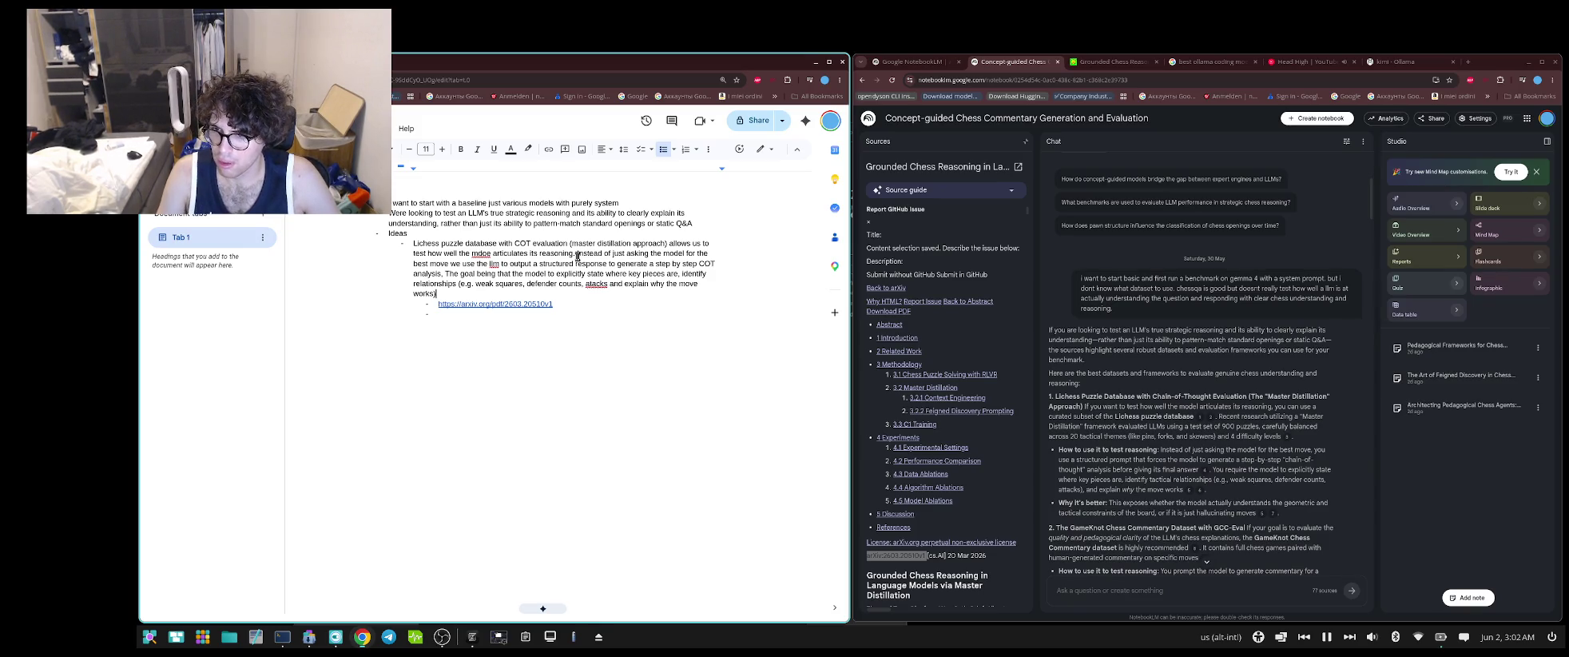
type(". ")
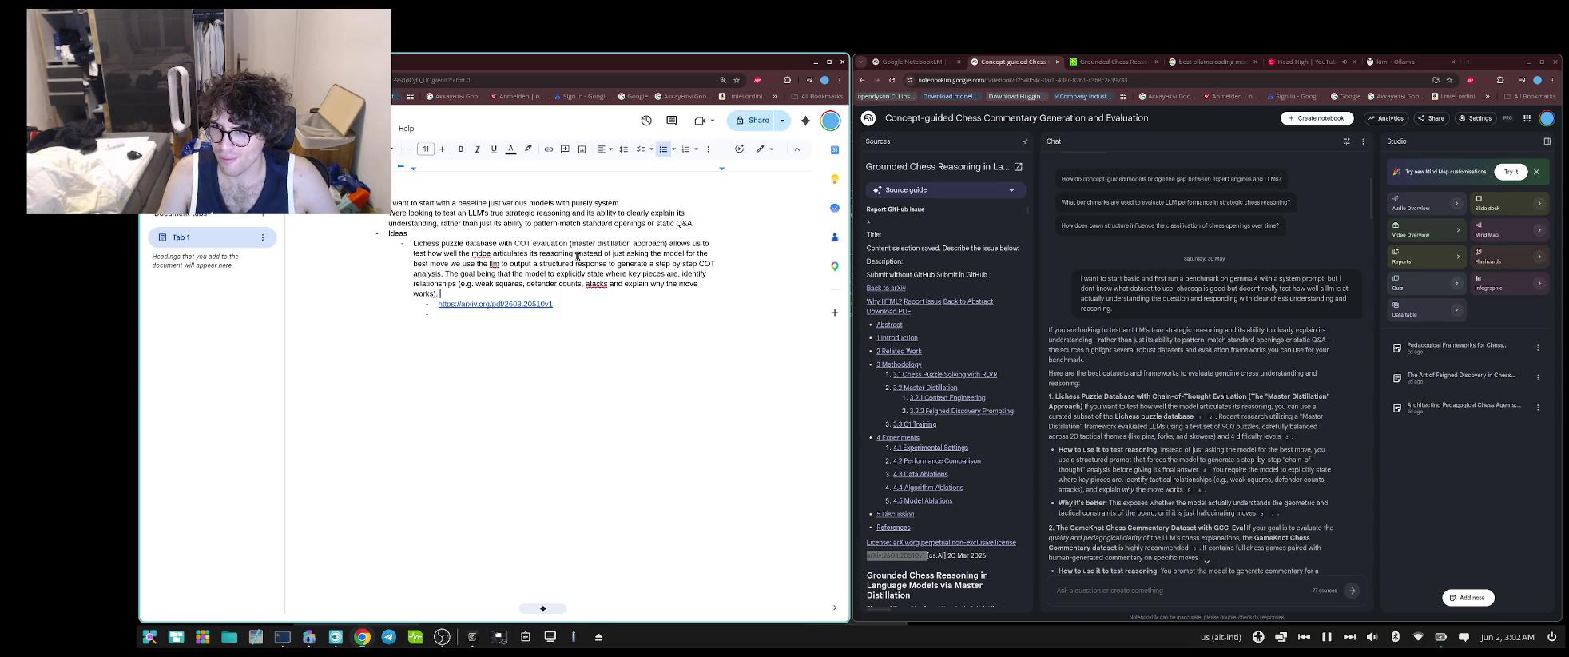
type("This exposes whete")
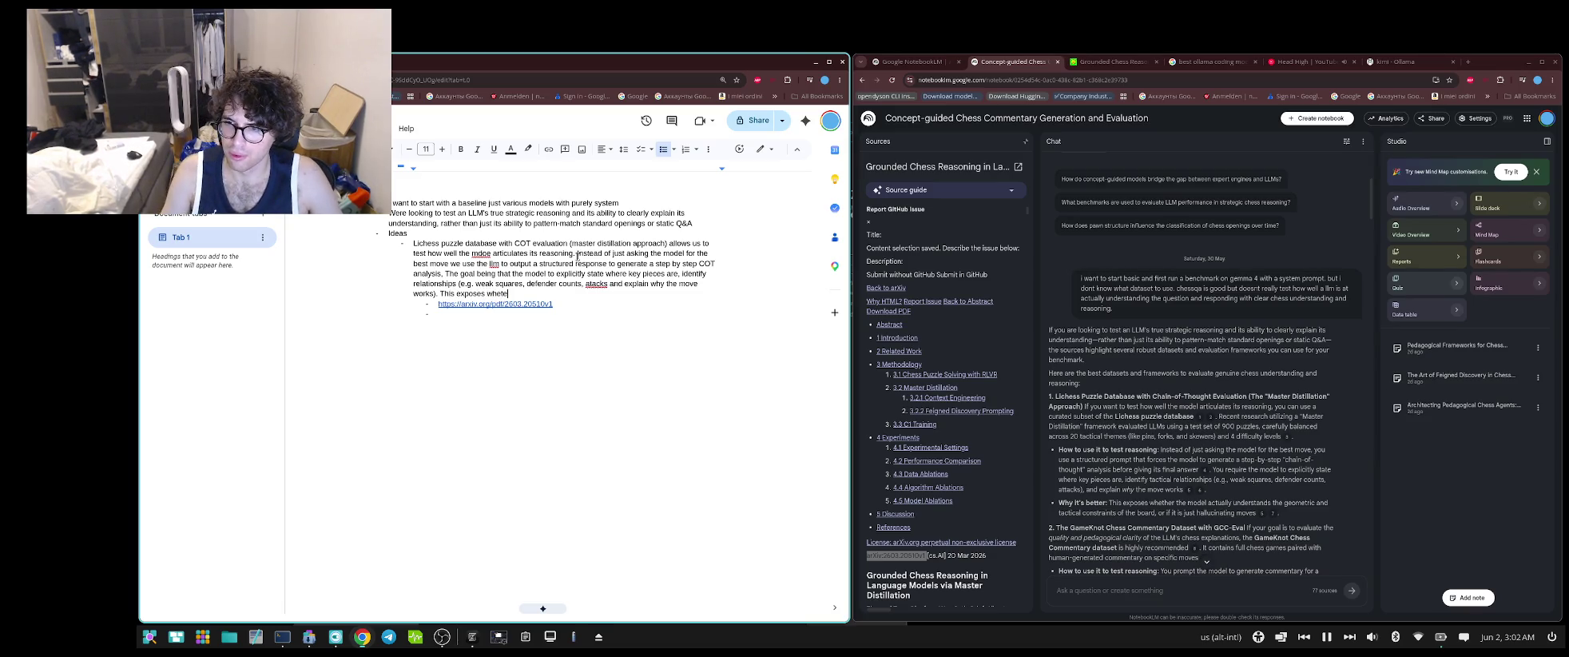
type("ter the model actually ")
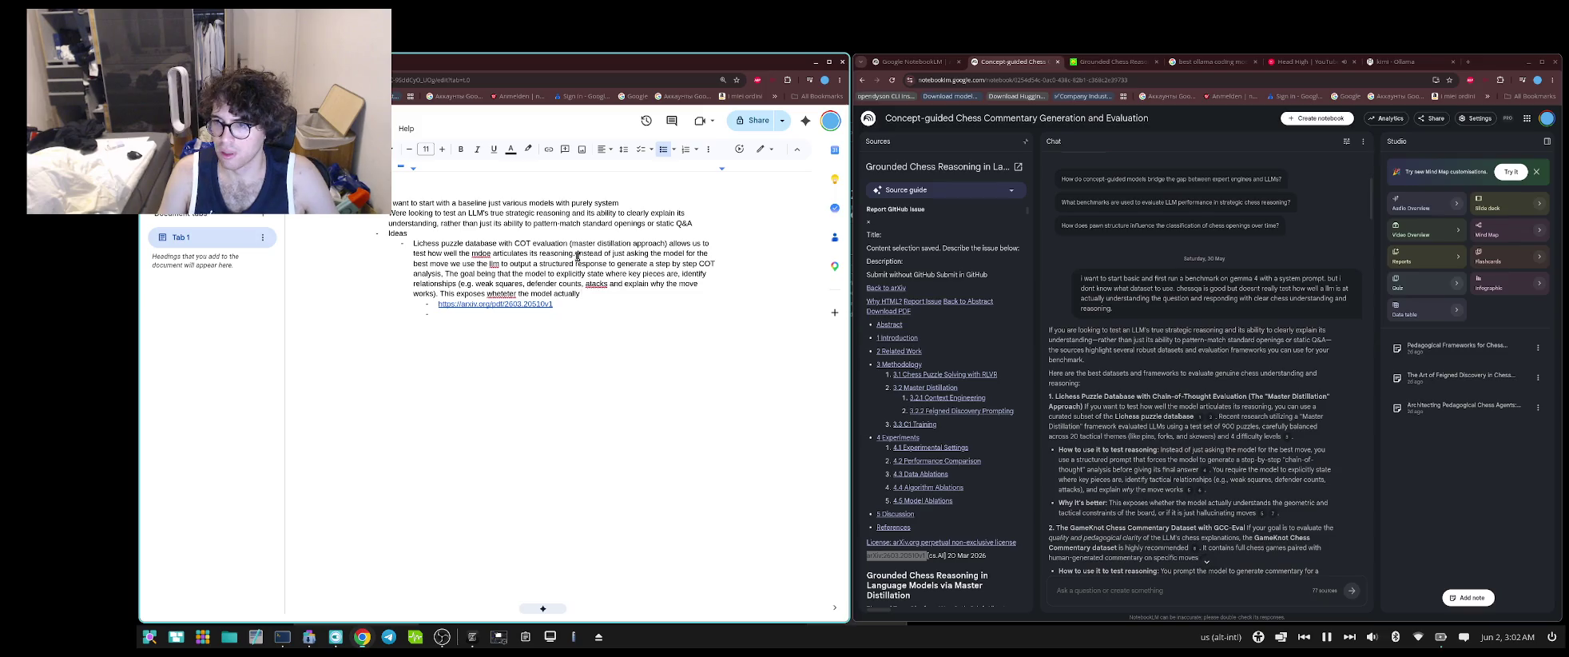
type("understand")
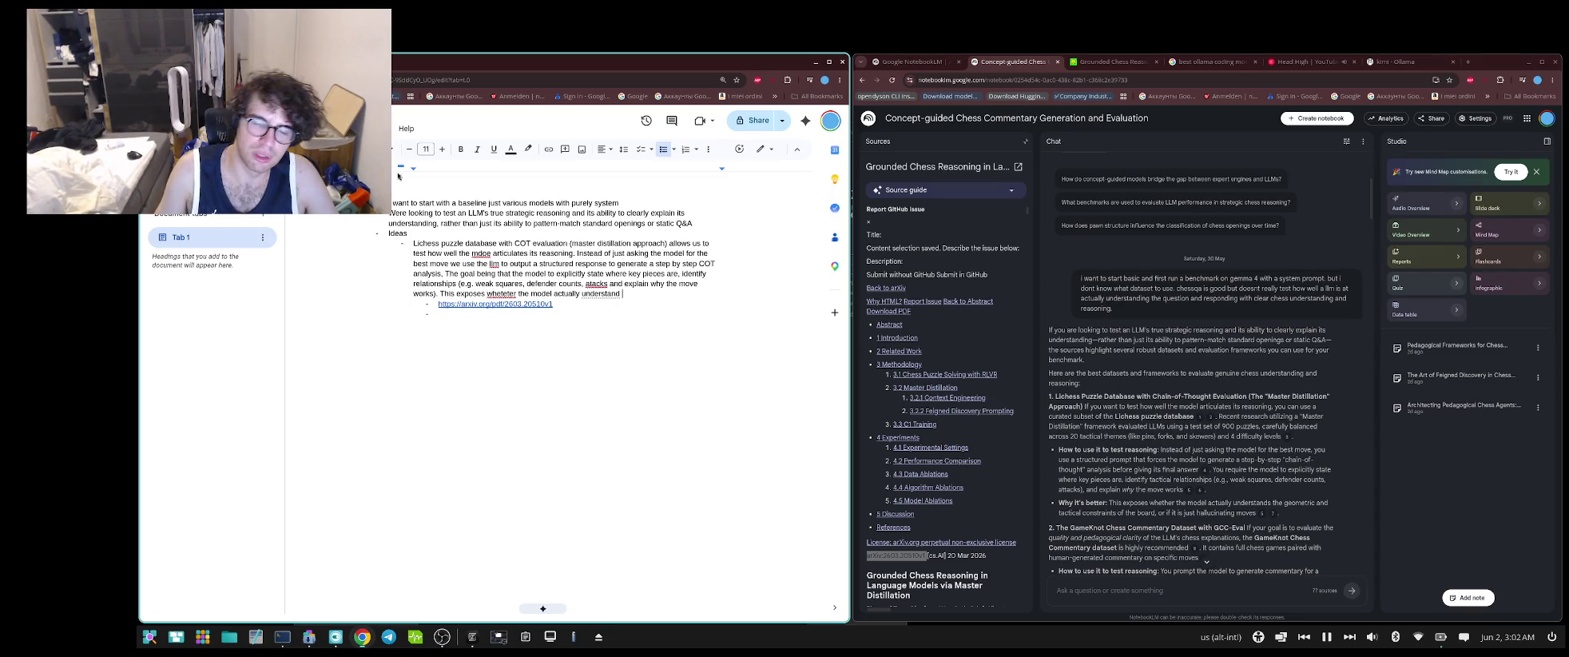
Fix the misspellings to 'whether', 'model' and 'attacks' using spelling suggestions.
left_click(501, 293)
left_click(506, 280)
left_click(490, 250)
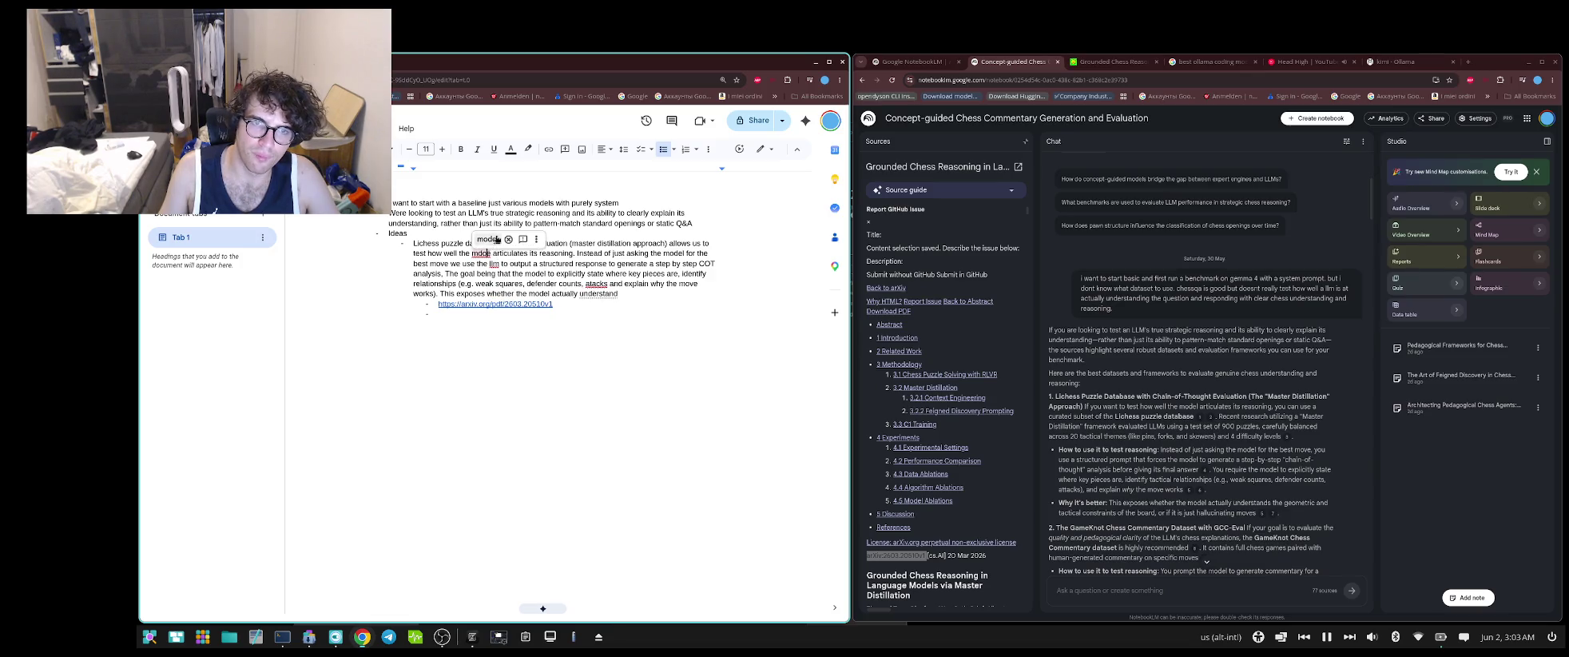
left_click(601, 281)
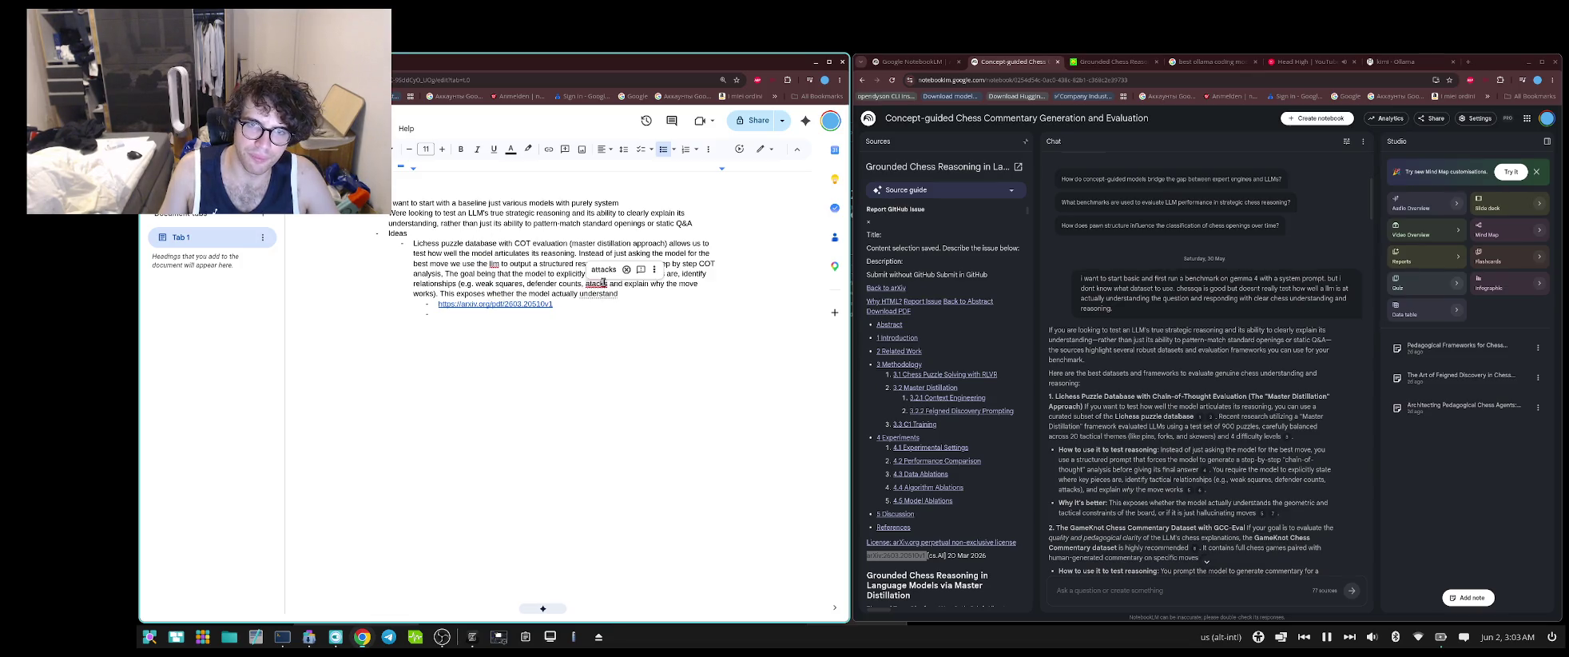
left_click(611, 269)
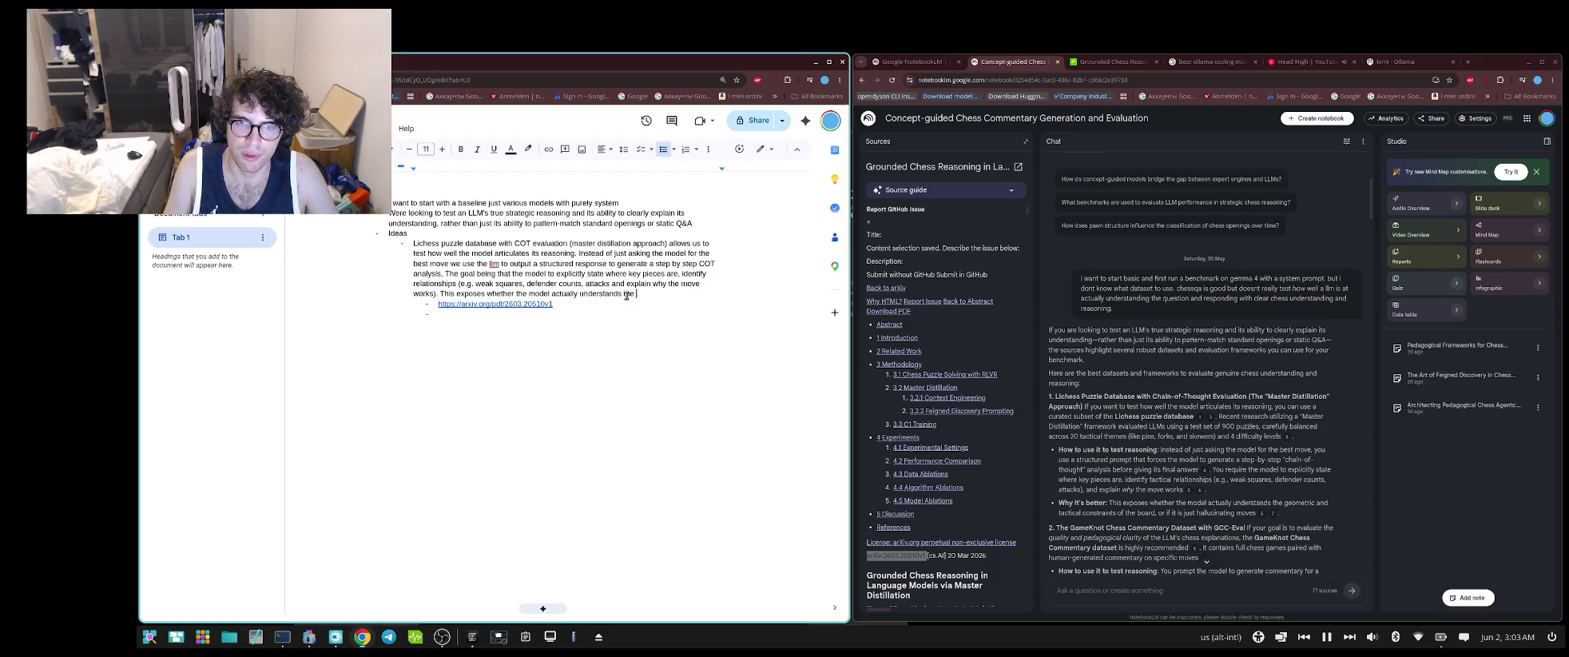
Finish the sentence with the geometric and tactical constraints versus hallucinating moves.
type("the geomt")
key("BackSpace")
type("etric ")
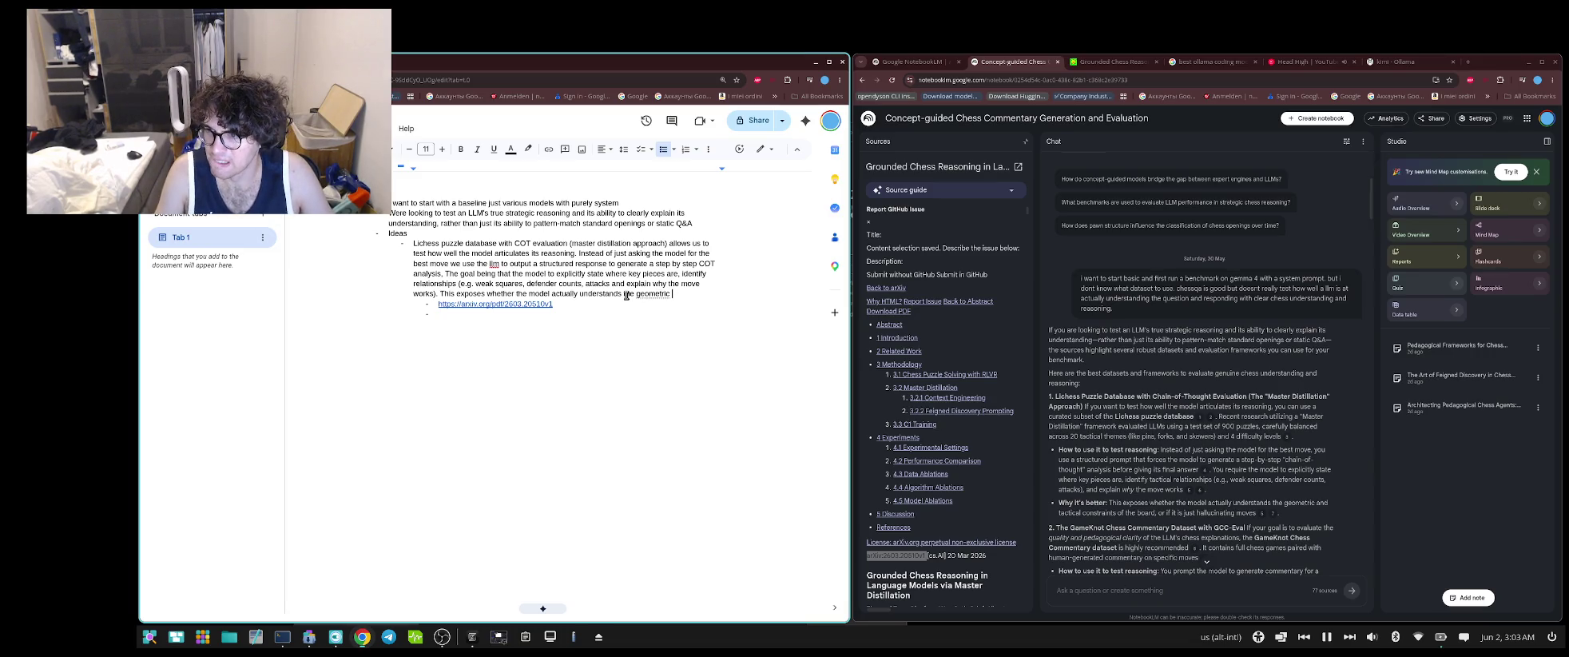
type("and t")
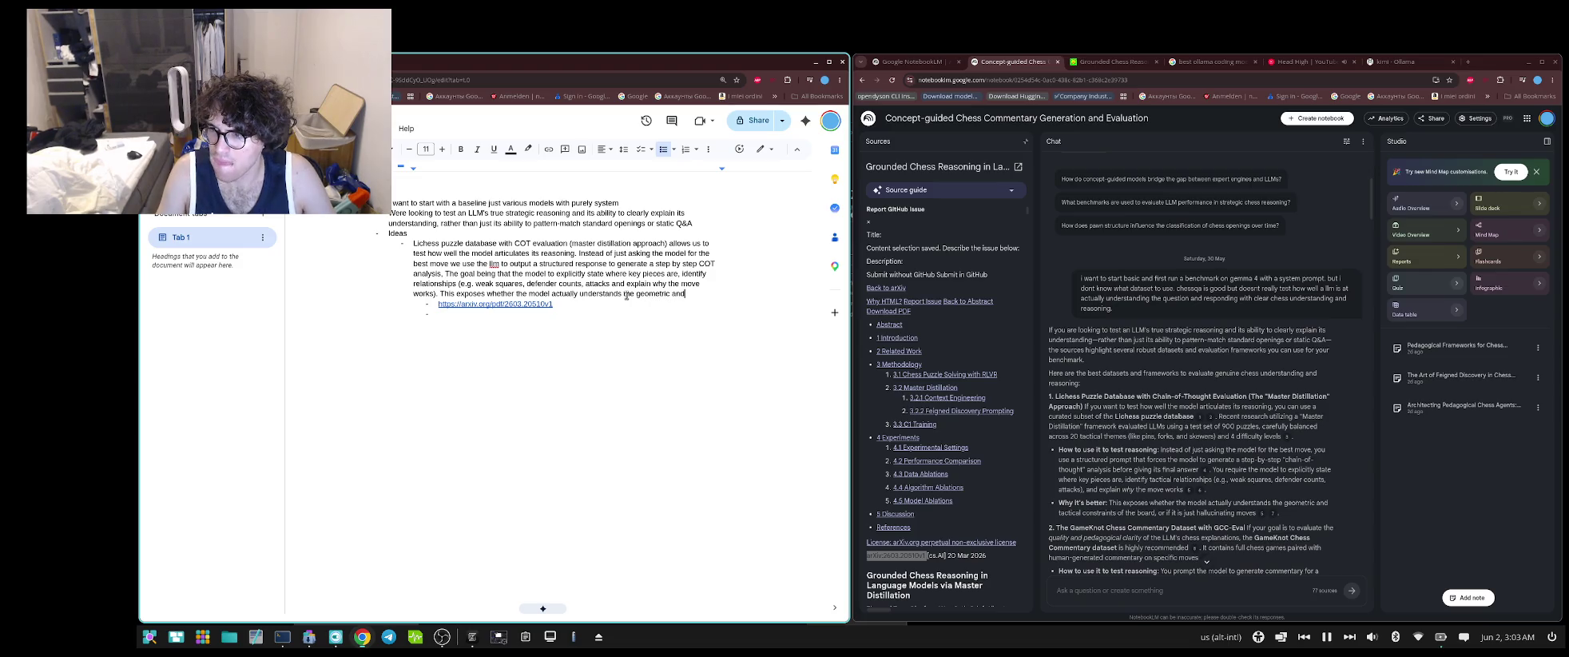
type("ac")
key("BackSpace")
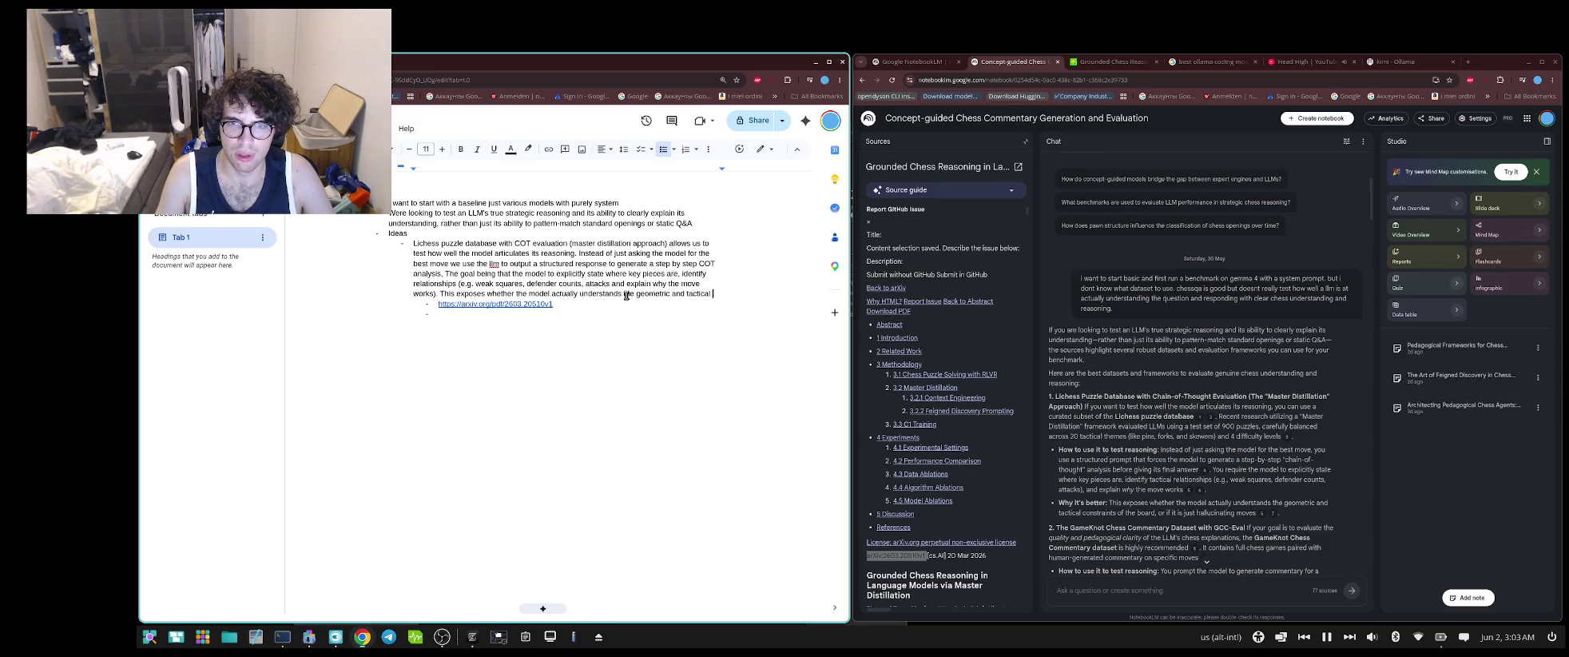
type("contrainsts")
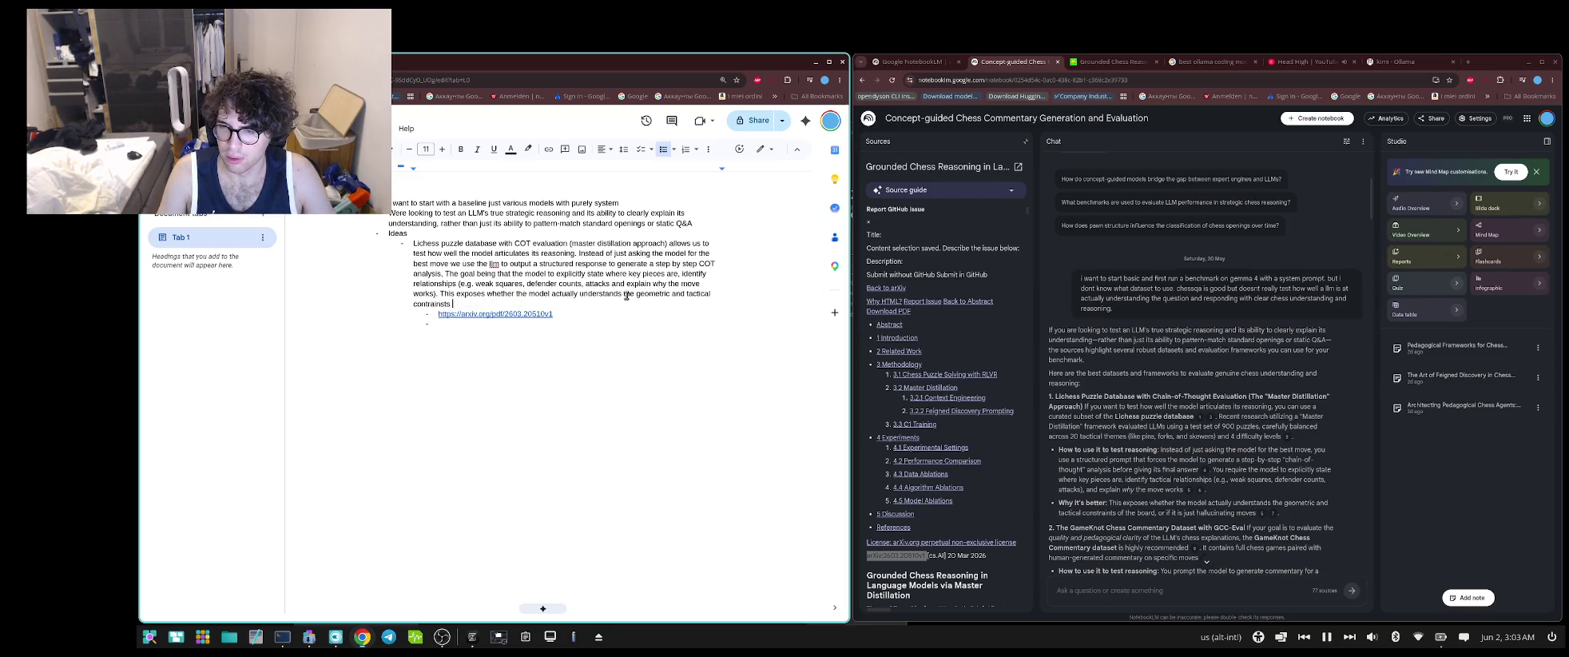
type(" d ")
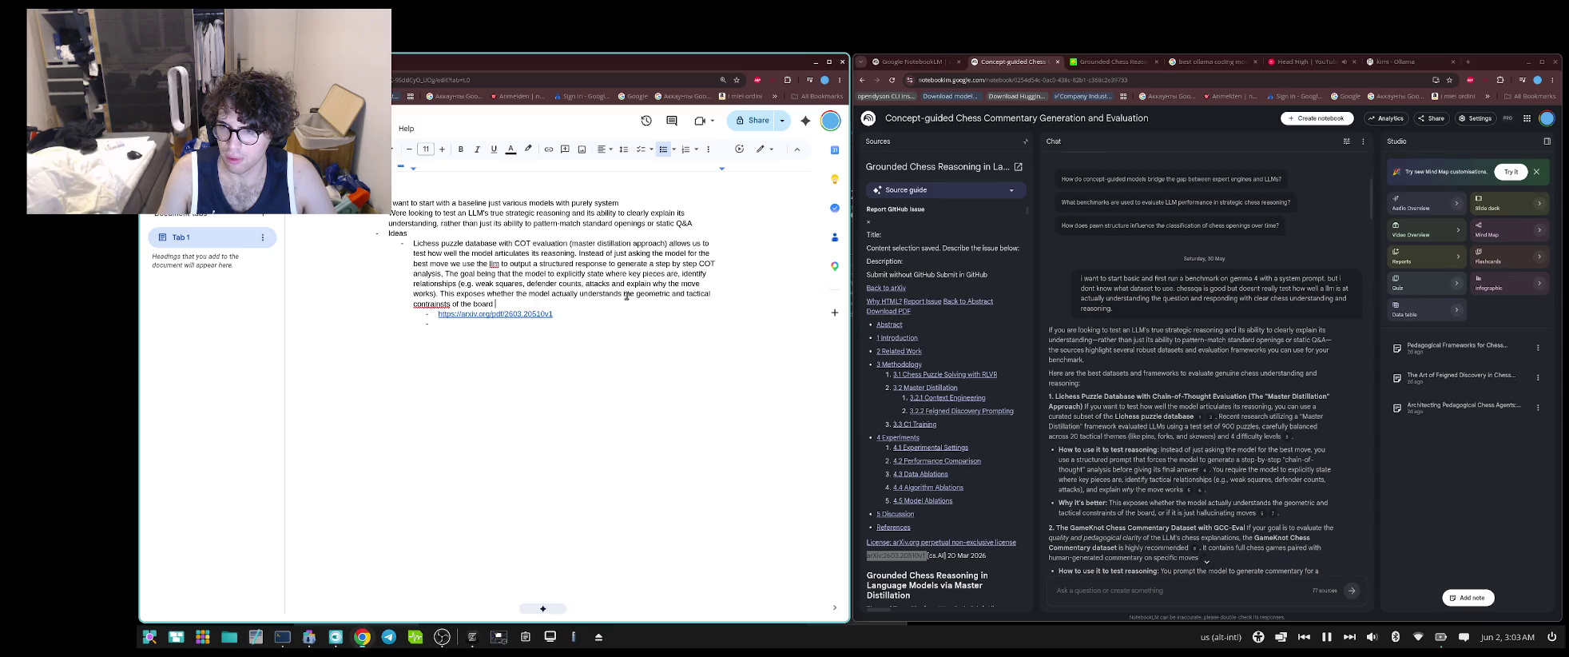
type("if it")
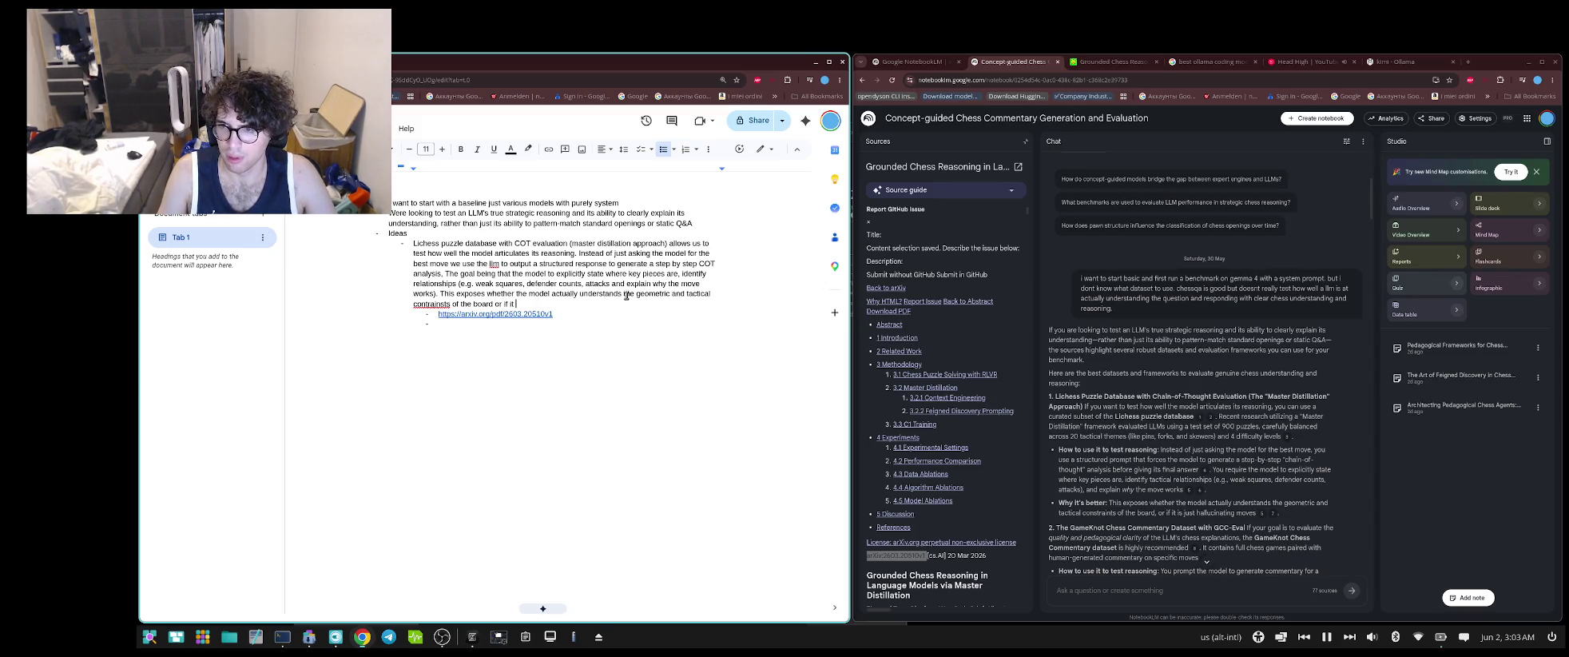
type("luci")
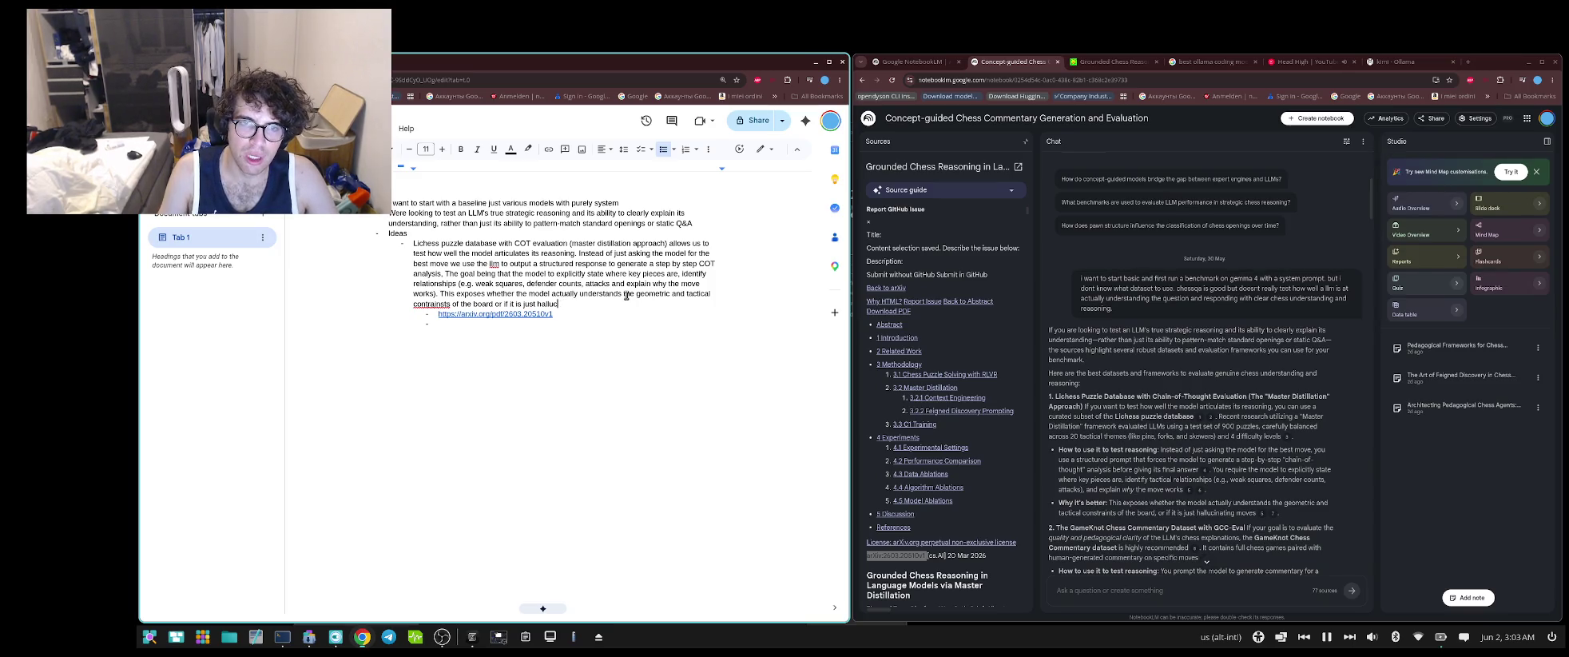
type("moves")
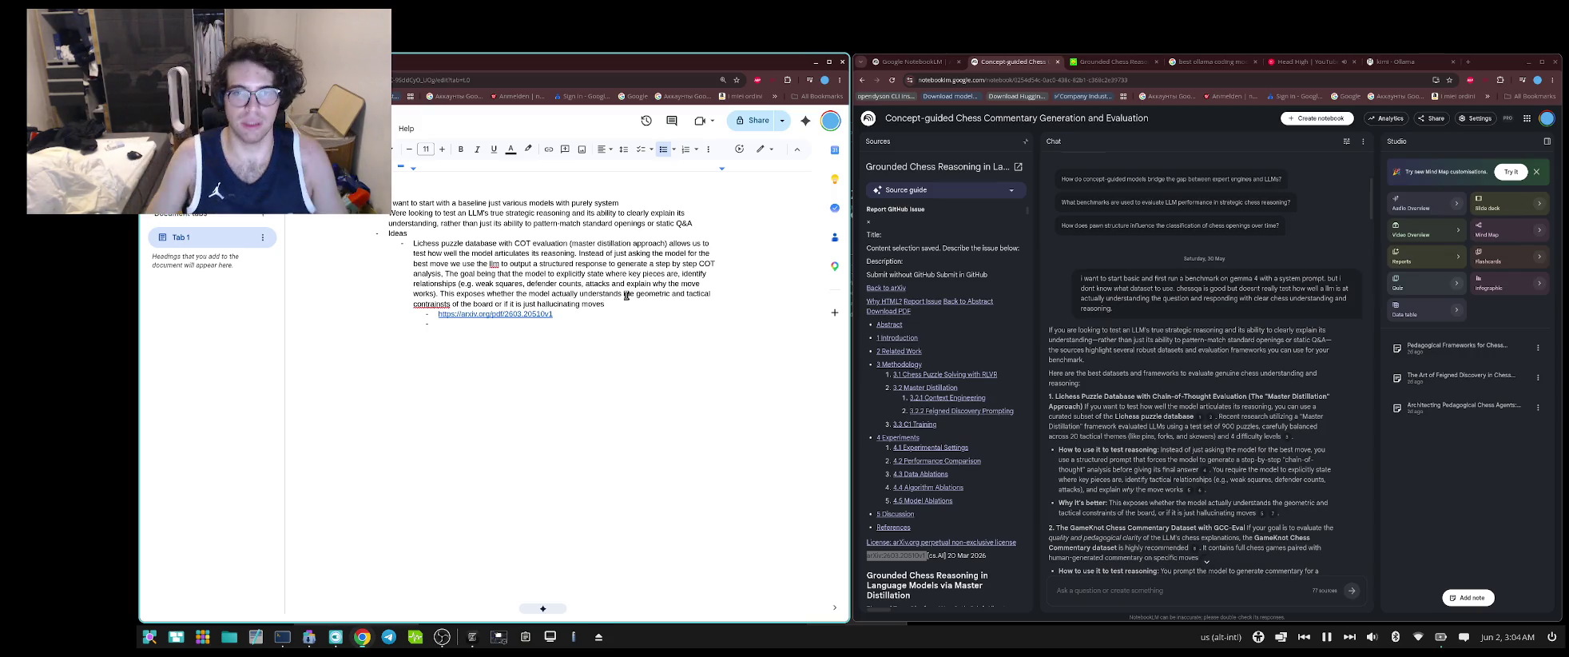
type(".")
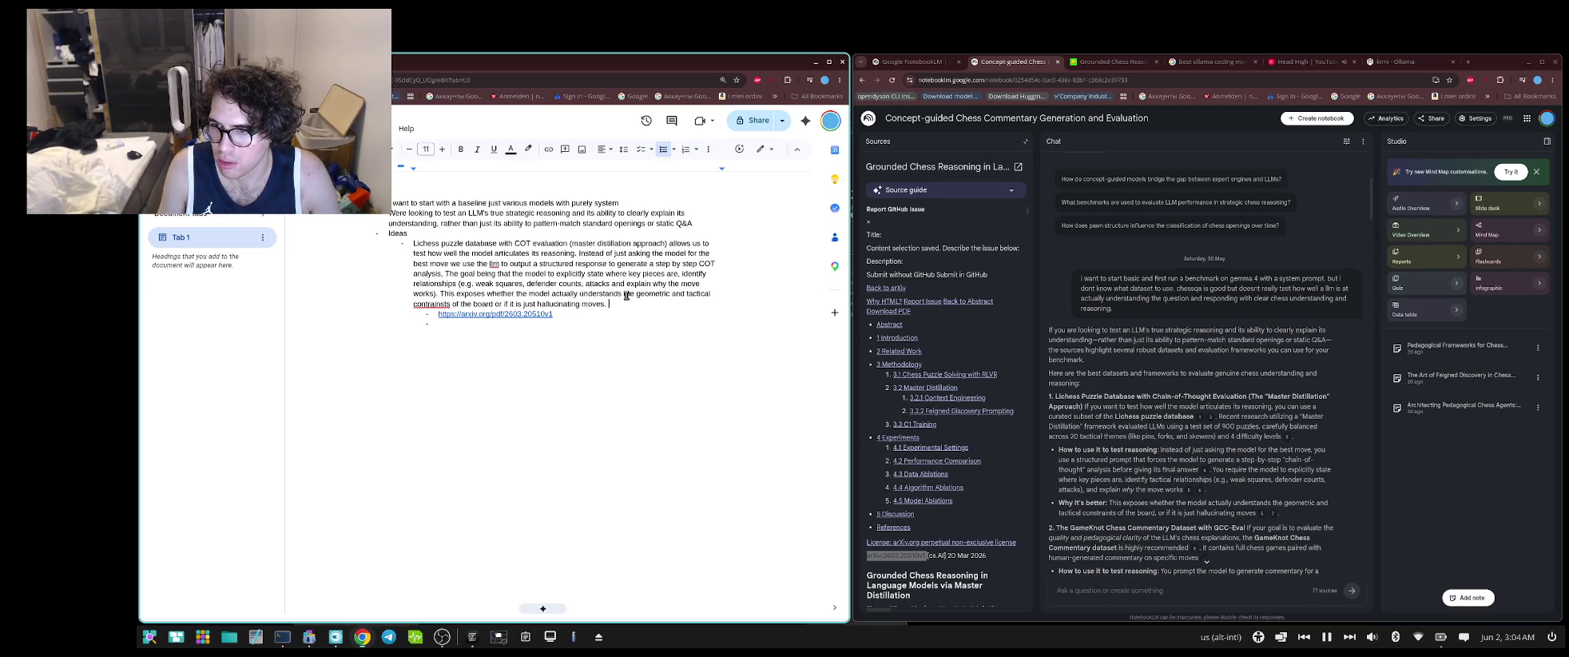
scroll(1190, 400, "down", 3)
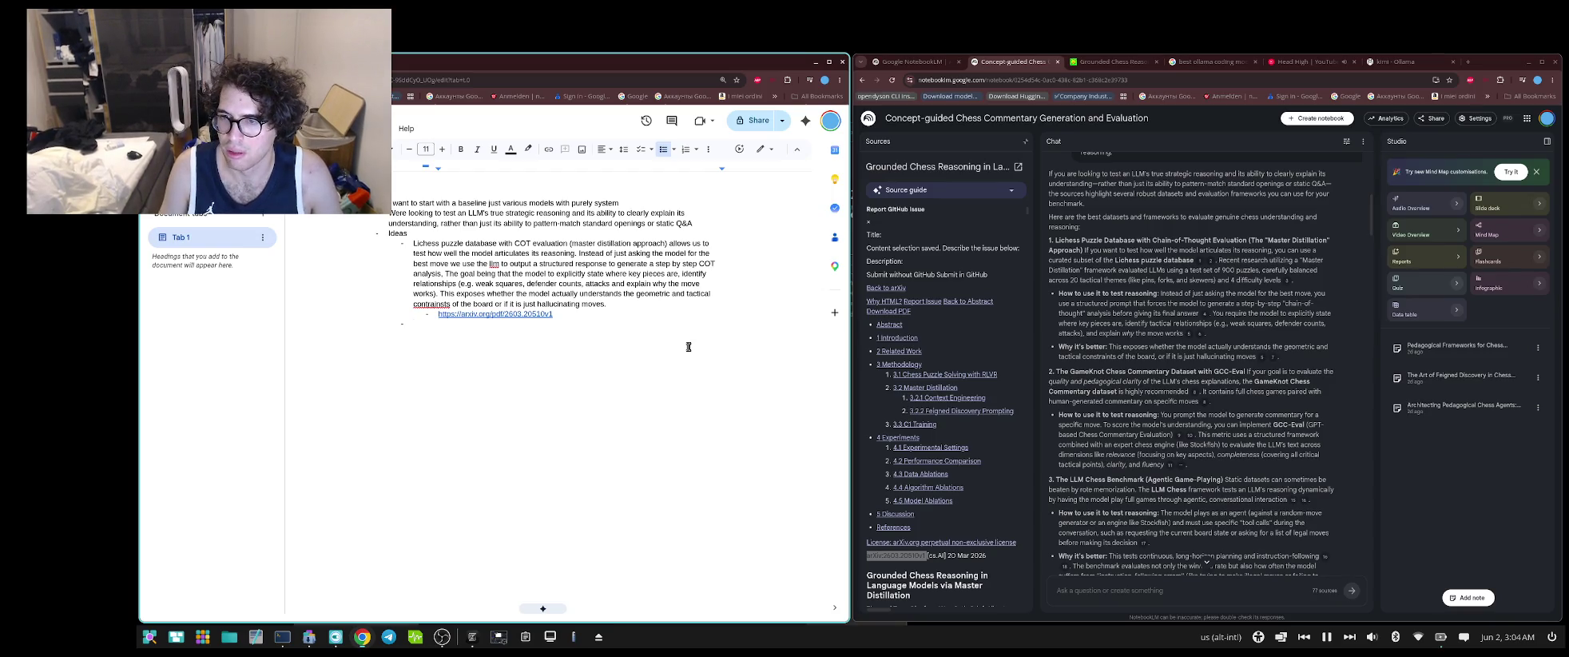
Type the new bullet 'GameKnot Chess Commentary Dataset with GCC eval'.
type("GameK")
key("BackSpace")
type("t")
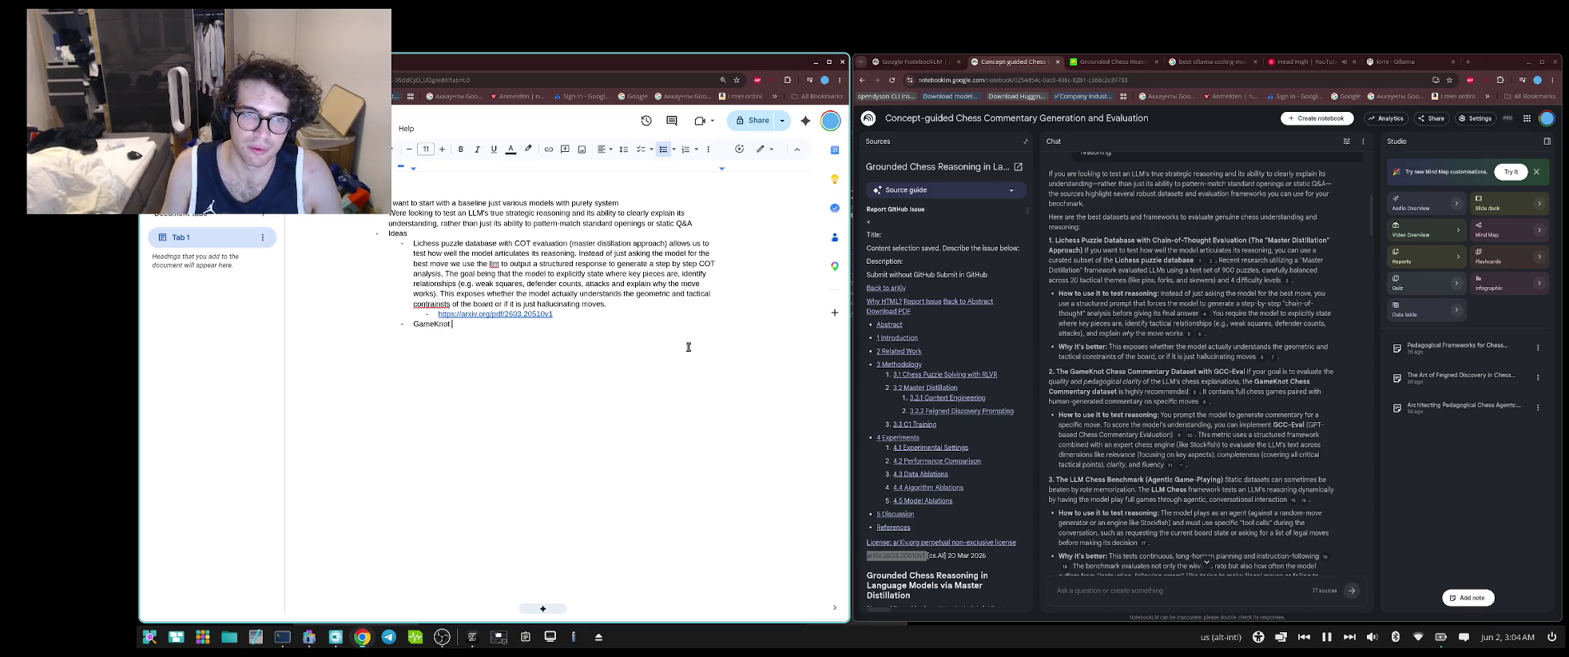
type(" Chess Commentary ")
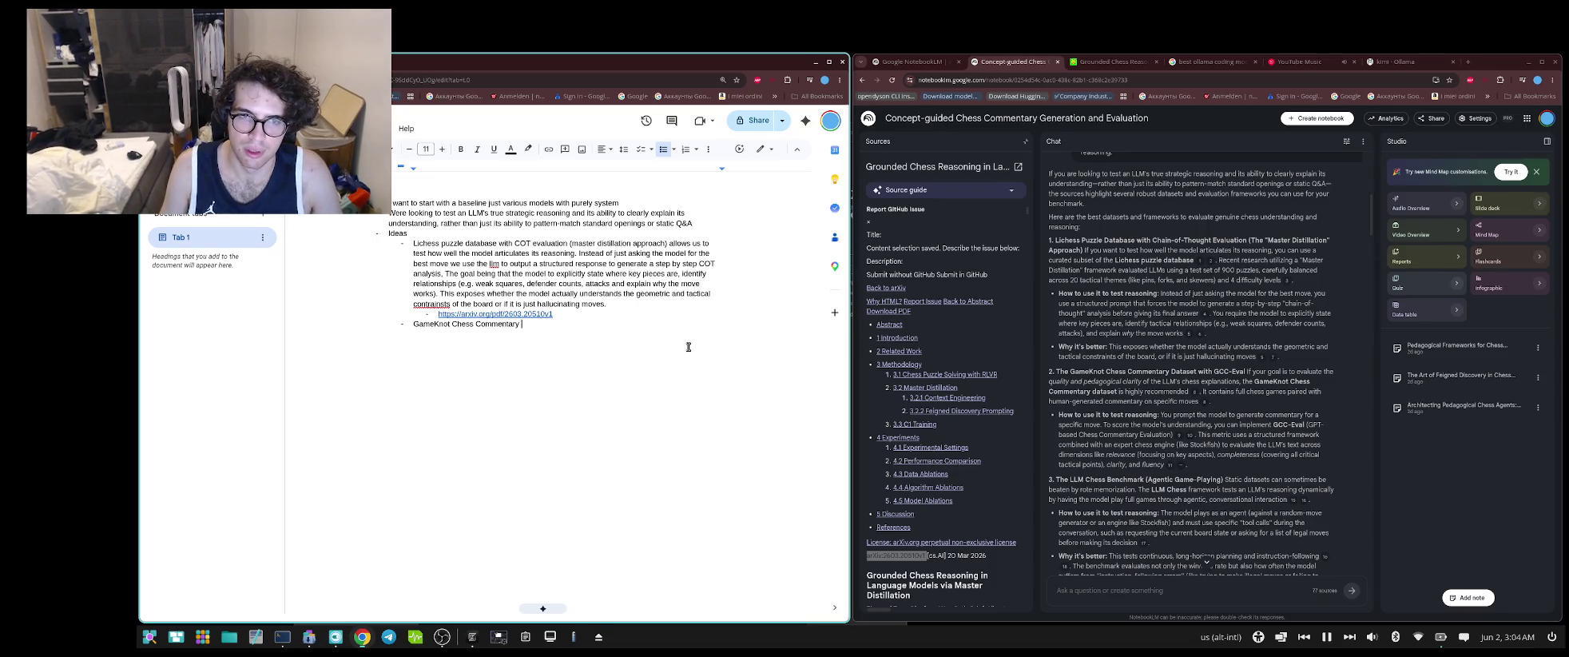
type("Dataset with ")
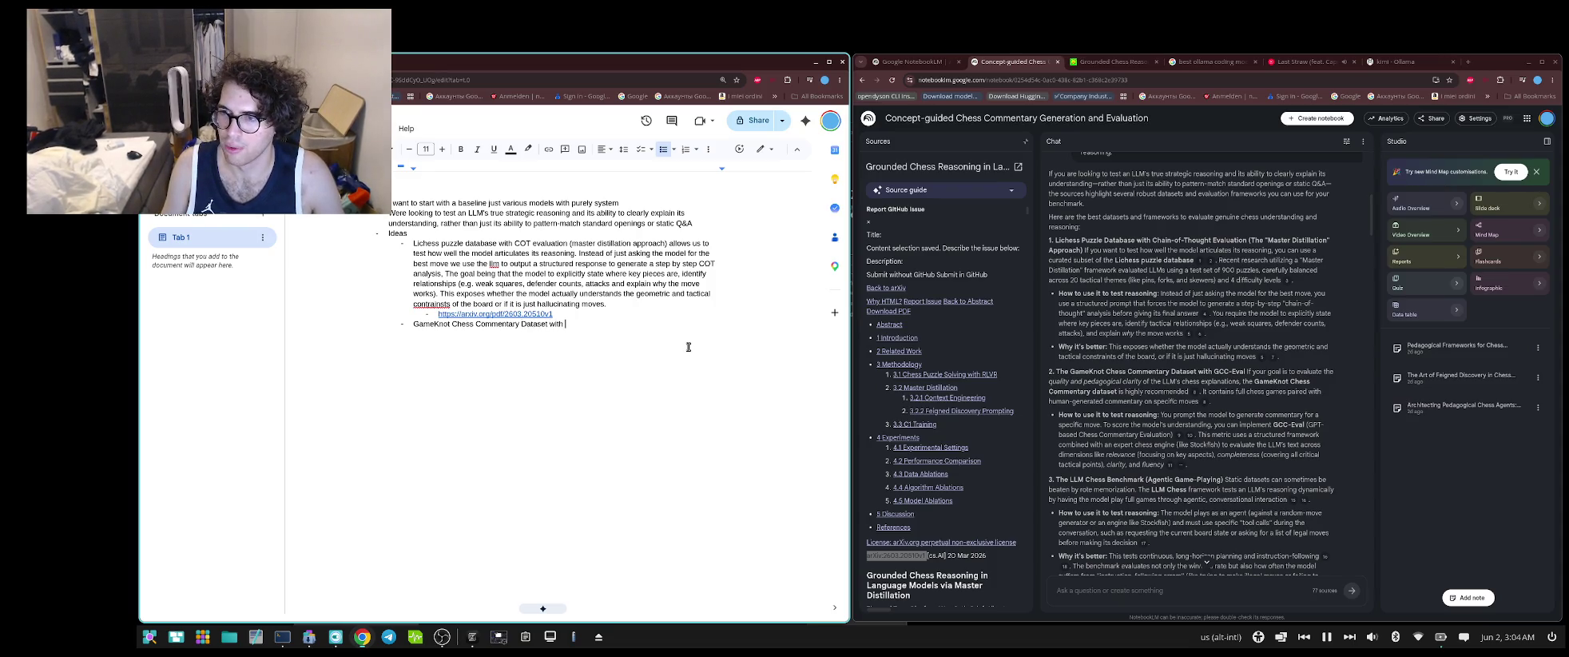
type("GCC ")
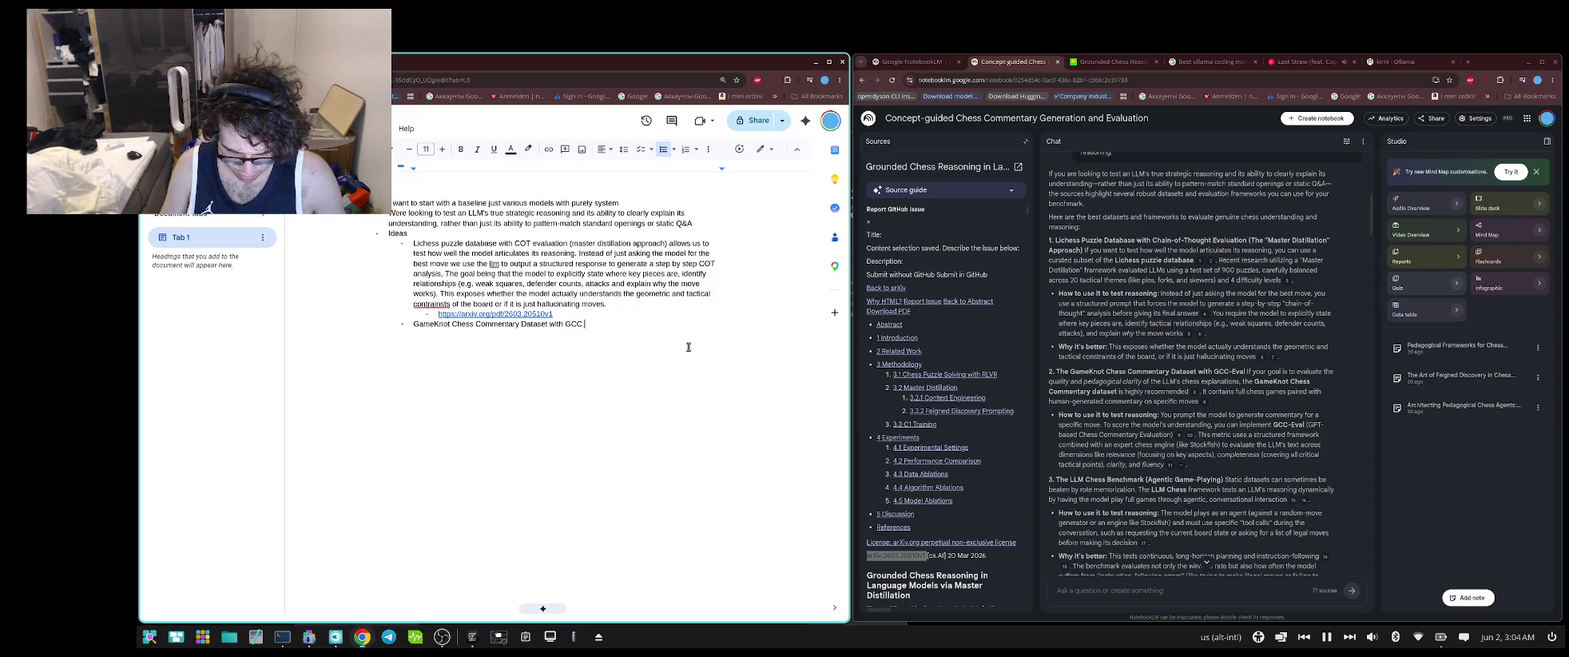
type("eval")
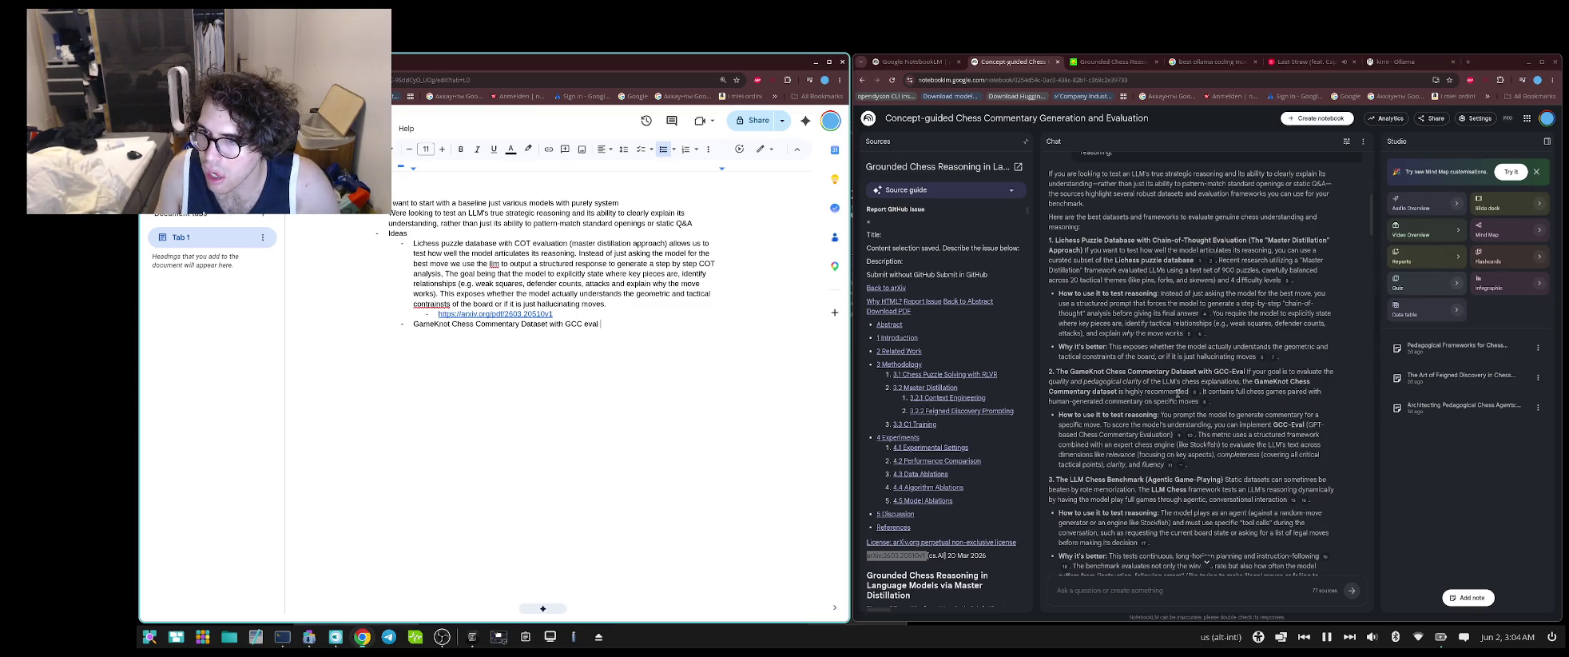
mouse_move(1193, 396)
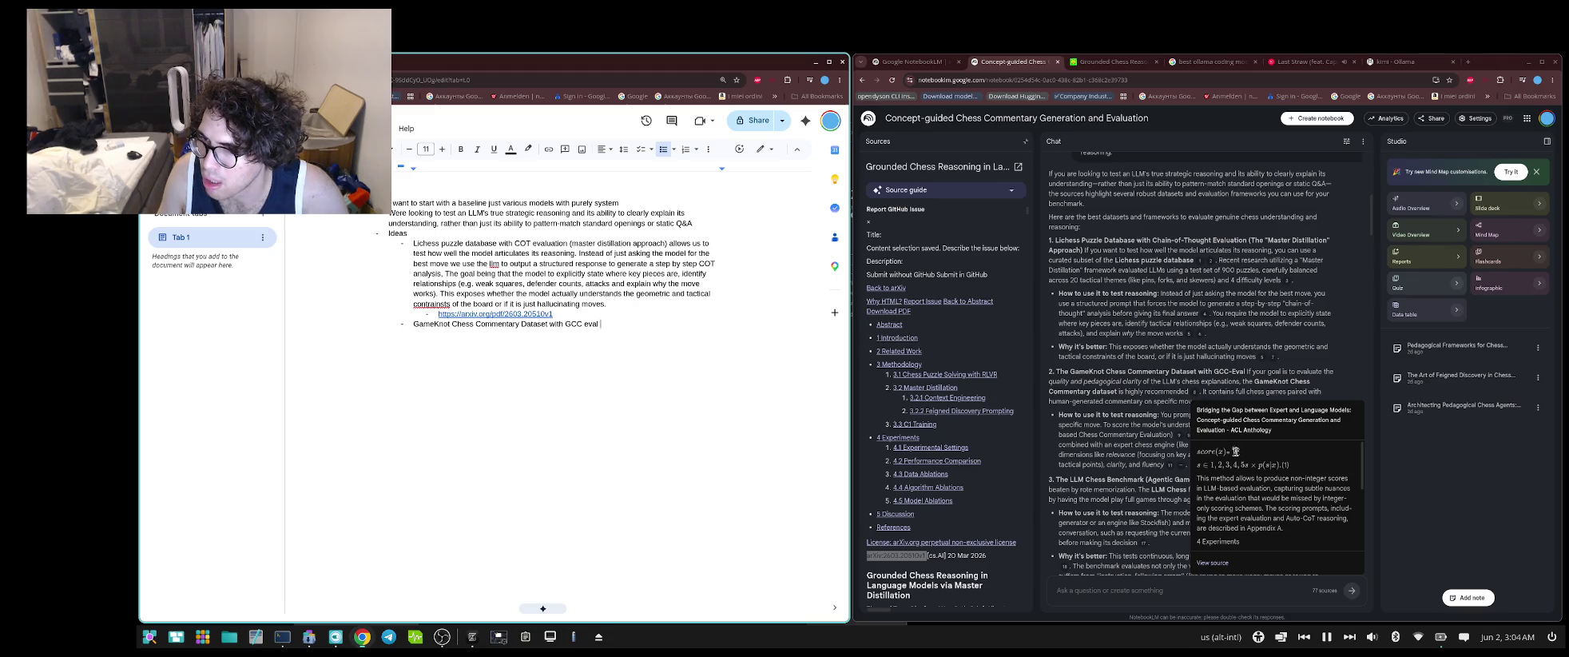
left_click(1221, 562)
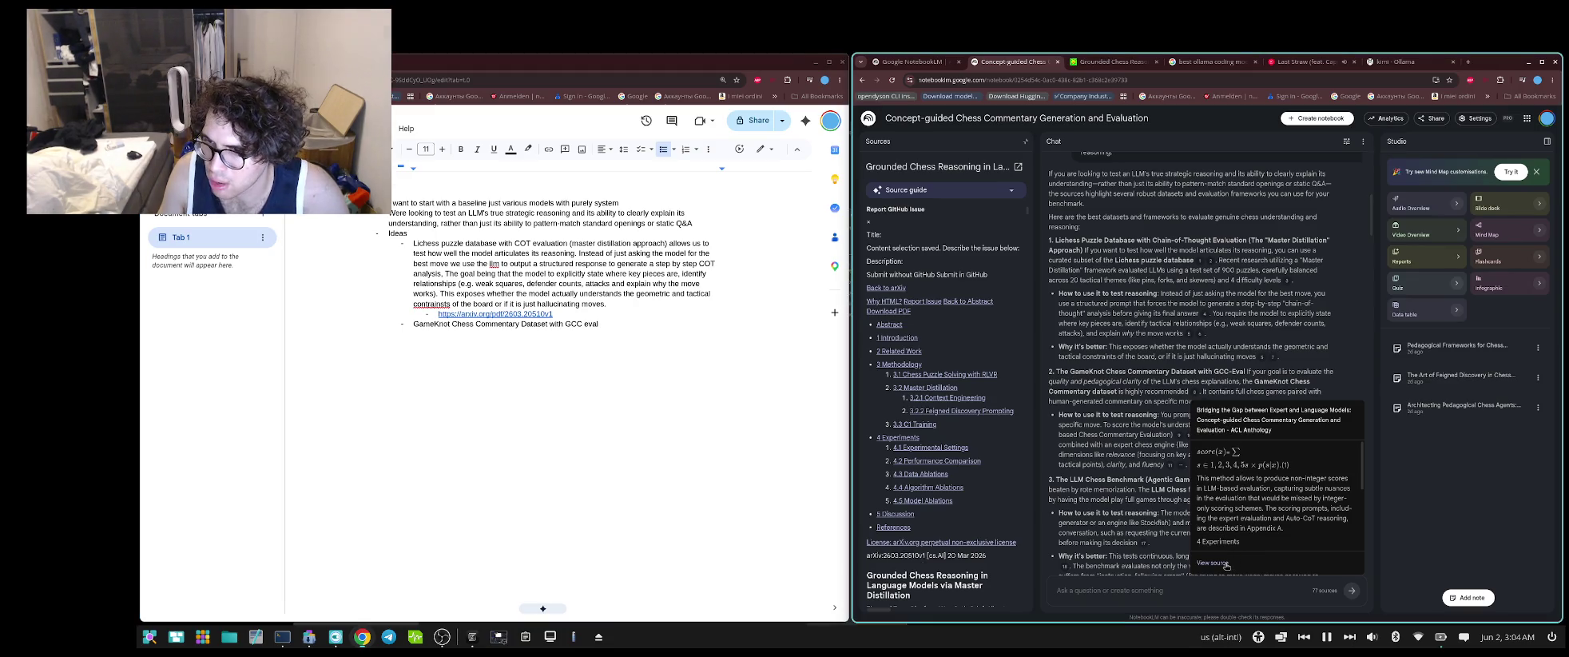
Scroll back to the top of the Bridging the Gap source and expand its summary.
scroll(926, 360, "down", 5)
scroll(931, 415, "down", 1)
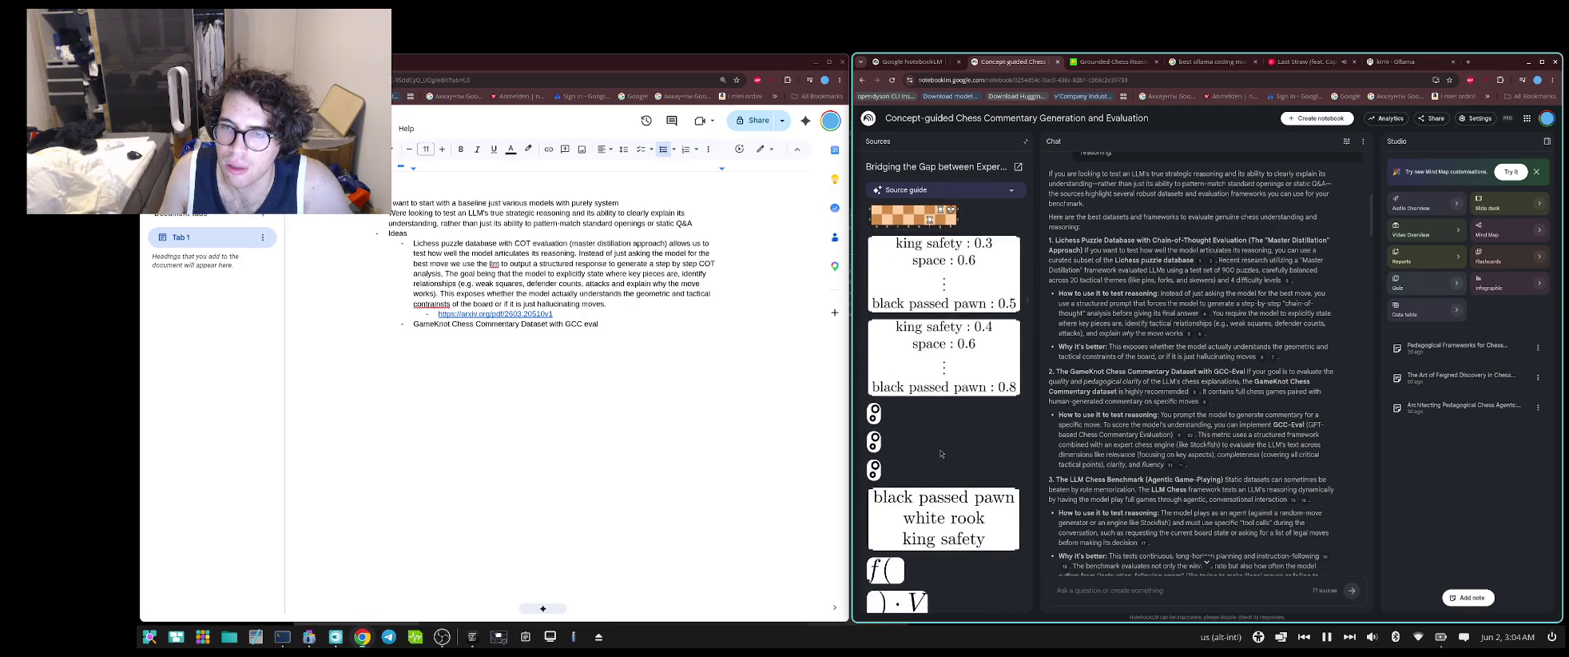
scroll(937, 510, "up", 4)
scroll(938, 511, "up", 3)
scroll(938, 510, "up", 3)
scroll(938, 510, "up", 3)
scroll(938, 509, "up", 3)
scroll(939, 509, "up", 3)
scroll(939, 509, "up", 3)
scroll(938, 508, "up", 3)
scroll(936, 505, "up", 3)
scroll(936, 505, "up", 3)
scroll(936, 505, "up", 3)
scroll(937, 504, "up", 3)
scroll(937, 504, "up", 3)
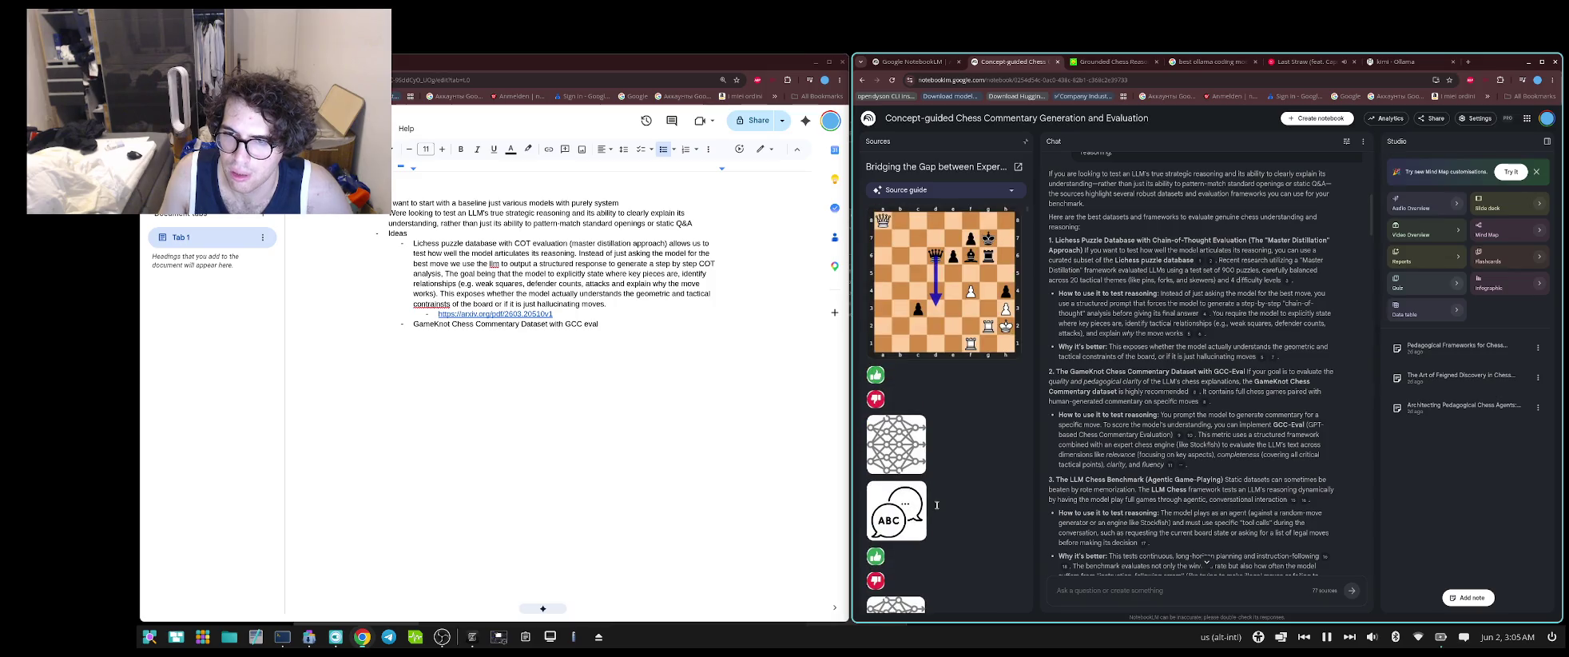
left_click(1010, 190)
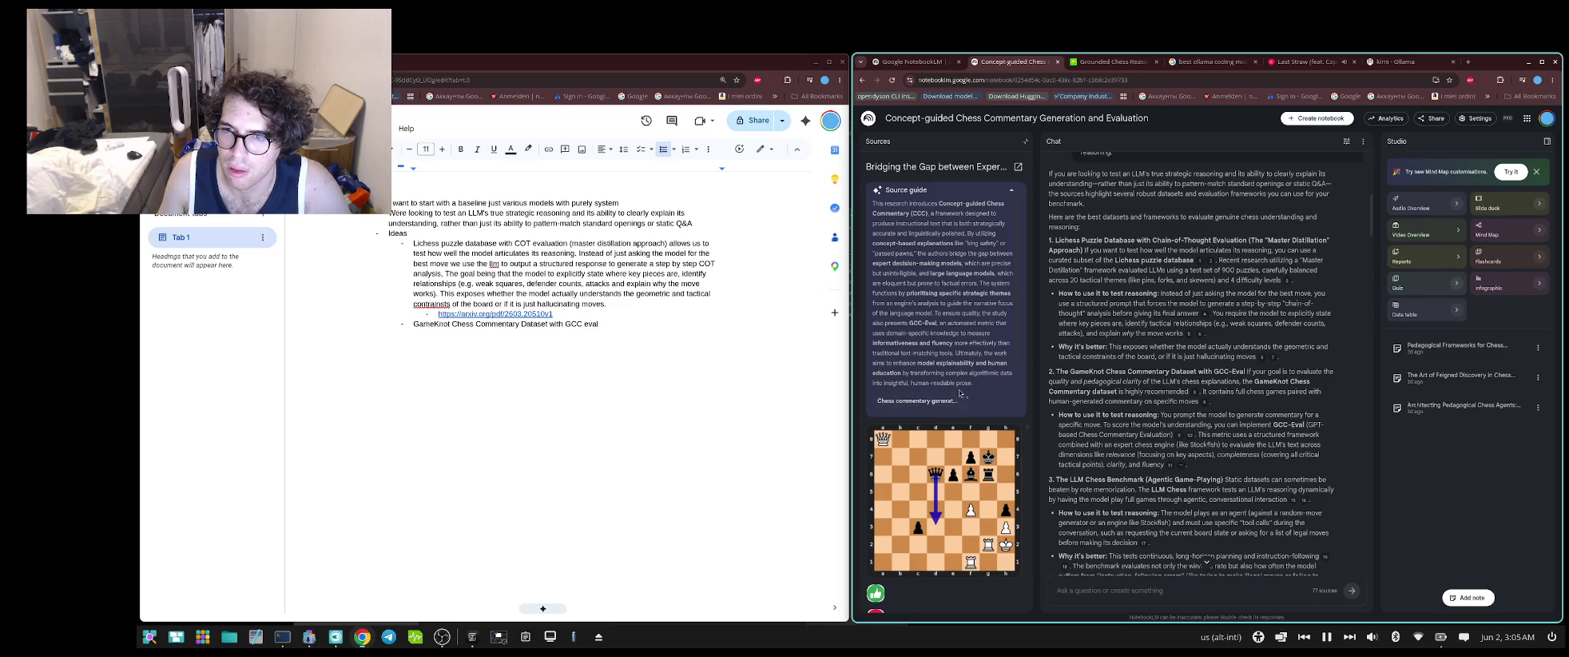
Send the 'Chess commentary generation' topic from the source summary to the chat.
triple_click(937, 369)
left_click(937, 369)
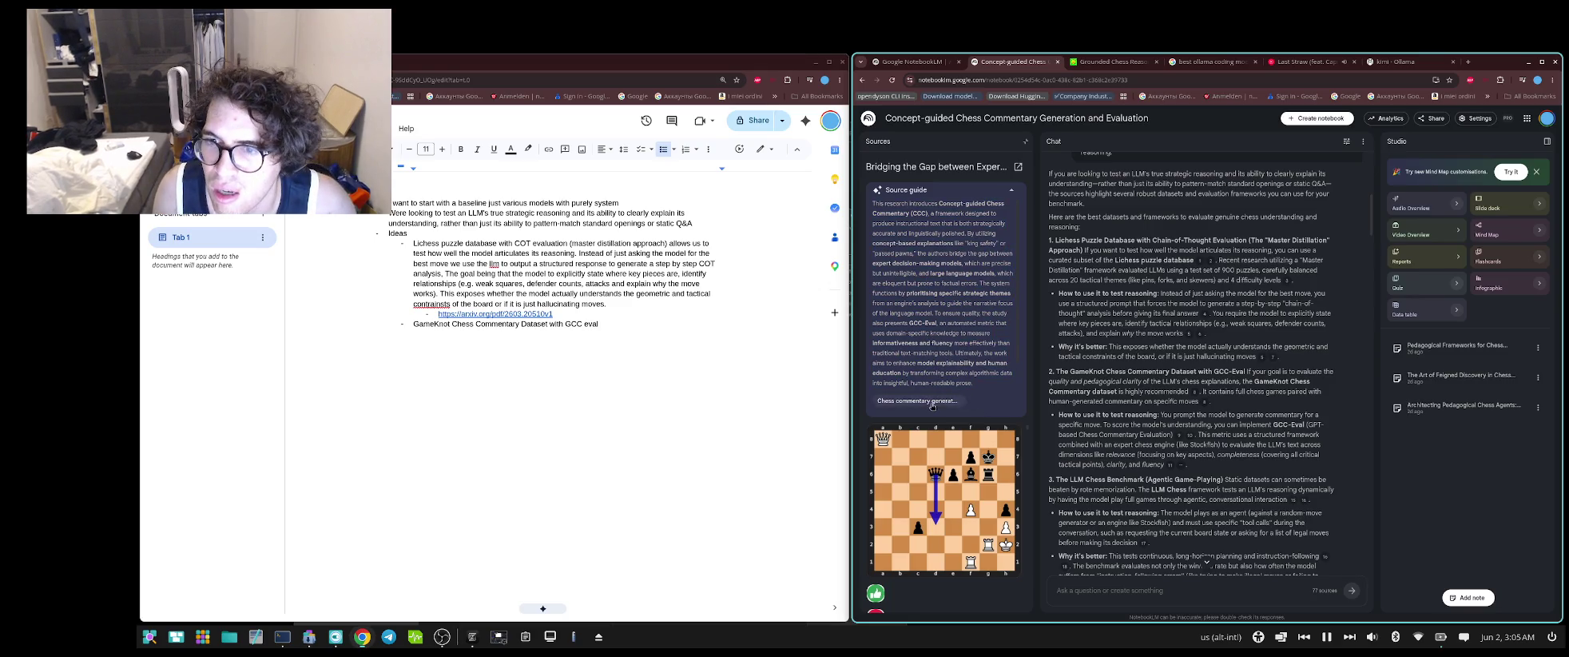
left_click(930, 401)
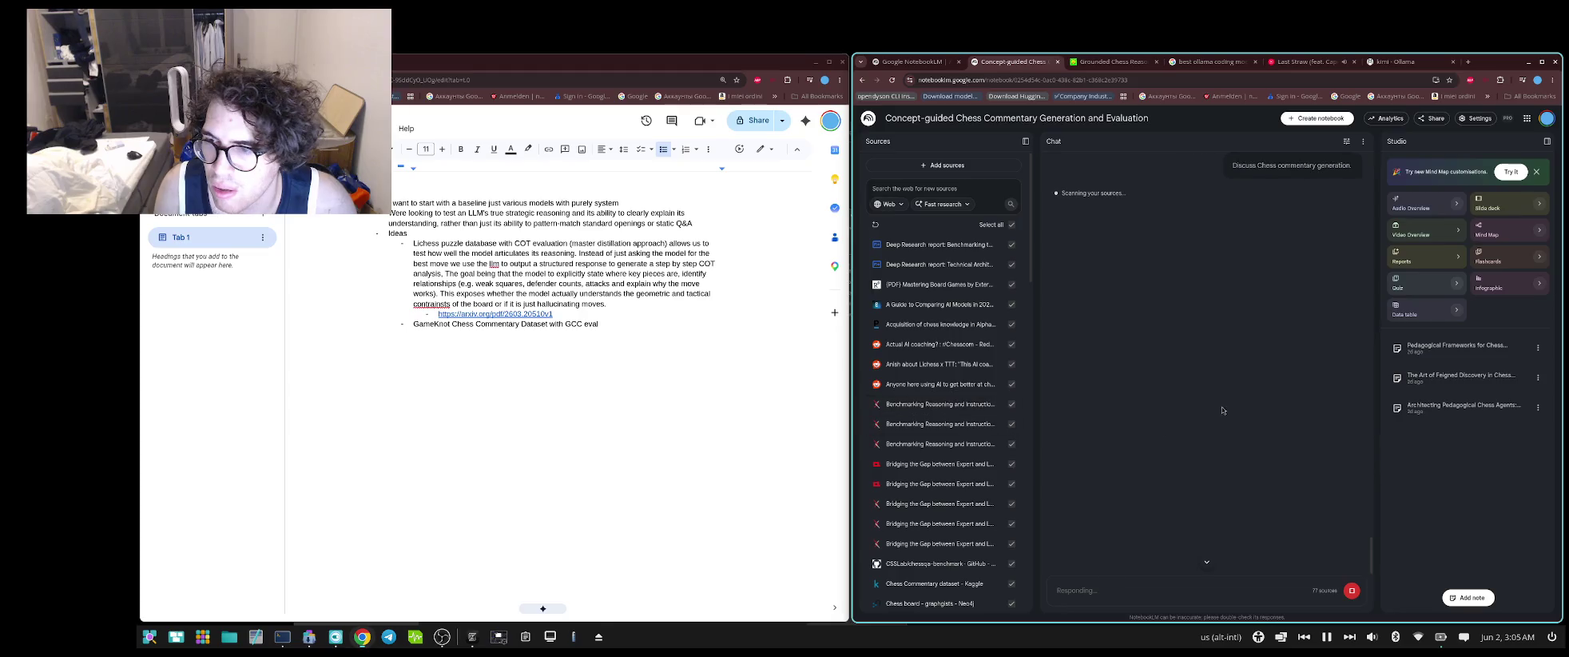
double_click(1296, 165)
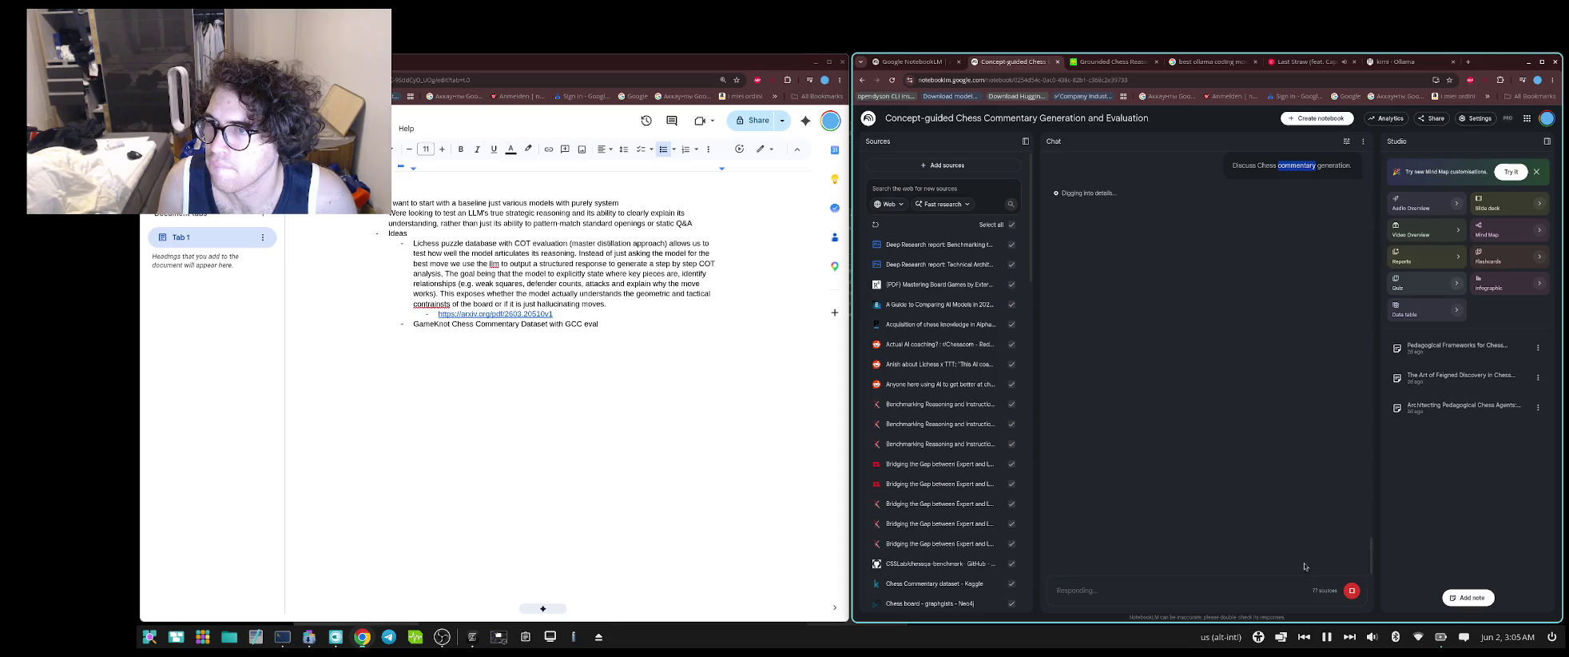
Stop the pending chess commentary answer and scroll back up through earlier chat answers.
left_click(1352, 591)
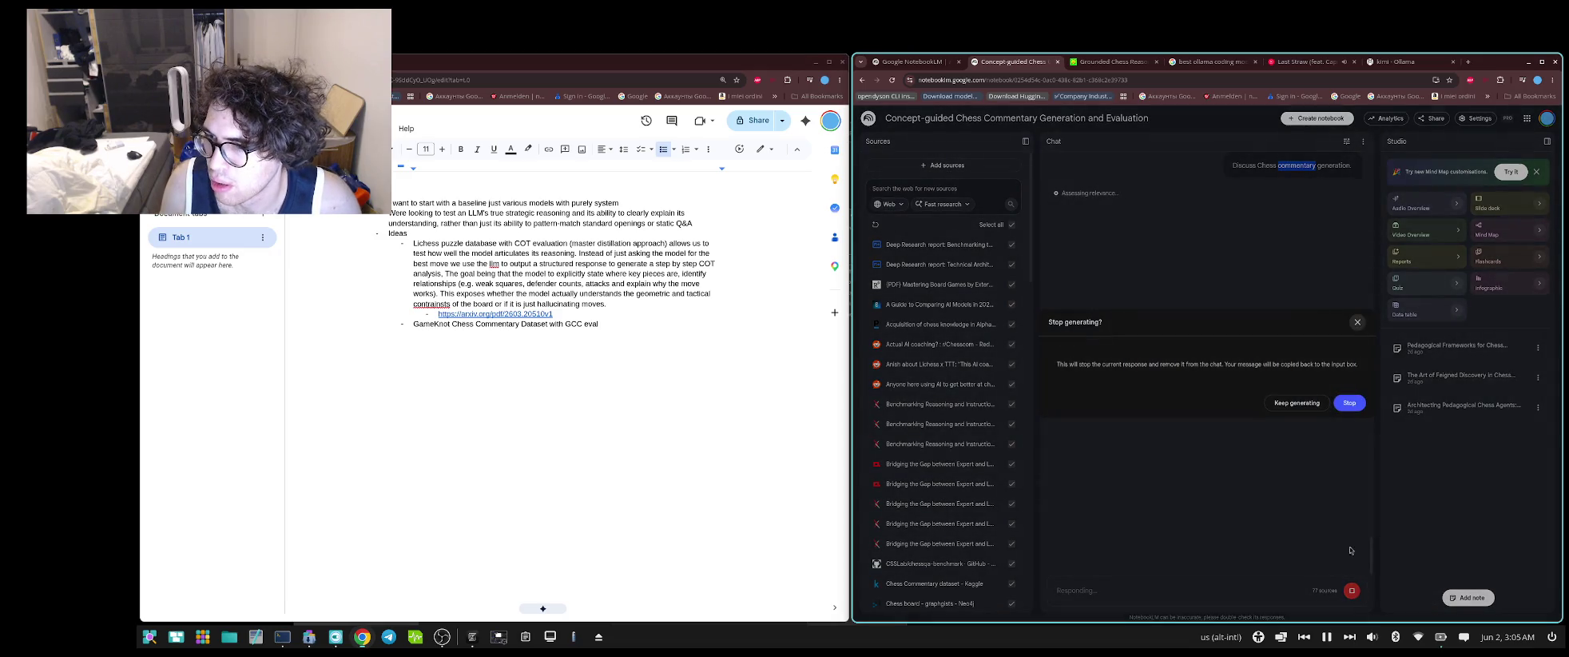
left_click(1338, 407)
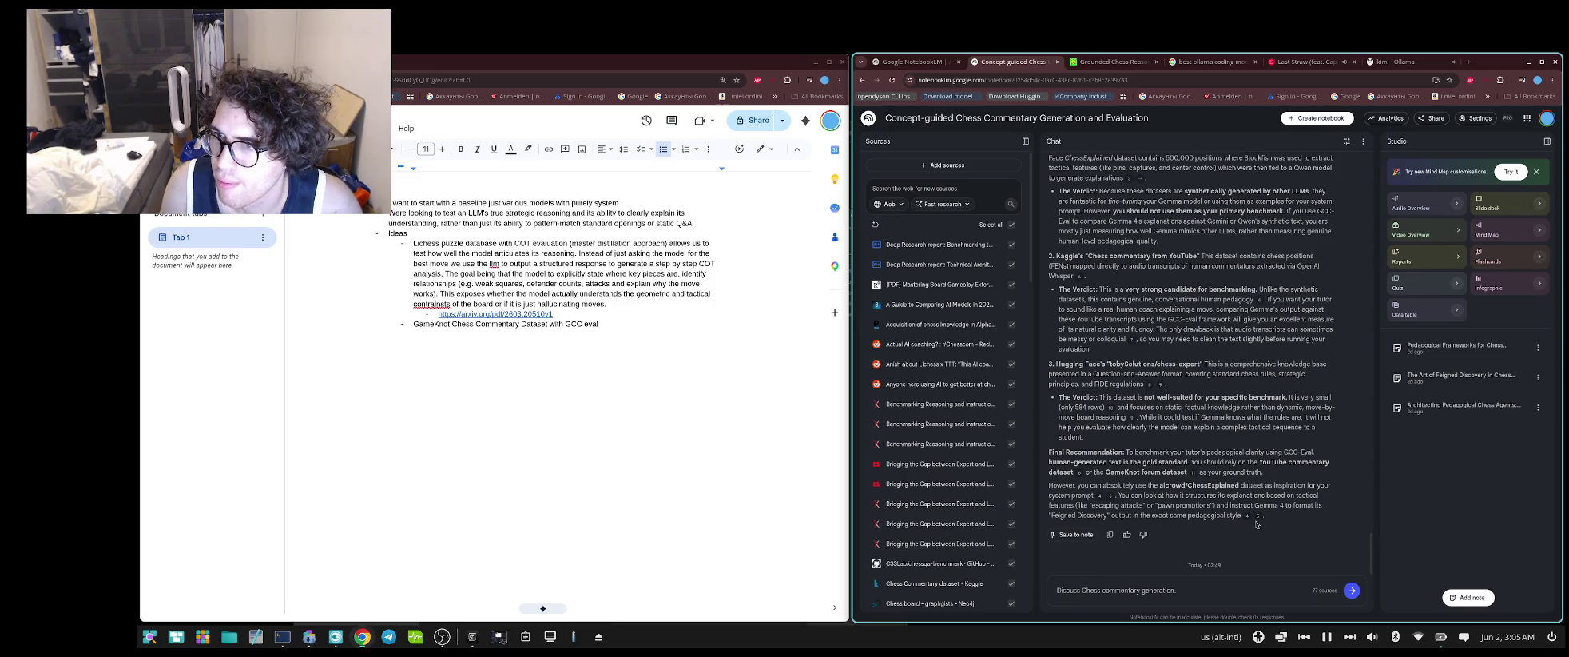
scroll(1256, 524, "up", 5)
scroll(1256, 520, "up", 5)
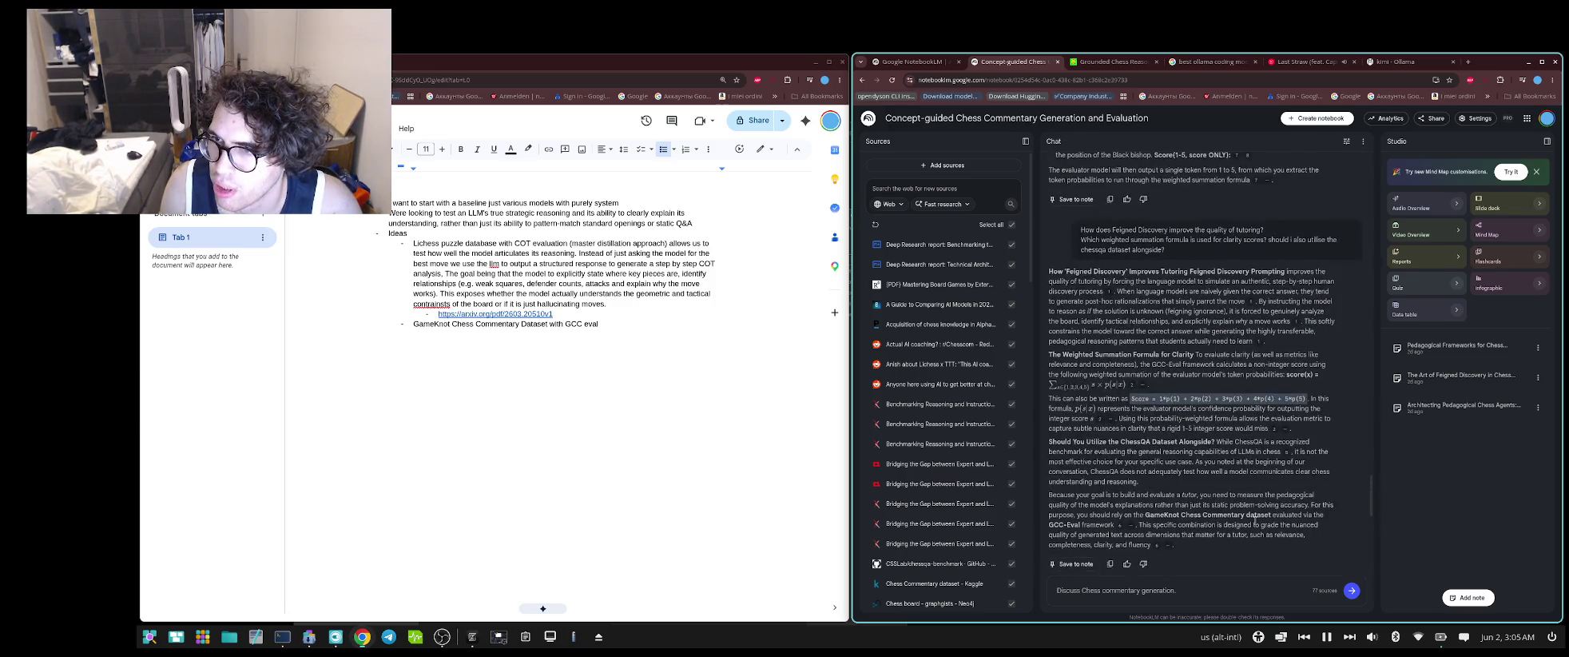
scroll(1256, 520, "up", 5)
scroll(1256, 520, "up", 5)
scroll(1255, 517, "up", 5)
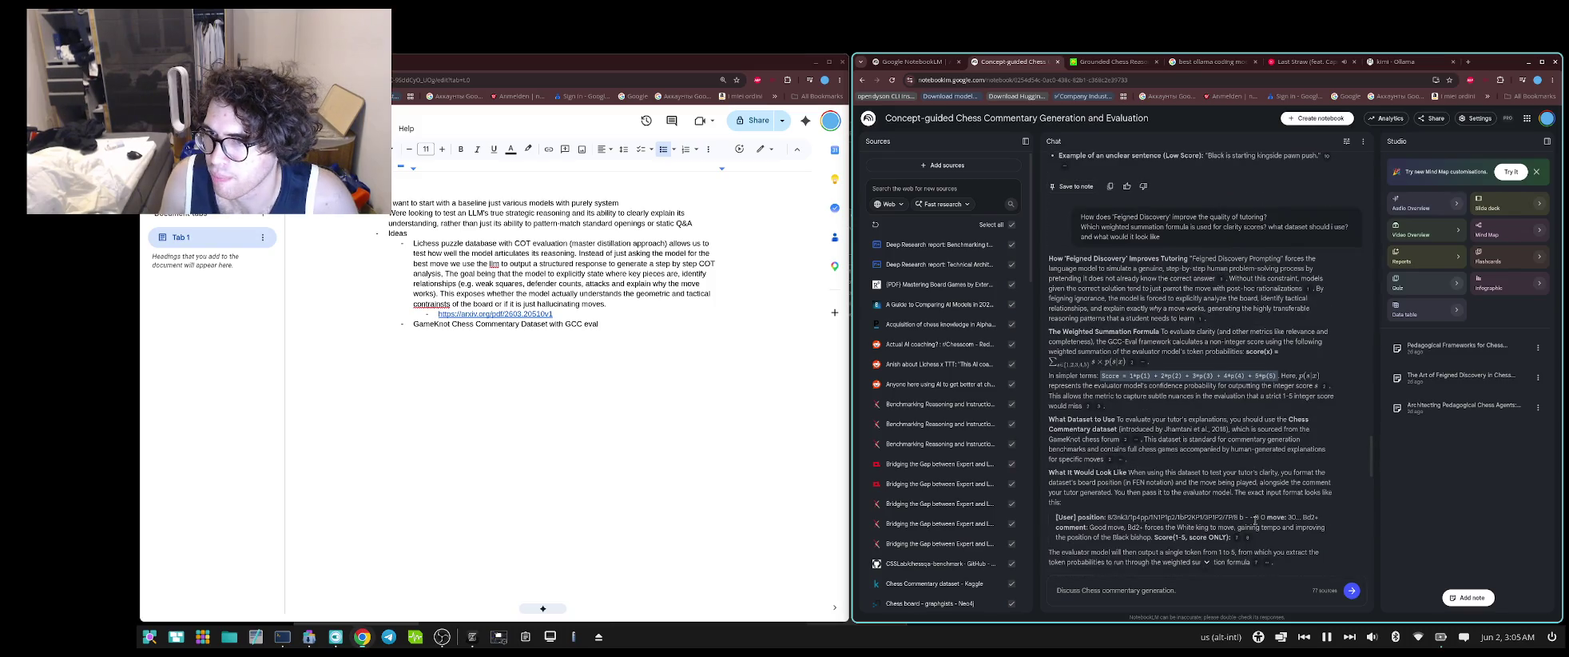
scroll(1256, 520, "up", 3)
scroll(1255, 519, "up", 3)
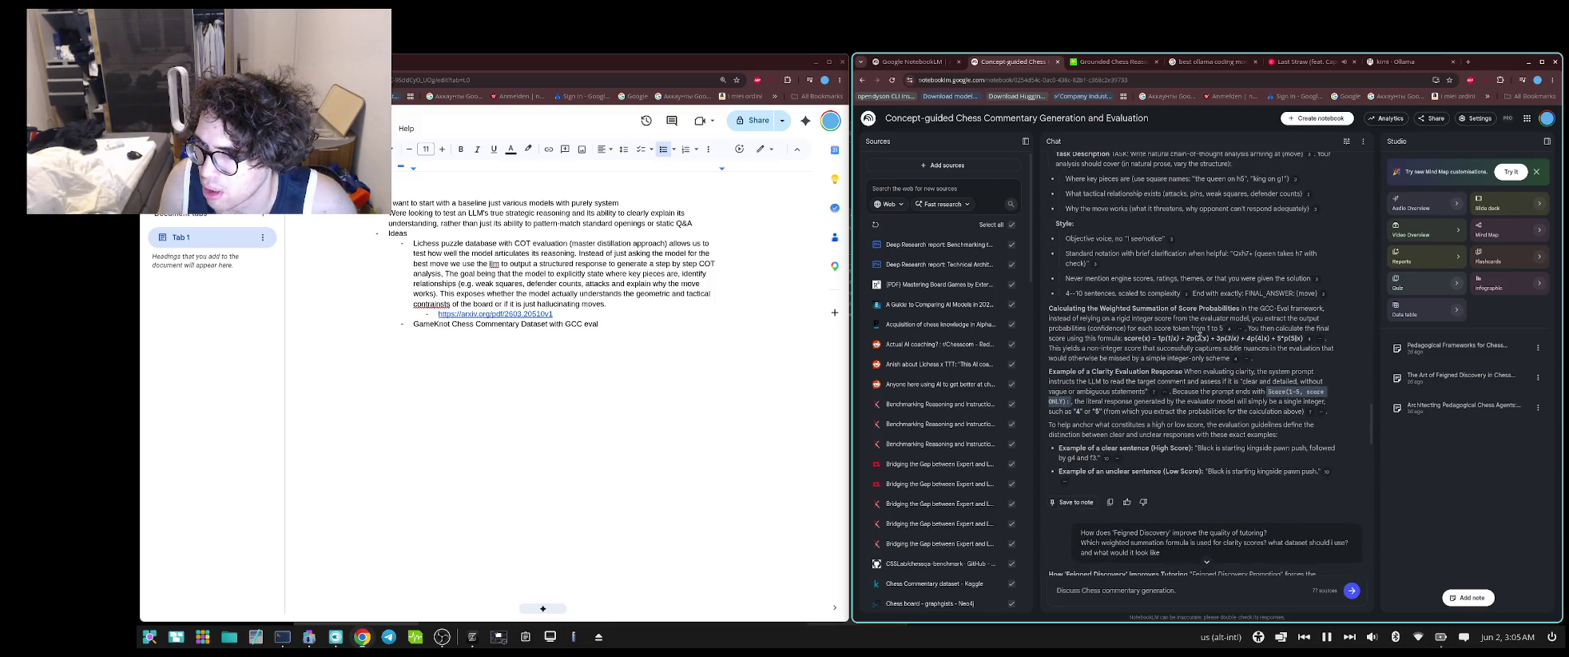
Google 'gcc eval for chess udnerstanding' in a new browser tab.
left_click(1470, 62)
type("gcc ")
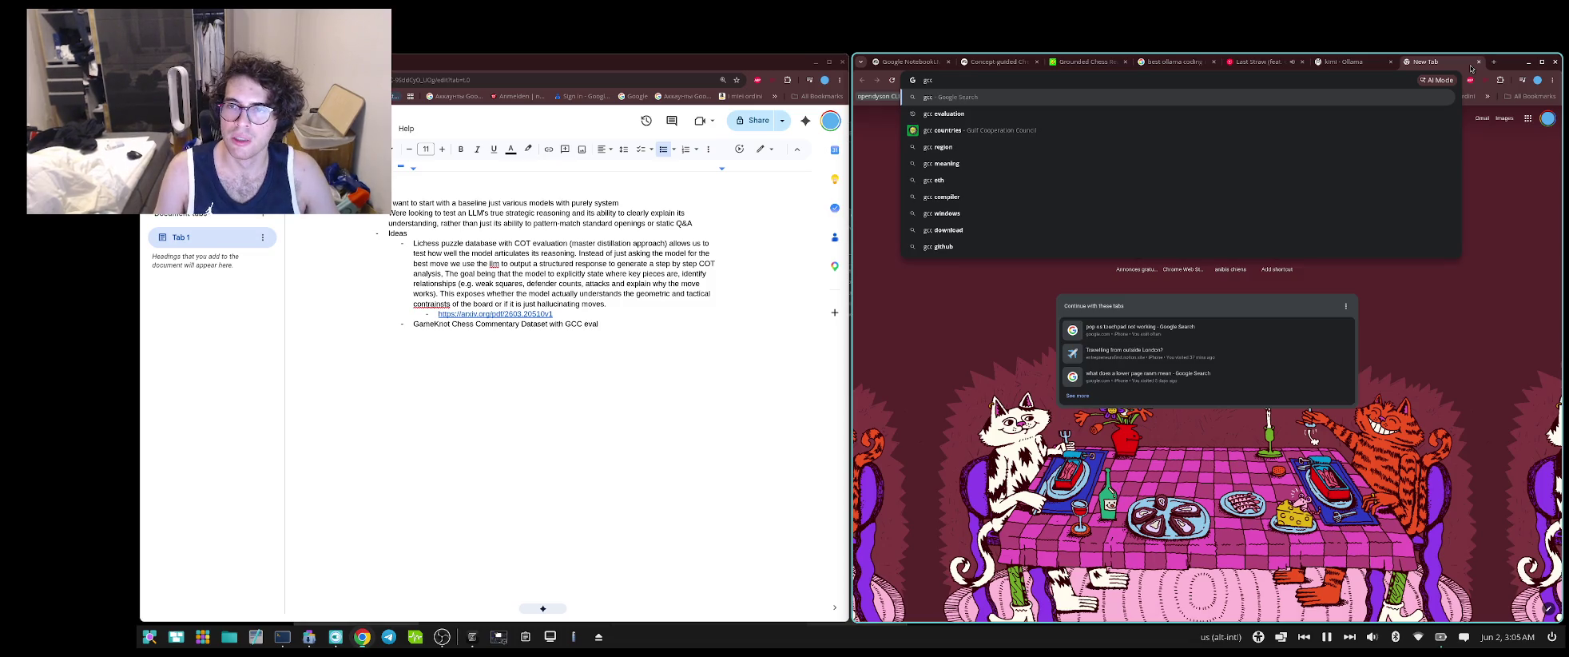
type("eval for ch")
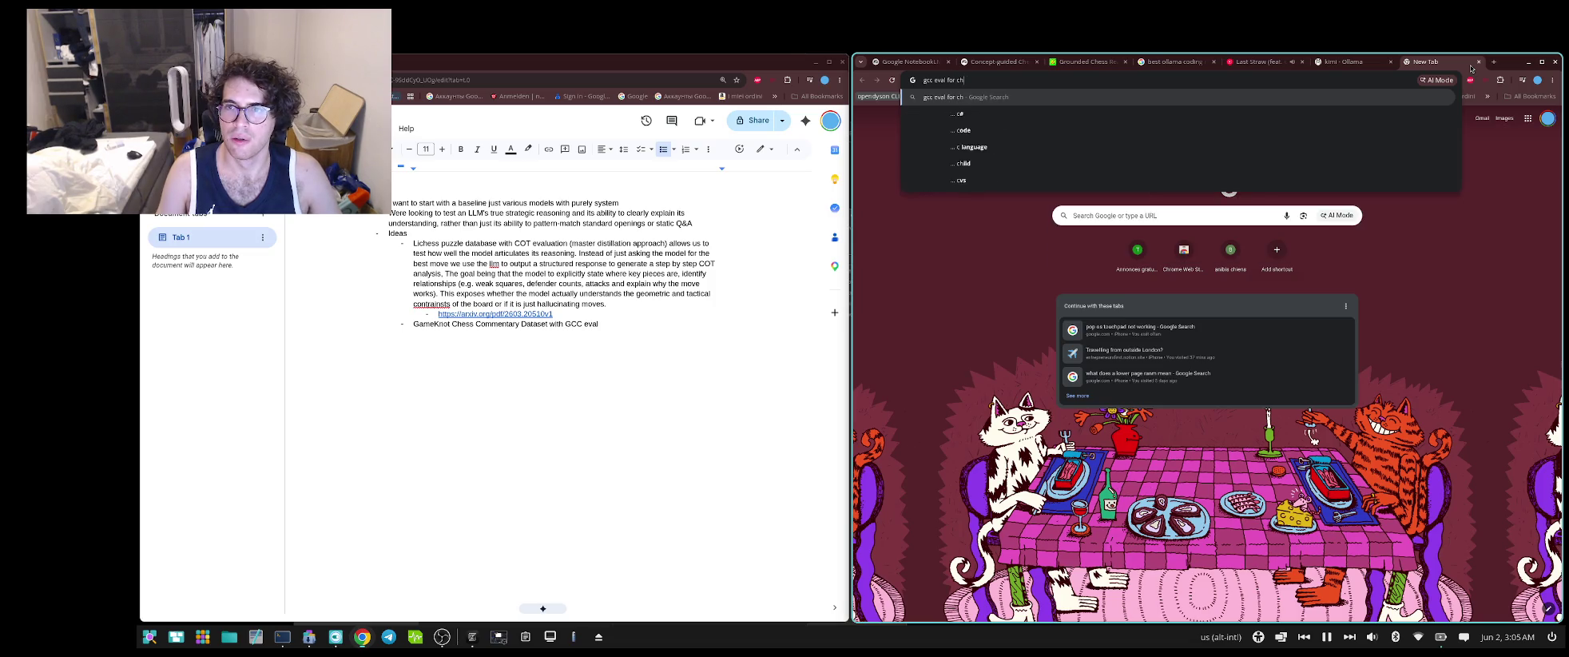
type("ess u")
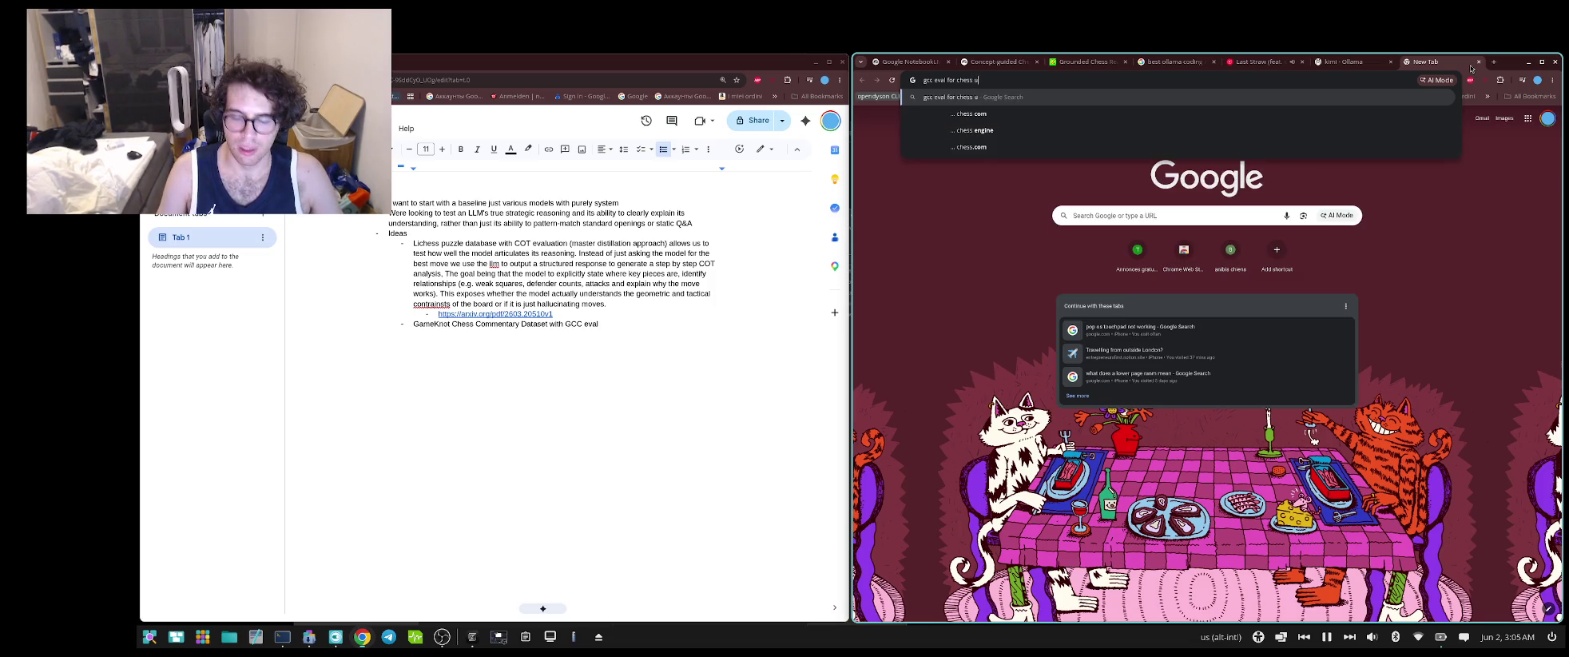
type("dnerstanding")
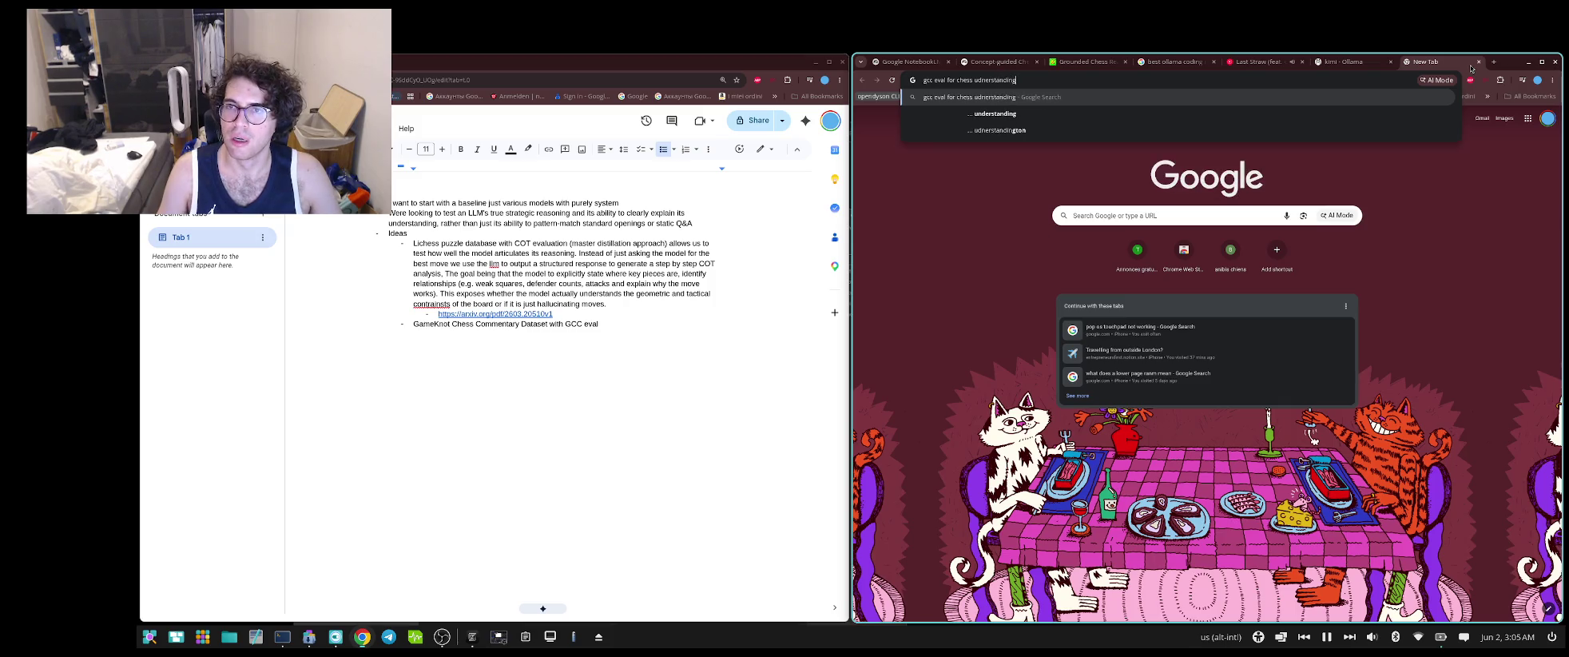
key("Return")
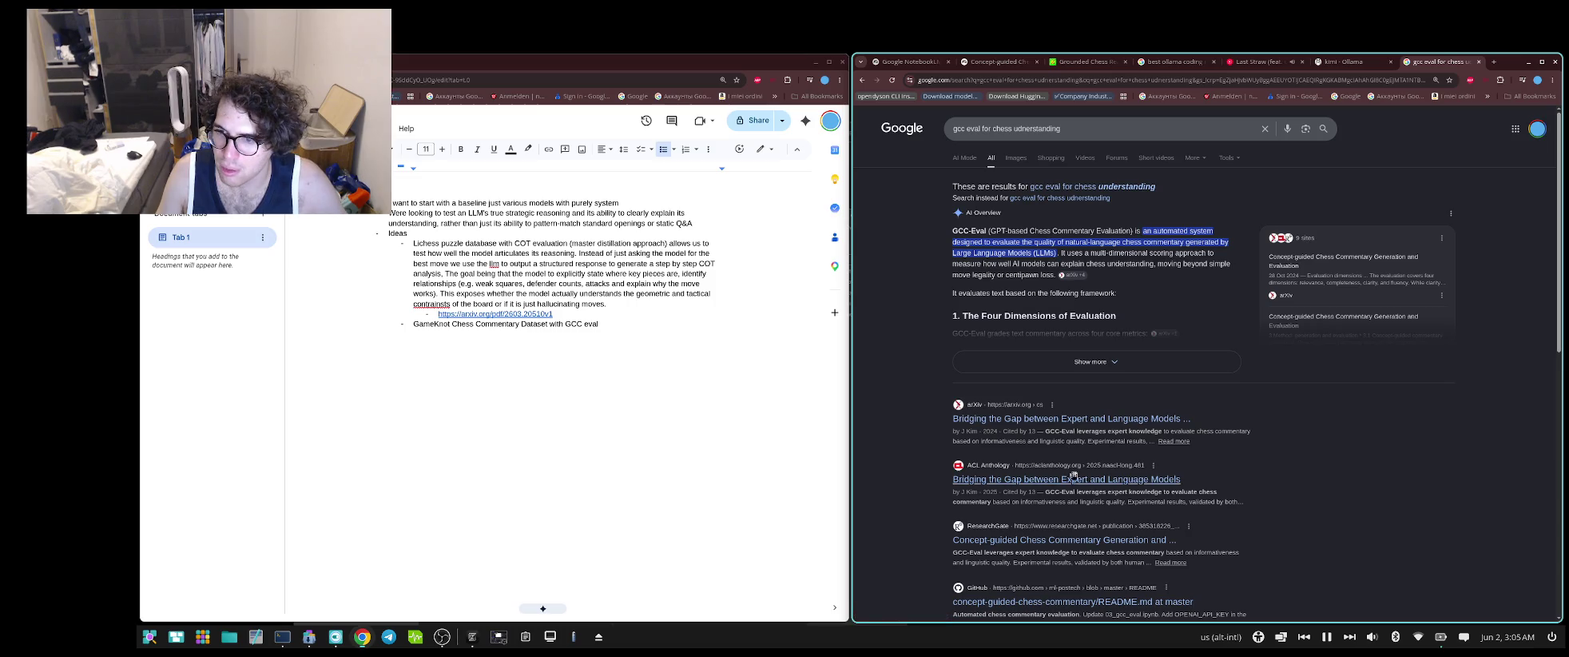
left_click(1073, 415)
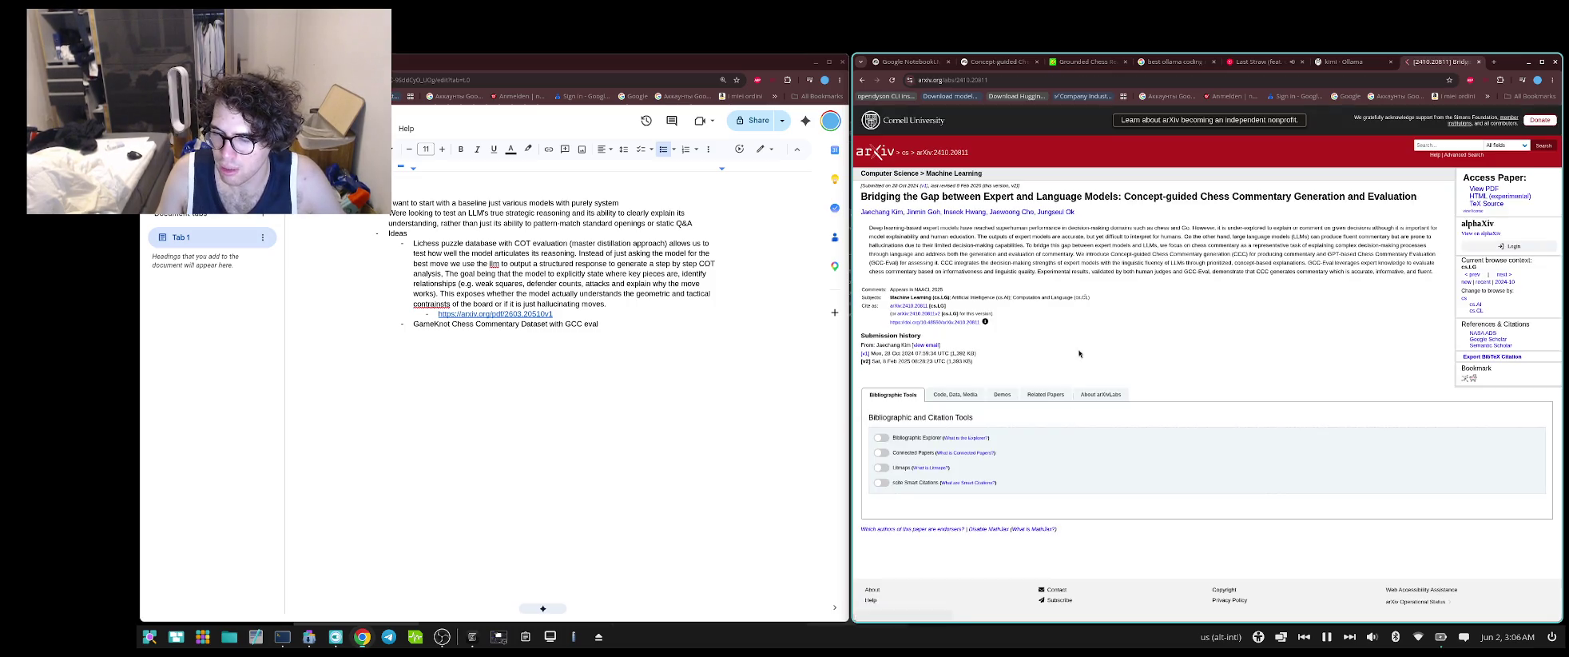
left_click(1053, 85)
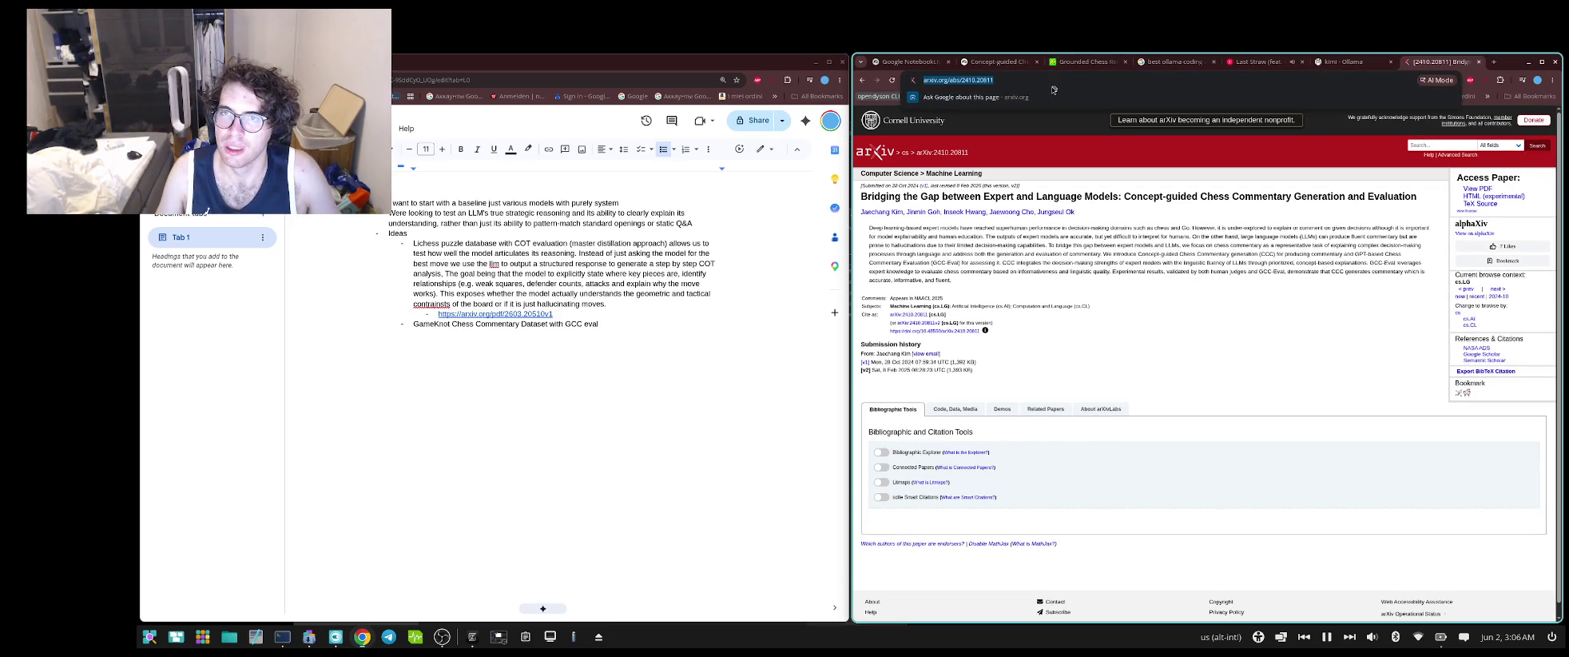
left_click(649, 323)
key("Return")
key("Tab")
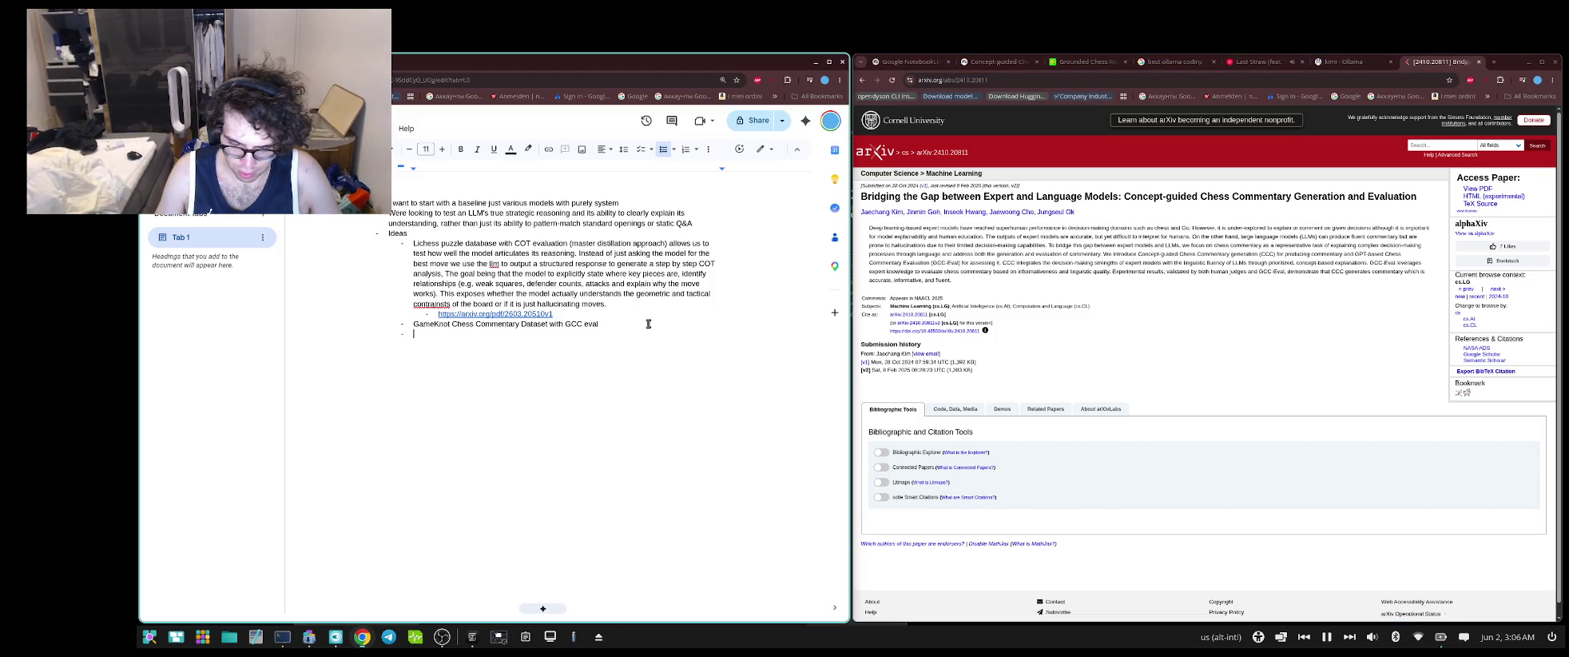
type("https://arxiv.org/abs/2410.20811")
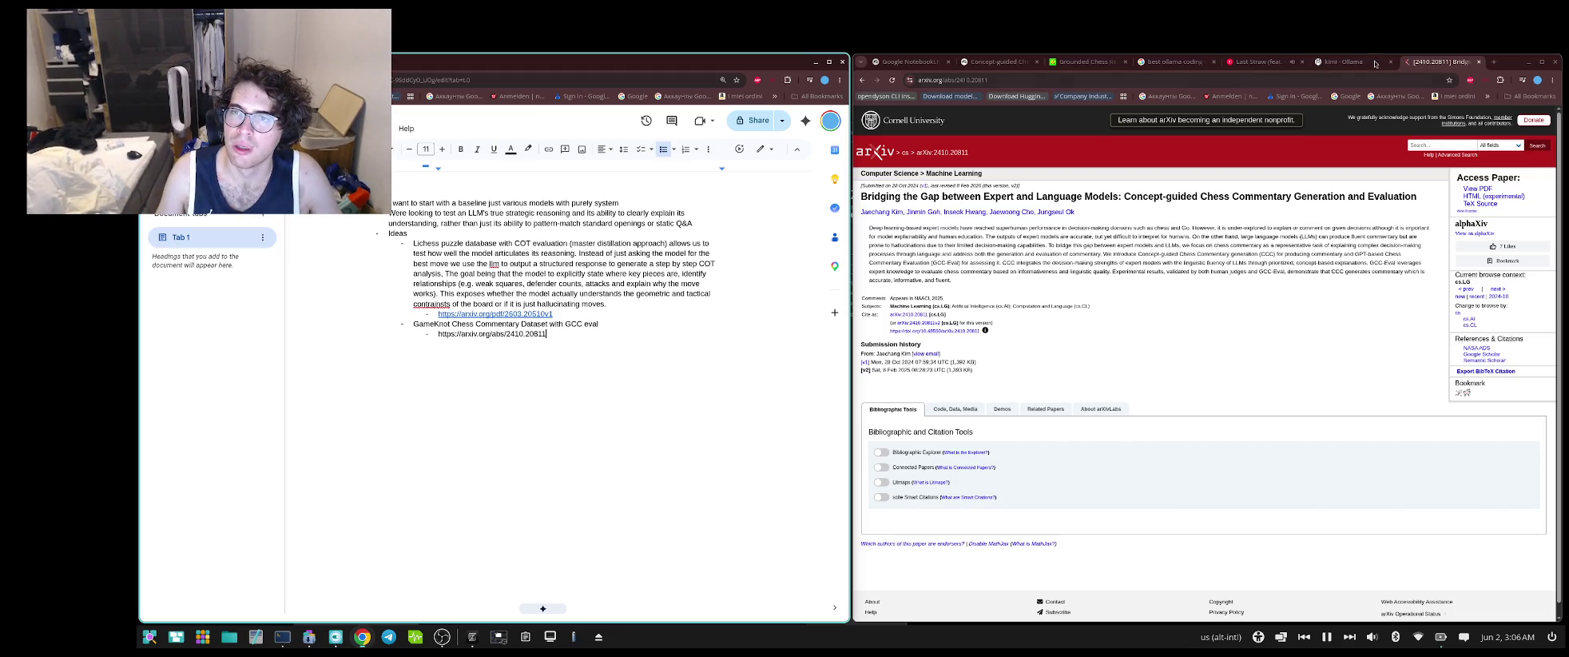
left_click(999, 62)
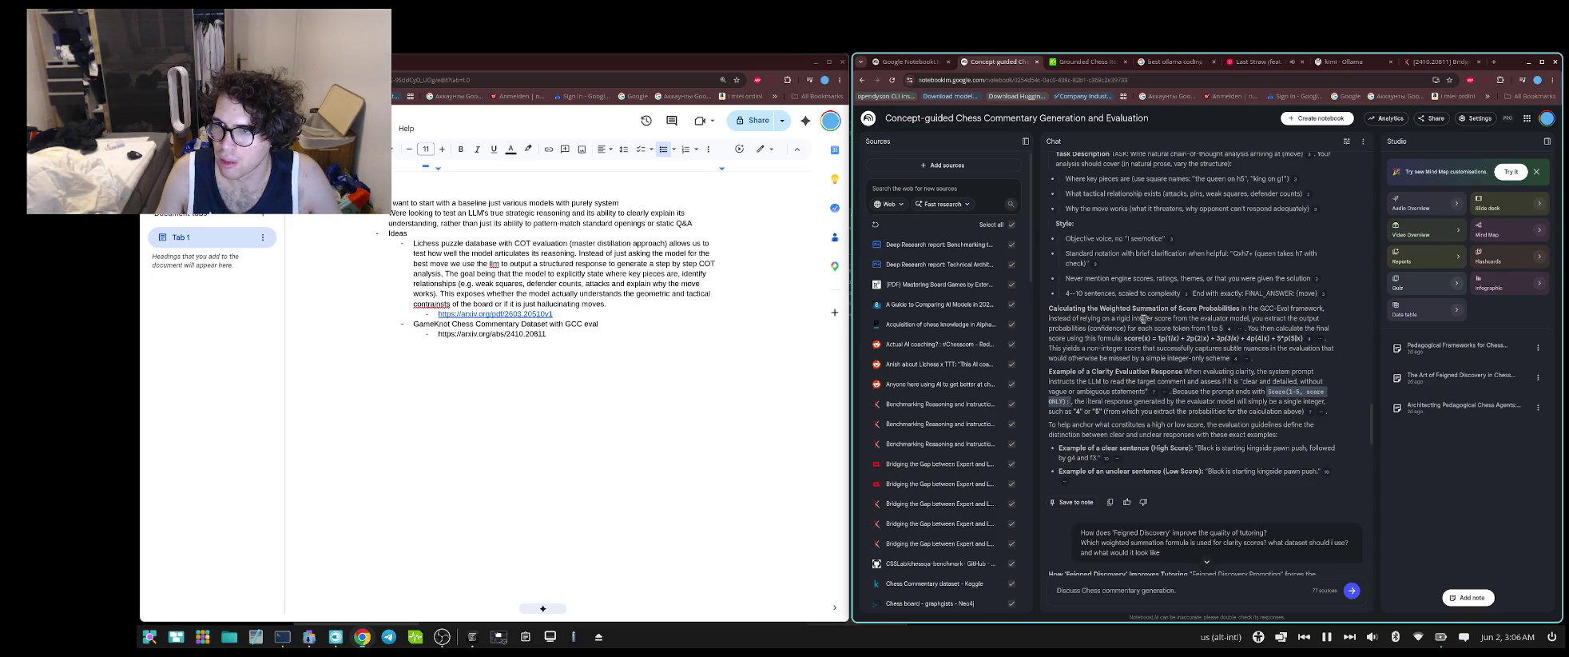
Find and select the NotebookLM answer recommending GameKnot with GCC-Eval, then return to the GameKnot line.
scroll(1144, 319, "up", 3)
scroll(1144, 319, "up", 3)
scroll(1146, 323, "up", 3)
scroll(1148, 332, "up", 3)
scroll(1147, 332, "up", 3)
scroll(1147, 331, "up", 3)
scroll(1147, 332, "up", 3)
scroll(1146, 330, "up", 3)
scroll(1147, 330, "up", 2)
scroll(1146, 330, "up", 2)
scroll(1144, 329, "up", 3)
scroll(1144, 328, "up", 3)
scroll(1144, 328, "up", 3)
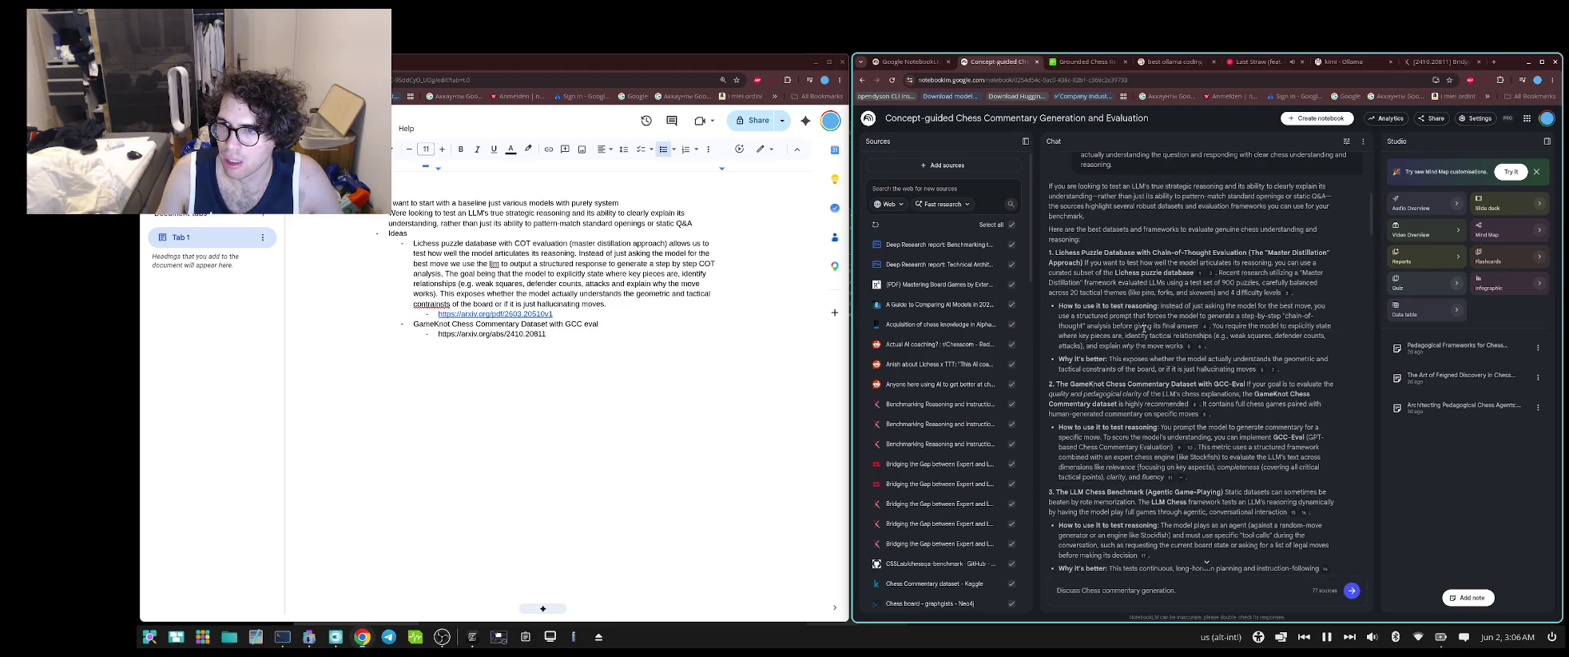
double_click(1092, 394)
triple_click(1093, 402)
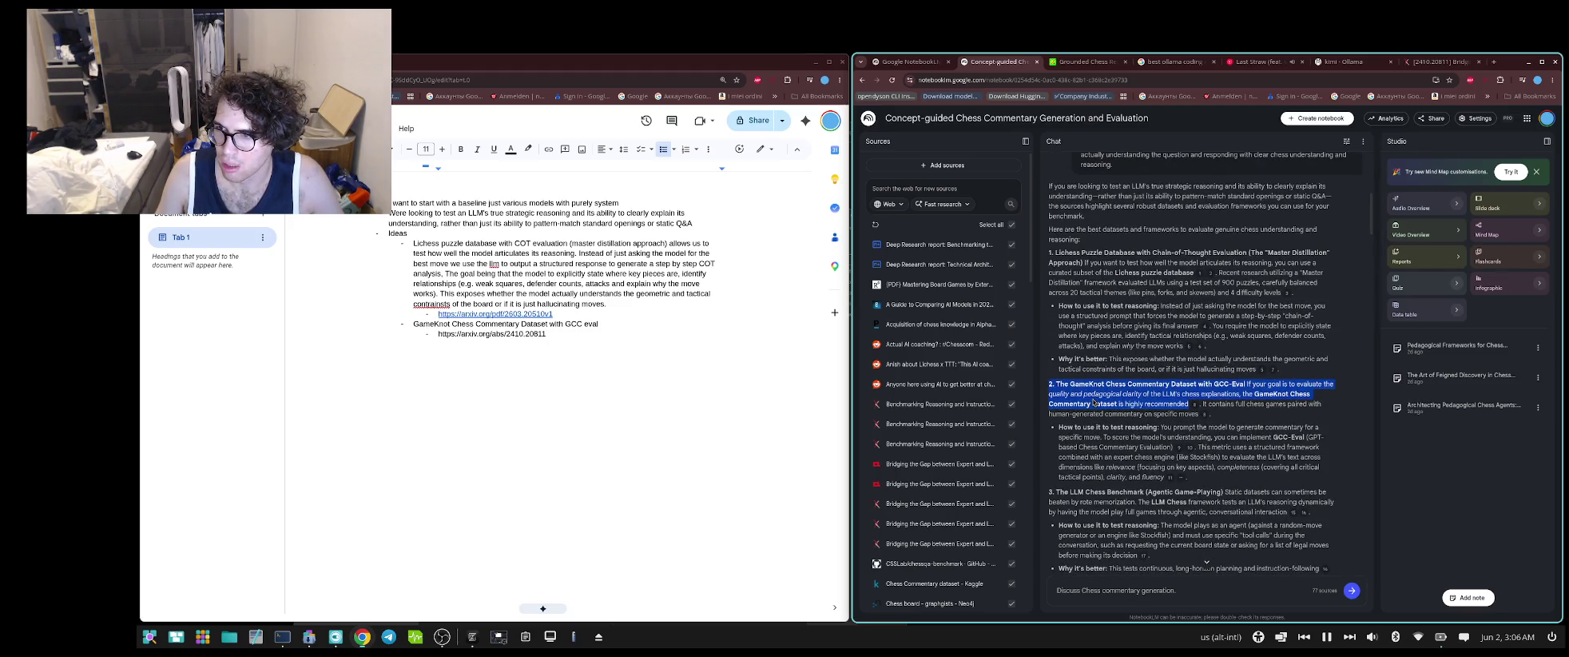
left_click(644, 326)
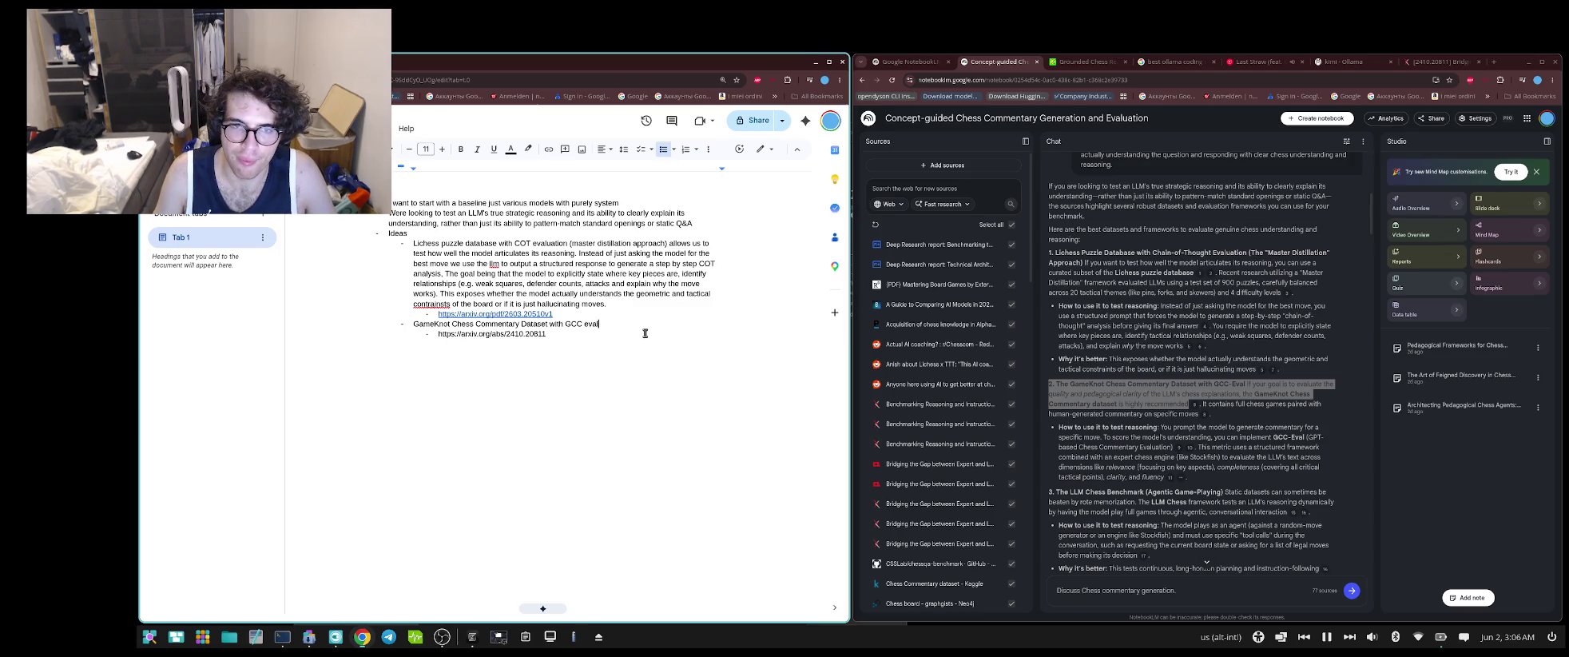
Note the dataset pairs full chess games with human commentary on moves, then begin 'To use it for reasoning testing'.
type(". The dataset")
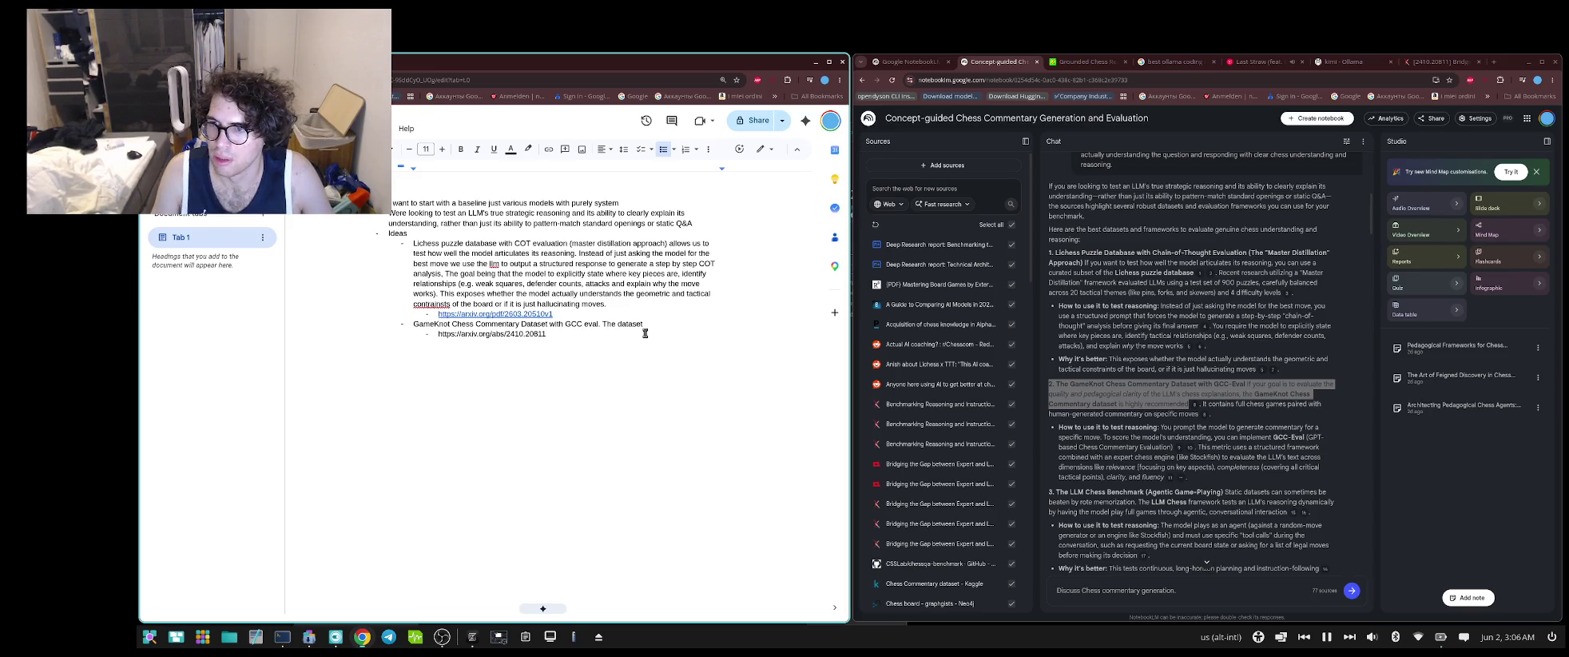
type("ins")
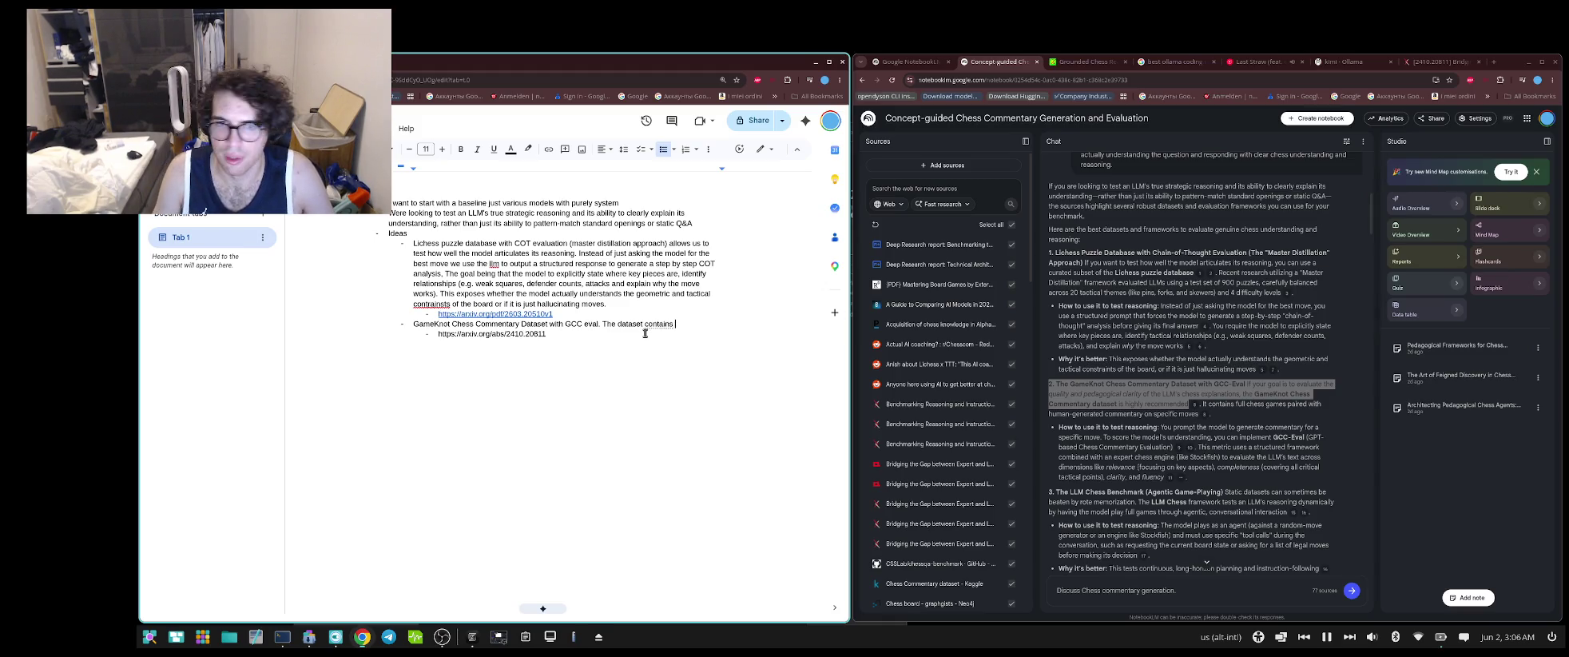
key("BackSpace")
type("full chess ")
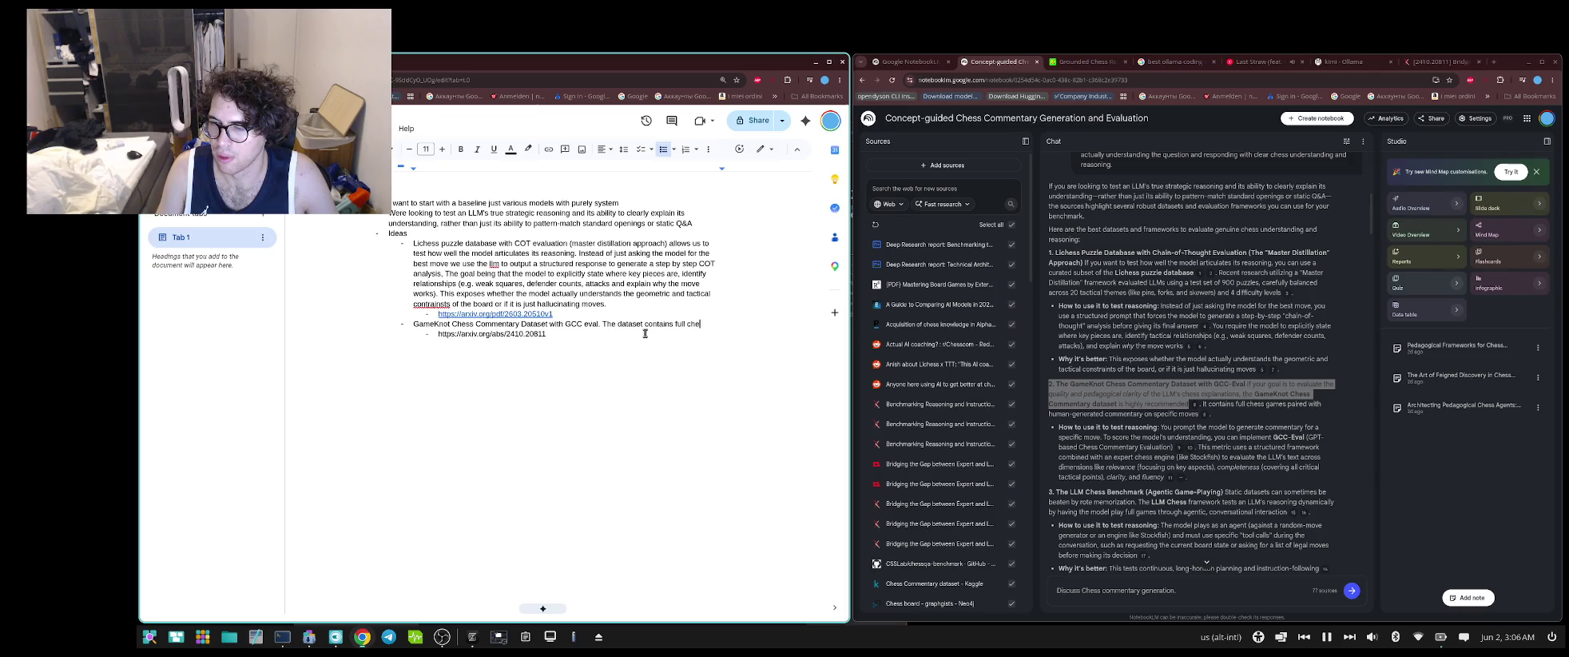
type("games paired with human gen c")
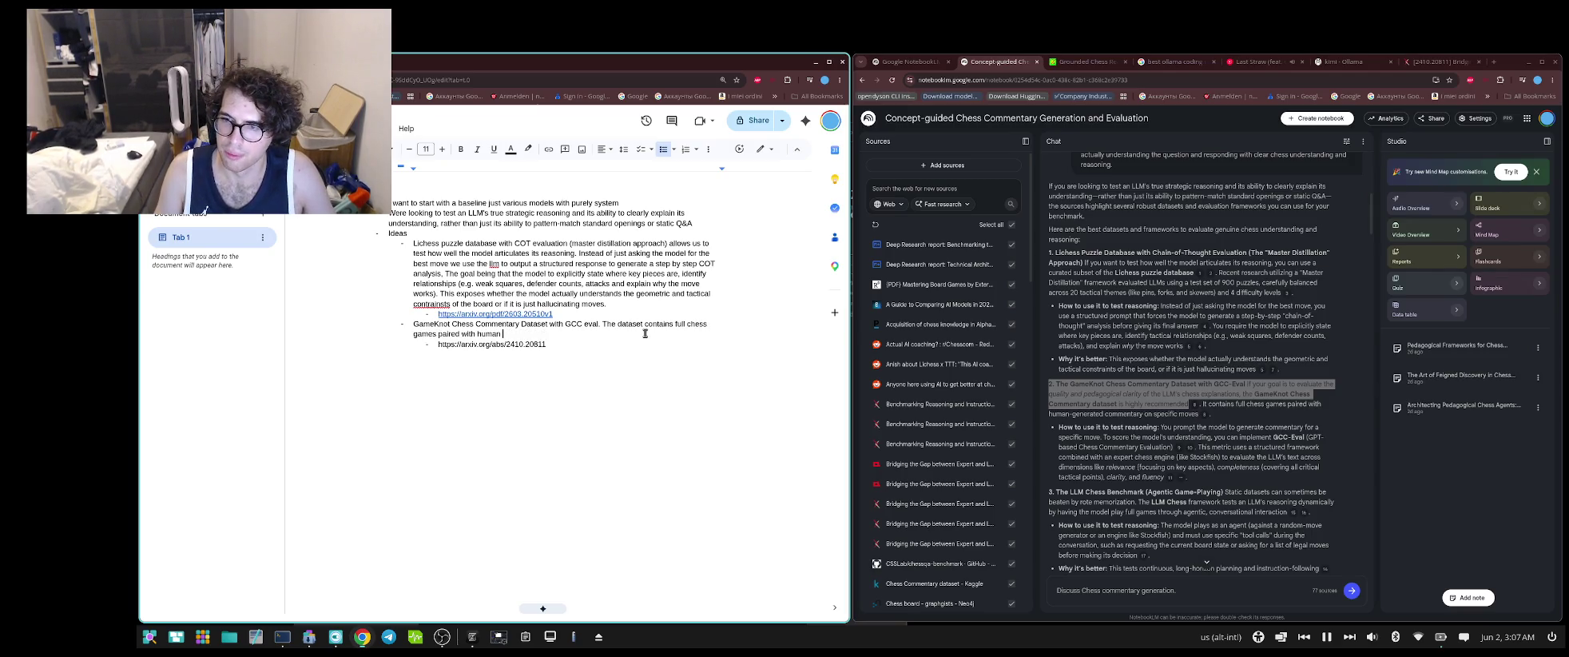
type("ommentary on specif")
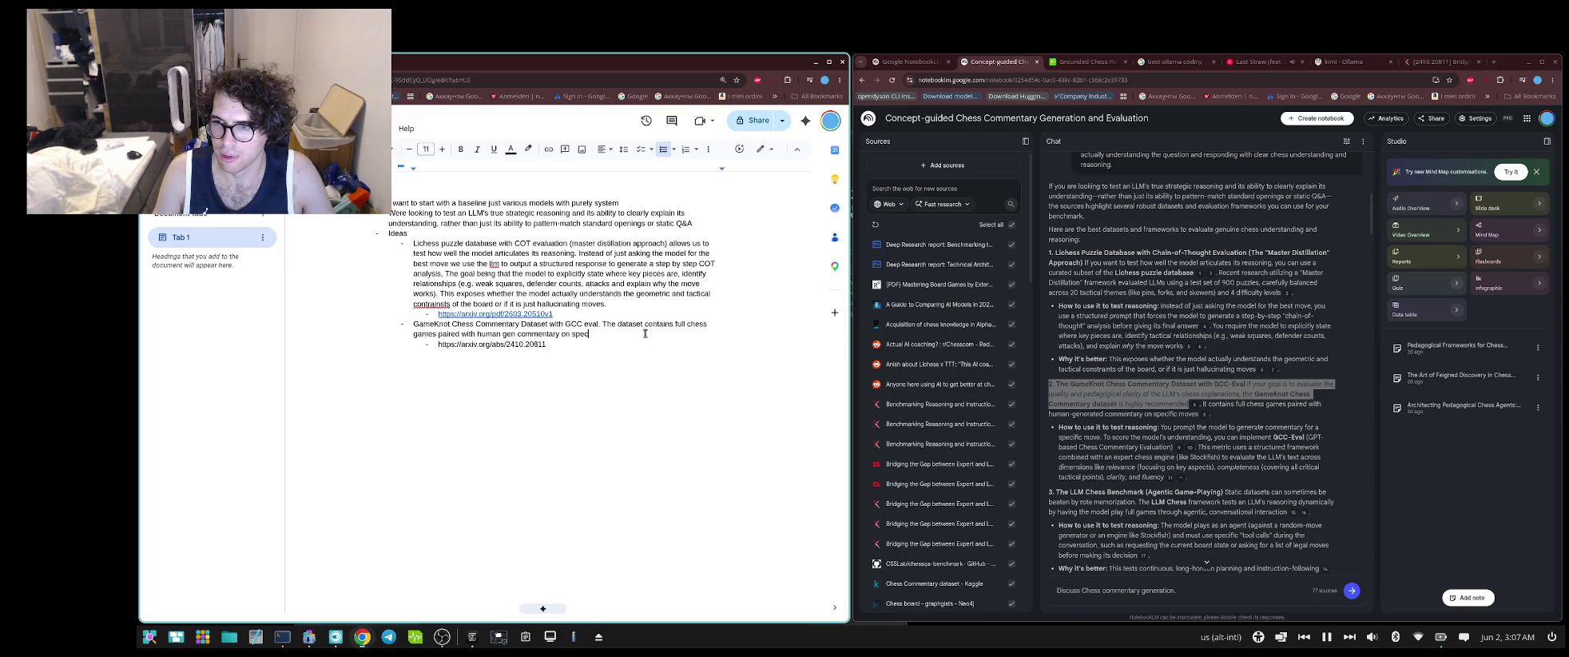
type("ic moves.")
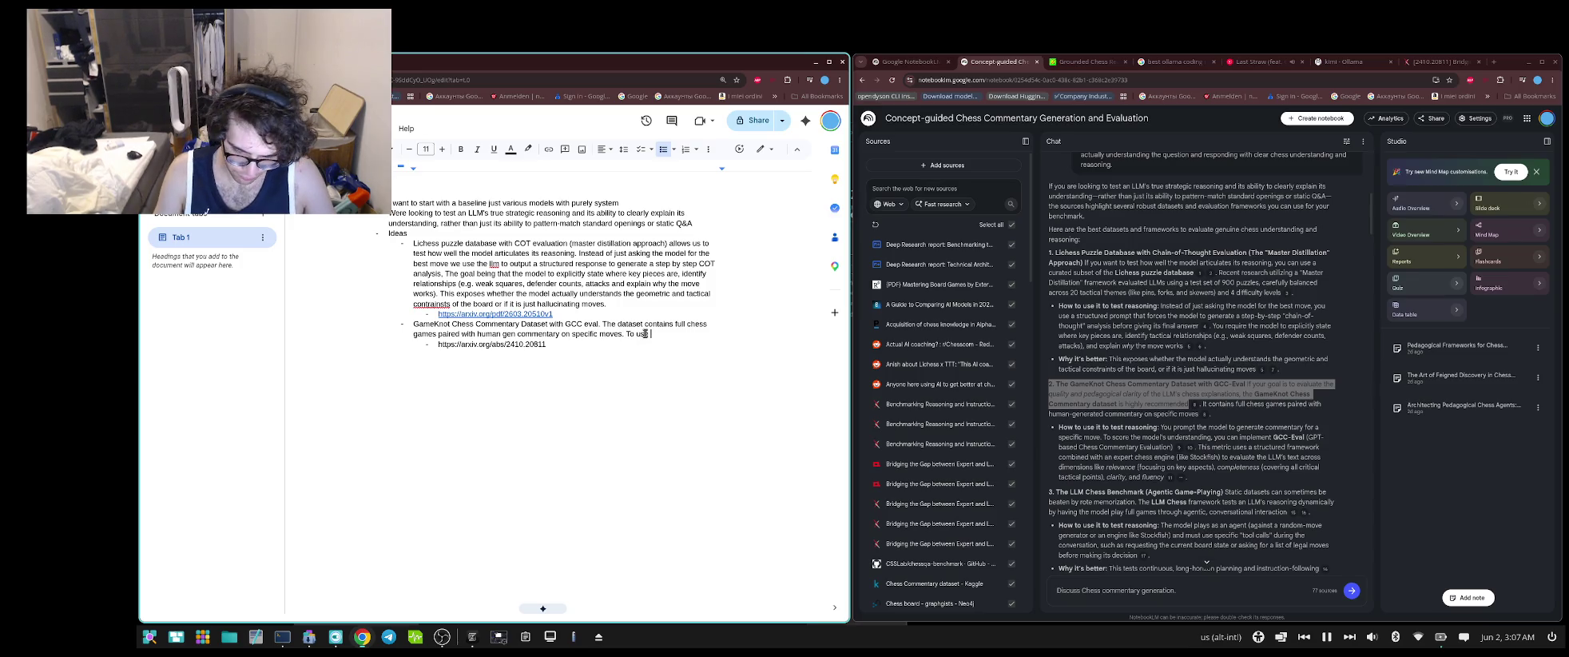
type("To use it for reasoning ")
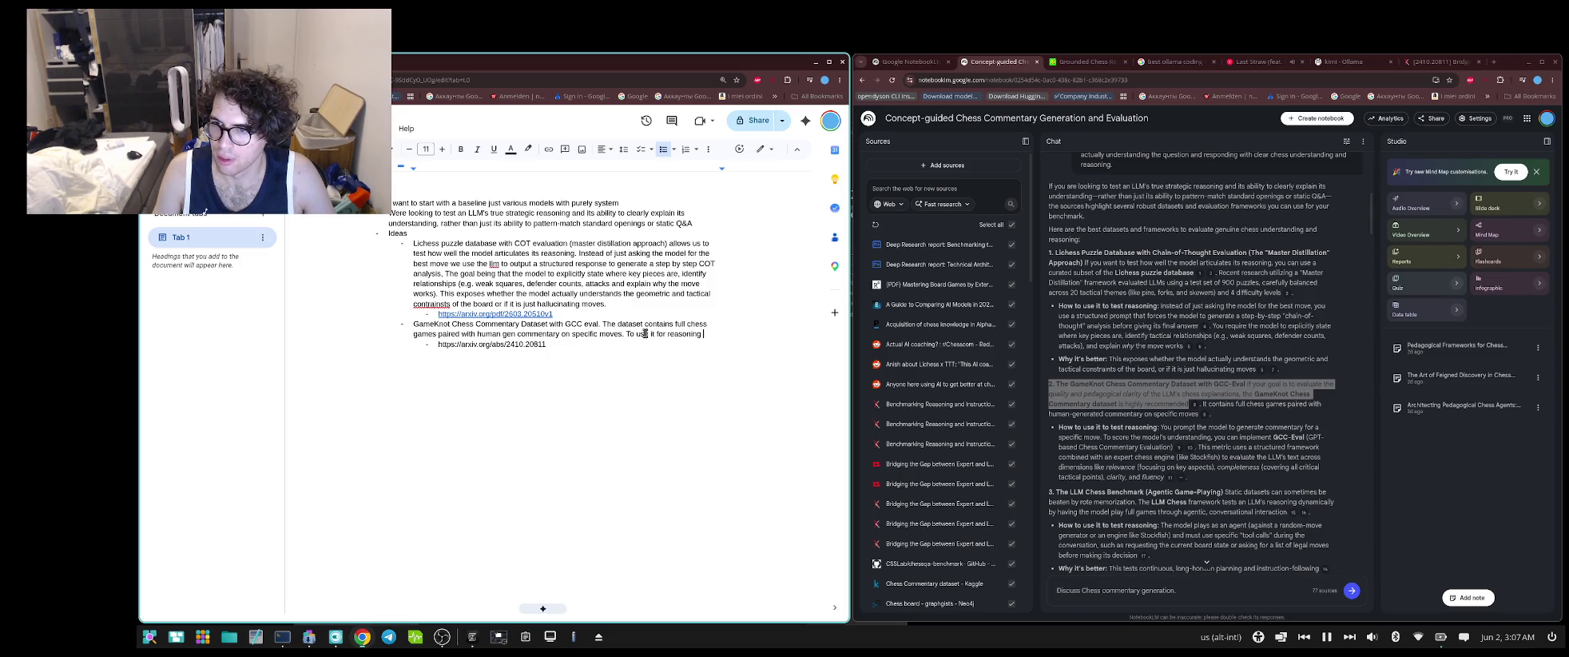
type("testing")
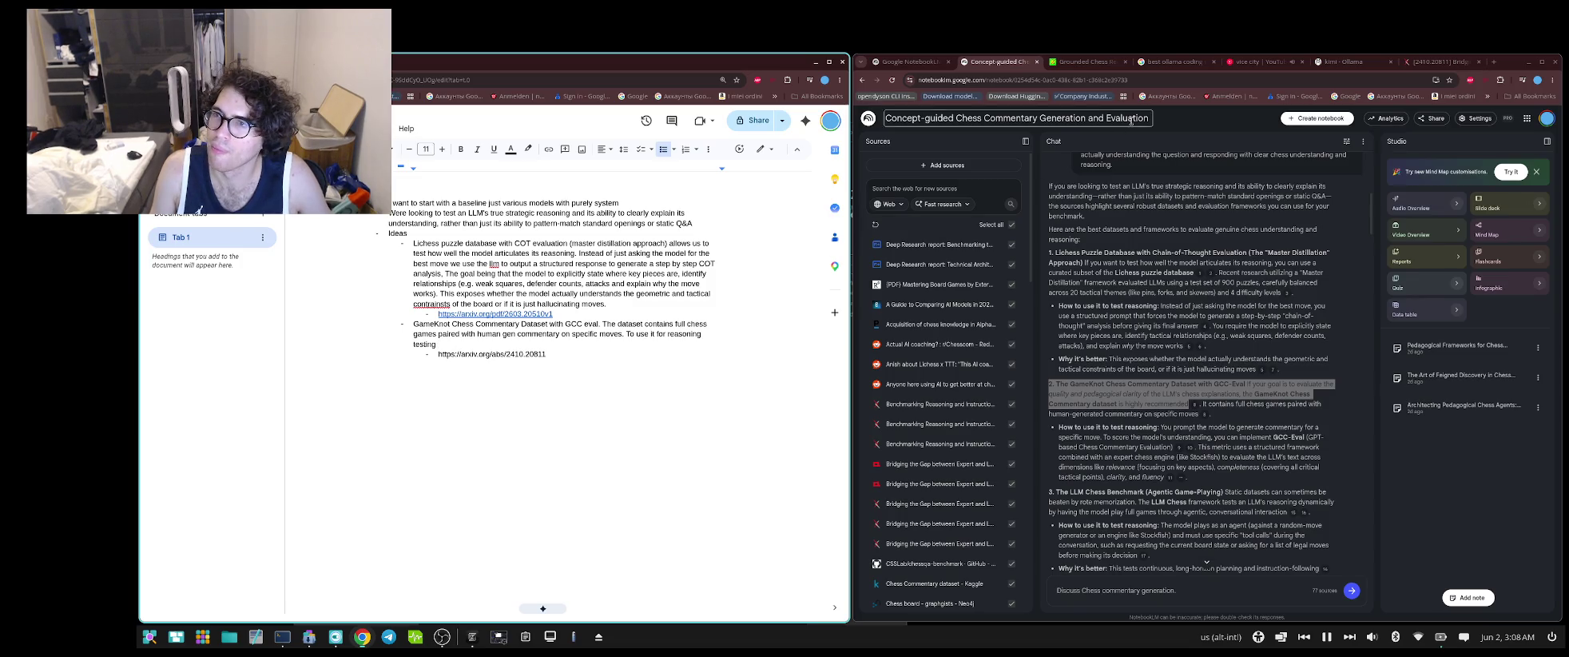
left_click(1259, 67)
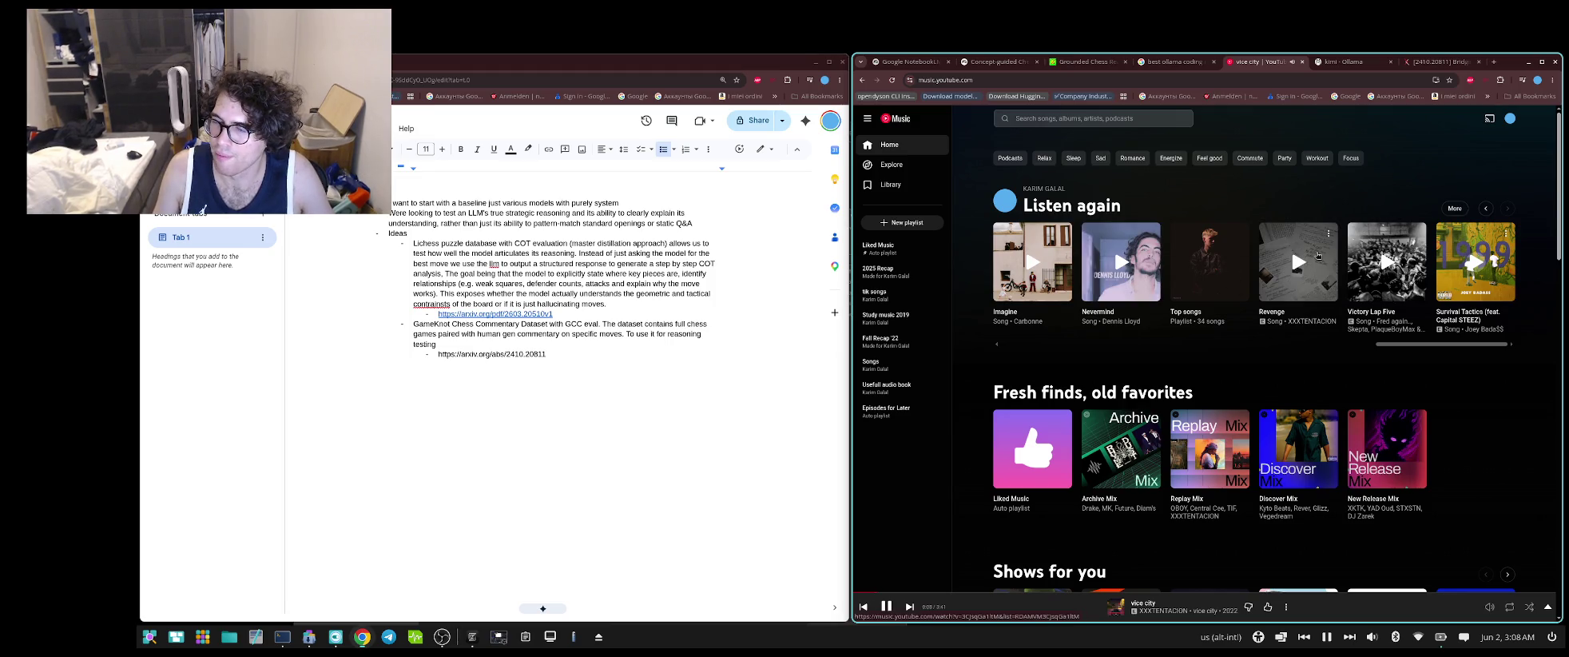
Play the KIDS SEE GHOSTS album in YouTube Music.
scroll(1311, 241, "left", 3)
scroll(1311, 241, "down", 4)
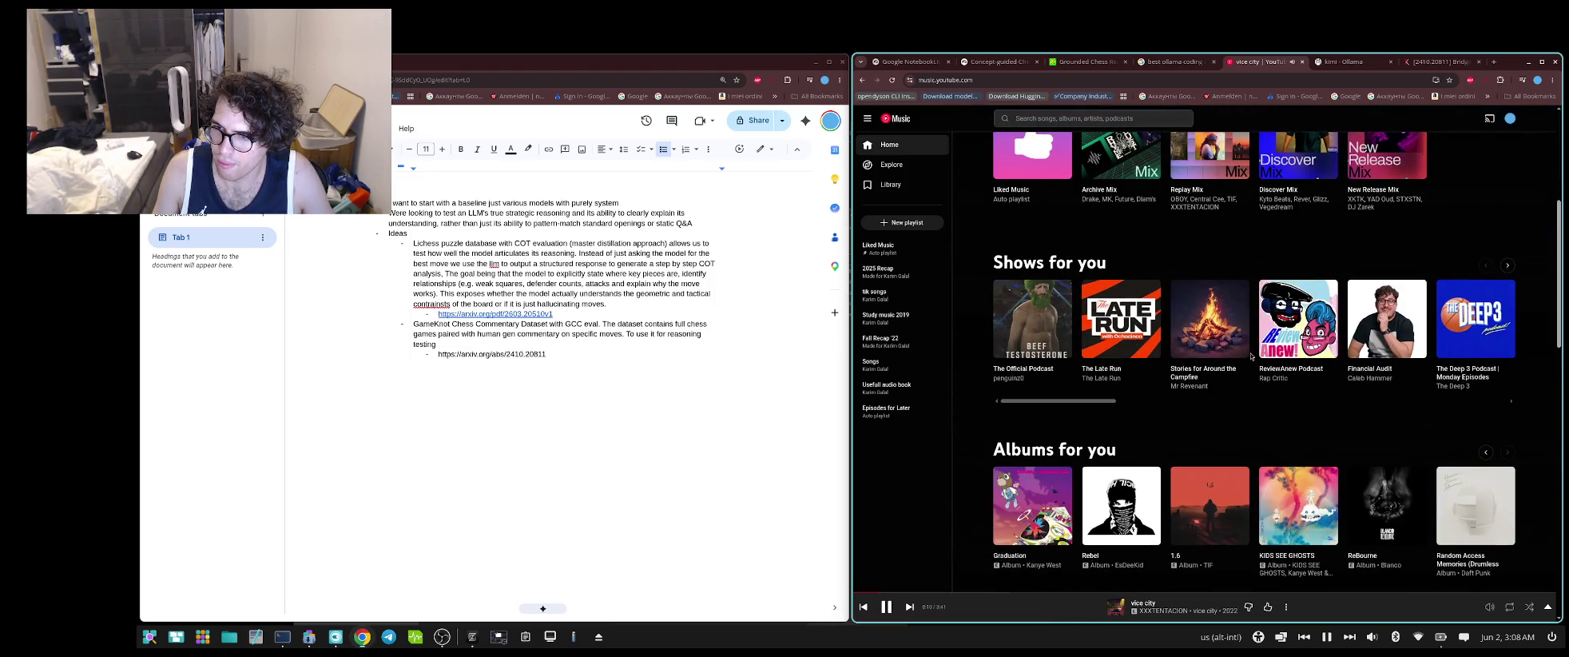
scroll(1230, 391, "down", 1)
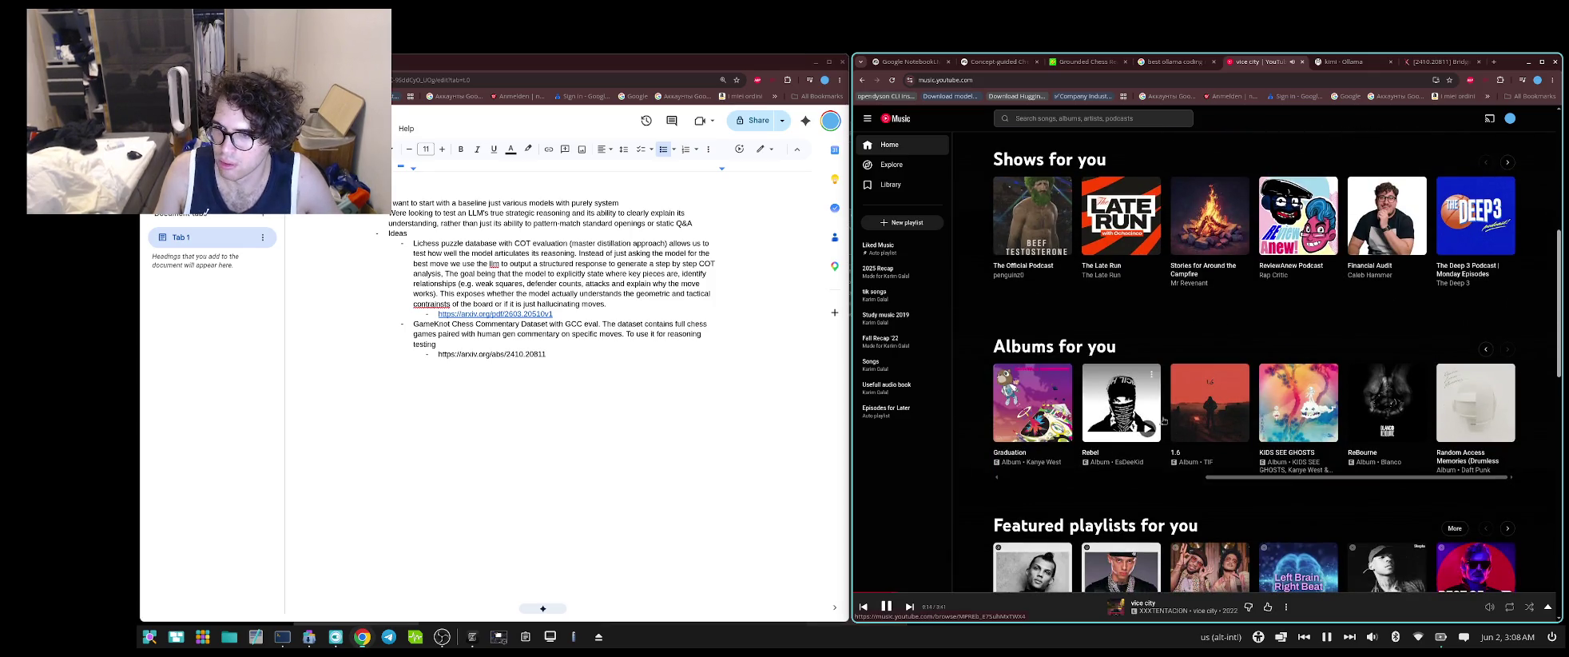
left_click(1318, 427)
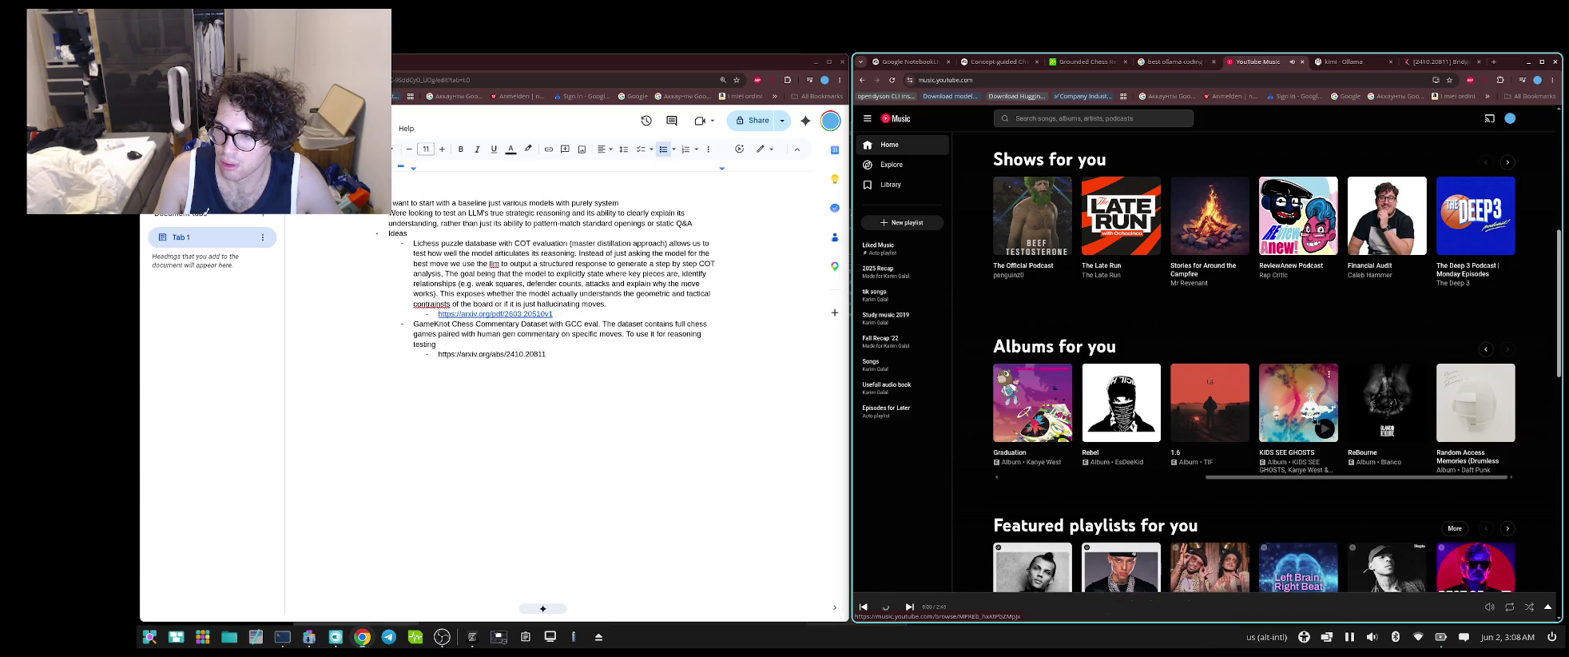
Play the Mr. Robot best songs playlist and return to the chess commentary notebook.
scroll(1276, 326, "down", 1)
scroll(1275, 328, "down", 1)
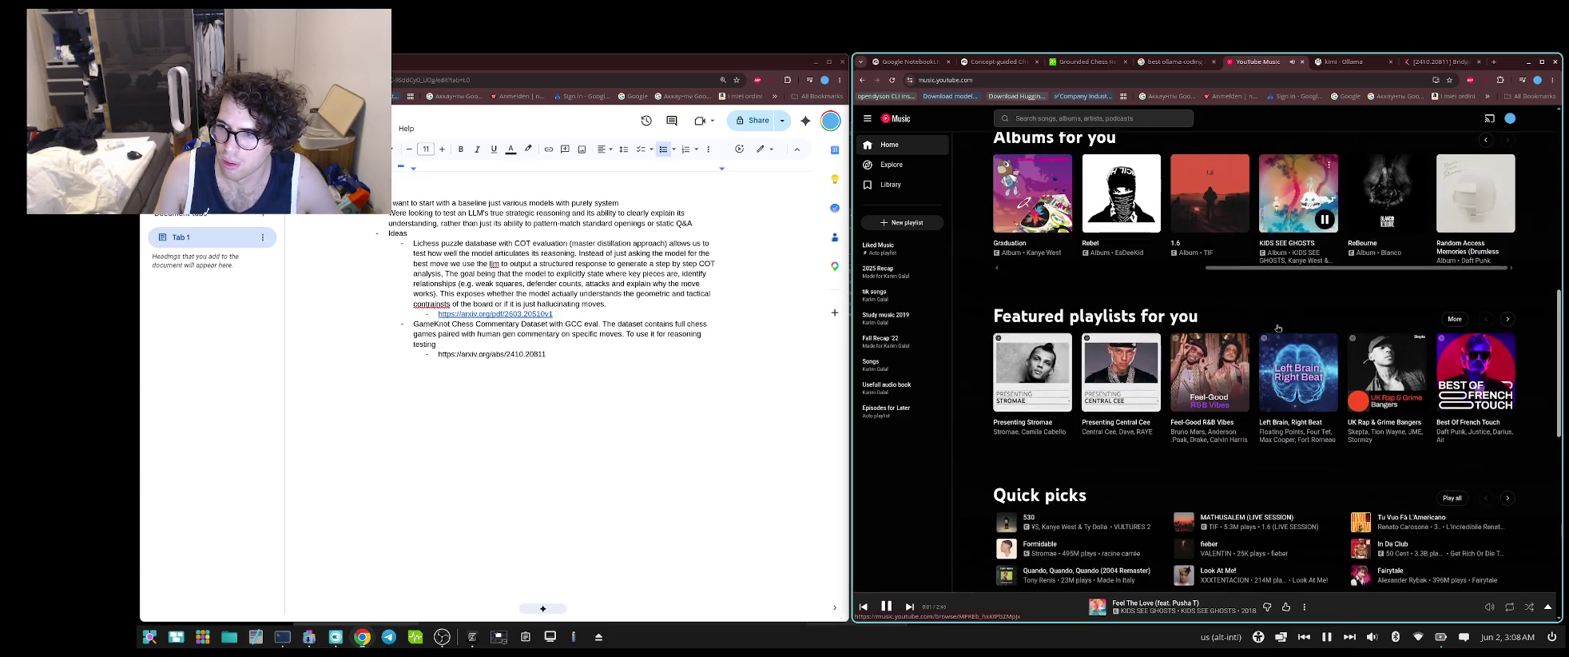
scroll(1273, 329, "down", 3)
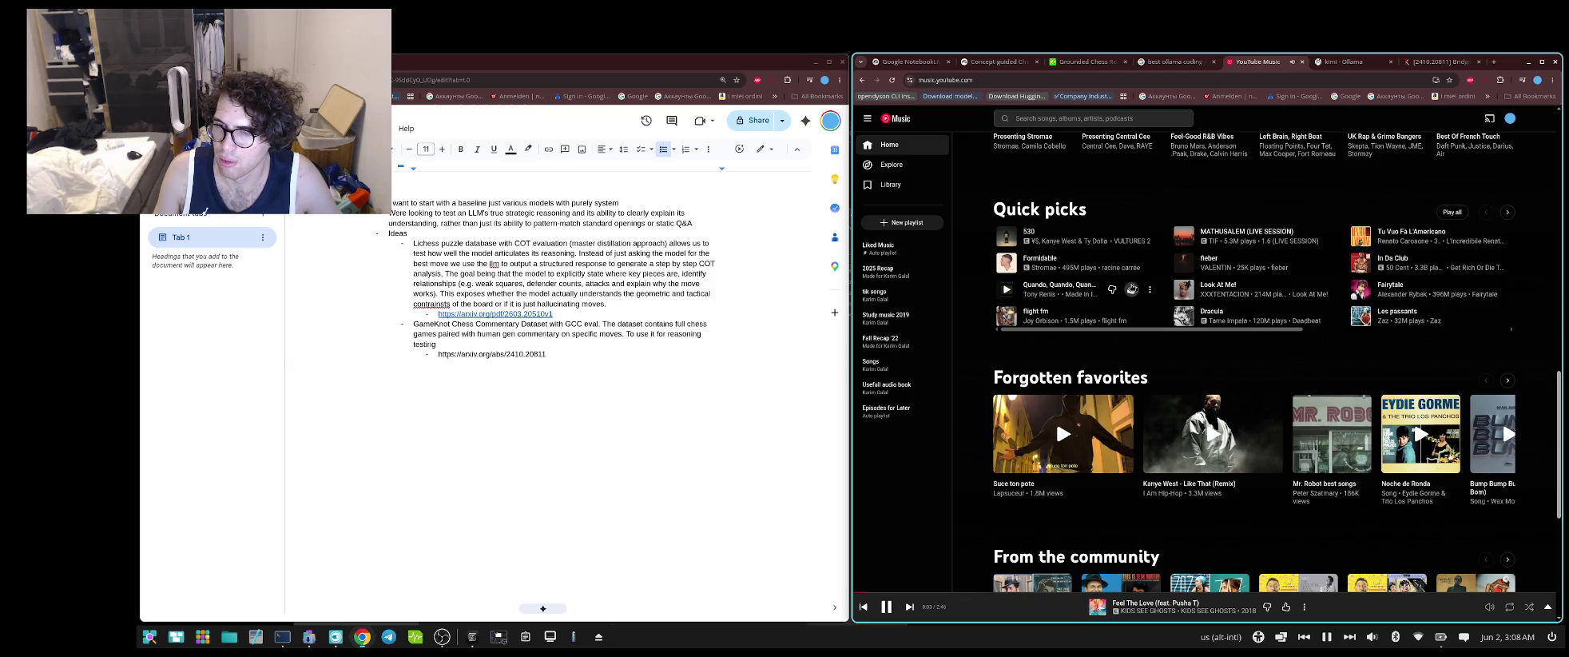
scroll(1095, 273, "right", 3)
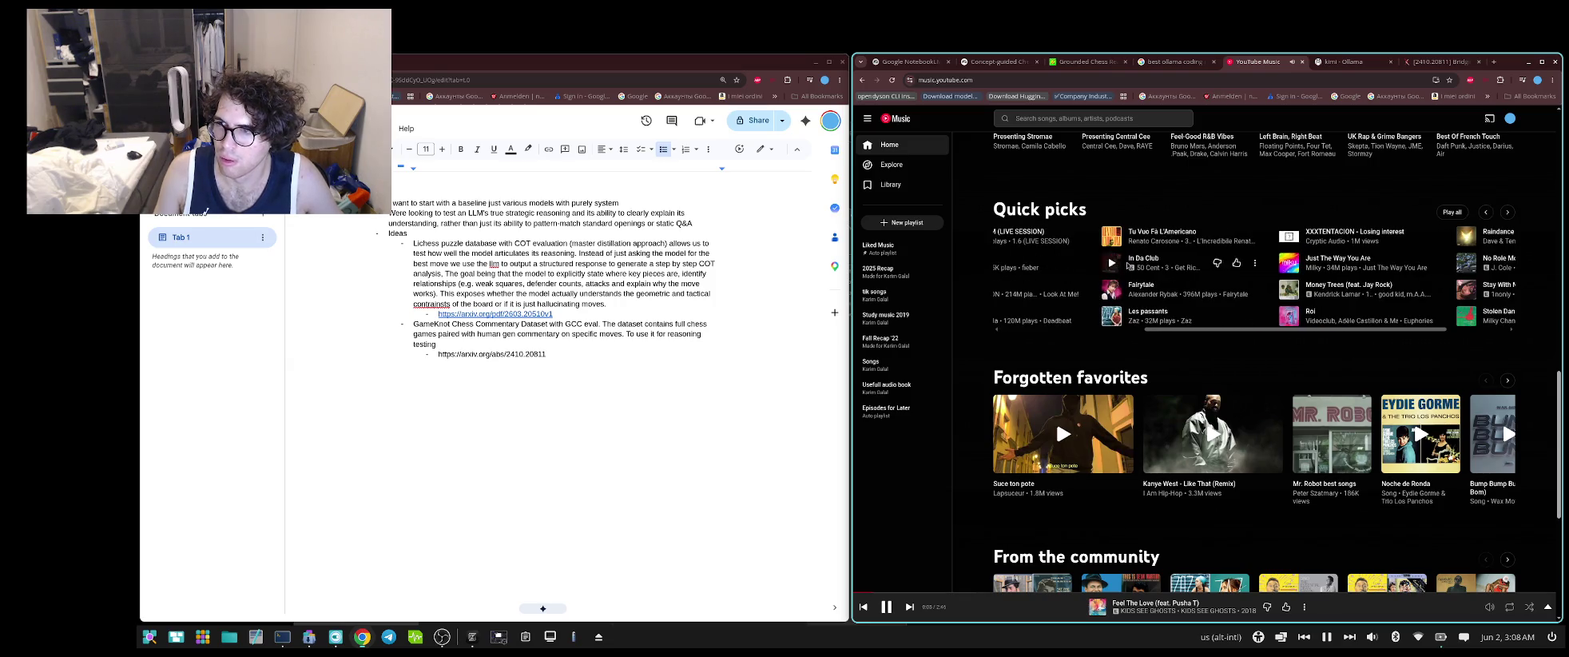
scroll(1118, 266, "right", 2)
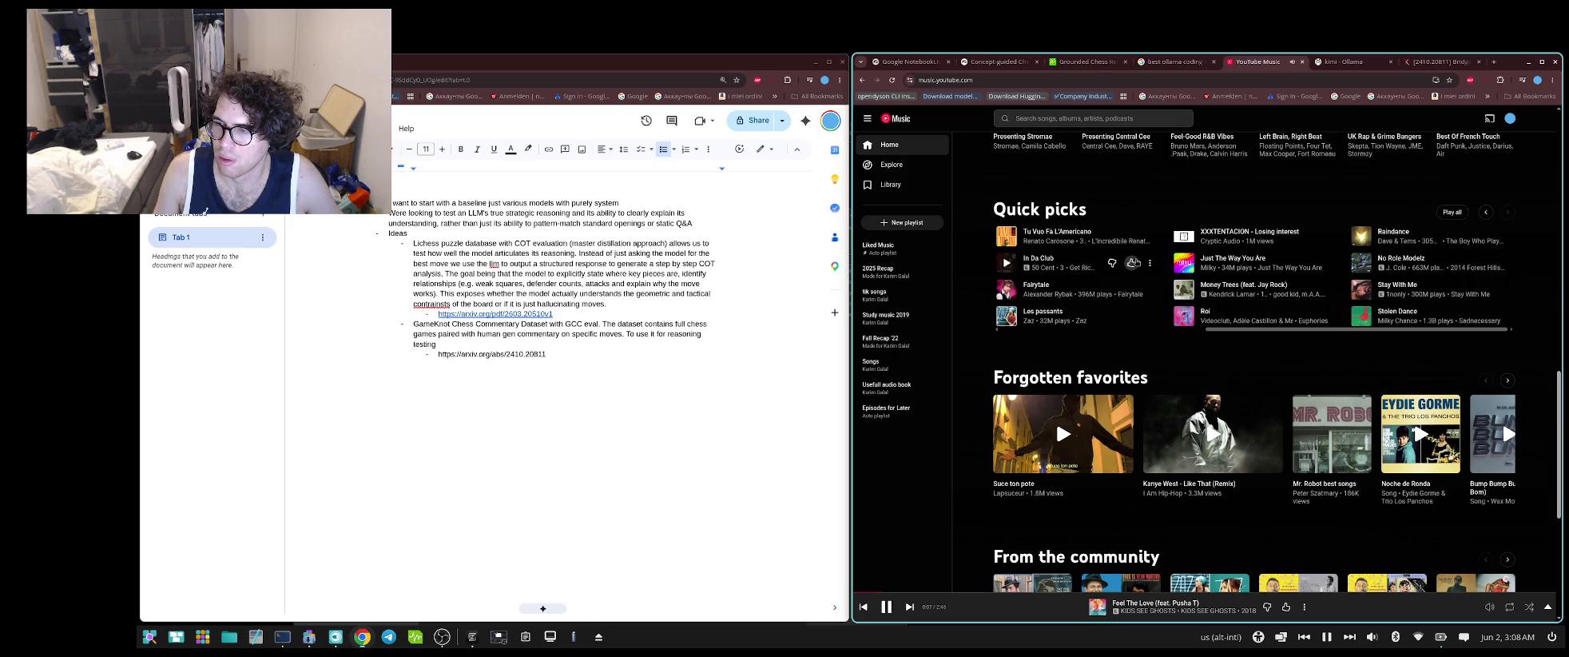
scroll(1135, 262, "down", 1)
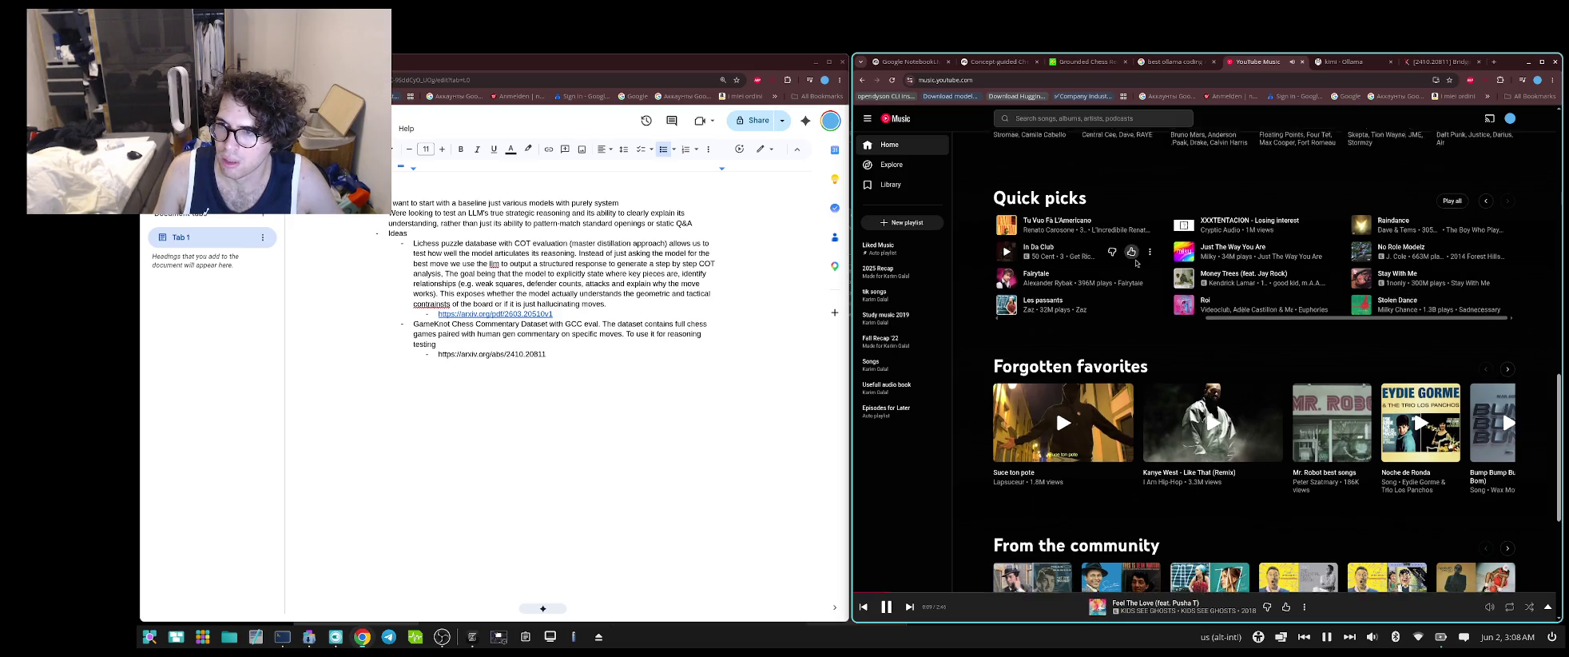
scroll(1136, 263, "down", 1)
scroll(1180, 353, "right", 2)
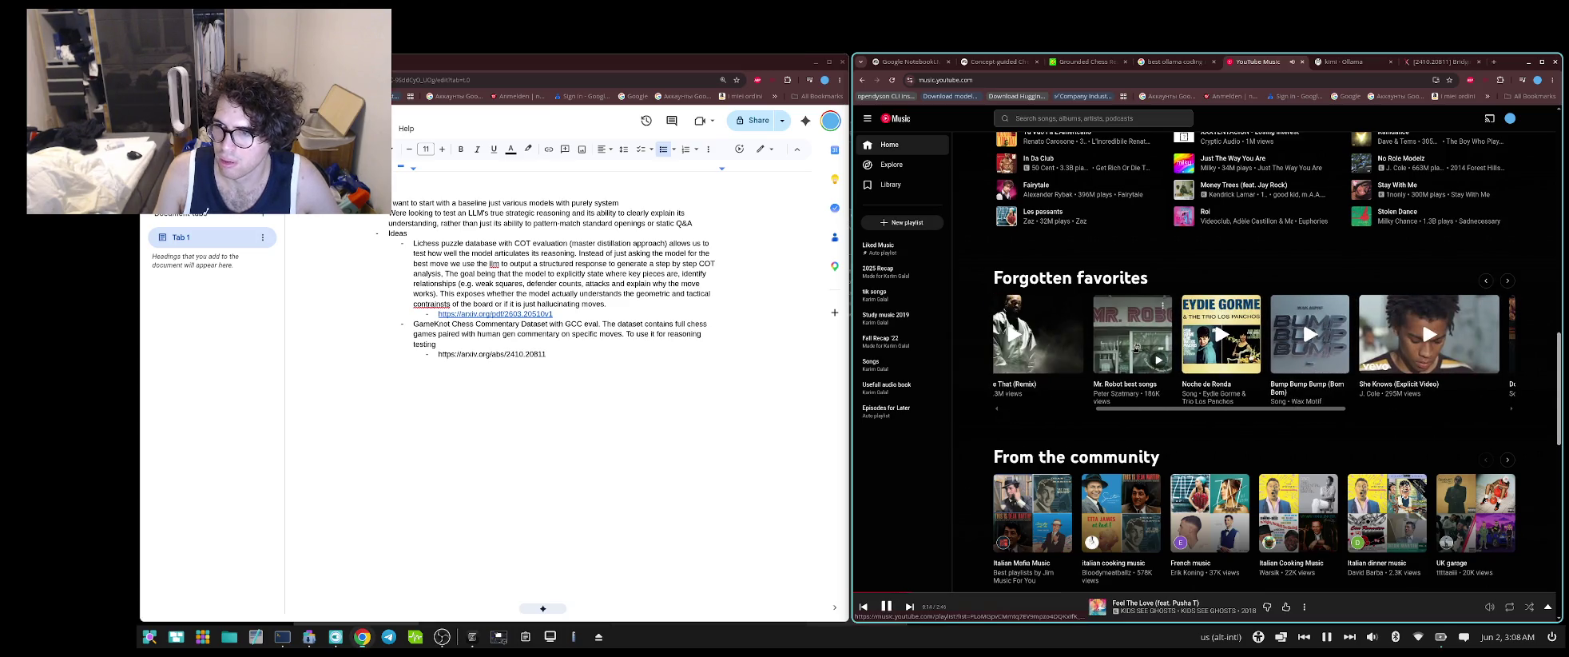
left_click(1153, 358)
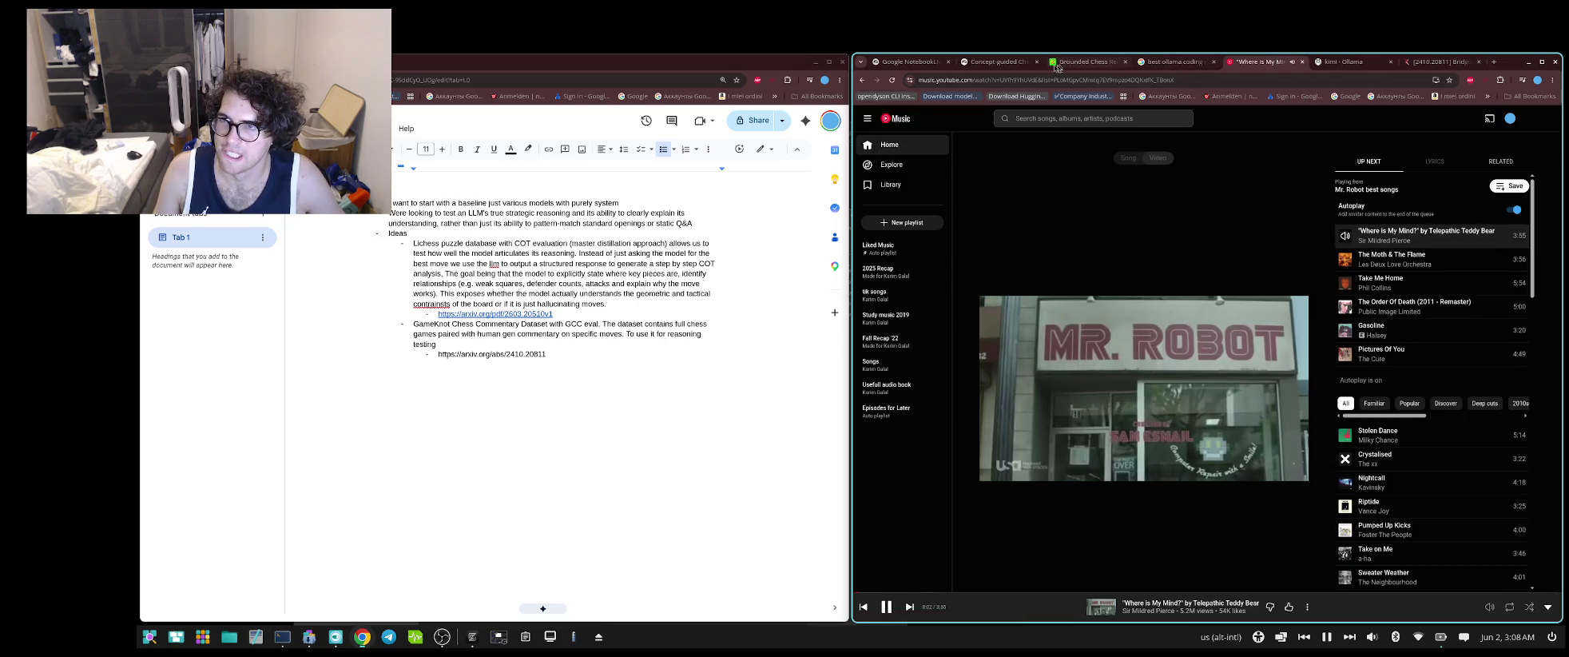
left_click(988, 64)
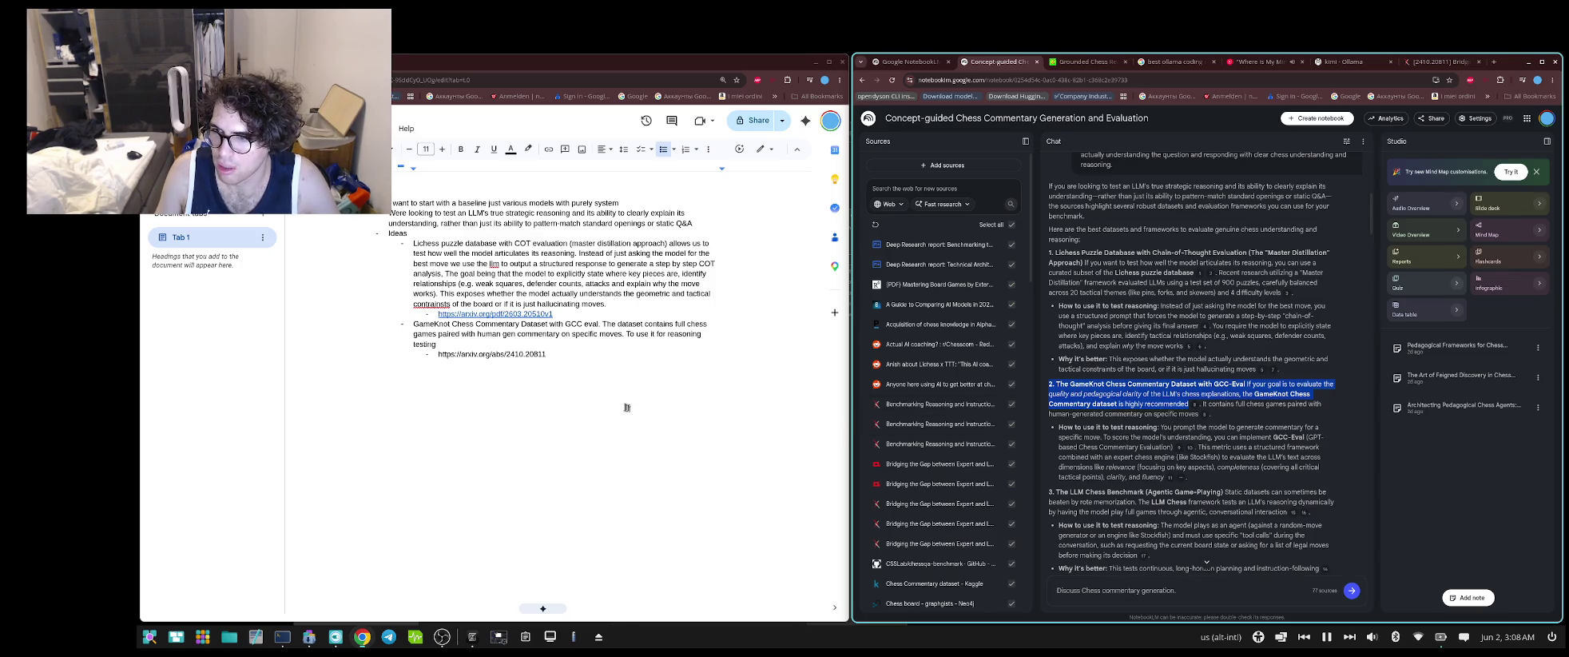
Continue the GameKnot note with 'we', erasing the stray repeated e, r and d letters.
left_click(579, 346)
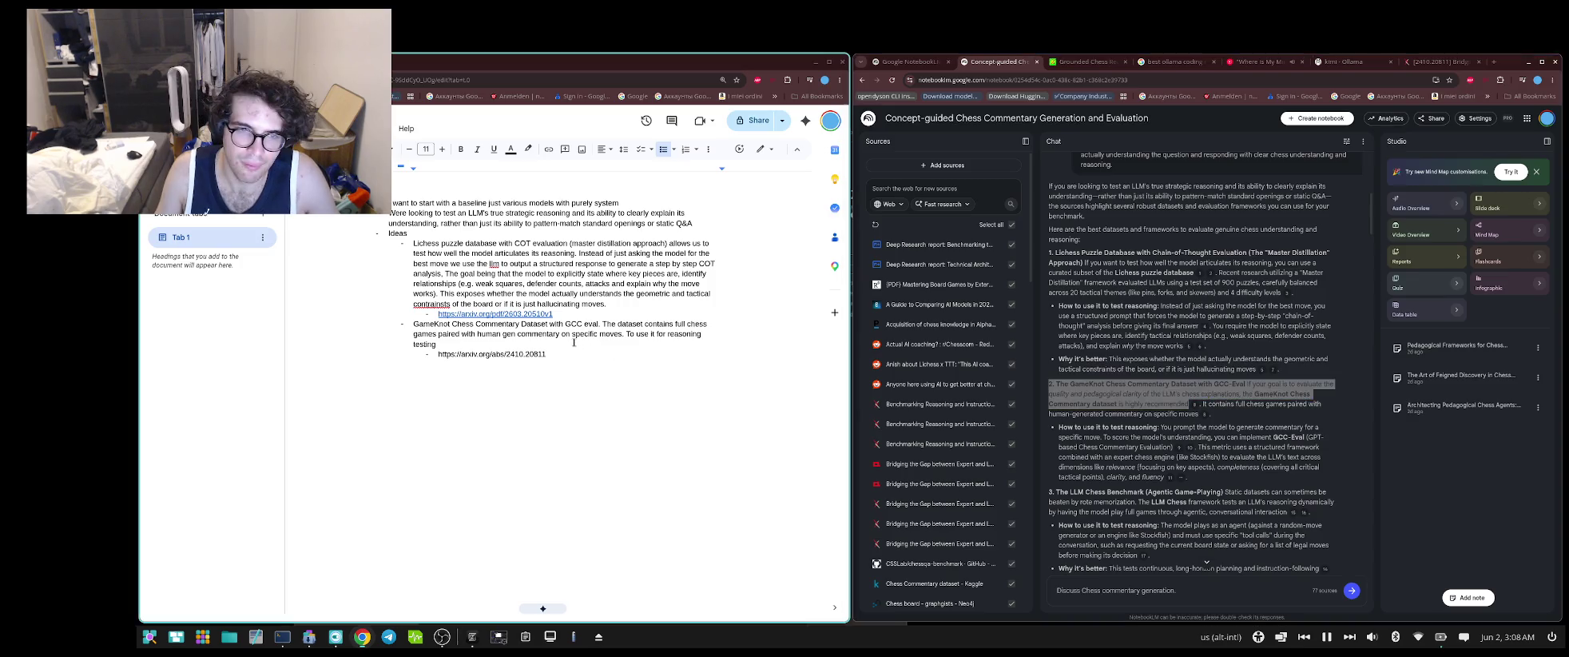
type("we")
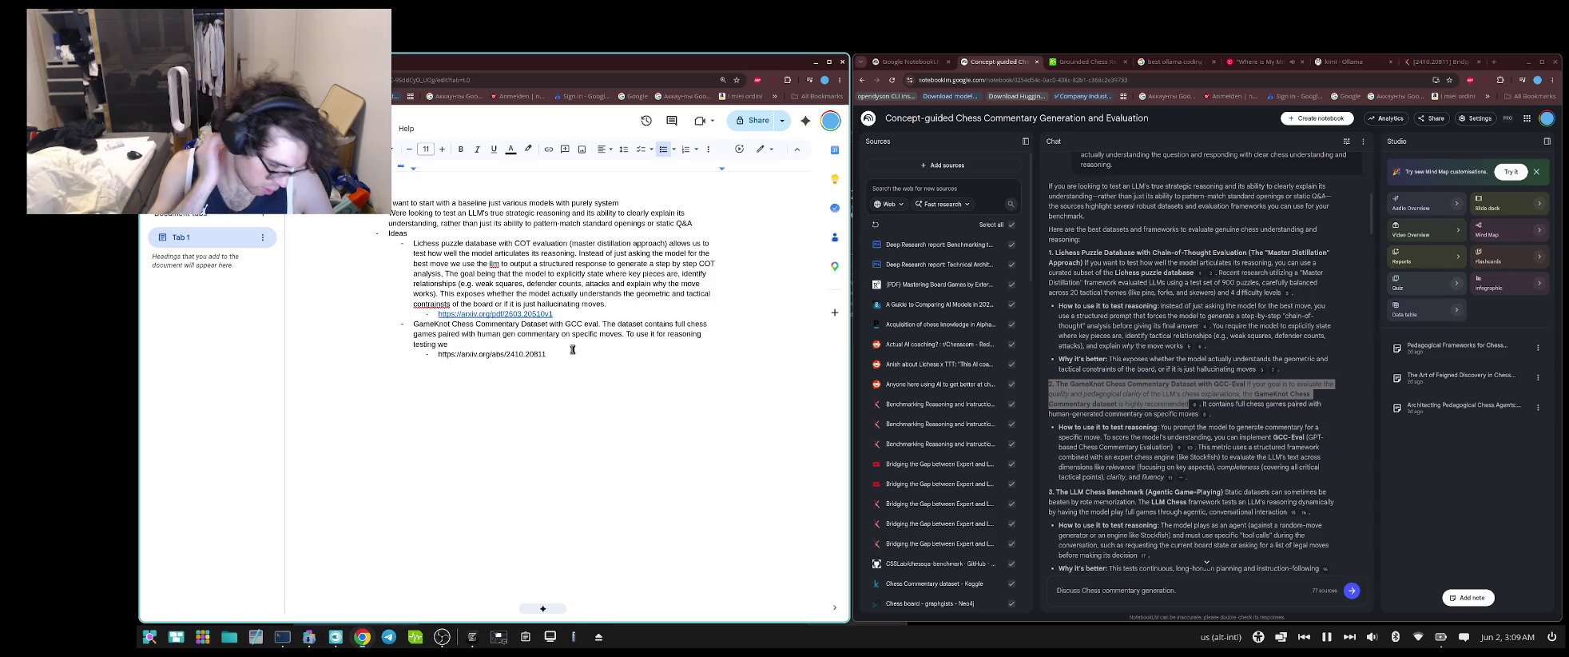
type("eeeeerrrrrrrrrrrr")
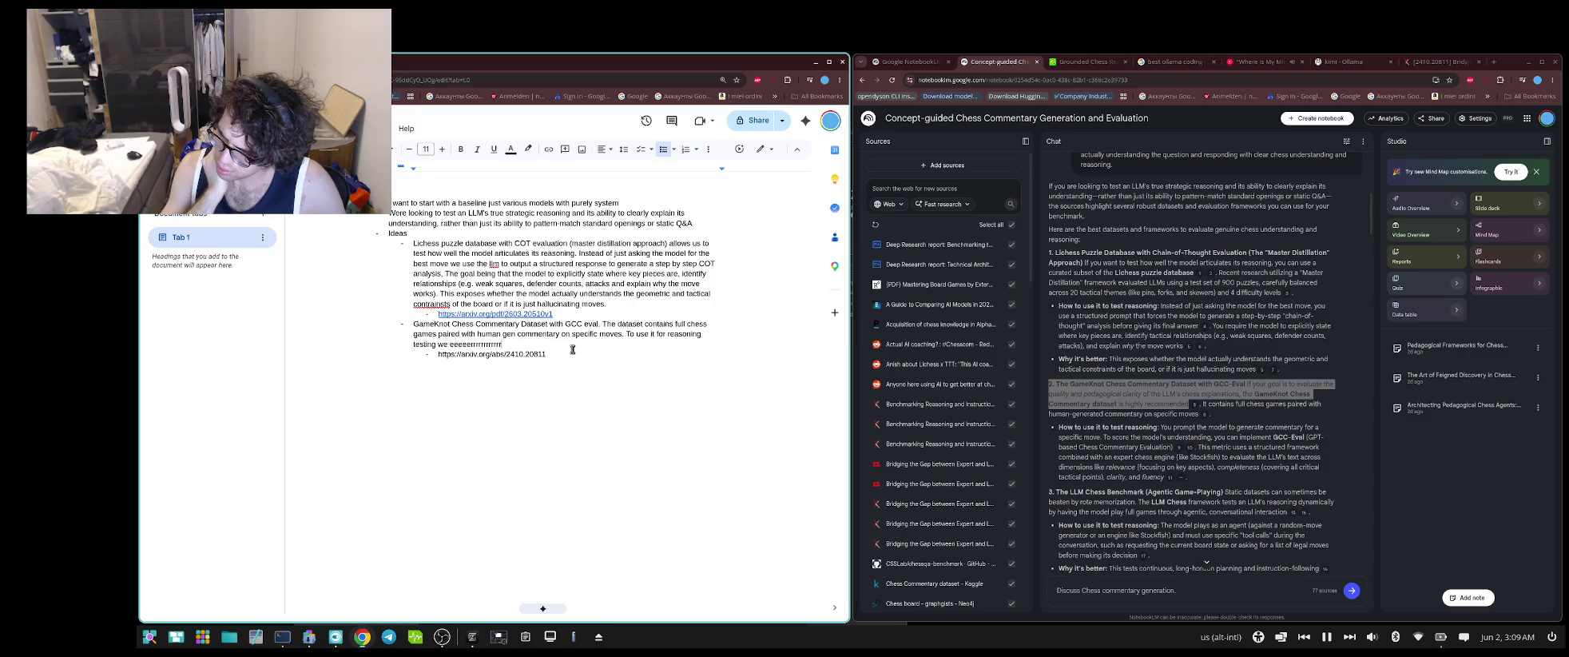
type("rrreeeeeeeeeeeeeeeeeee")
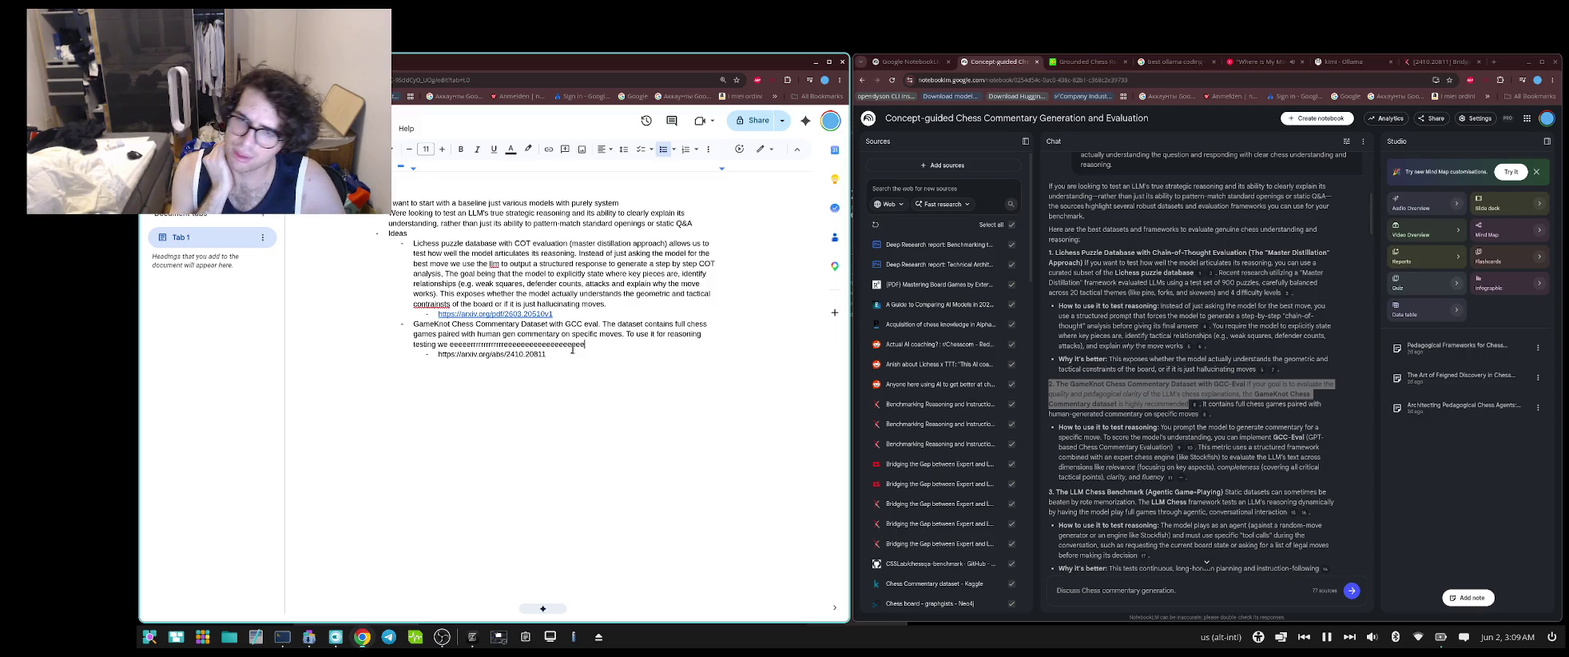
key("BackSpace")
key("BackSpace")
key("BackSpace")
key("BackSpace")
key("BackSpace")
key("BackSpace")
key("BackSpace")
key("BackSpace")
key("BackSpace")
key("BackSpace")
key("BackSpace")
key("BackSpace")
key("BackSpace")
key("BackSpace")
key("BackSpace")
key("BackSpace")
key("BackSpace")
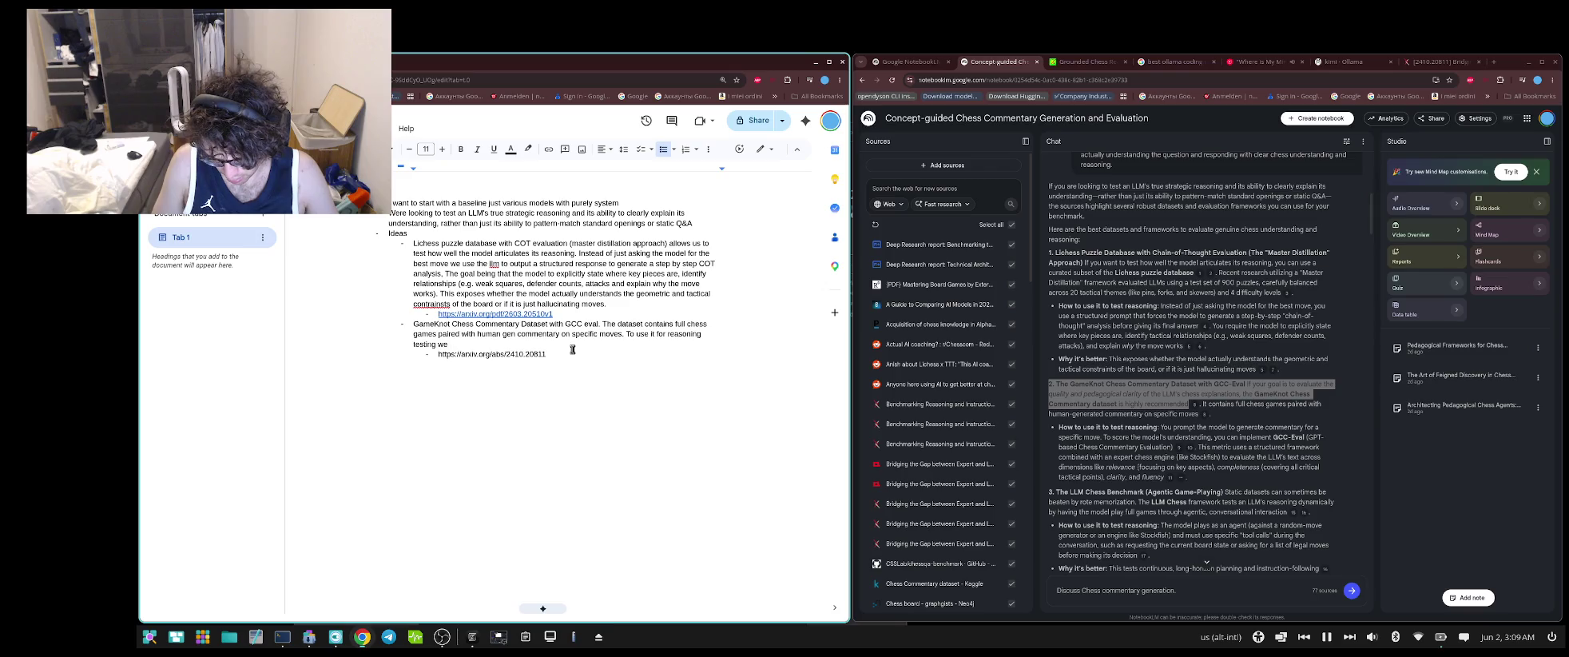
type("diddddddddddddddddddddd")
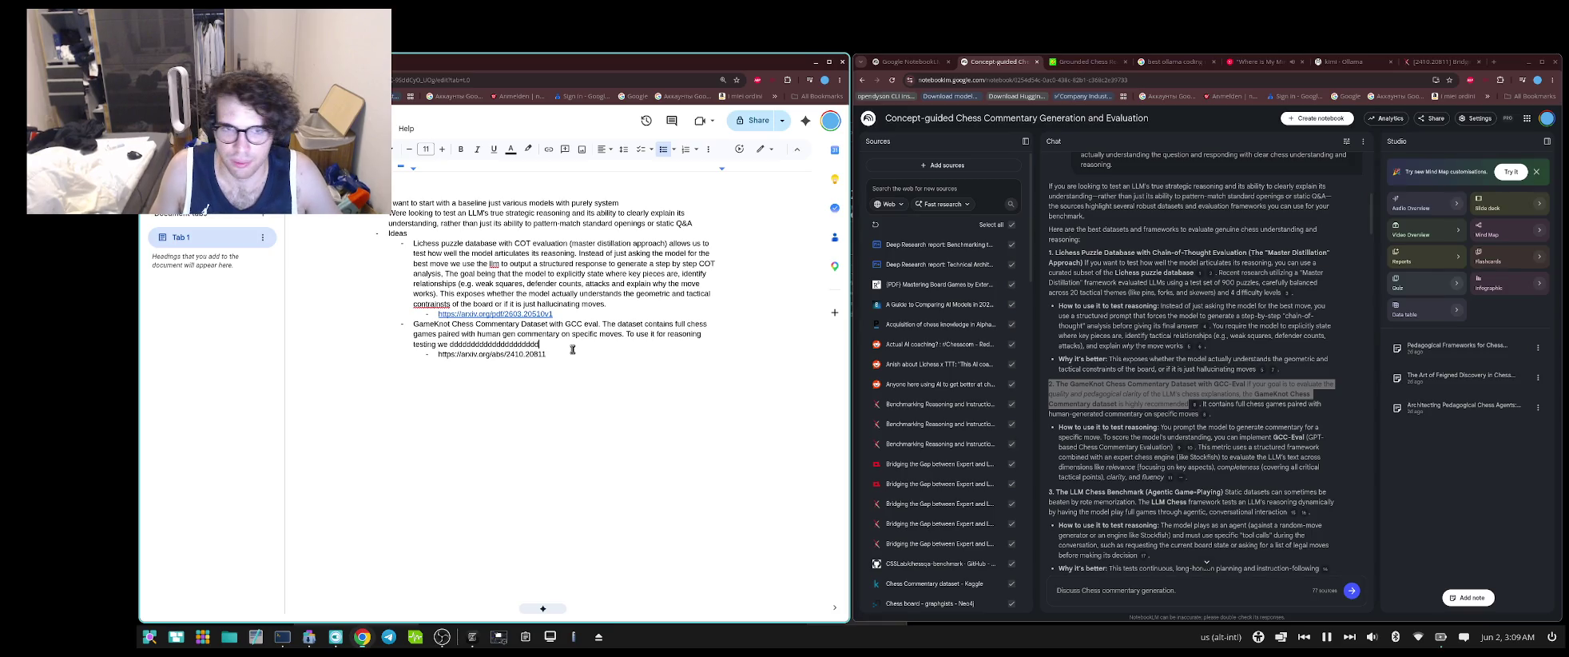
key("BackSpace")
key("BackSpace")
key("BackSpace")
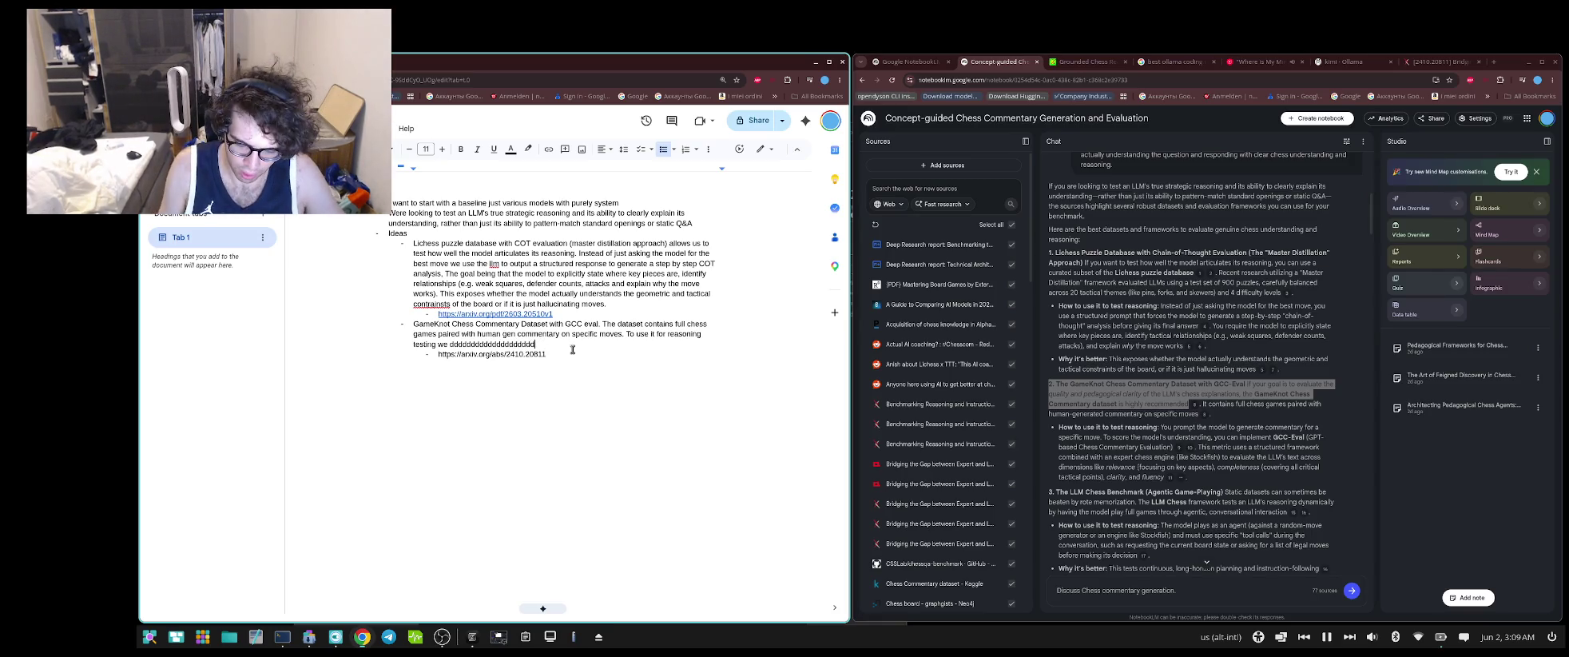
key("BackSpace")
key("BackSpace")
key("BackSpace")
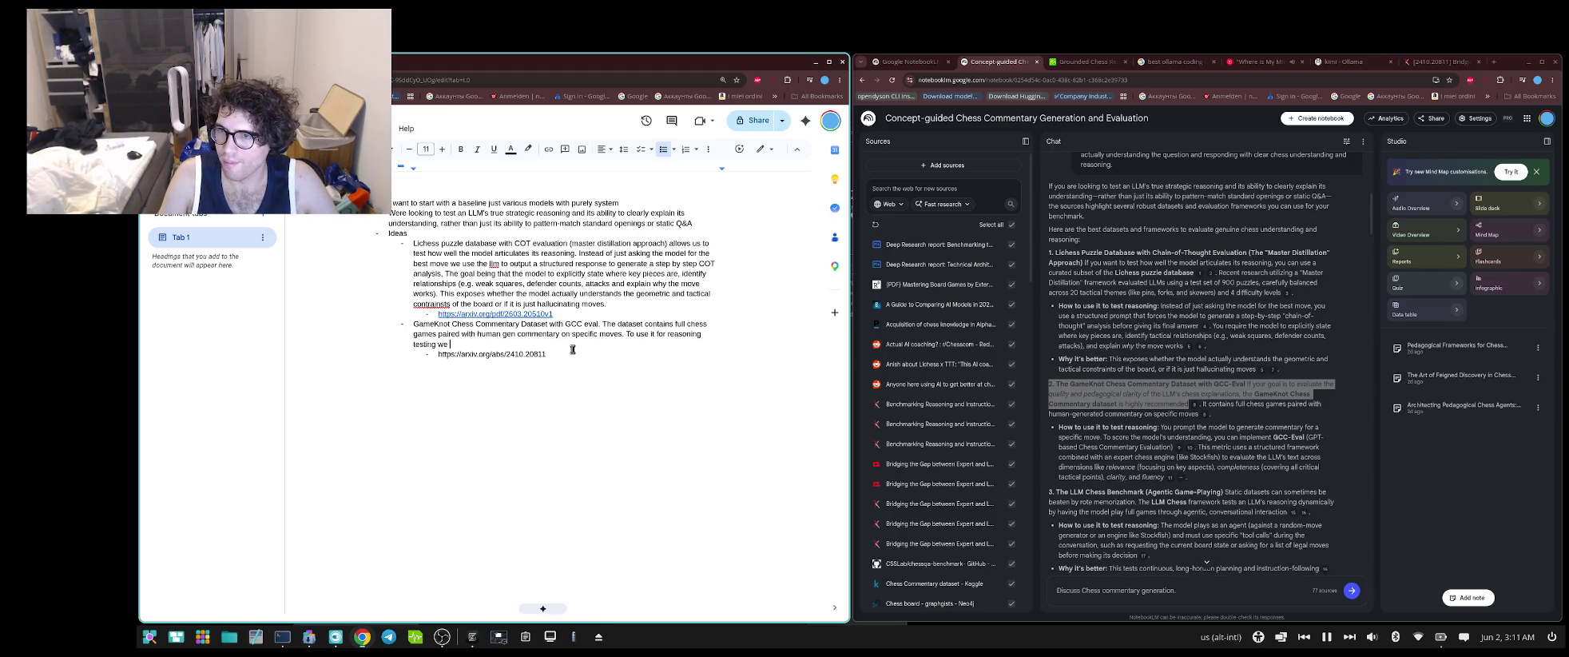
Add 'prompt each model to generate commentary for each move', keeping the arXiv link as a nested sub-bullet.
type("prompt")
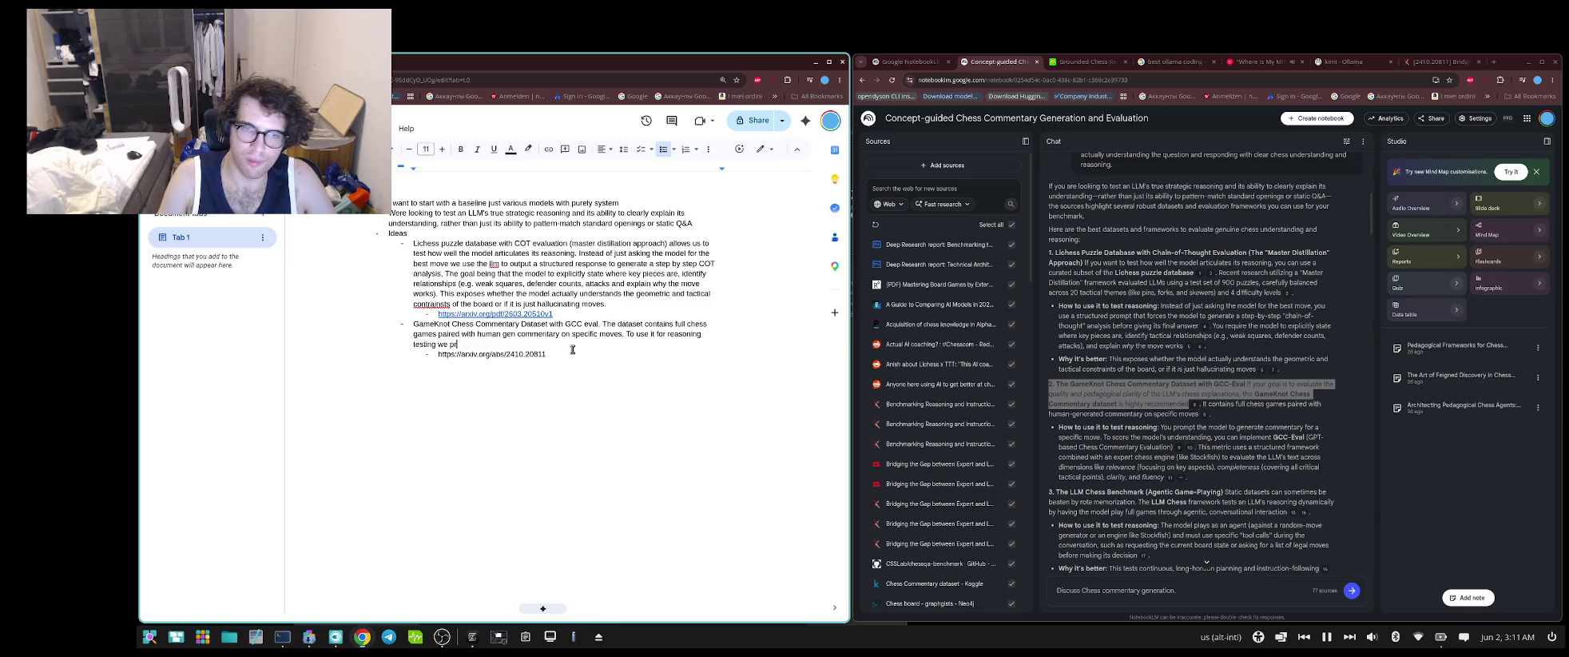
type(" each model")
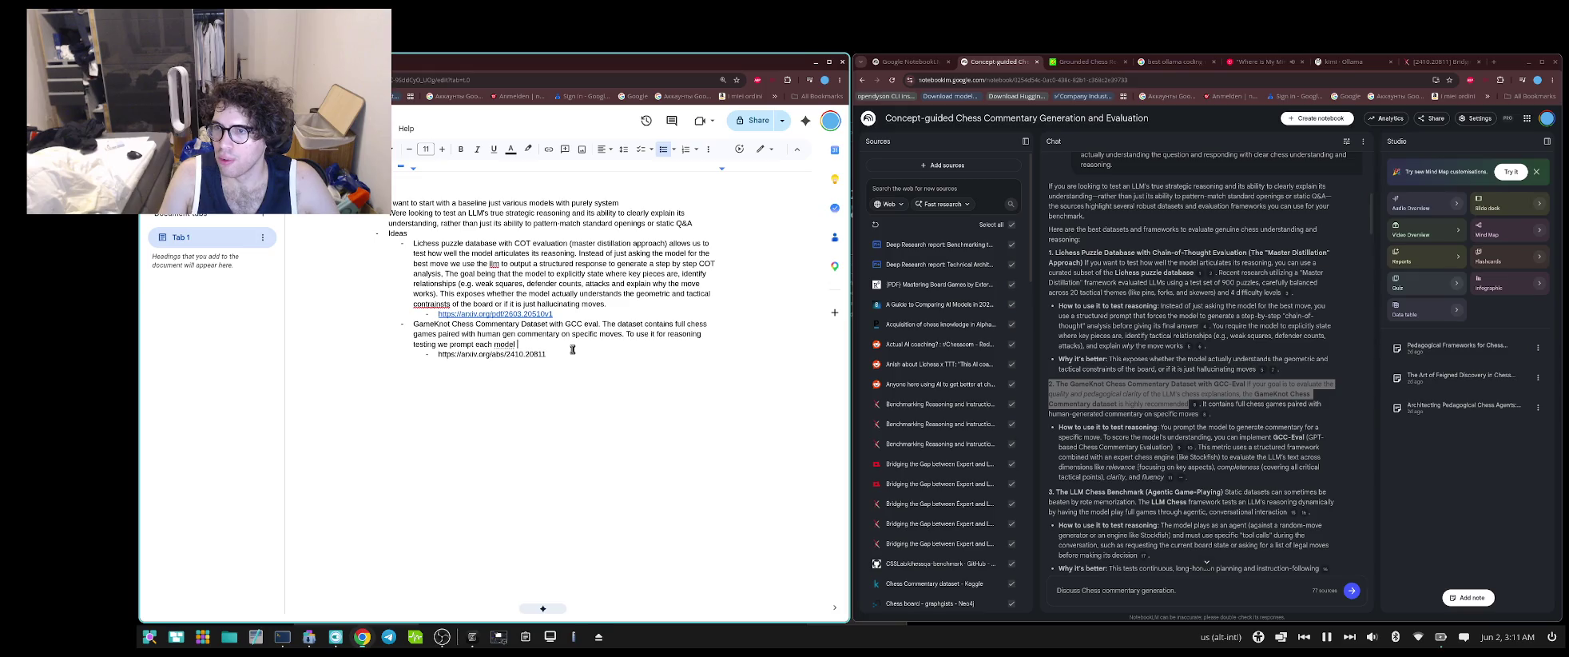
type(" to generate commentar")
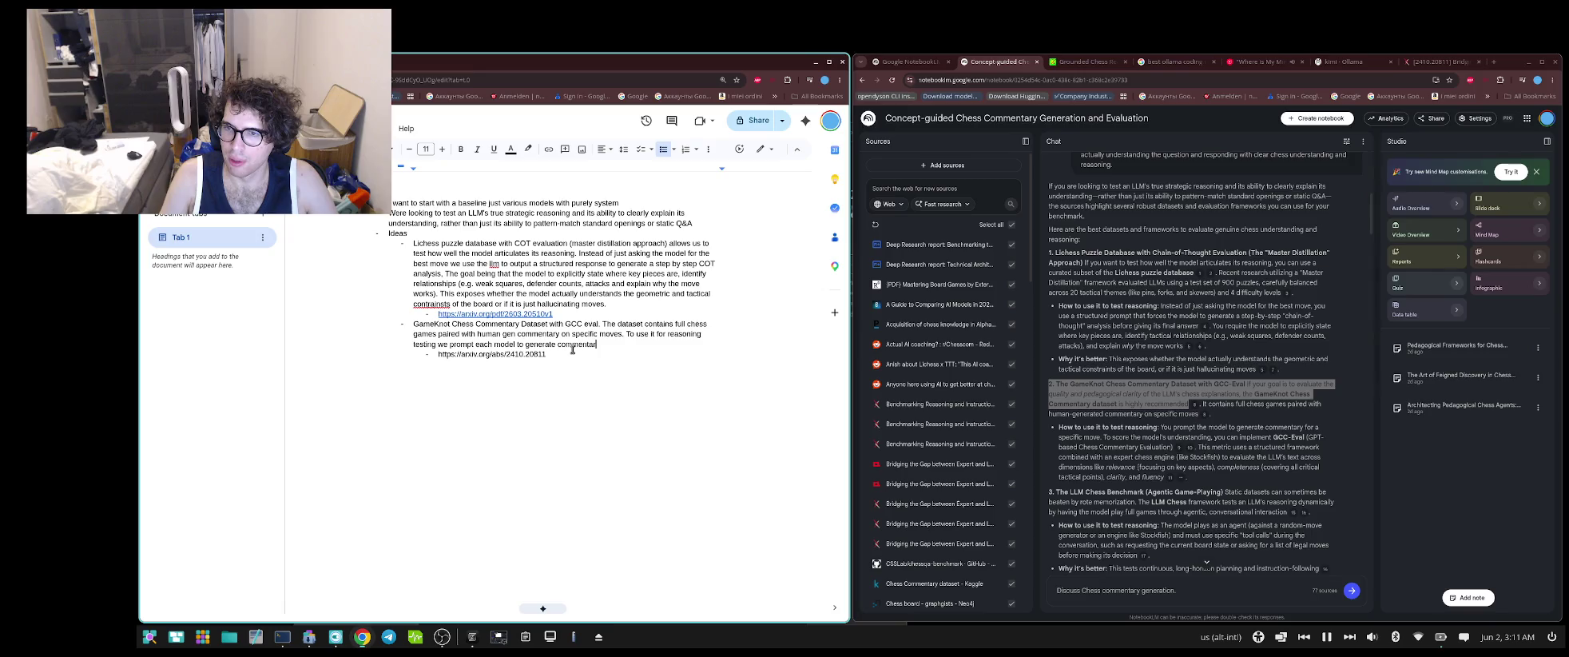
type("y ")
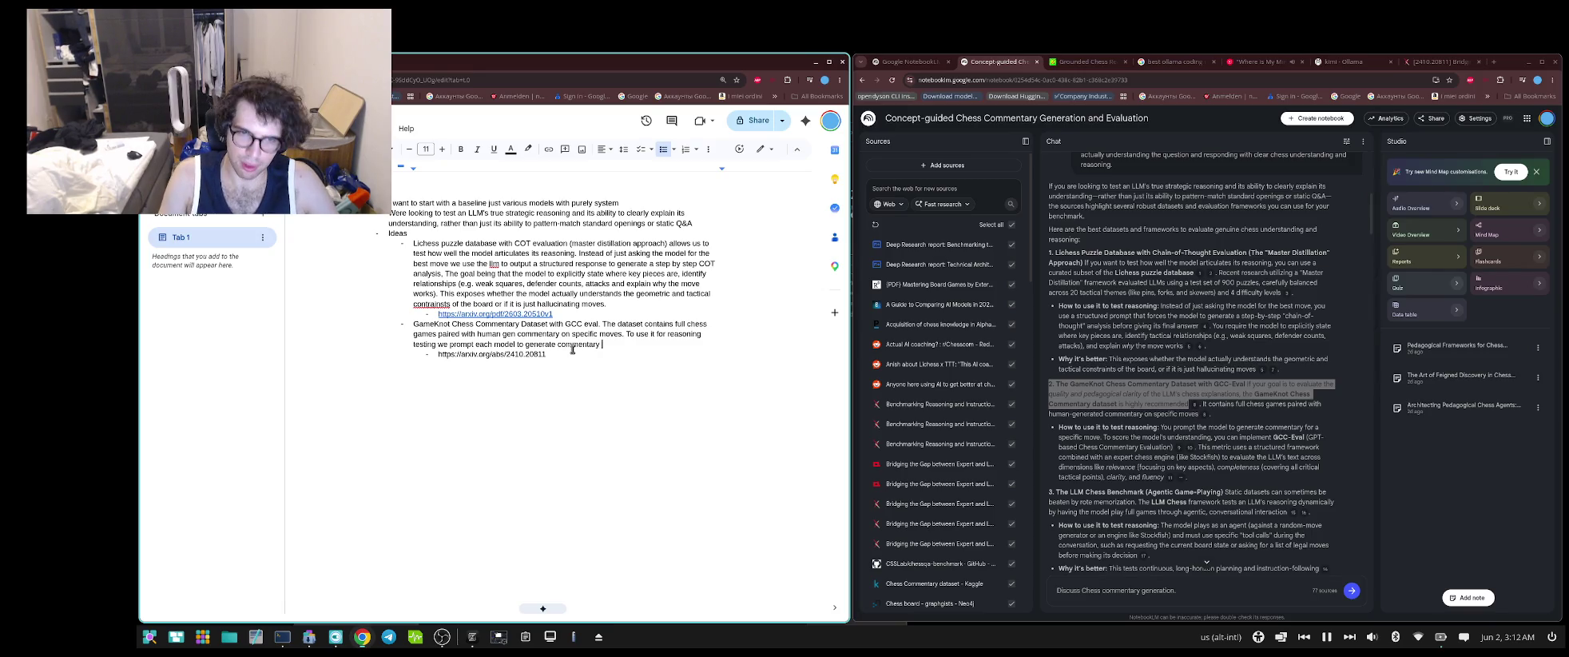
type("for each move")
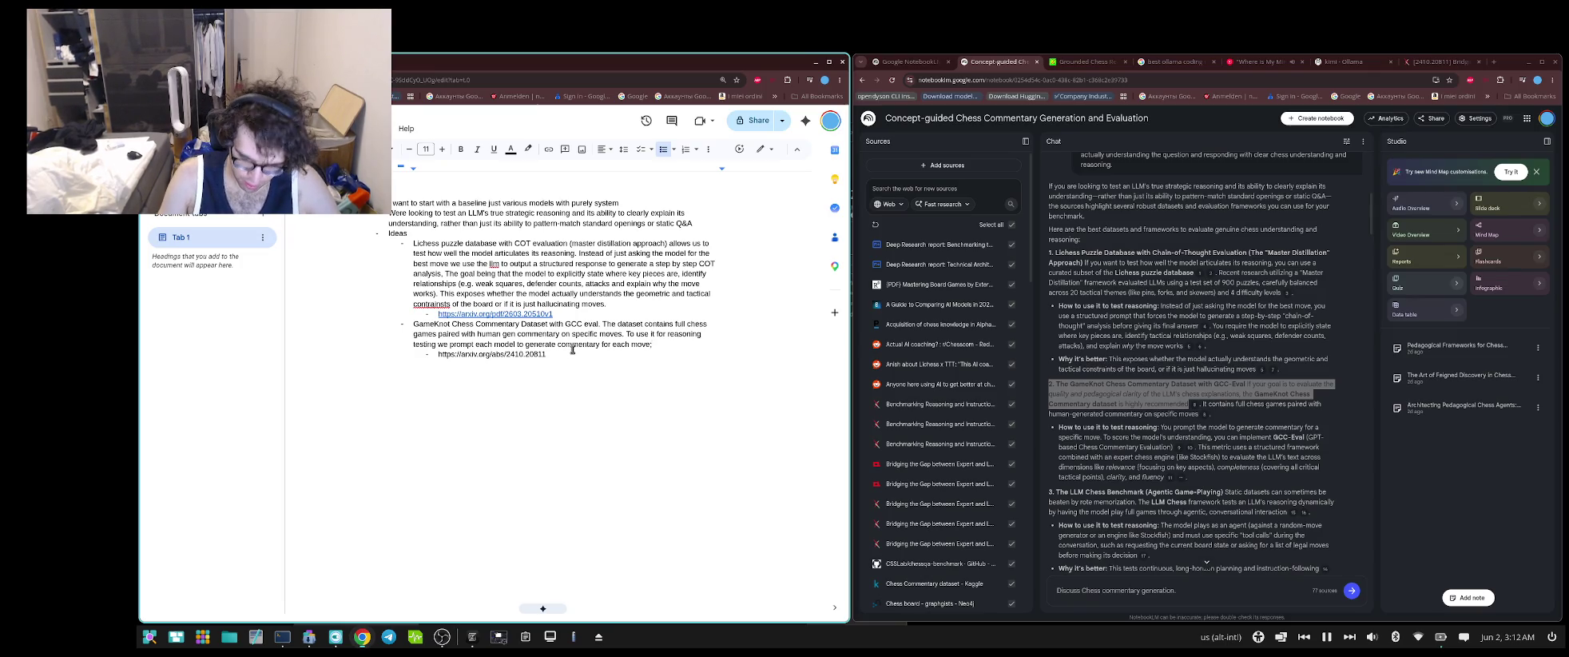
key("BackSpace")
key("BackSpace")
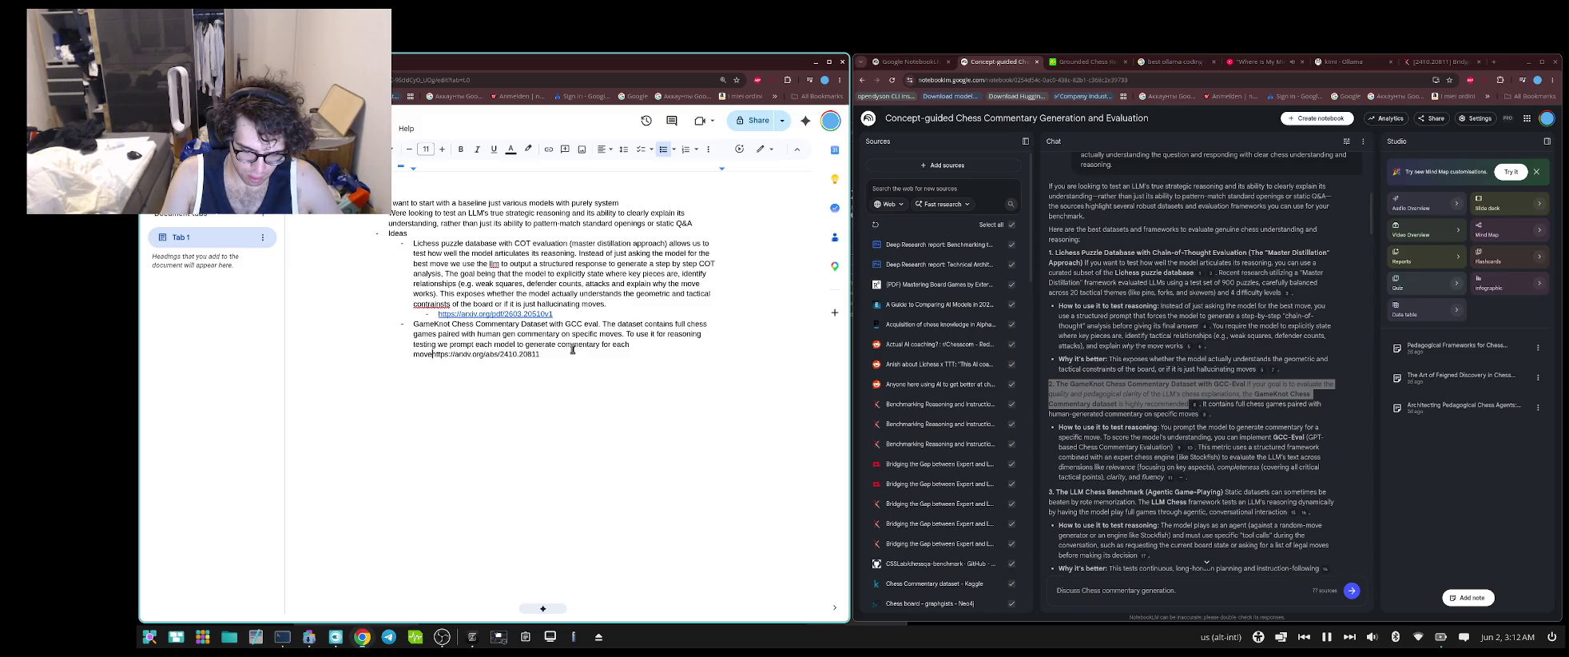
key("Return")
key("Tab")
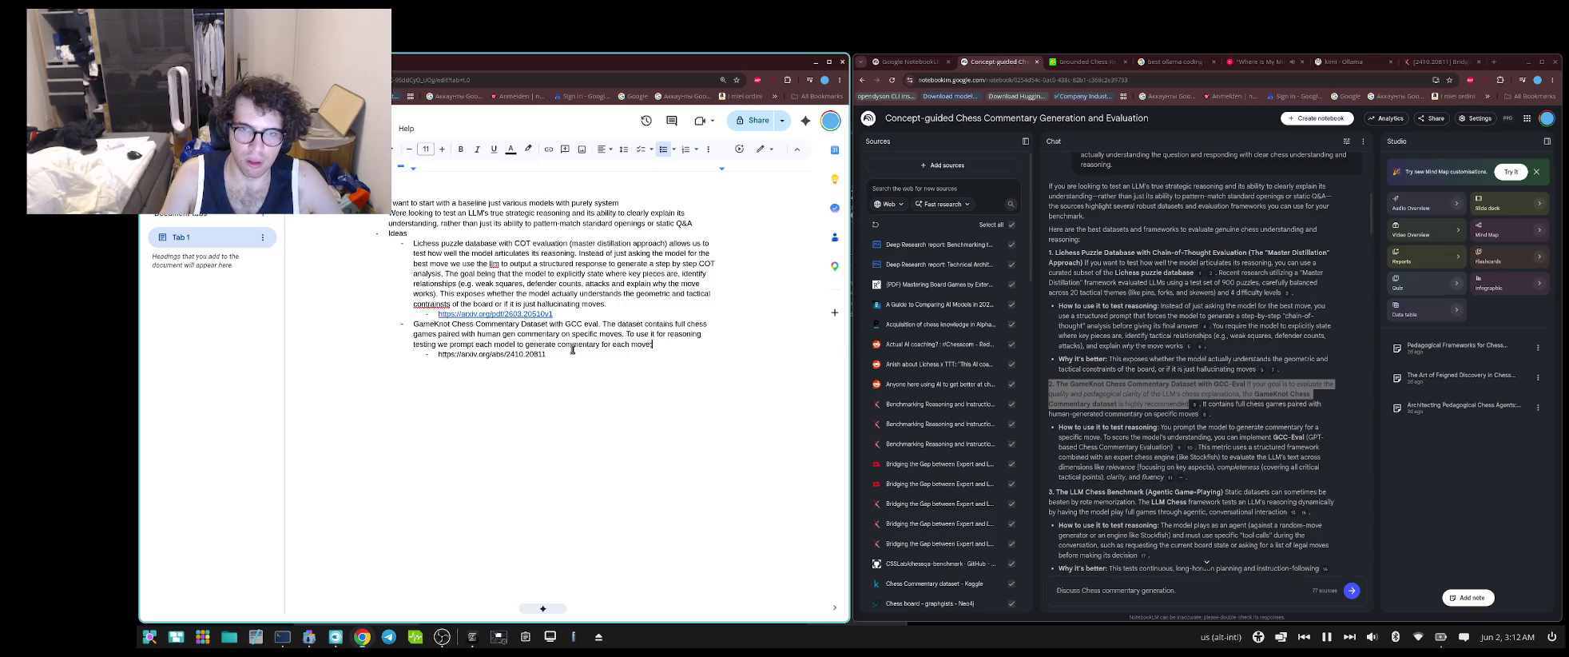
type(":")
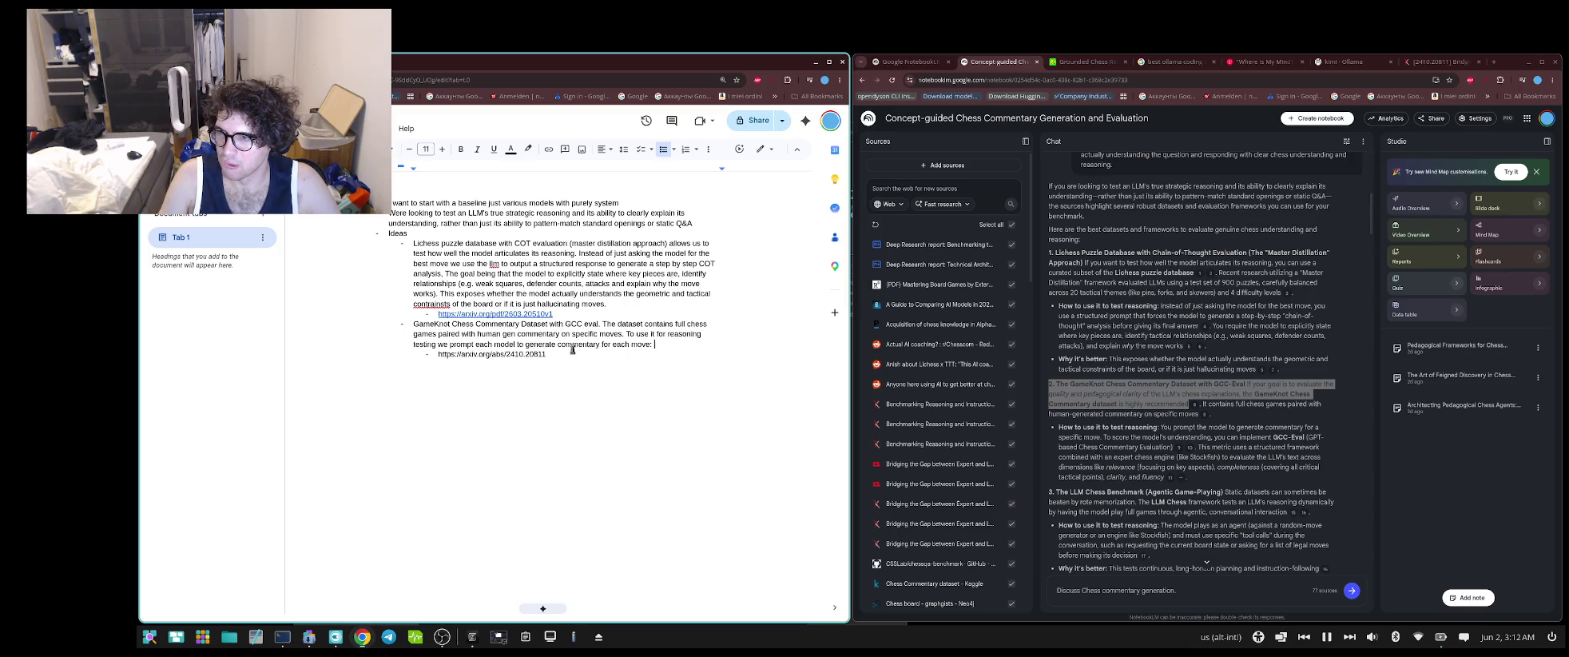
Write that GCC-eval could use an LLM-as-a-judge commentary evaluation or even semantic similarity.
type("we canb")
key("BackSpace")
type("implement GCC")
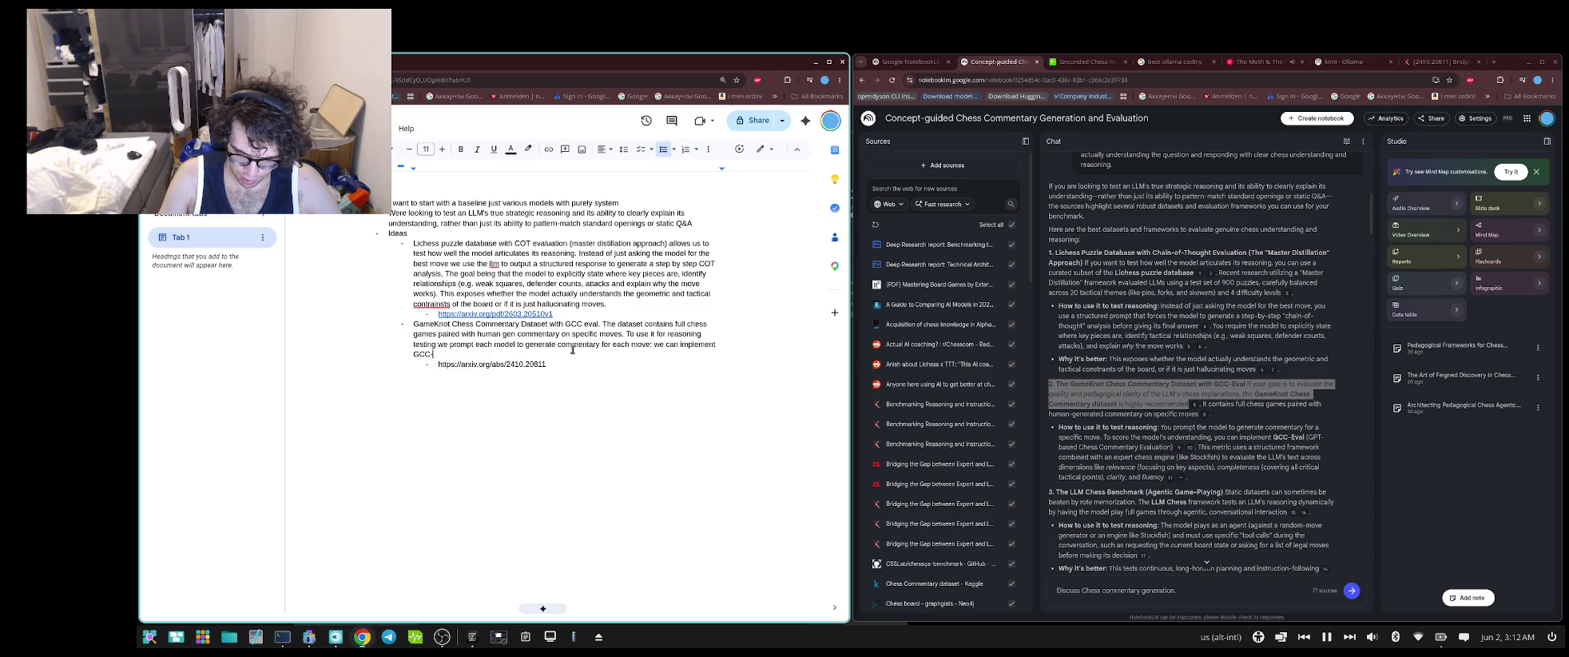
type("-eval")
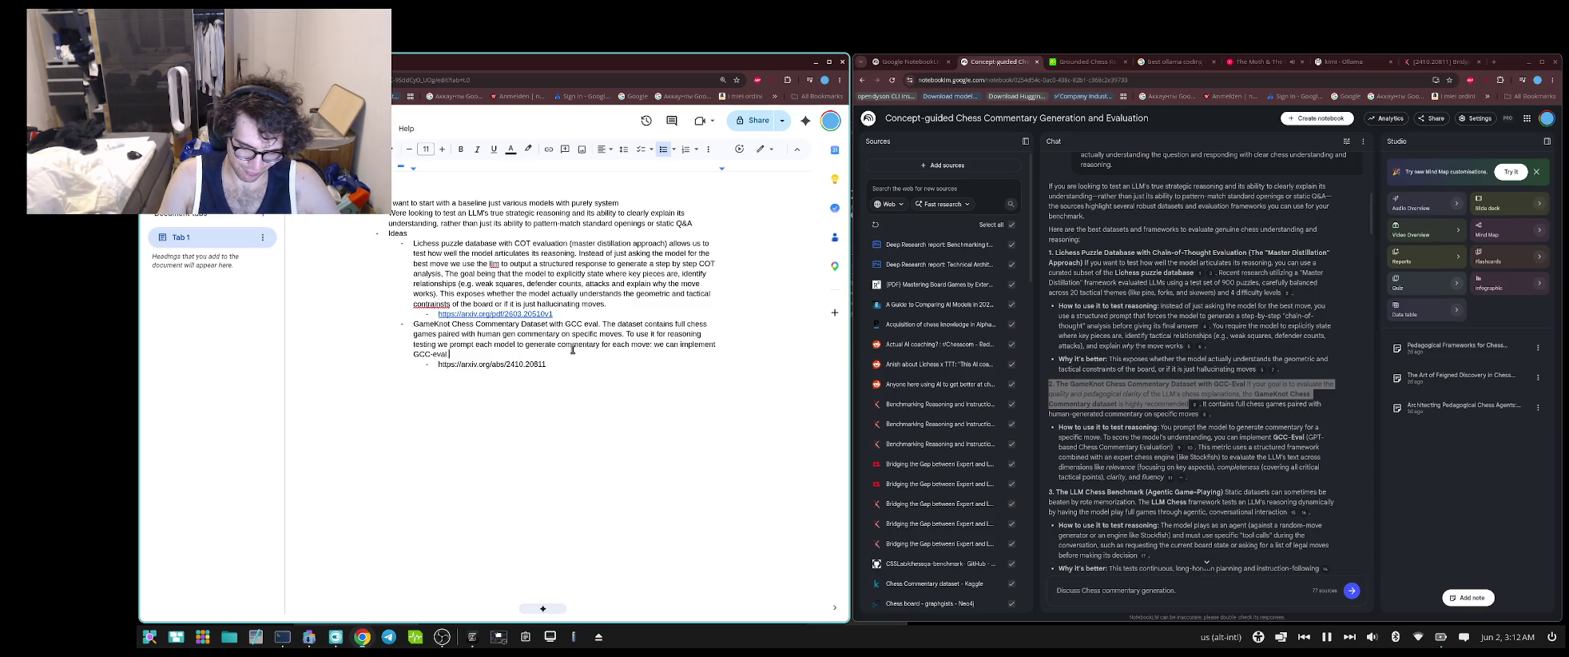
type(" (with ")
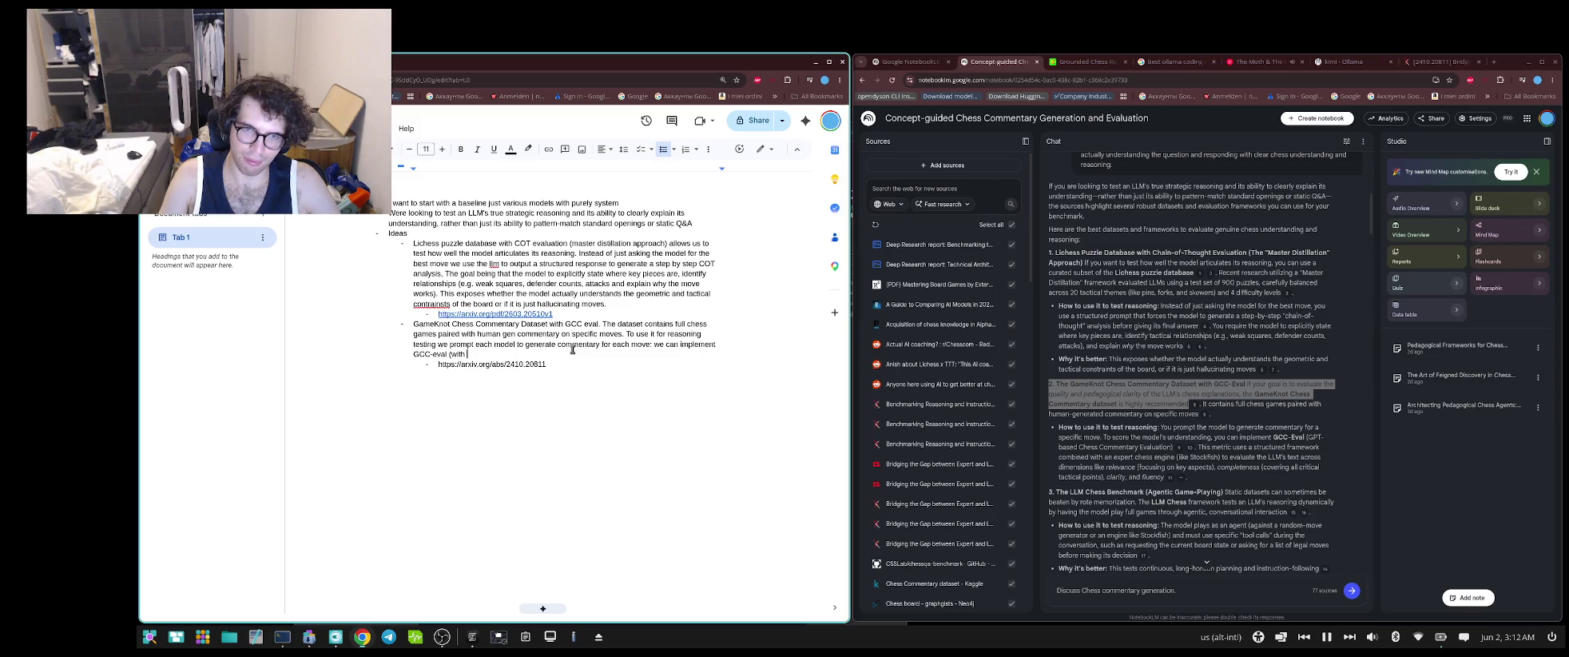
type("kind of a ")
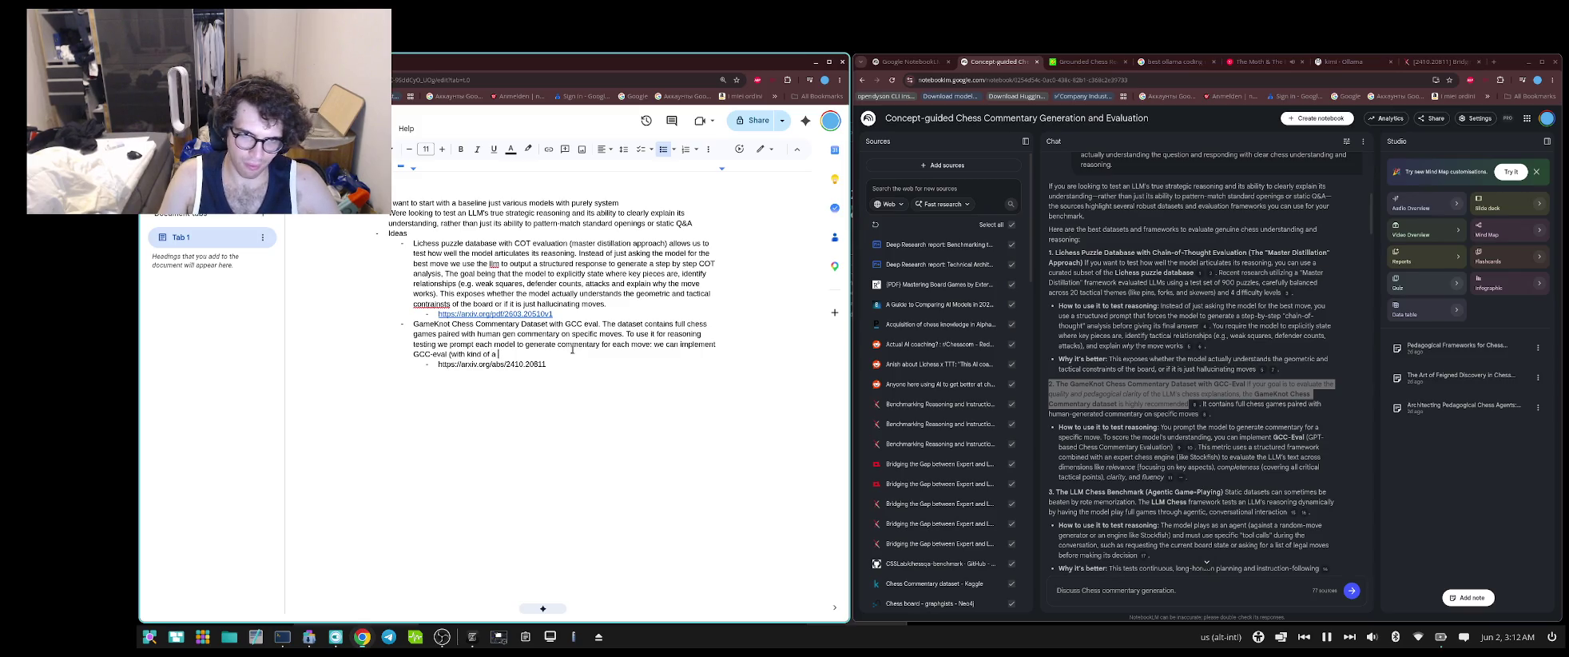
type("llm as a judge)")
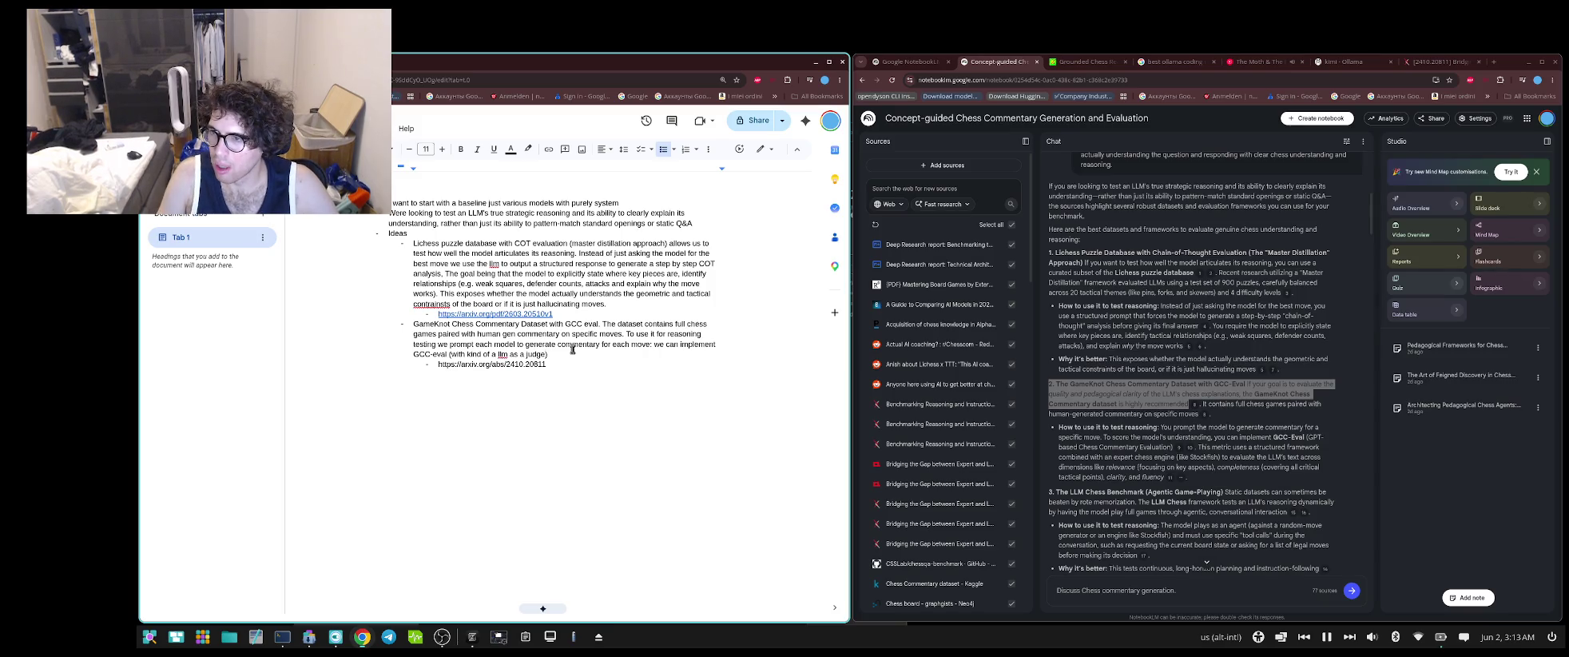
type("based")
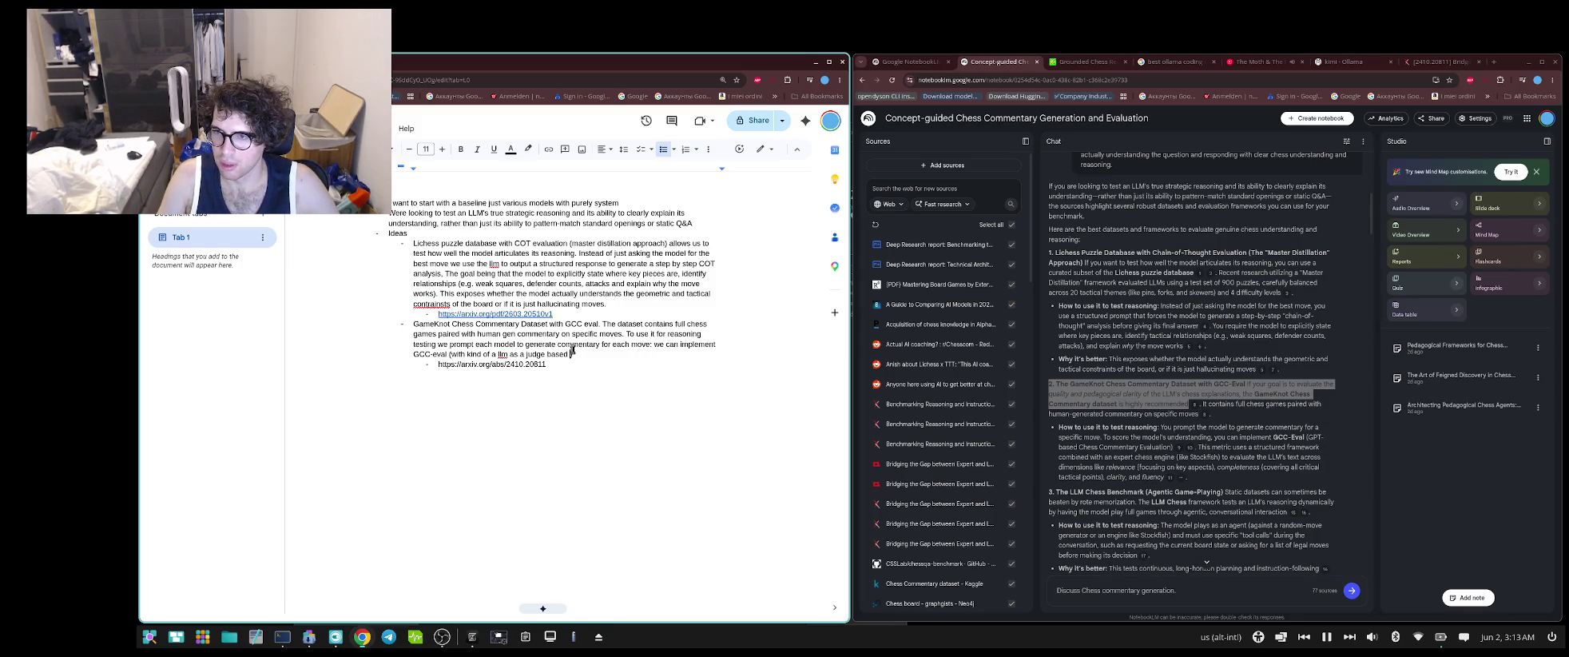
type("chess co")
type("ntary evaluation or even semantic similarity ty")
Extend the bullet: compare to the expected output with a distance metric, 'but then that requires ('.
key("BackSpace")
type("o the ")
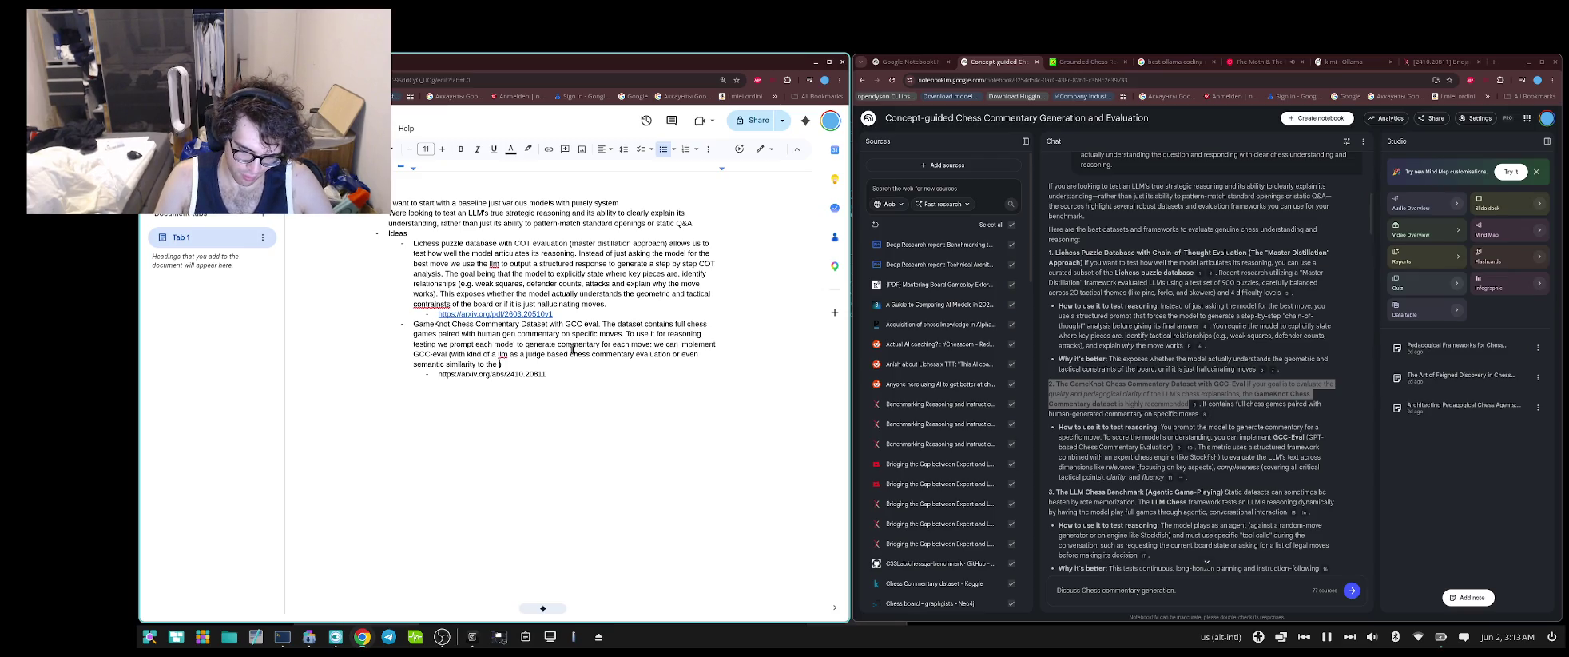
type("expected outp9ut")
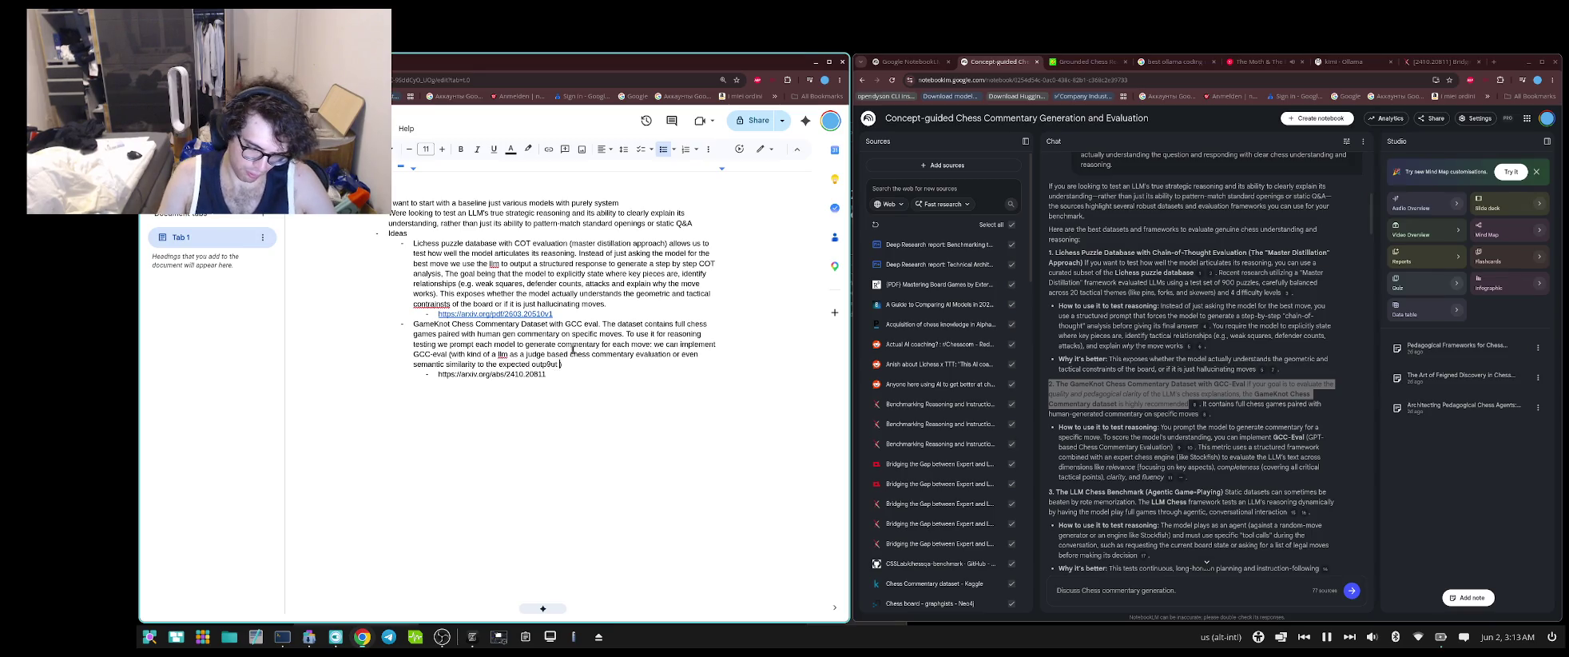
type(" anmd")
key("BackSpace")
key("BackSpace")
type("d get the")
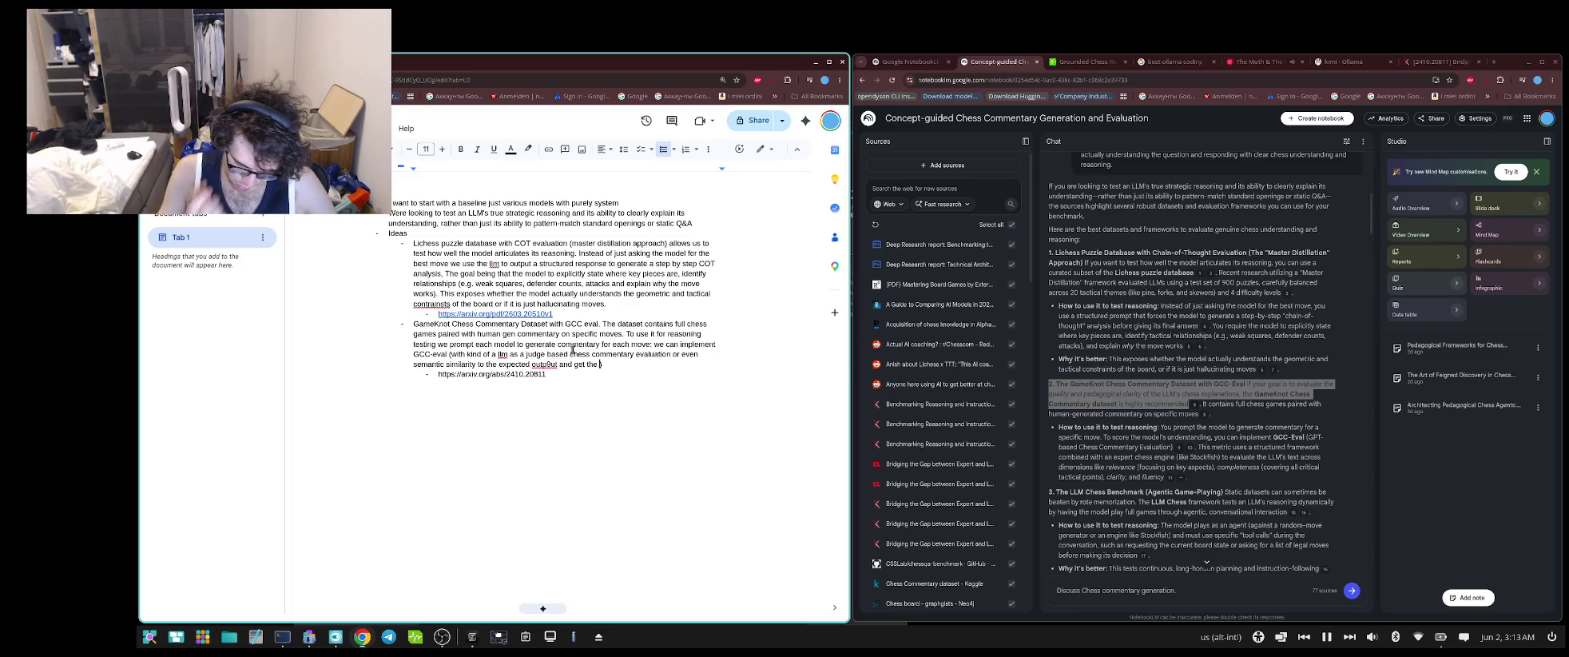
key("BackSpace")
key("BackSpace")
key("BackSpace")
key("BackSpace")
type("a certain distance ")
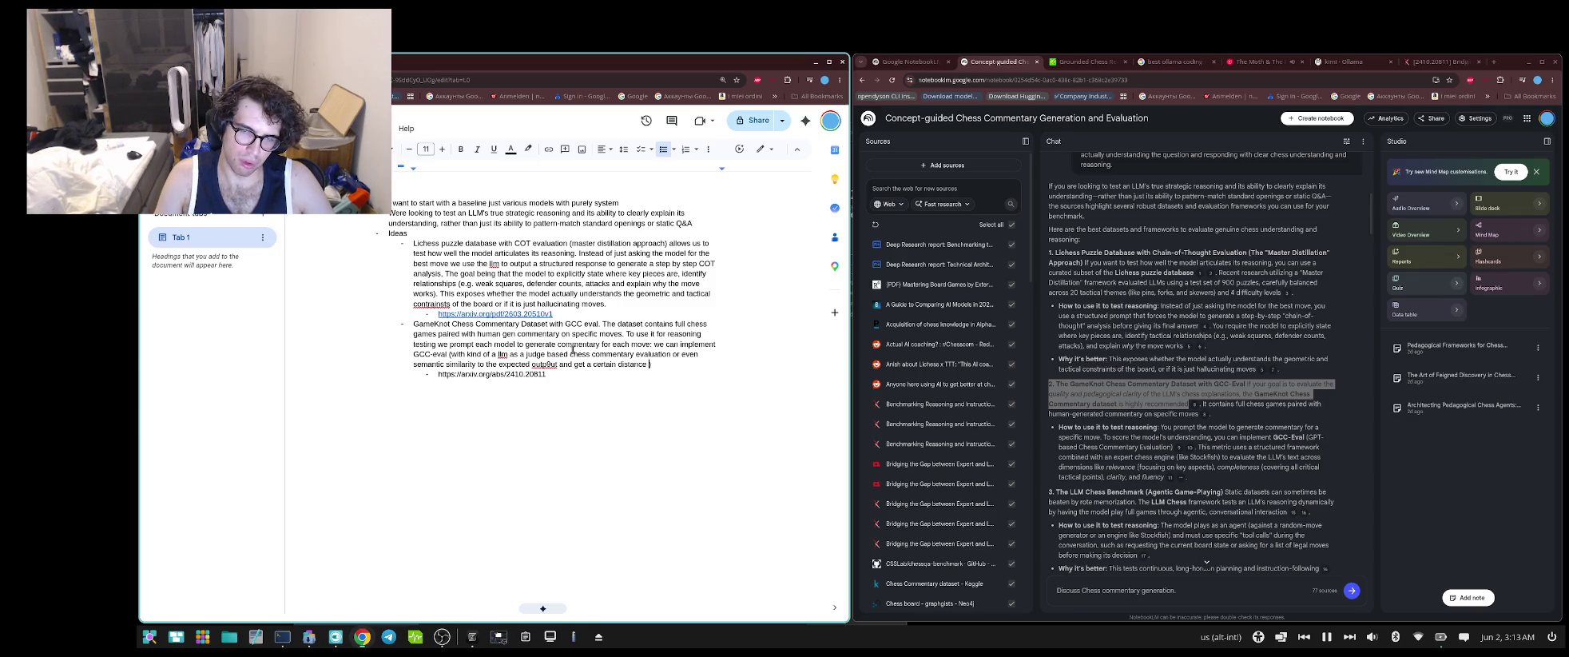
type("metric to")
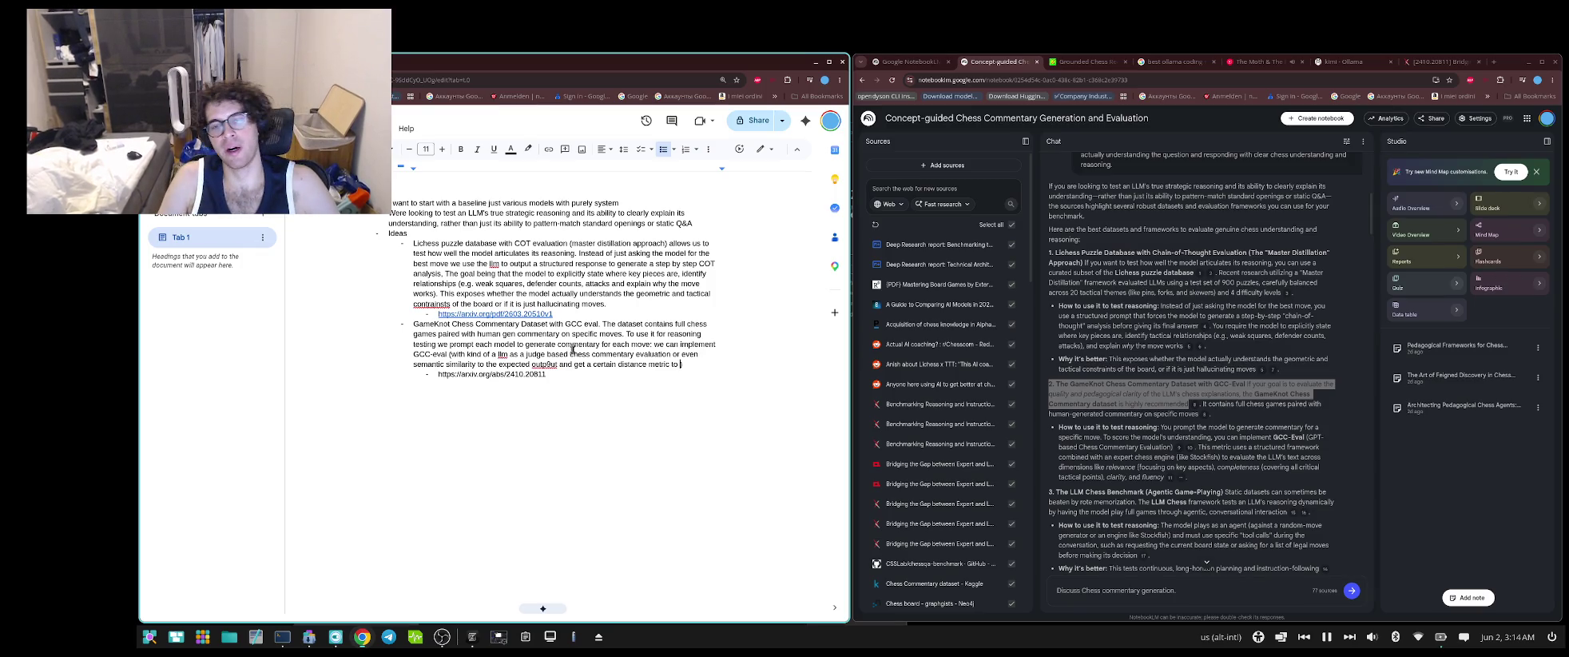
type(")")
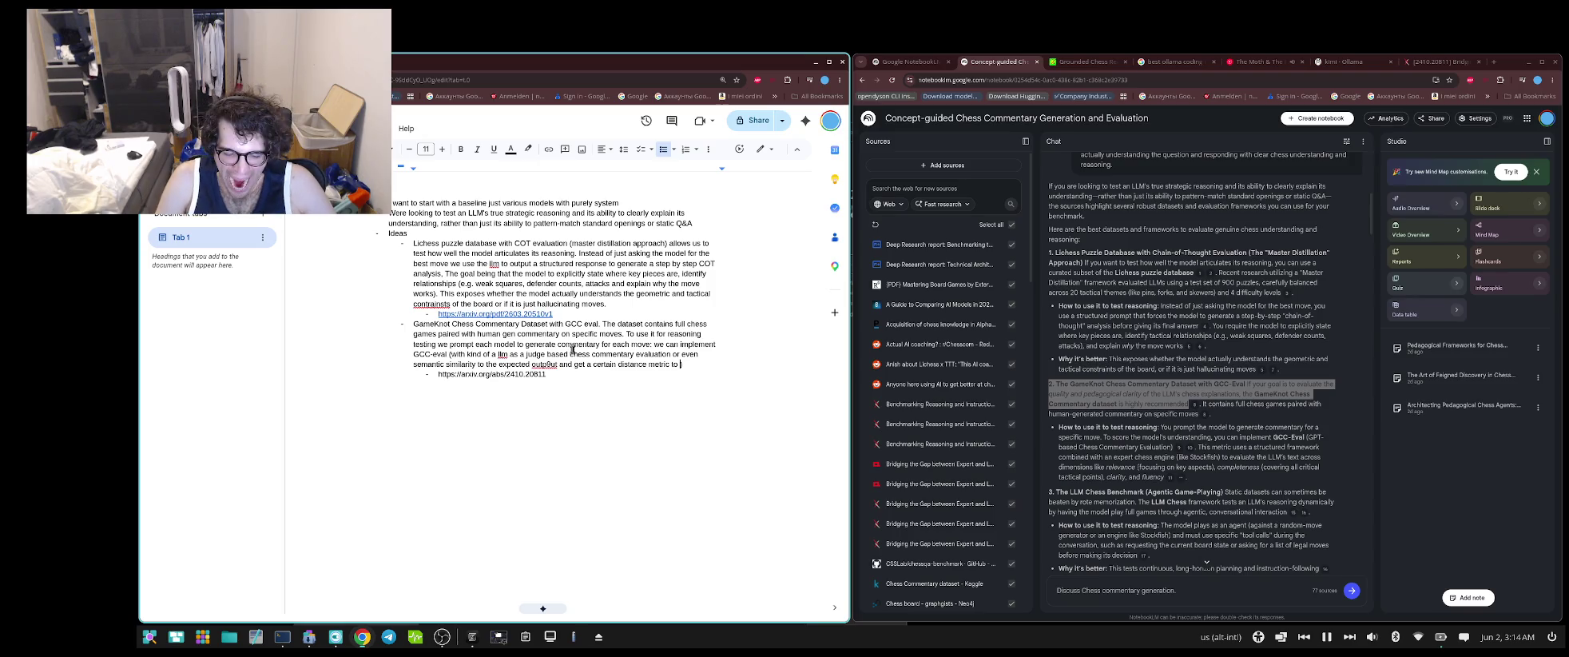
type("see how ")
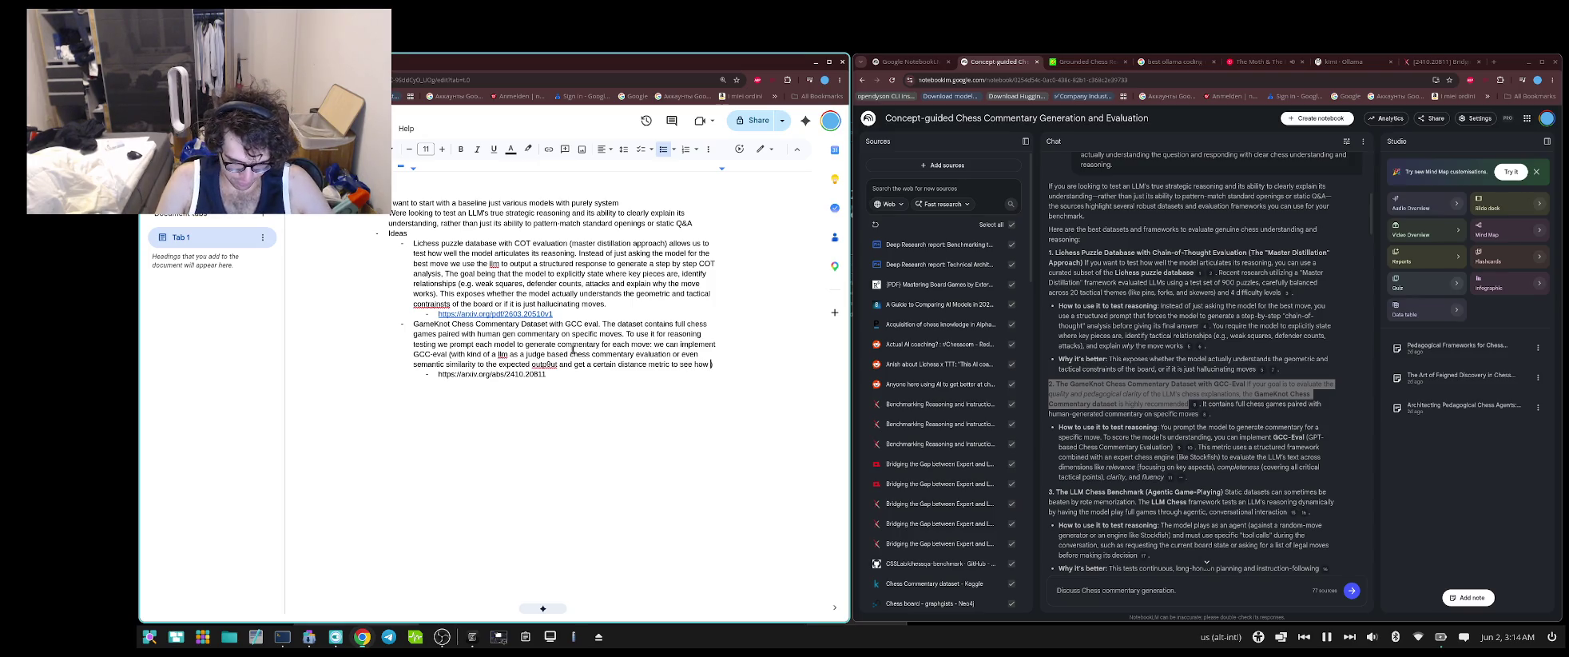
type("close it is -")
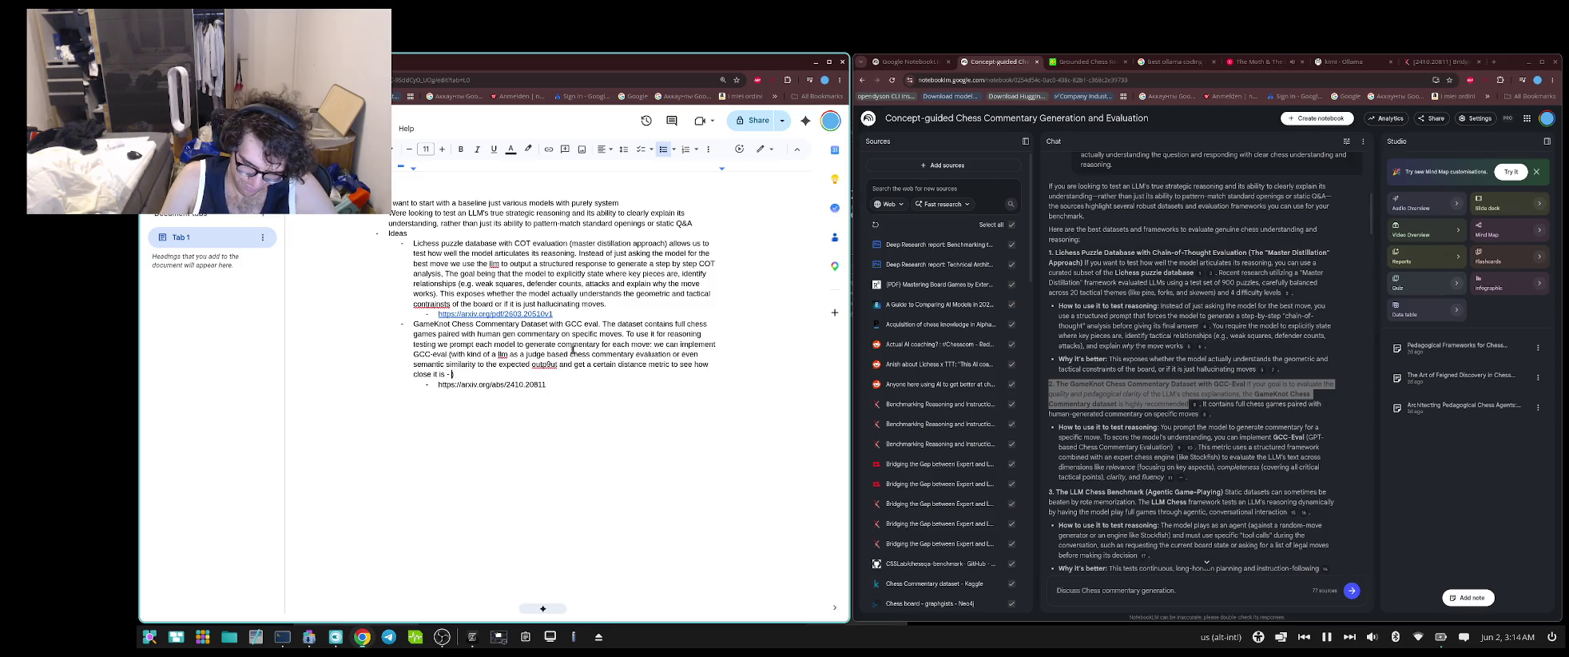
type("but then")
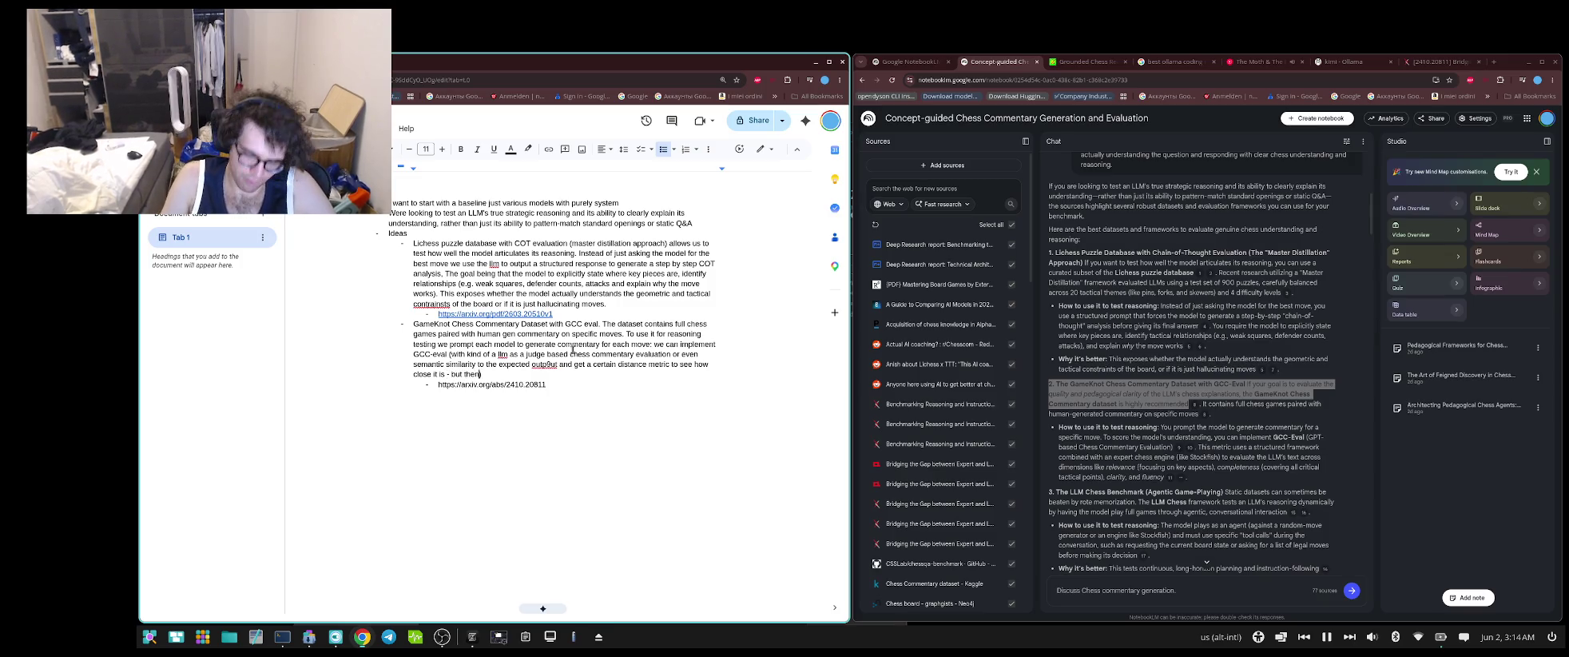
type(" that requi")
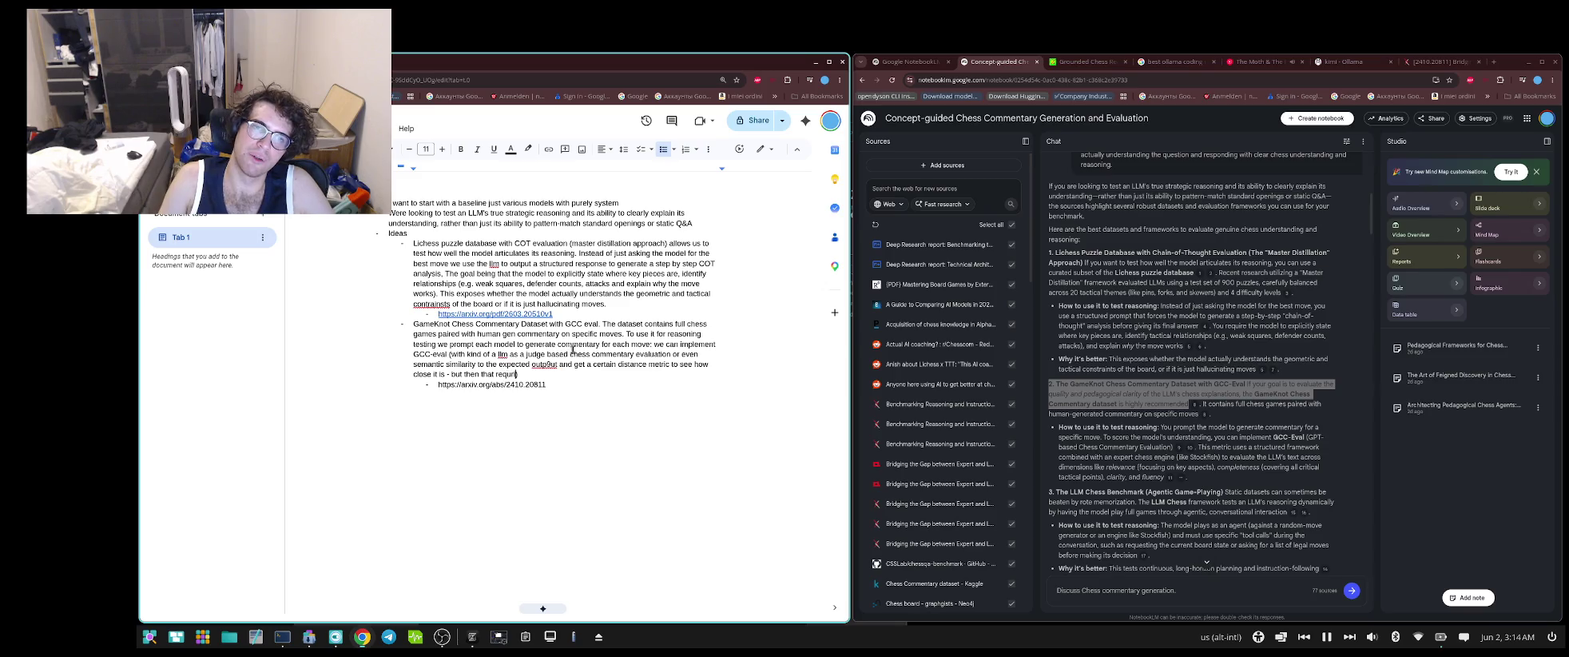
type("res ")
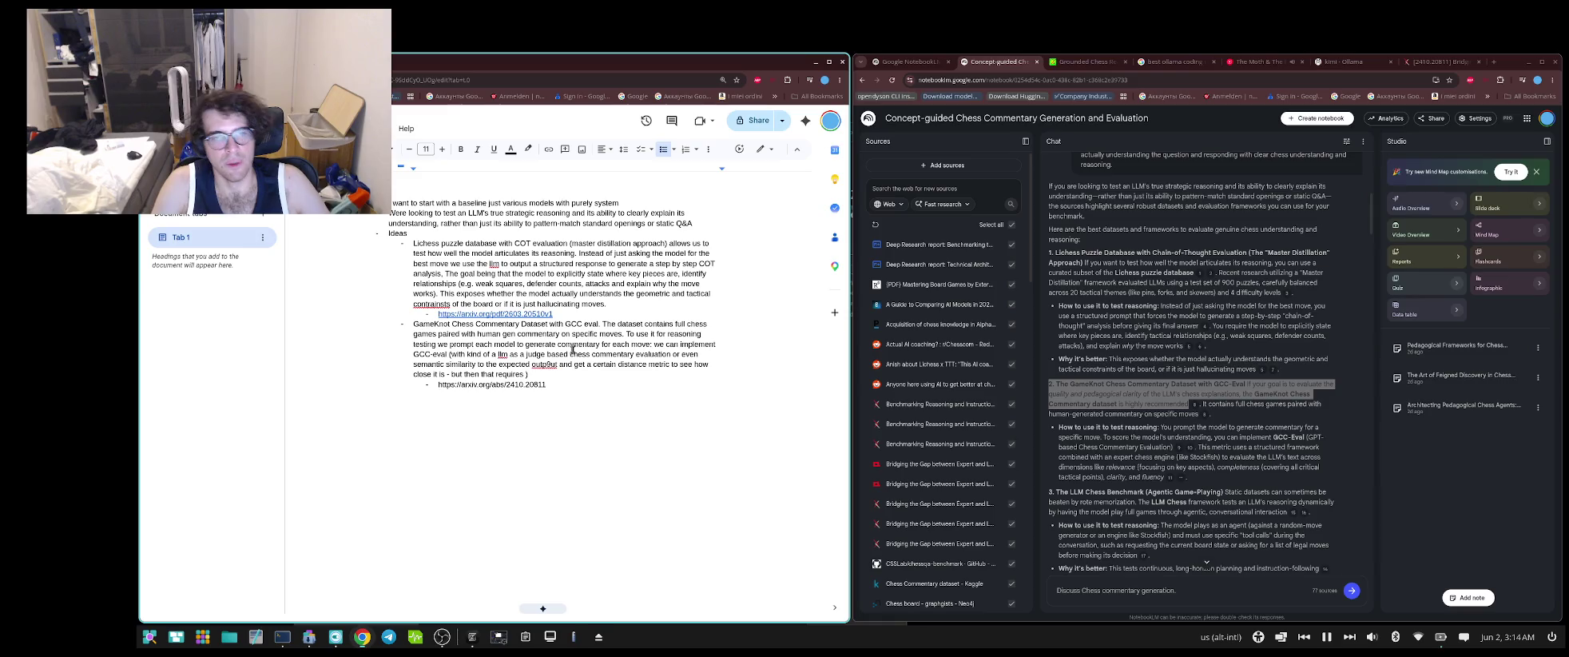
type("(")
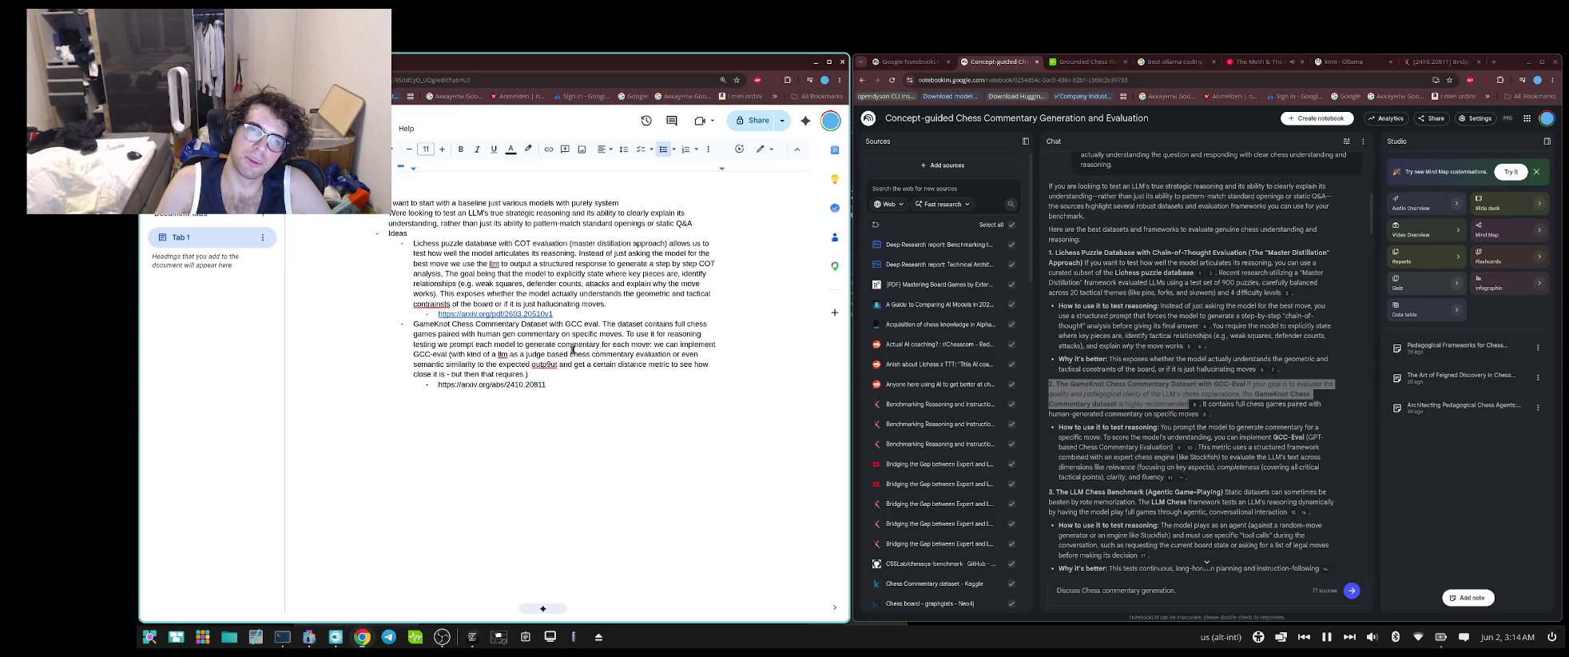
type(")")
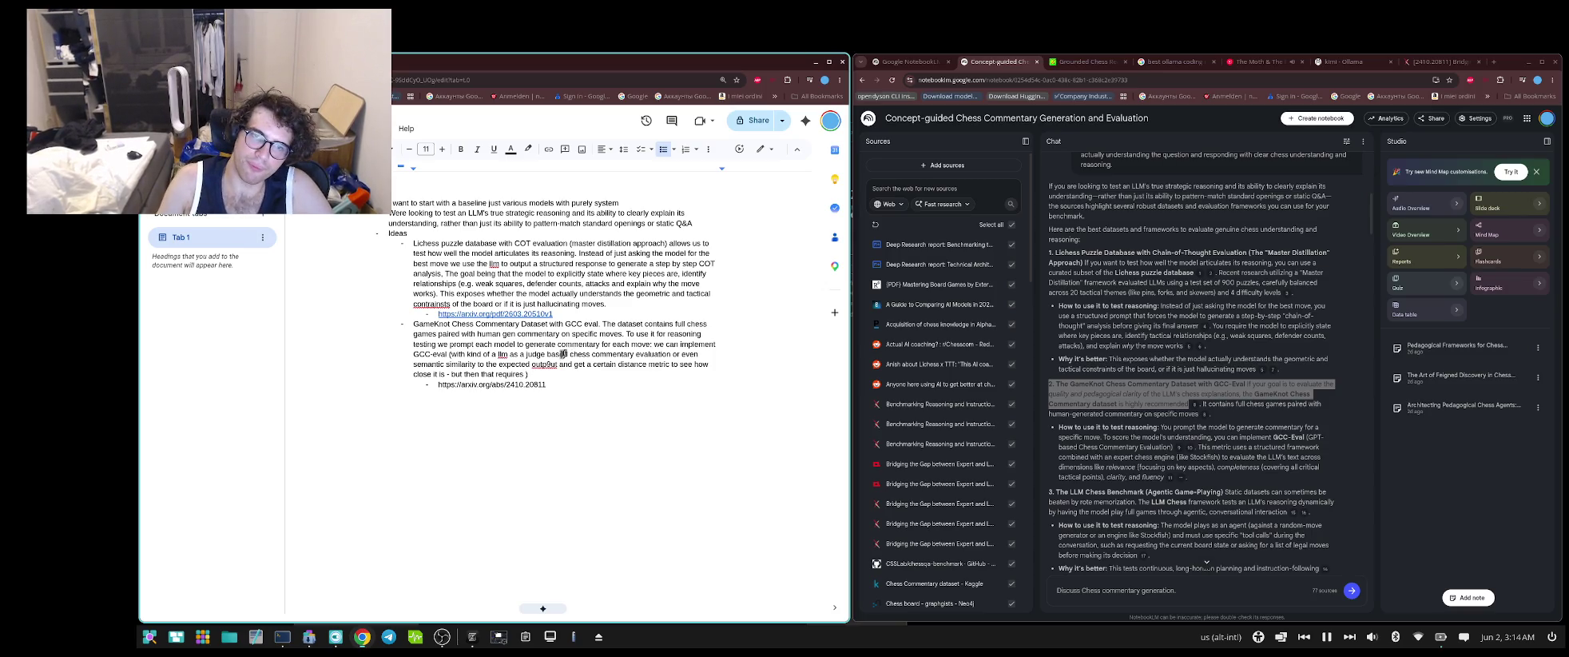
Finish the requirement as 'a smart embedding model for chess'.
left_click(555, 360)
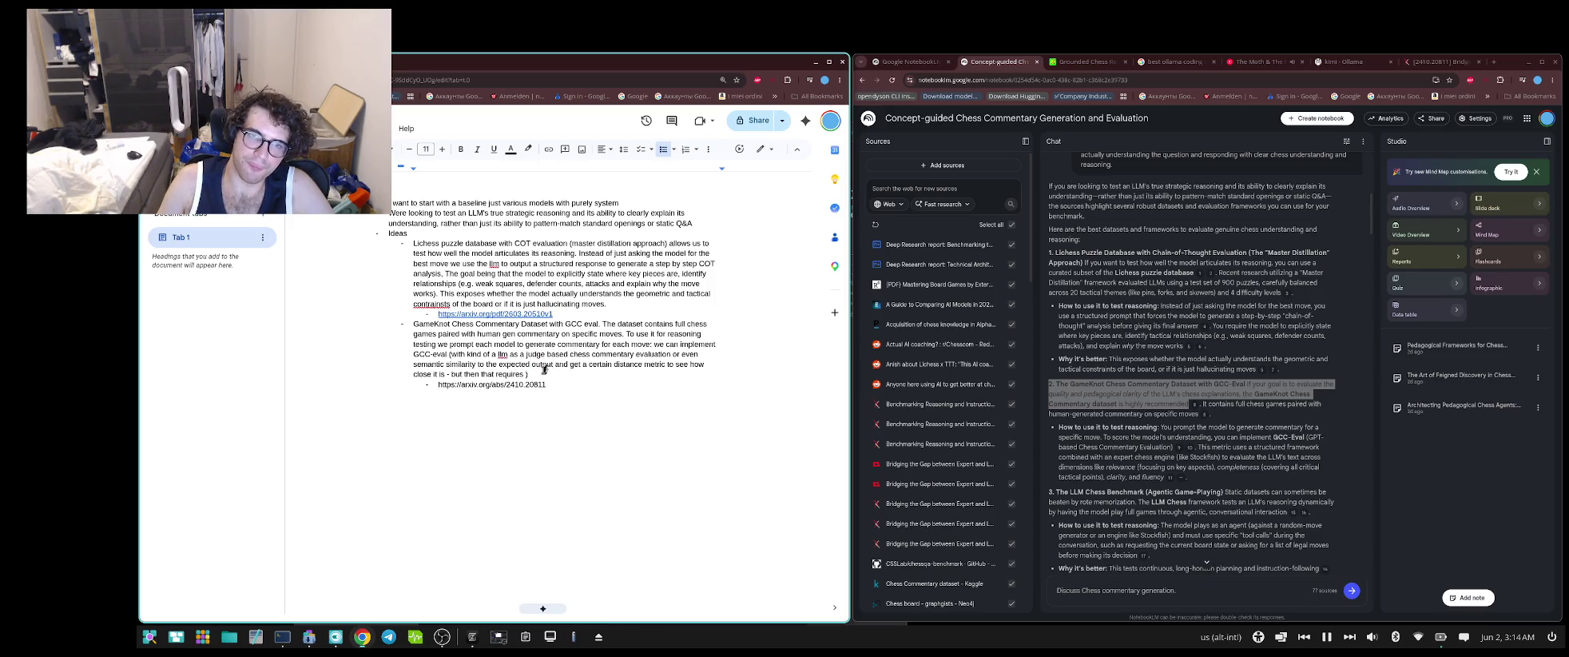
left_click(528, 373)
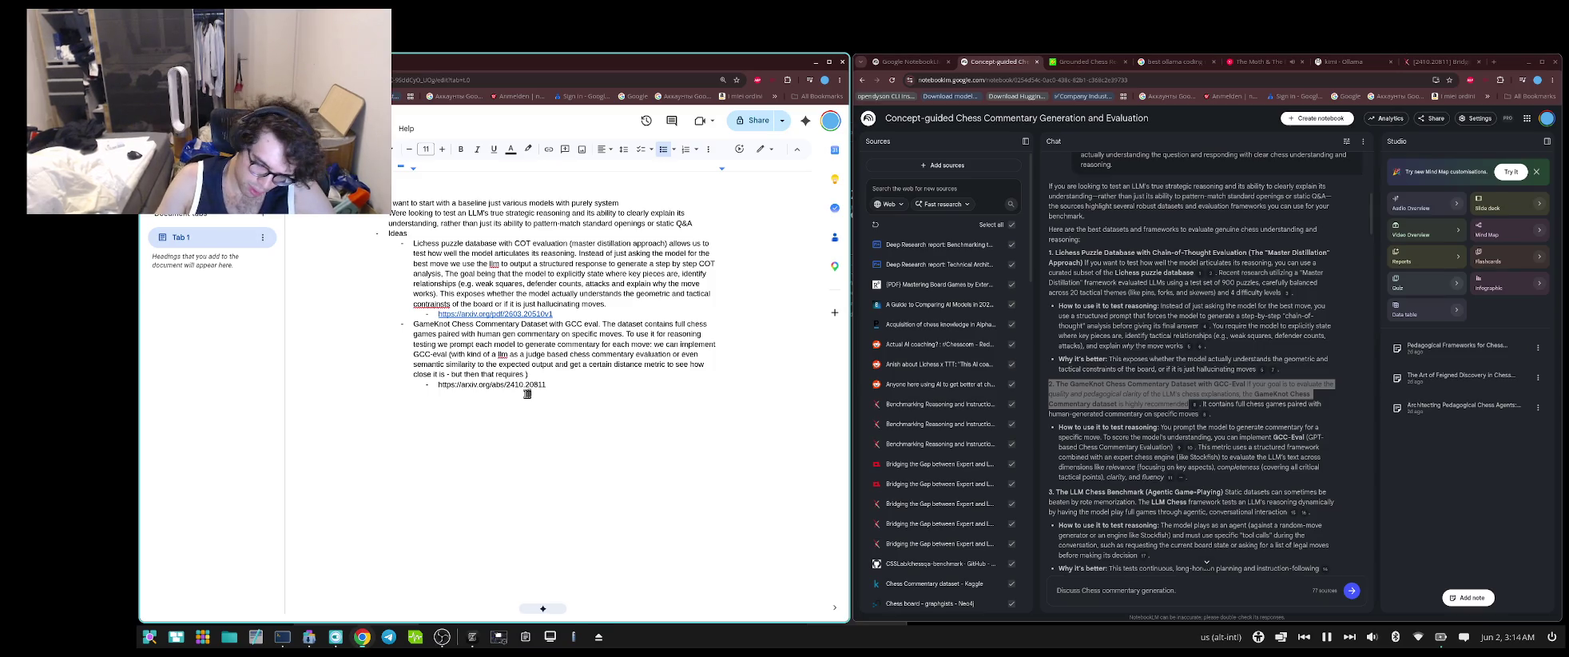
type("a smart ")
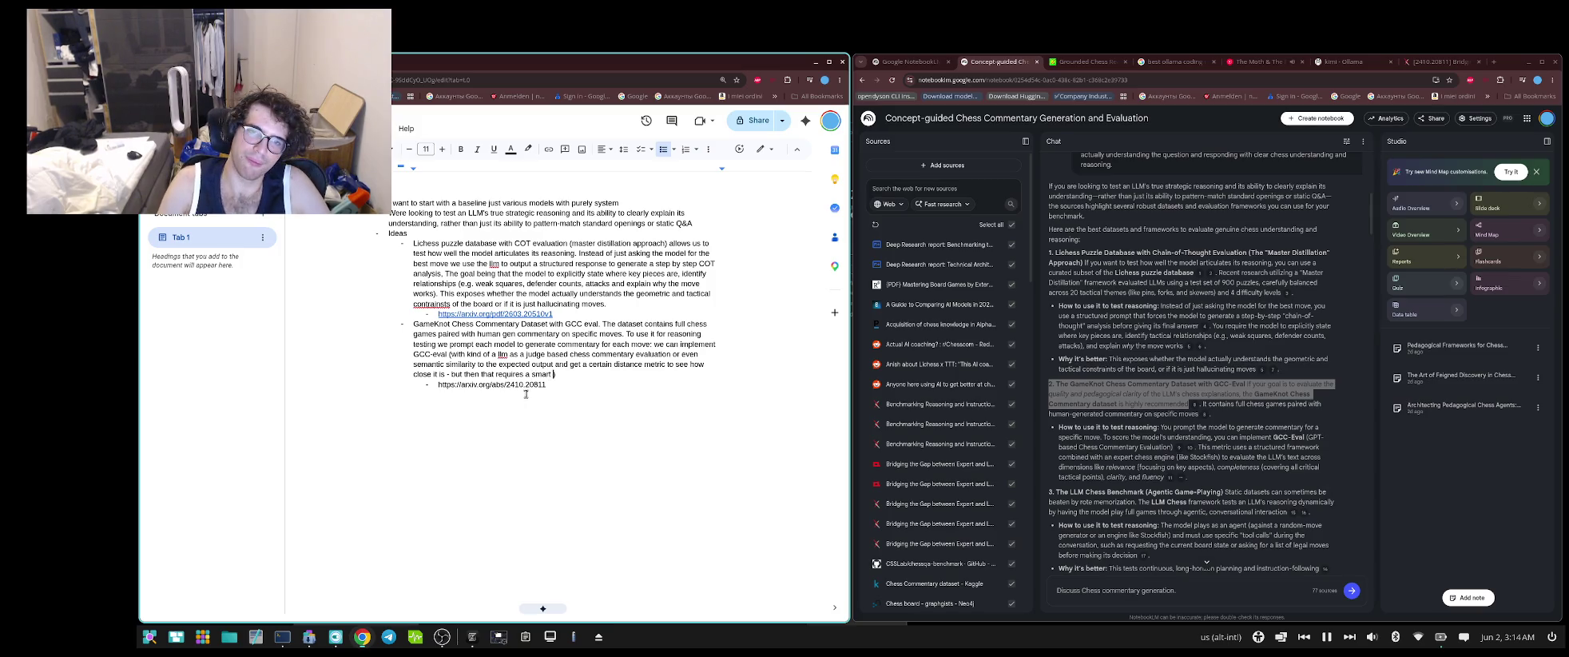
type("embedding ")
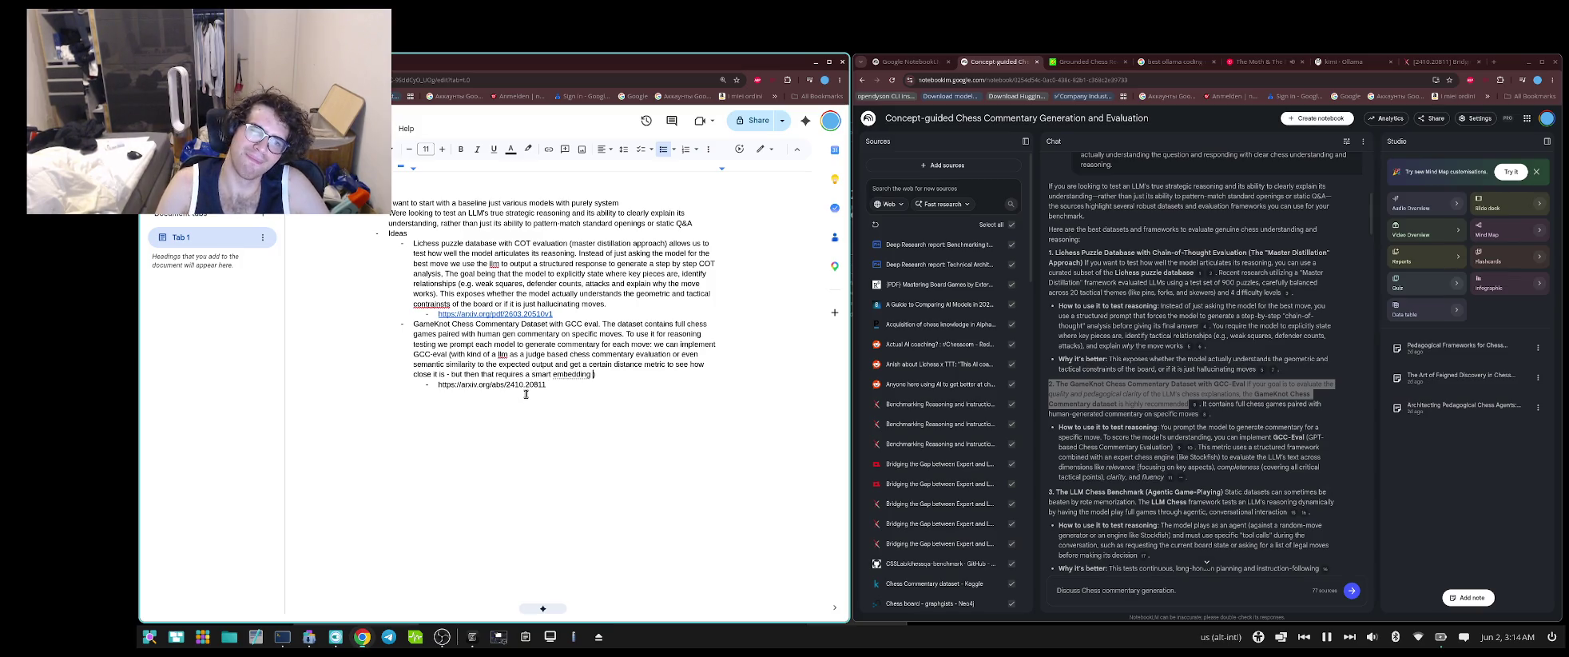
type("model f")
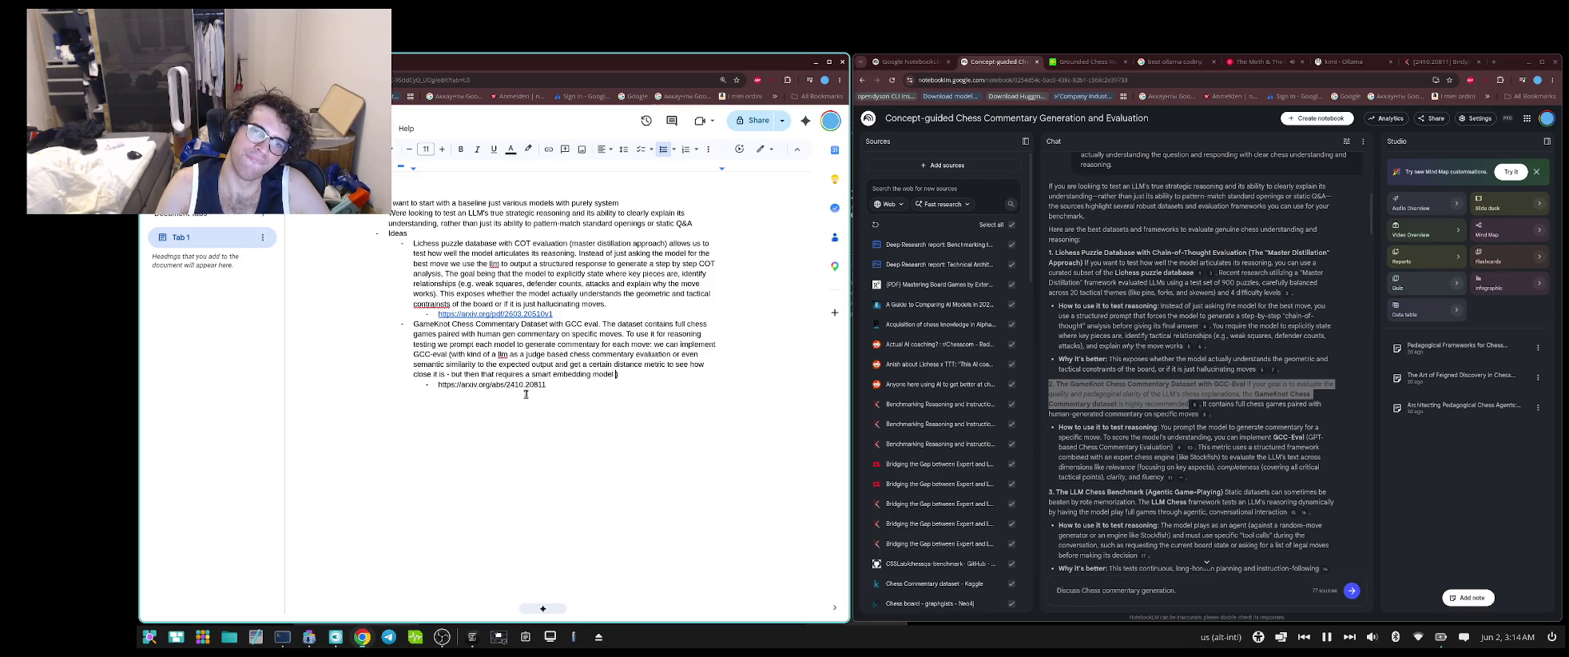
type("or chess")
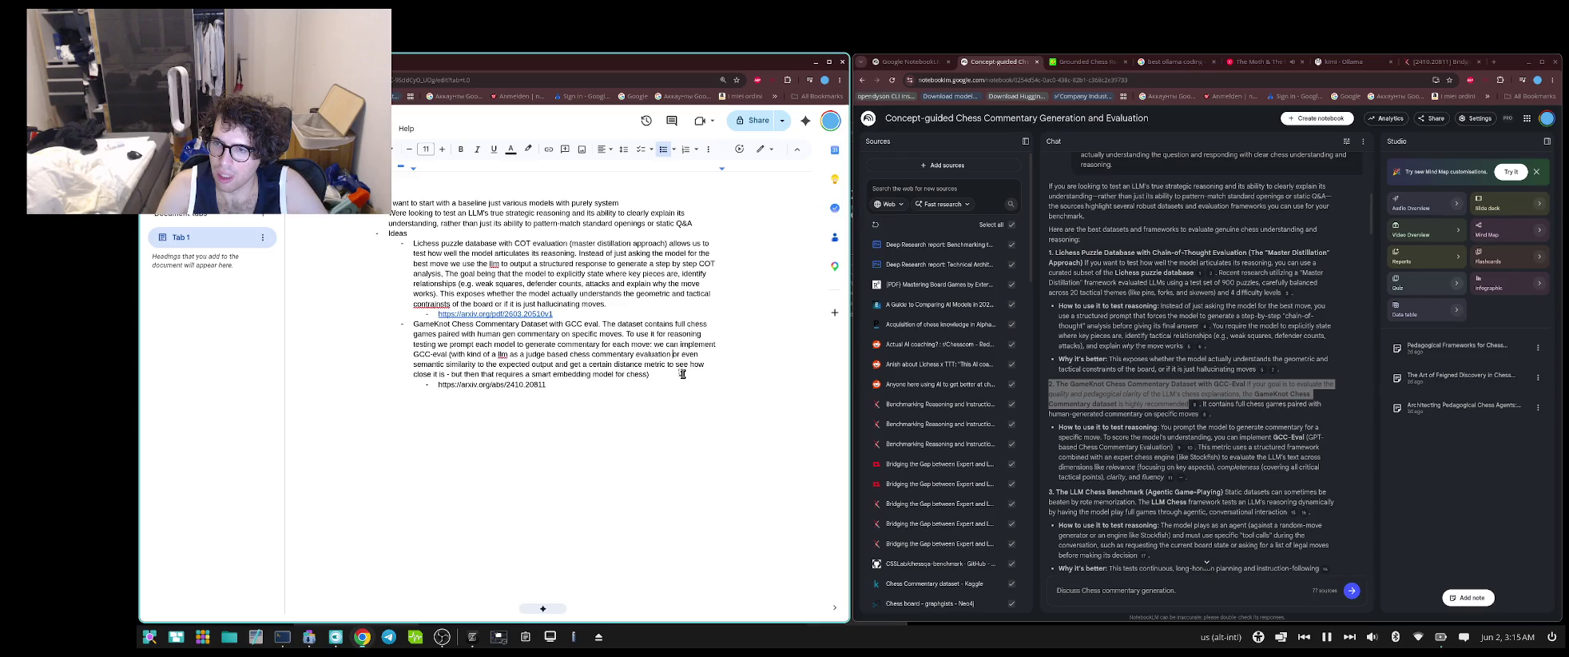
Add a structured framework pairing an expert chess engine to judge the LLM's text on relevance and key aspects.
type("with a ")
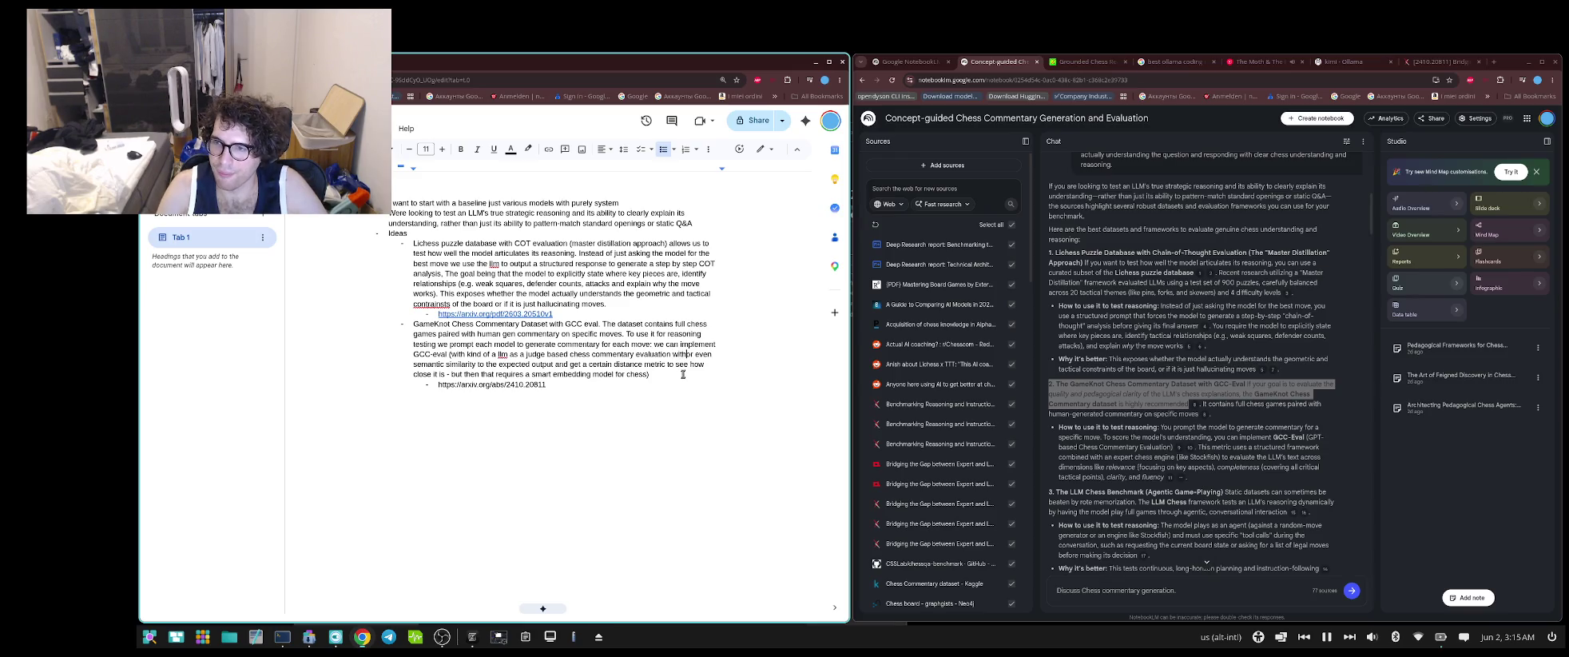
type("structured framew")
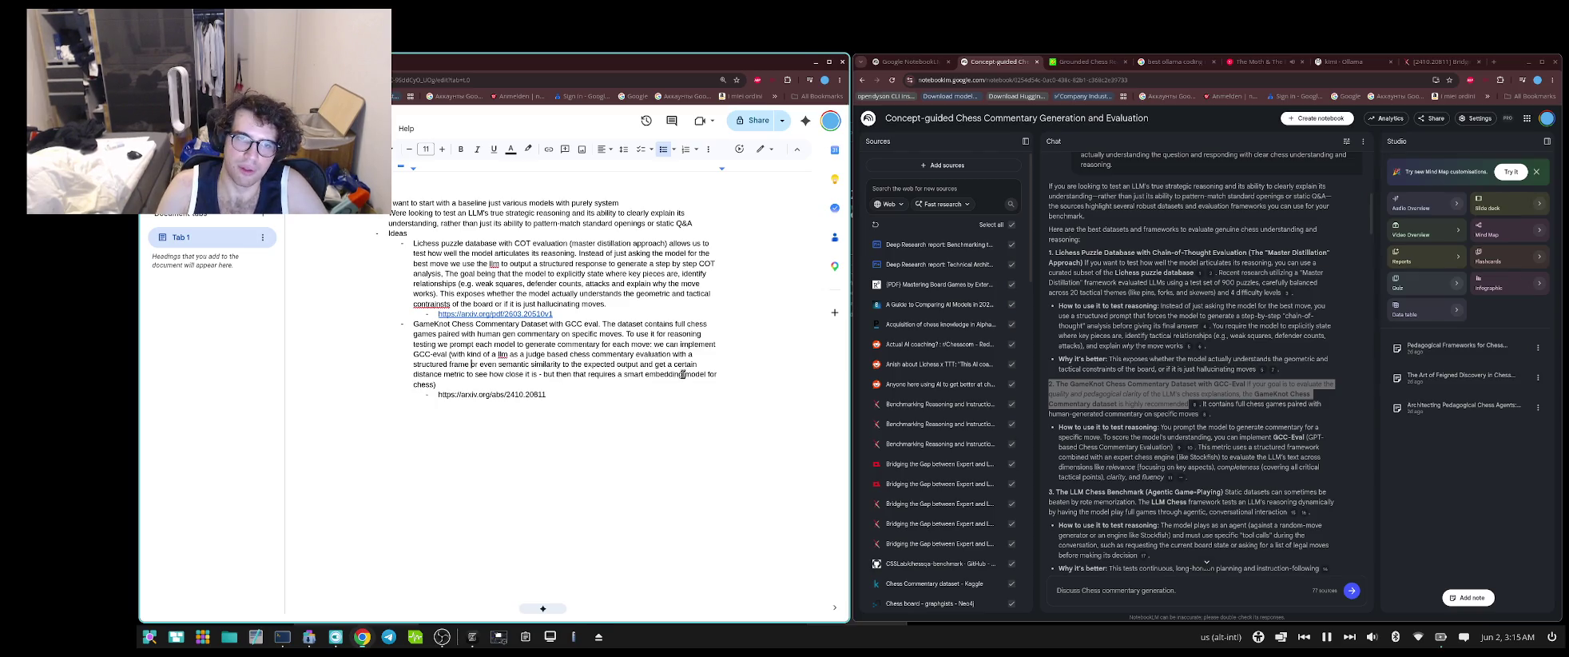
type("ork ")
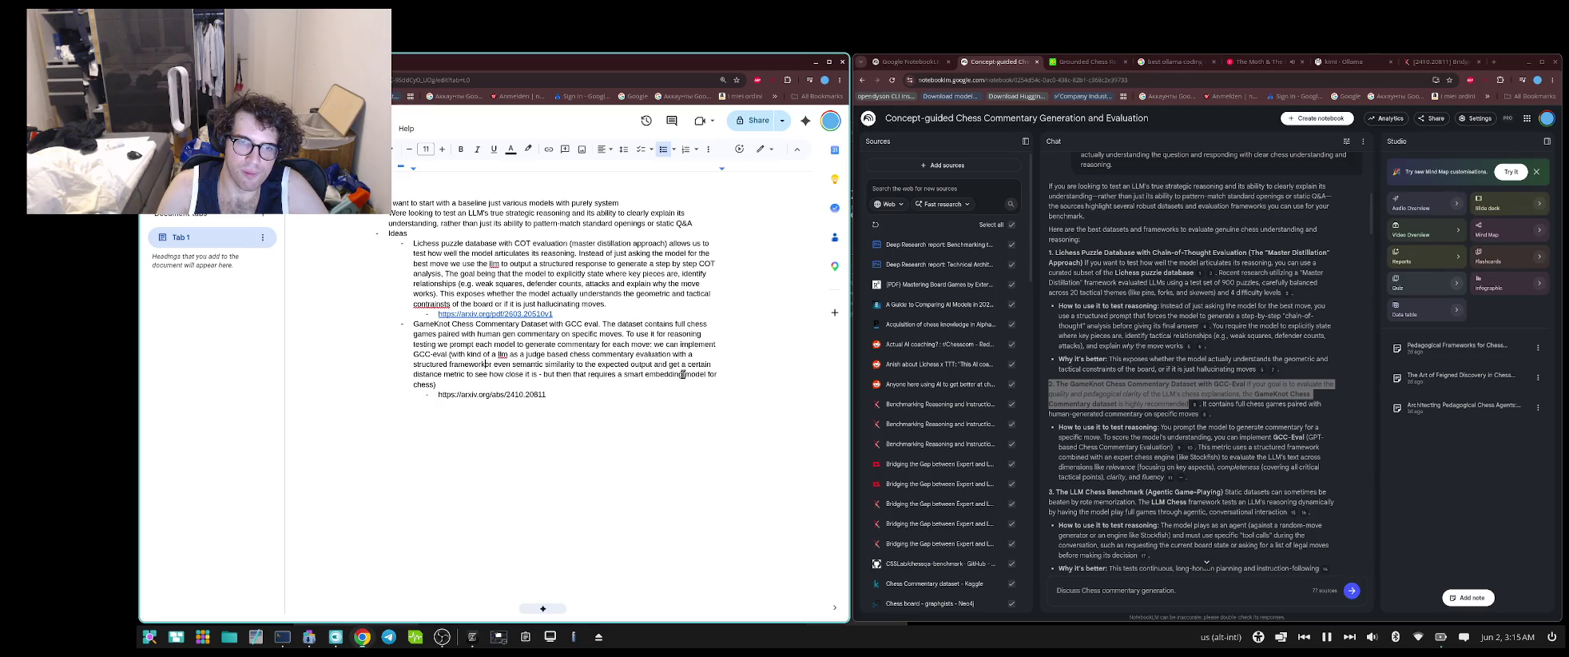
type("cmp")
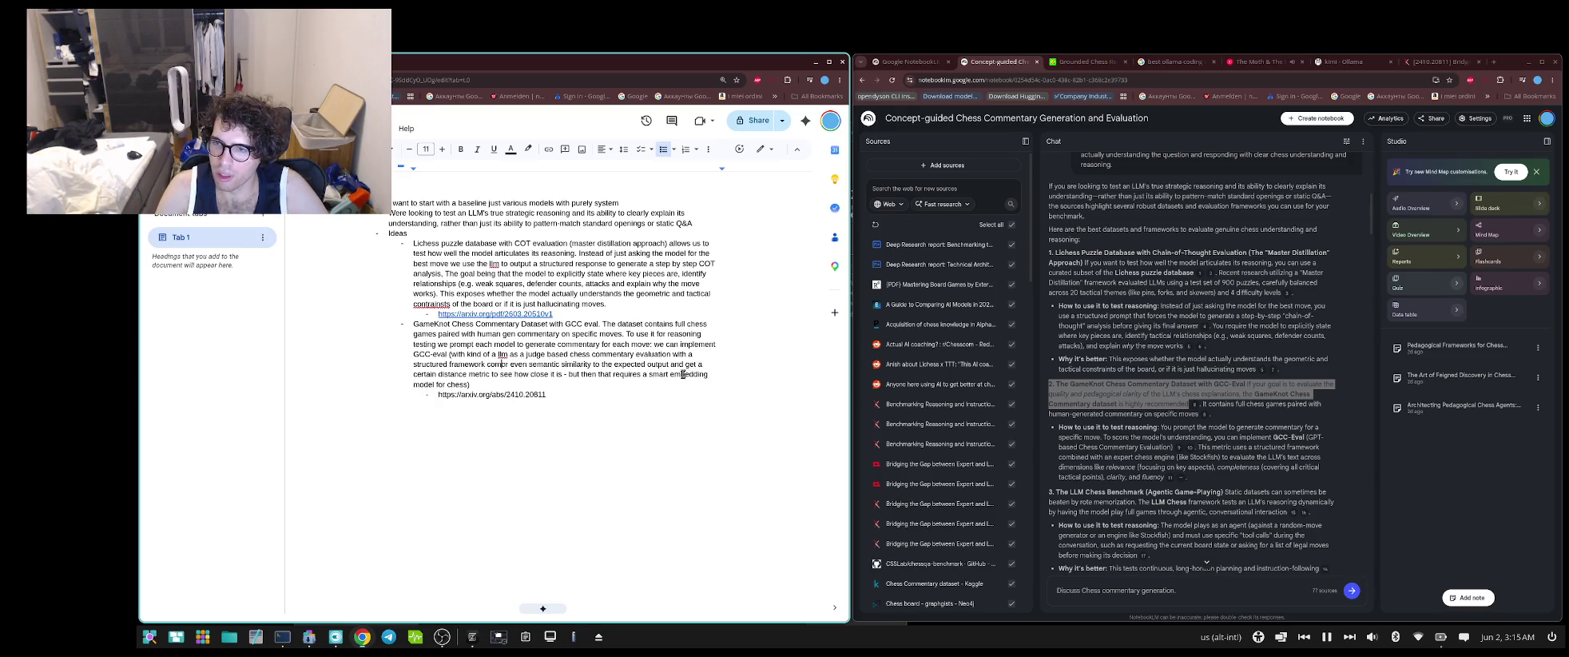
type("binedc with an expert chess engine")
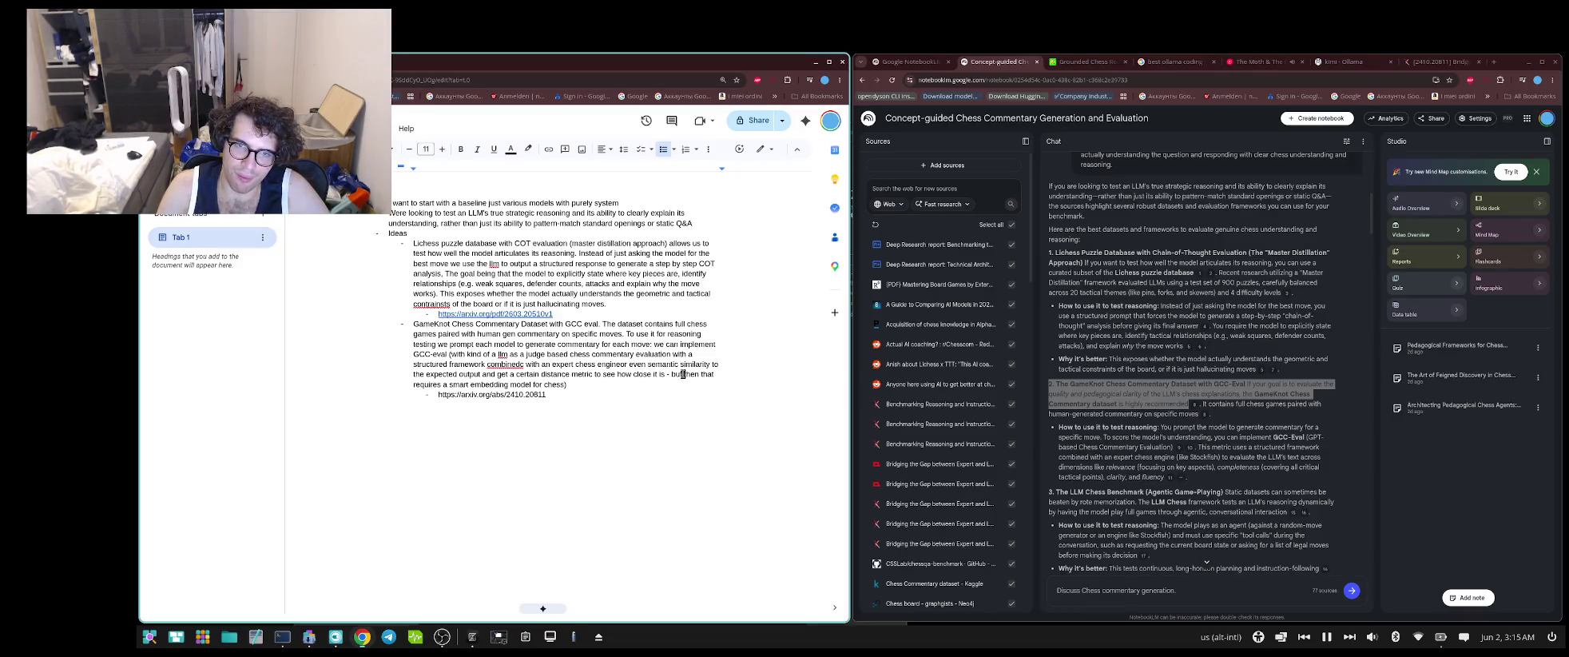
type(" to evauate the llms ")
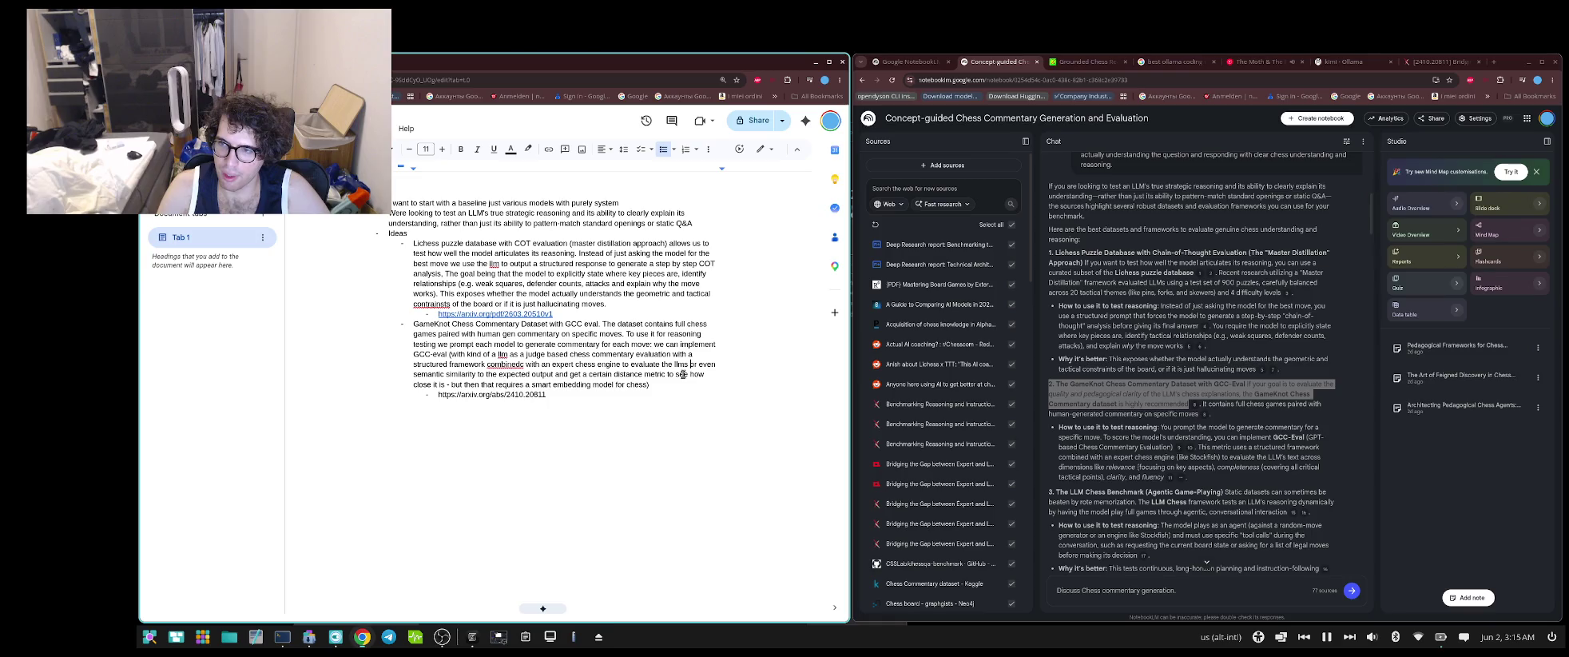
type("xt ")
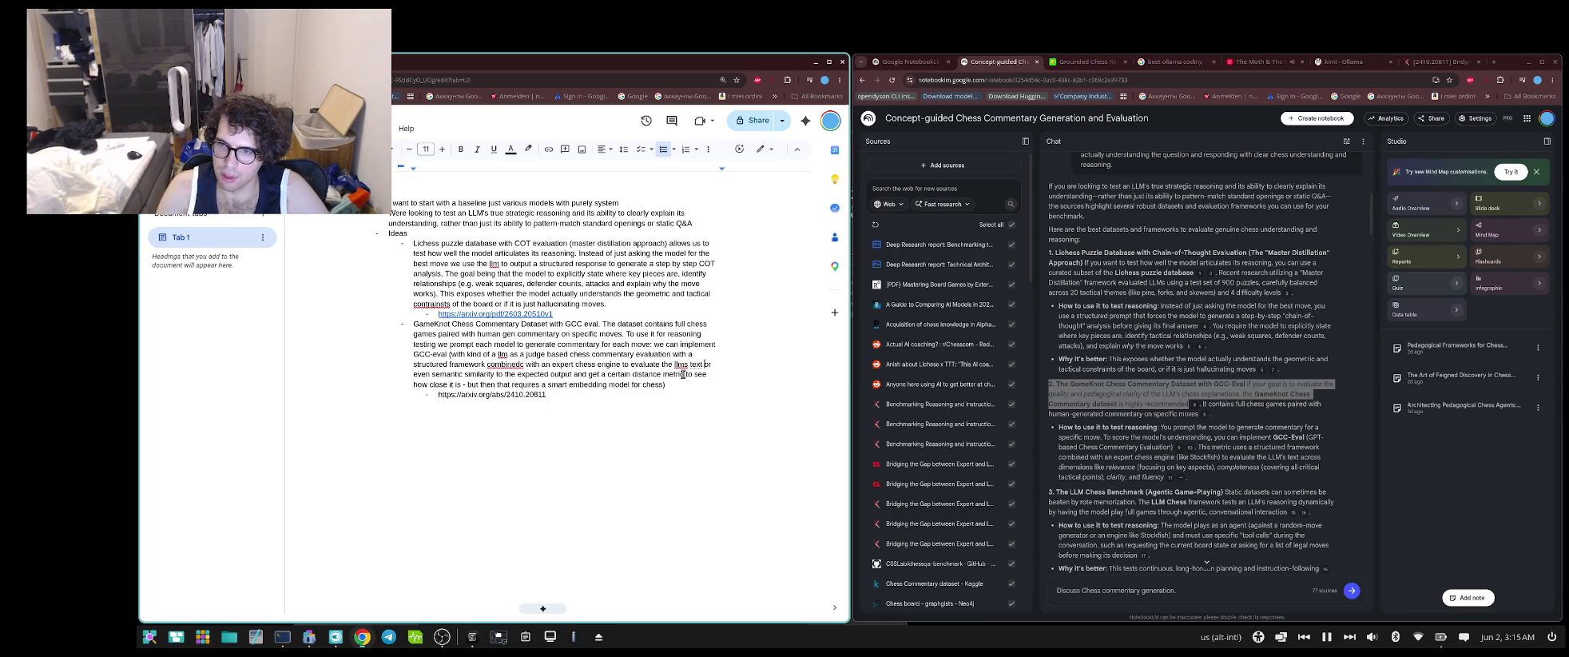
type("acc")
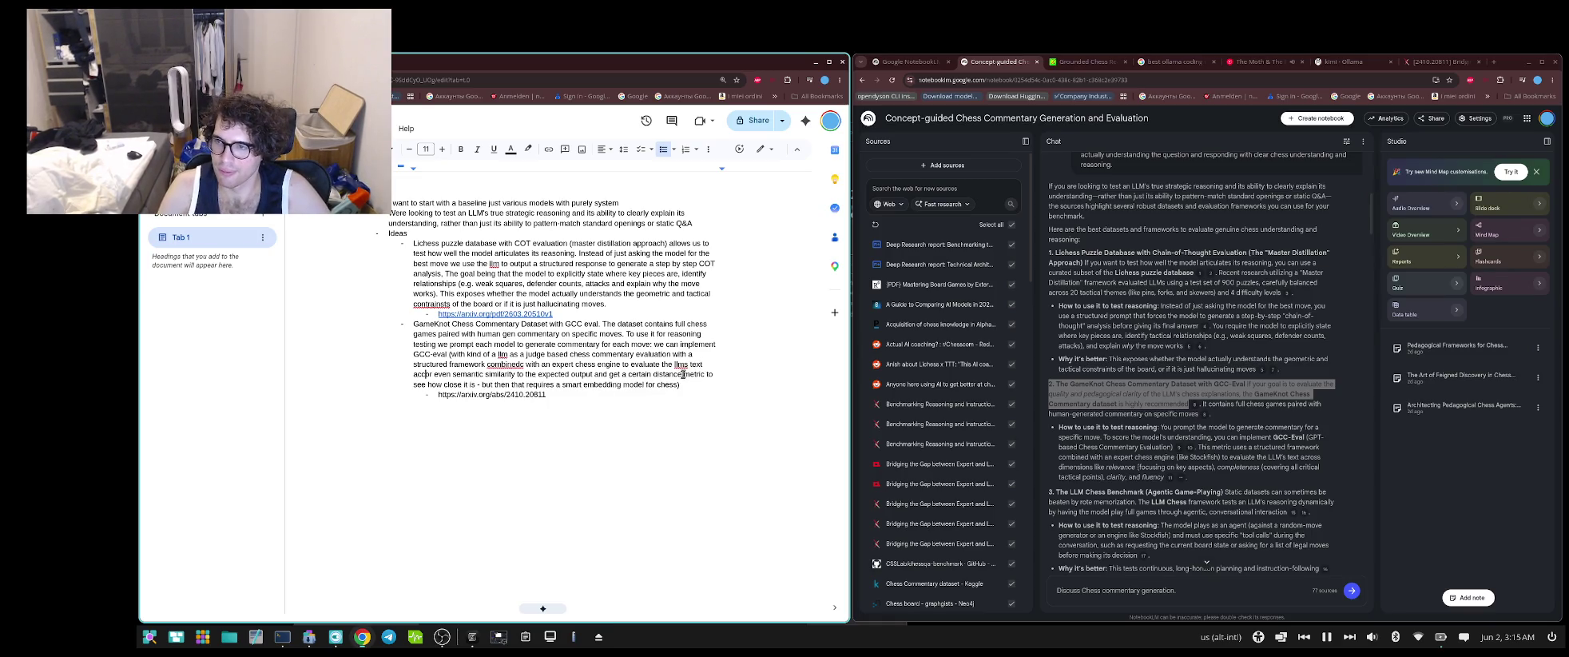
type("oss o")
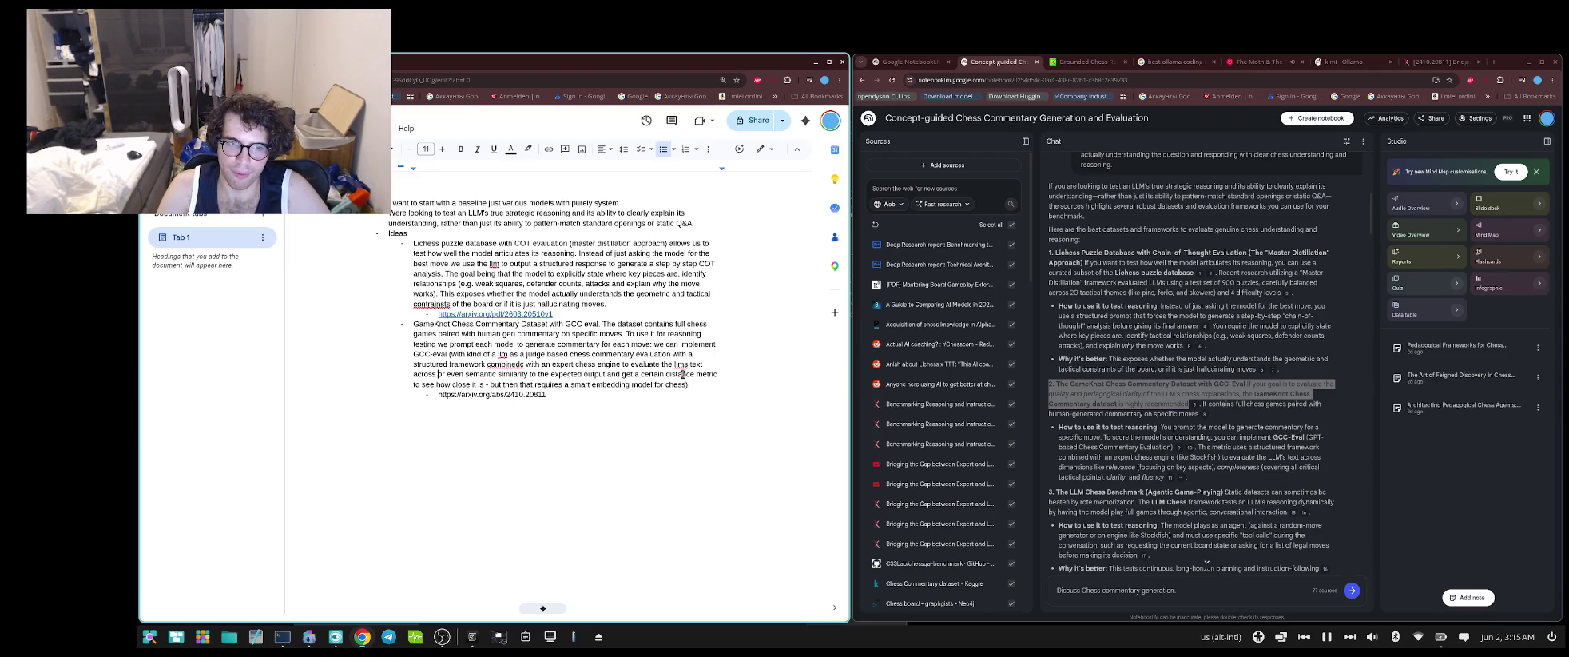
key("BackSpace")
type("dimensions like relevance")
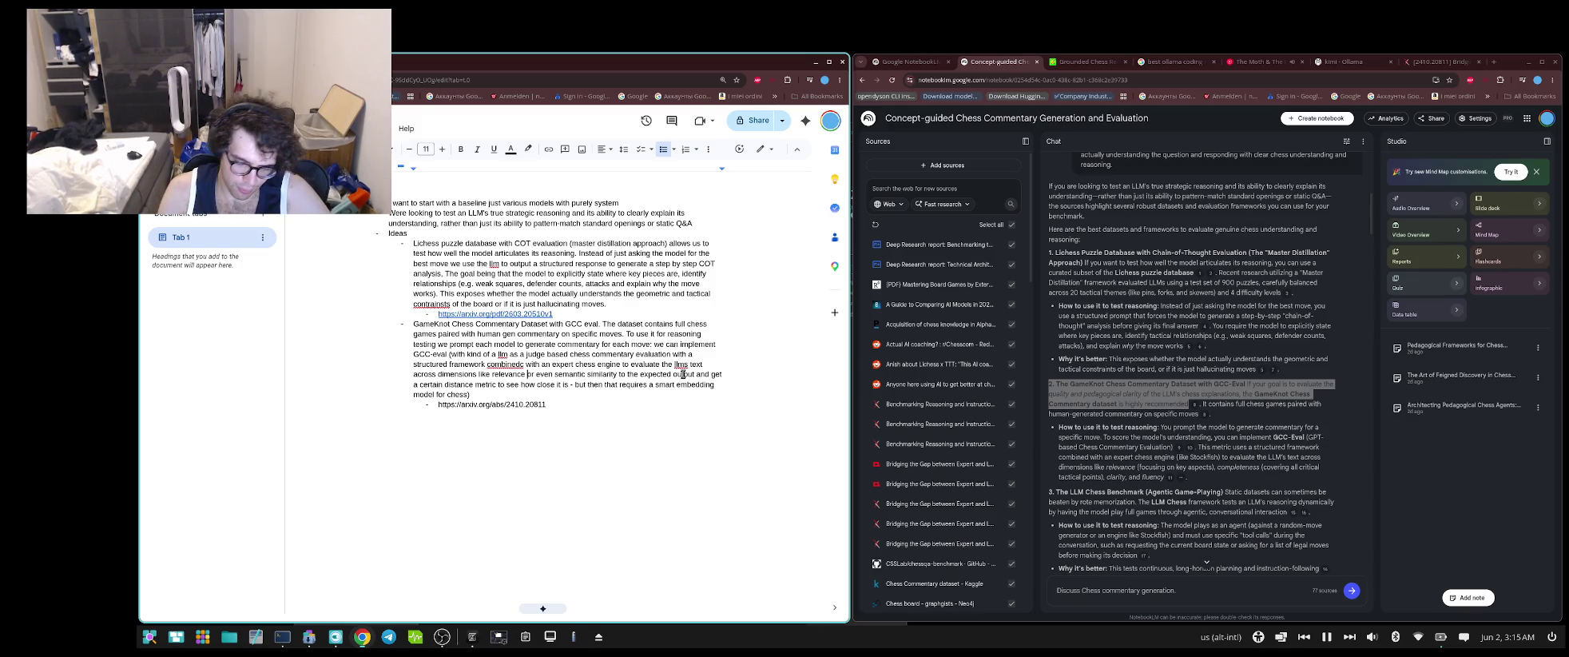
type("focus ignon key ")
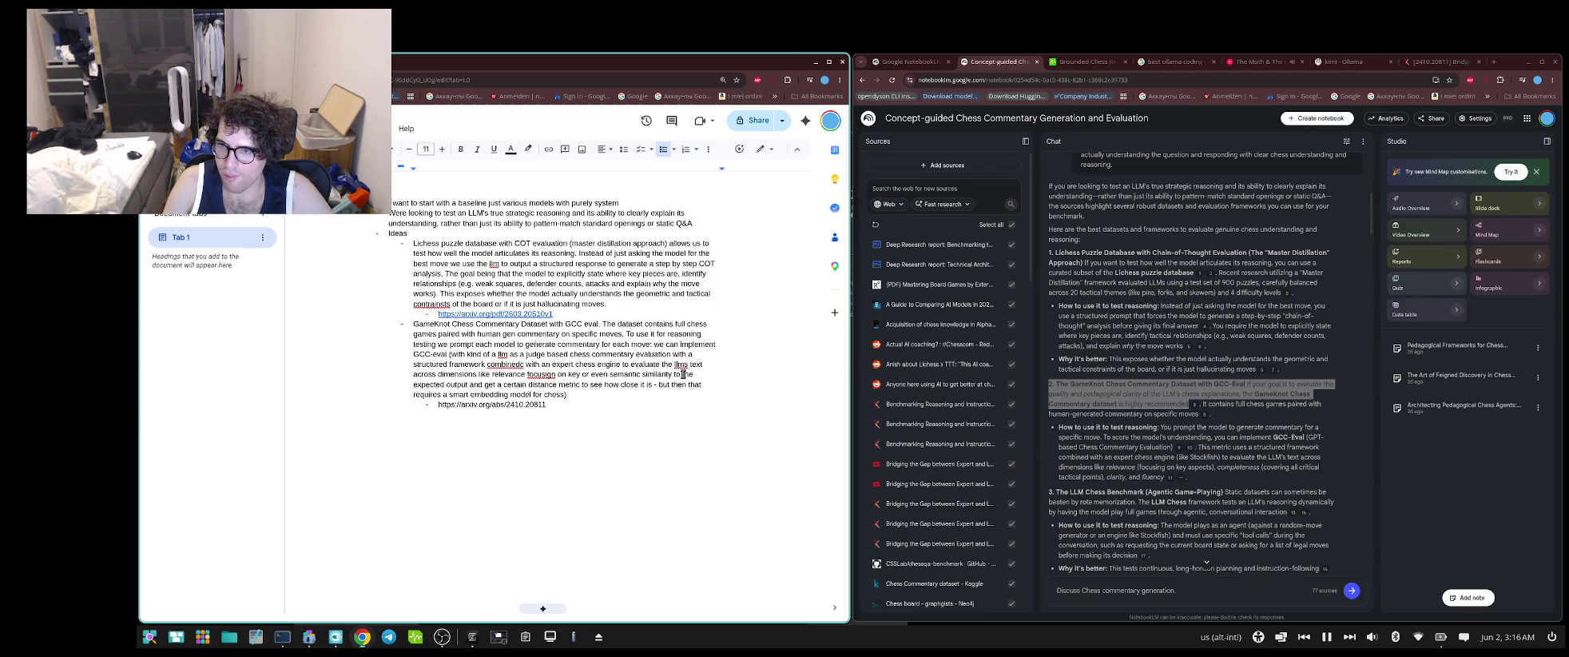
type("aspect s(")
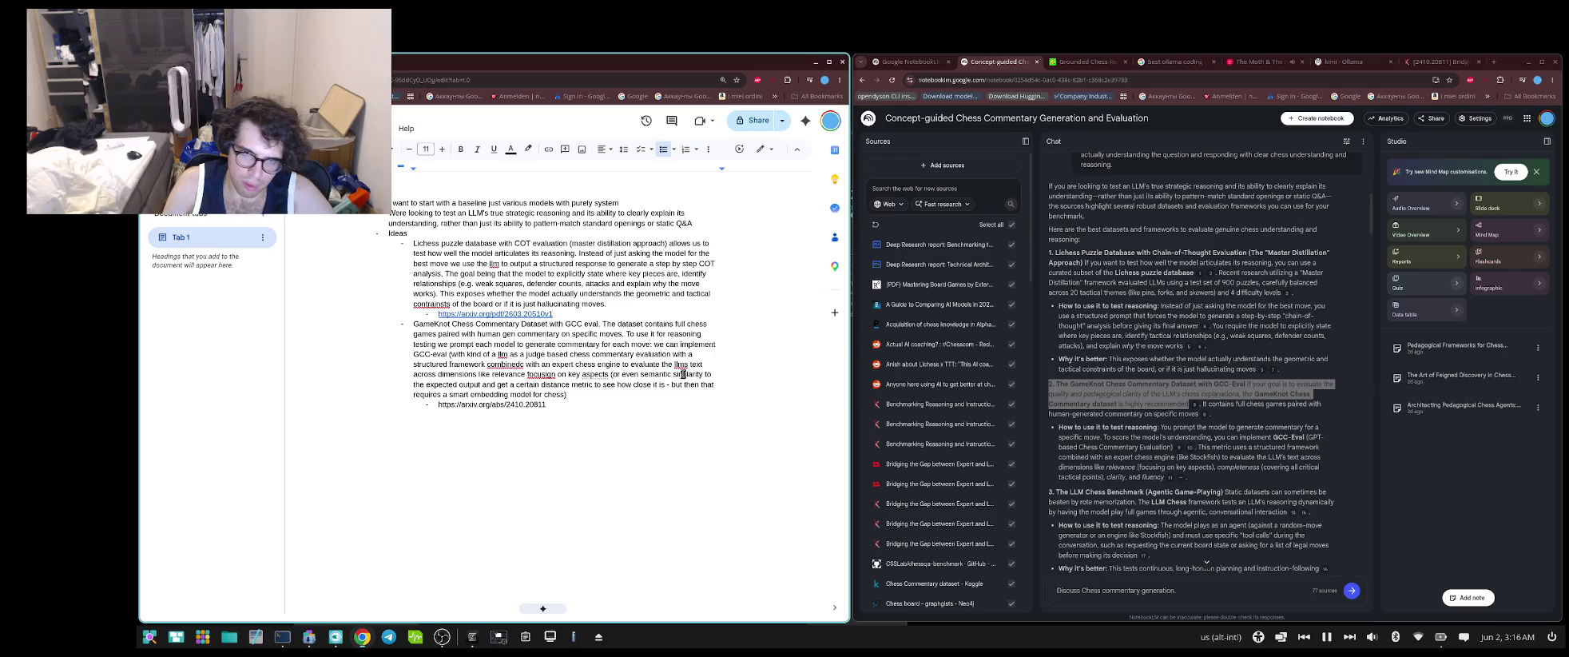
List completeness covering all critical tactical points, clarity, fluency etc. inside the closing bracket.
type("like comple")
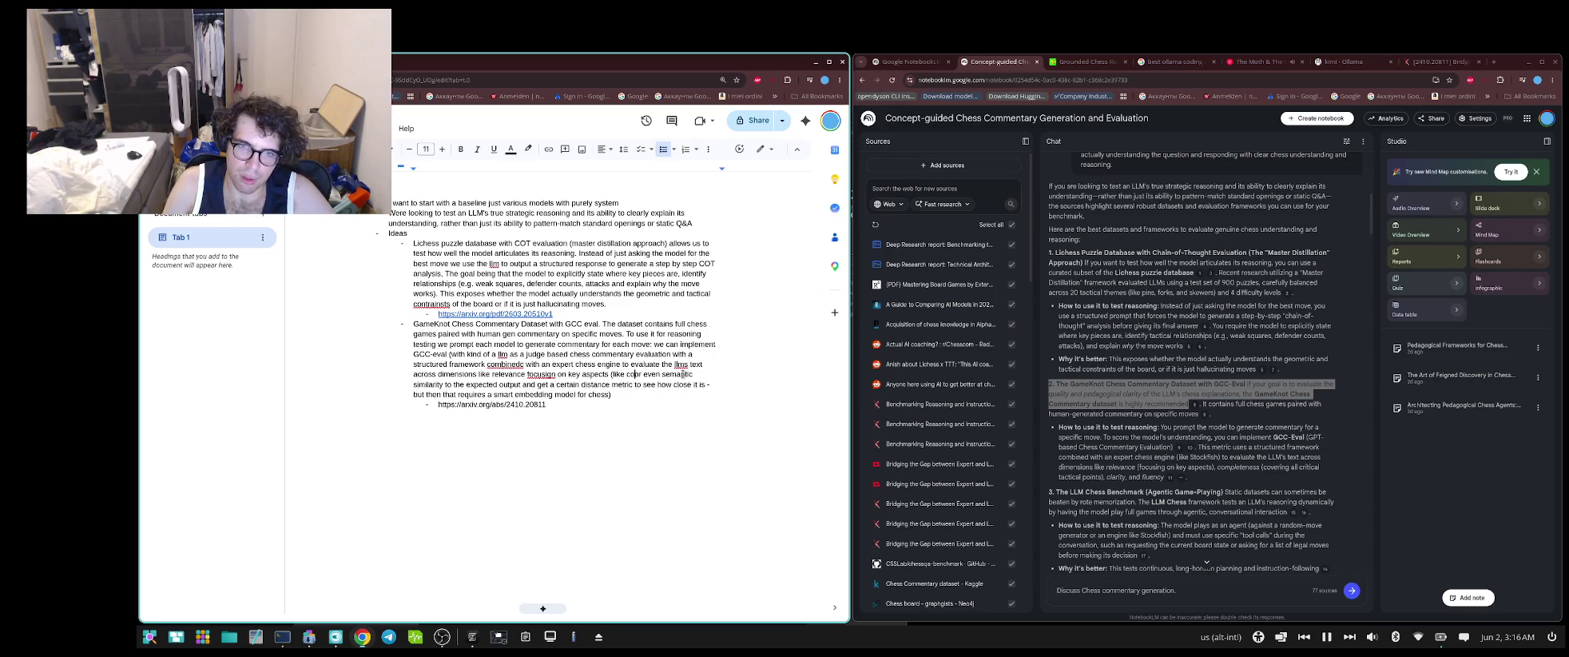
type("teness o")
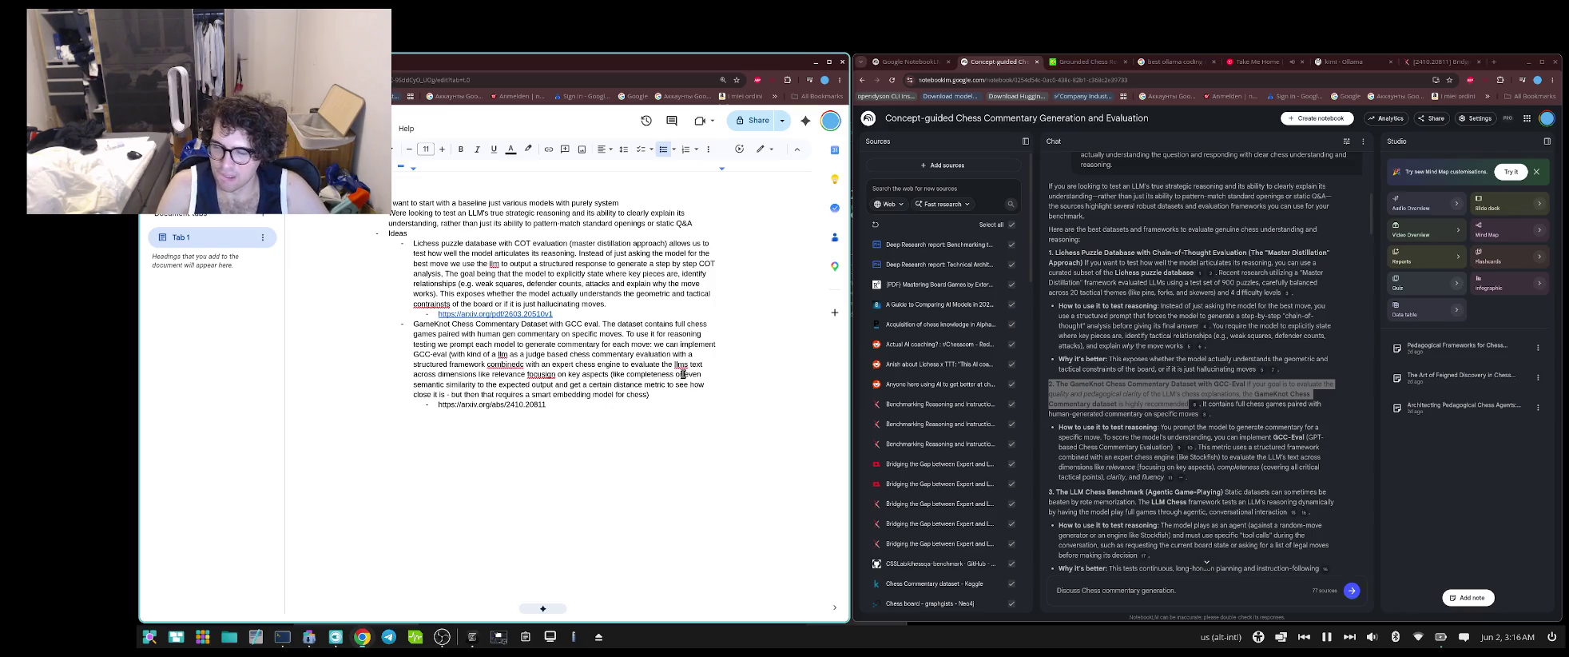
type("ing ")
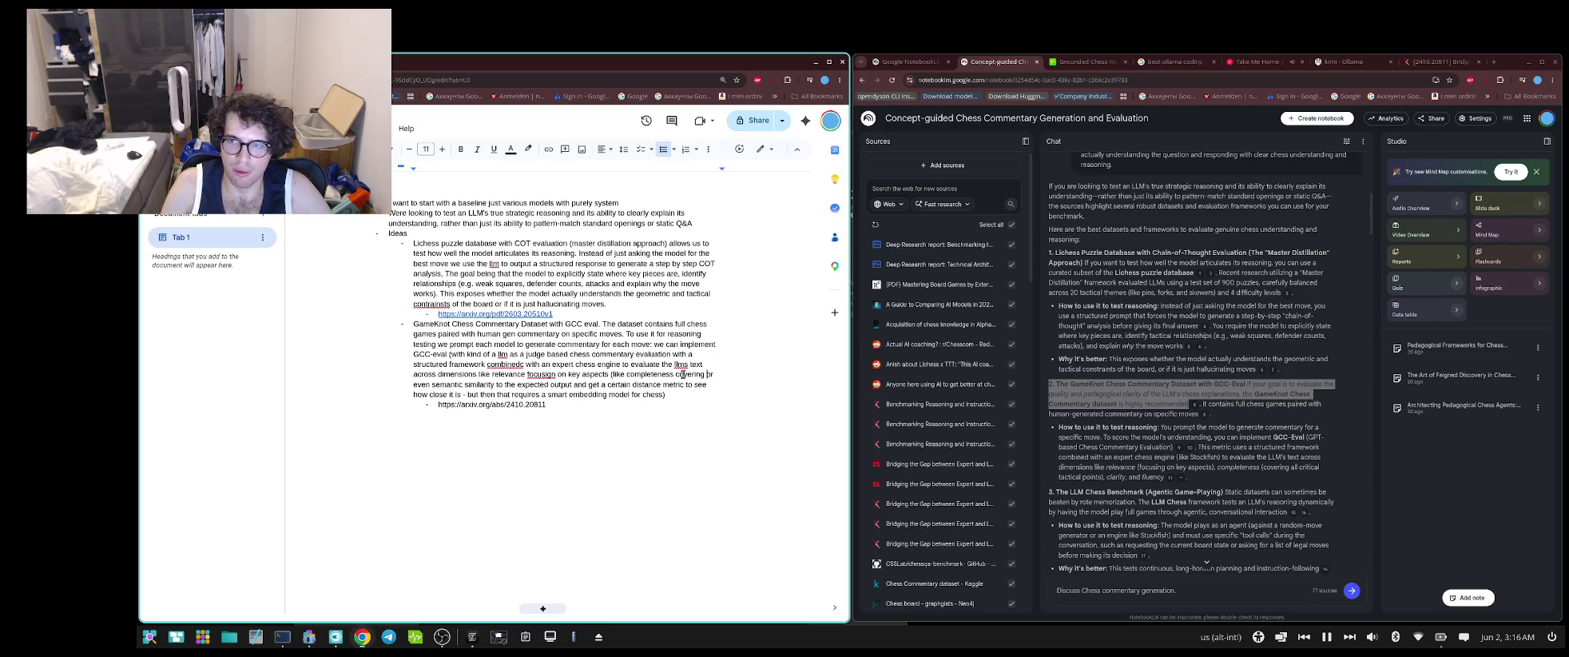
type("all critica")
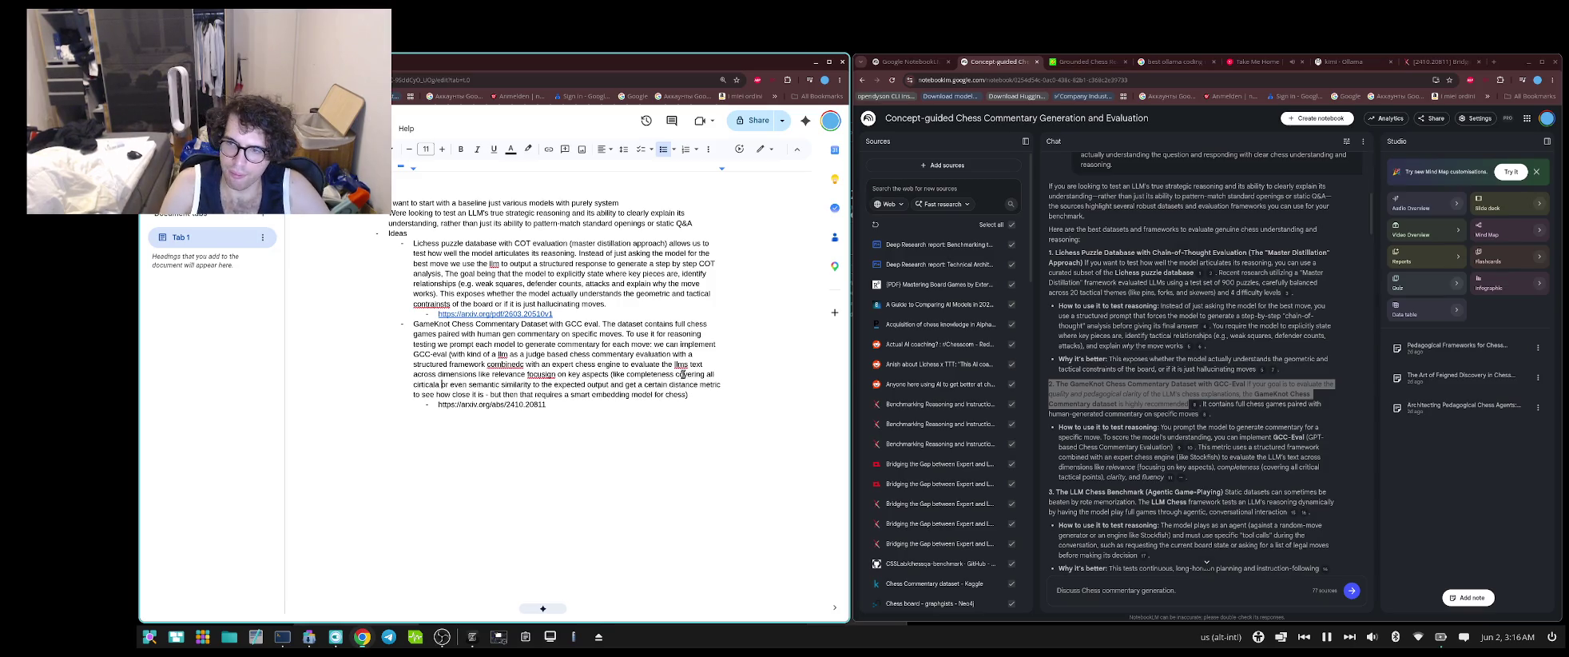
type("la tactical poitns")
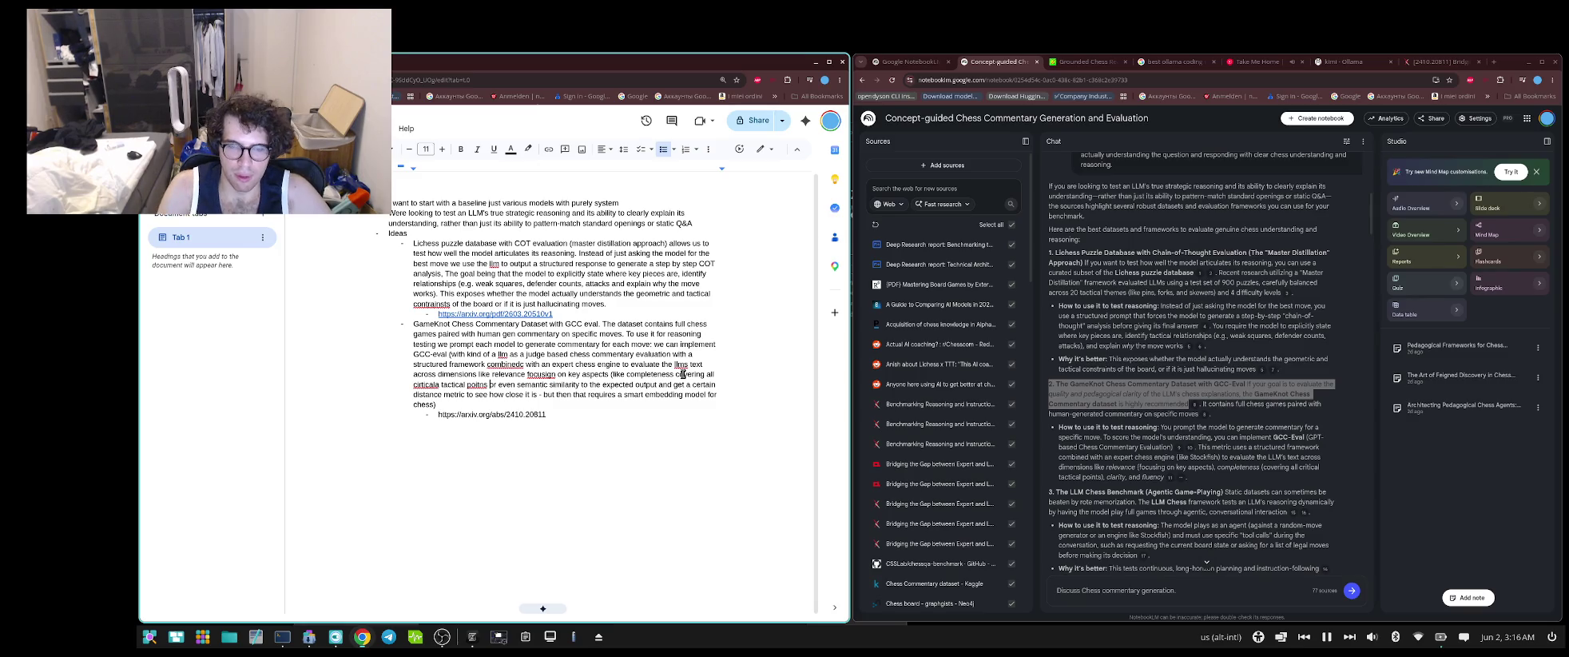
type(",")
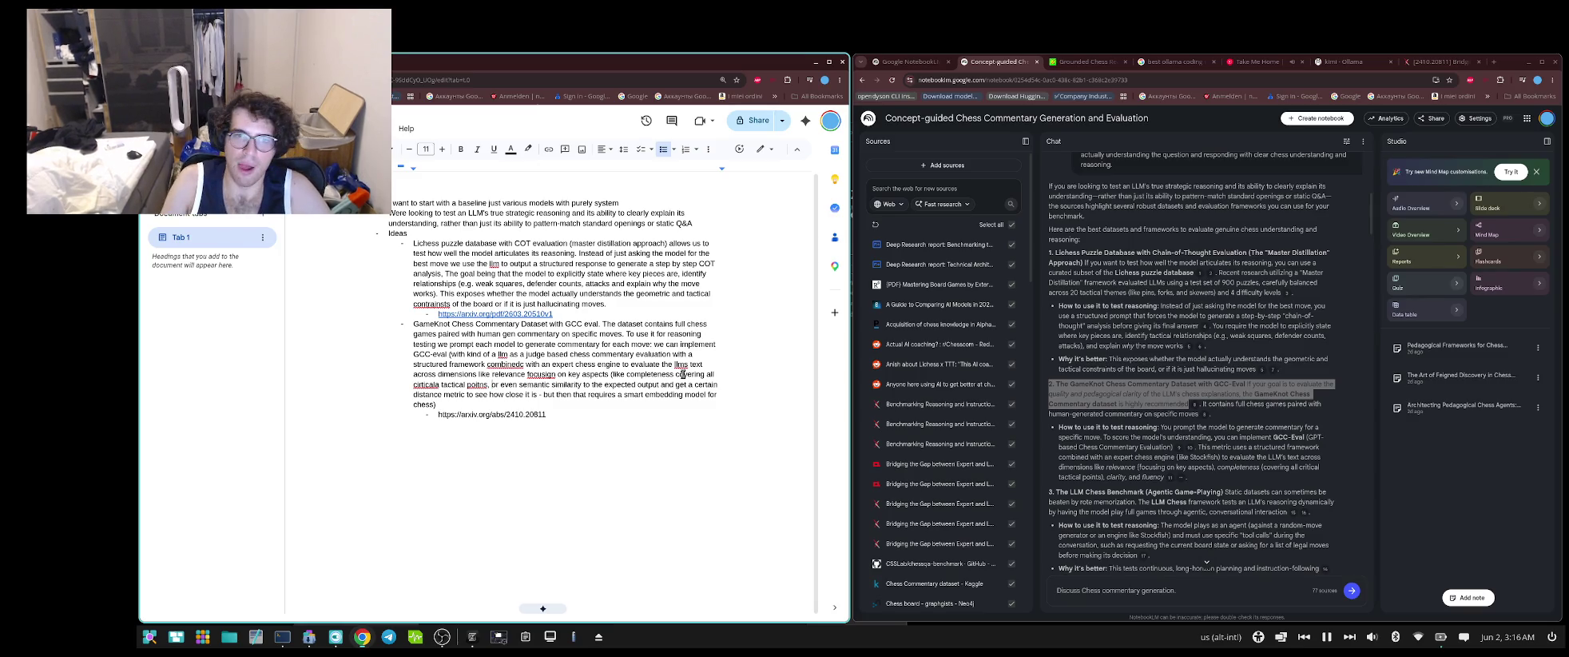
type(" clarit ")
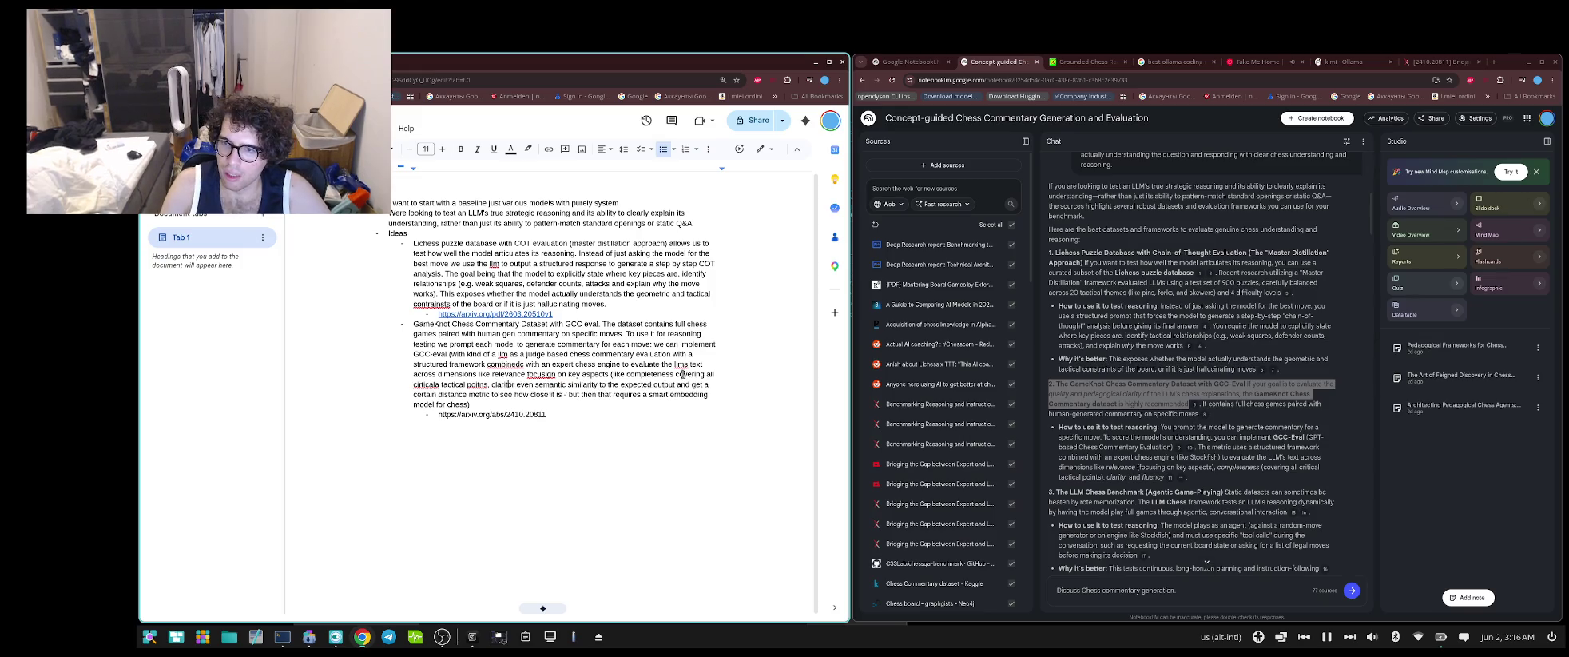
type("y")
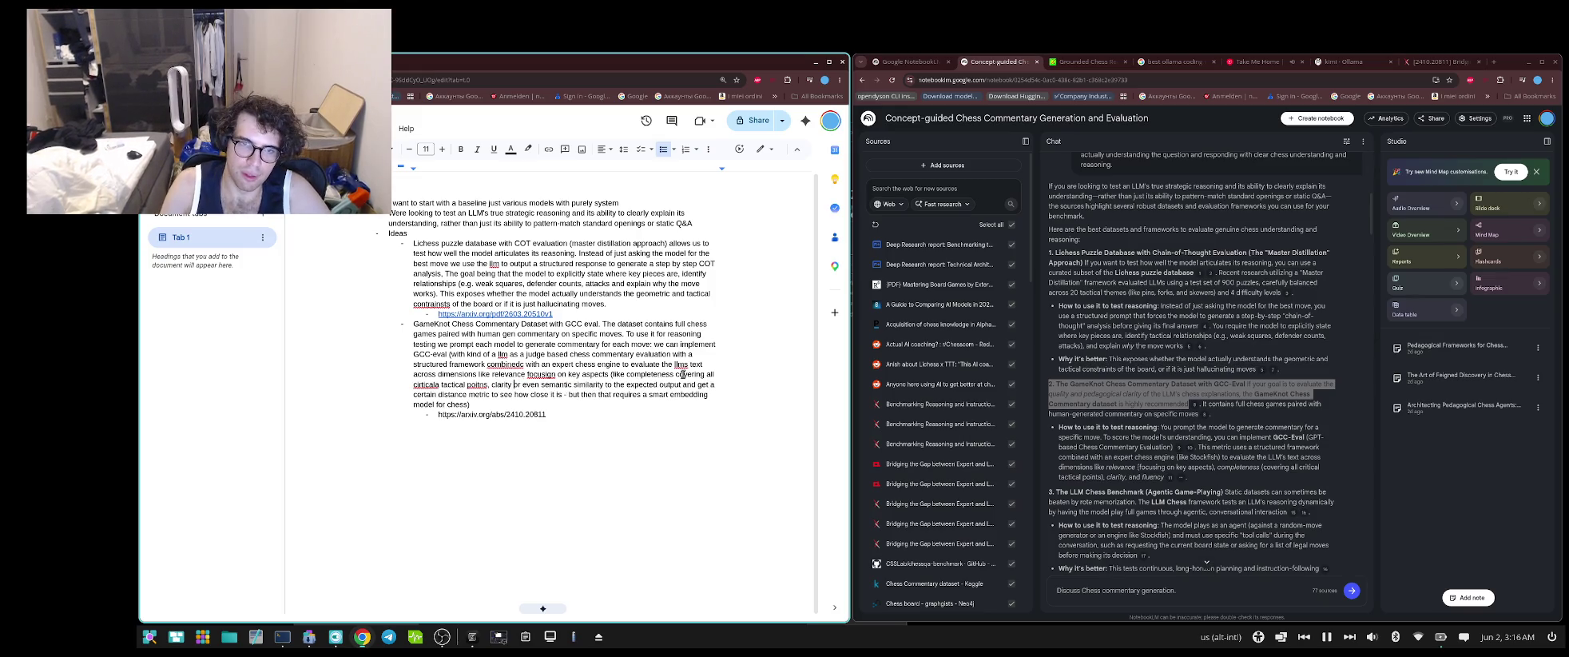
type(", fluency,")
key("BackSpace")
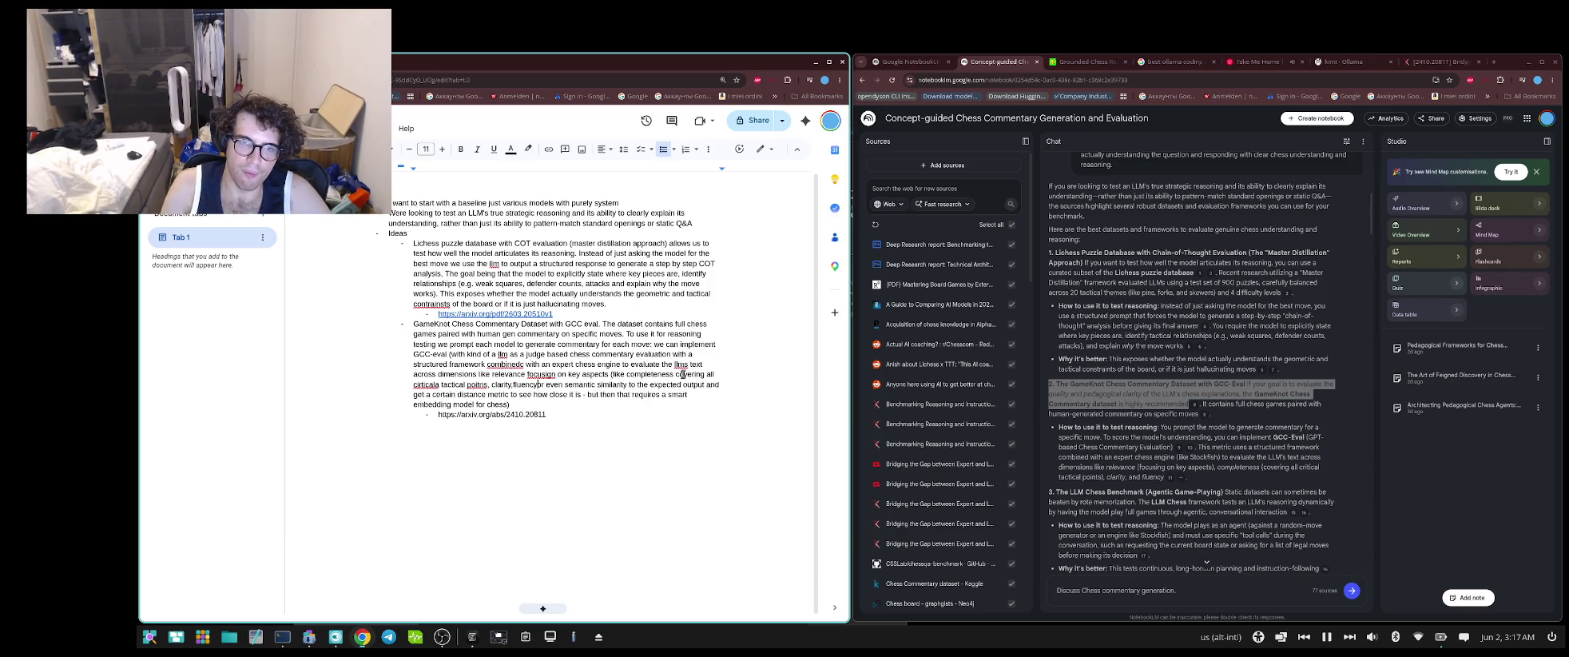
type("etc)")
key("BackSpace")
type(")")
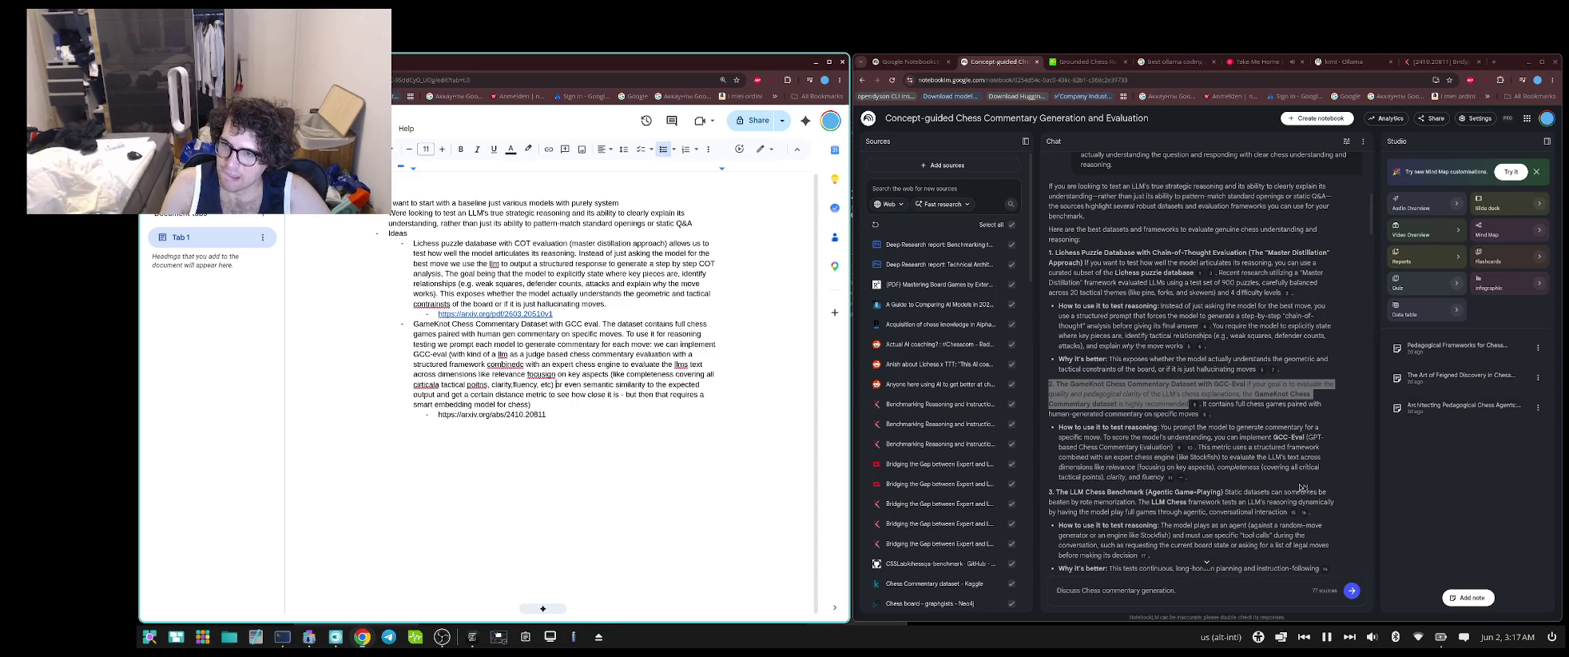
Select the full title of the cited Bridging the Gap chess commentary paper in NotebookLM's source preview.
scroll(1153, 393, "down", 3)
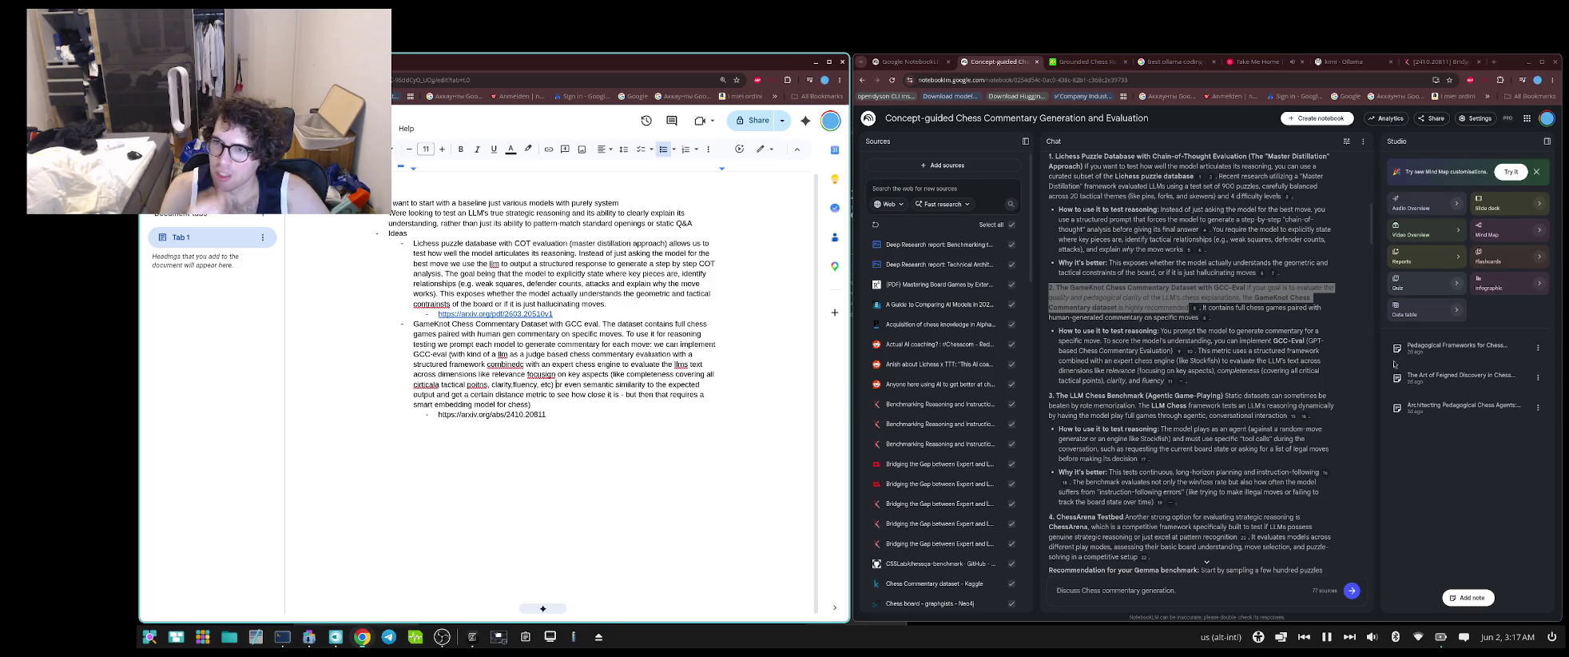
mouse_move(1168, 401)
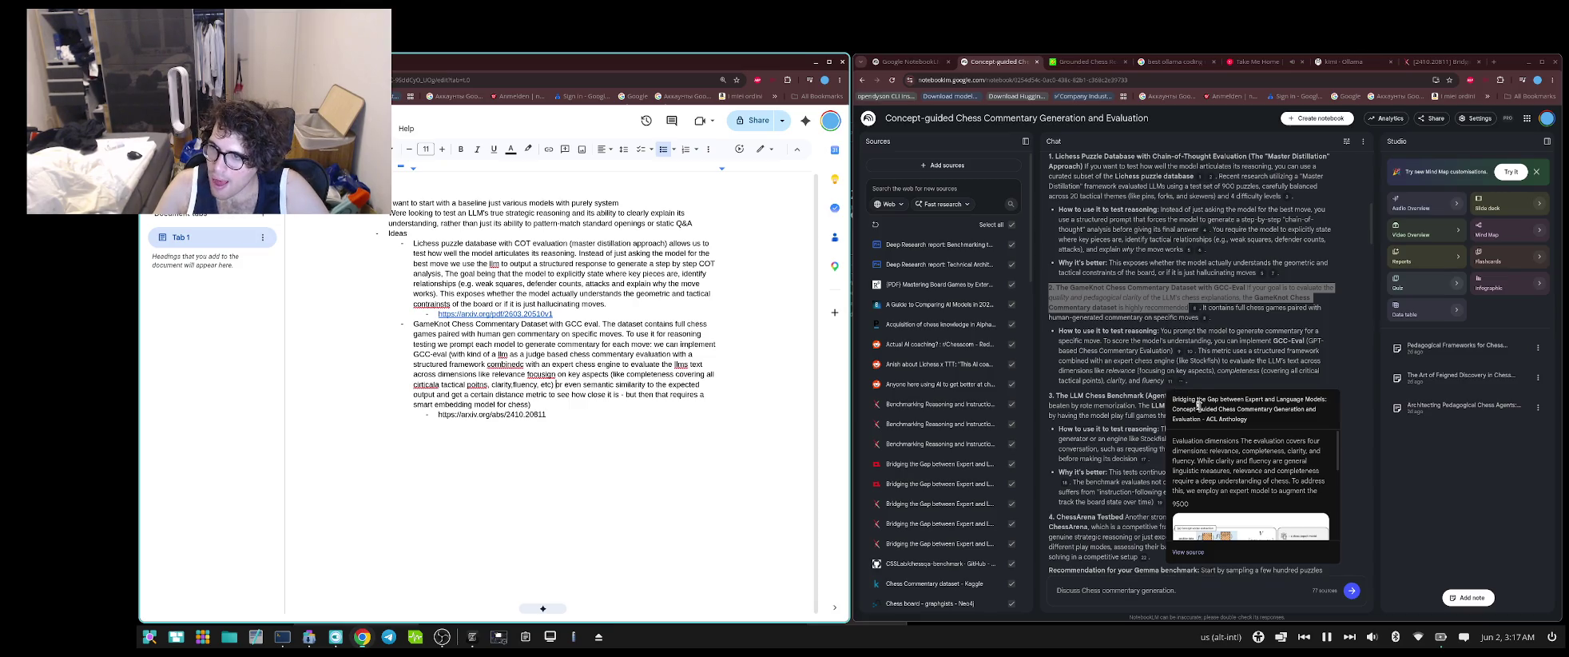
double_click(1211, 419)
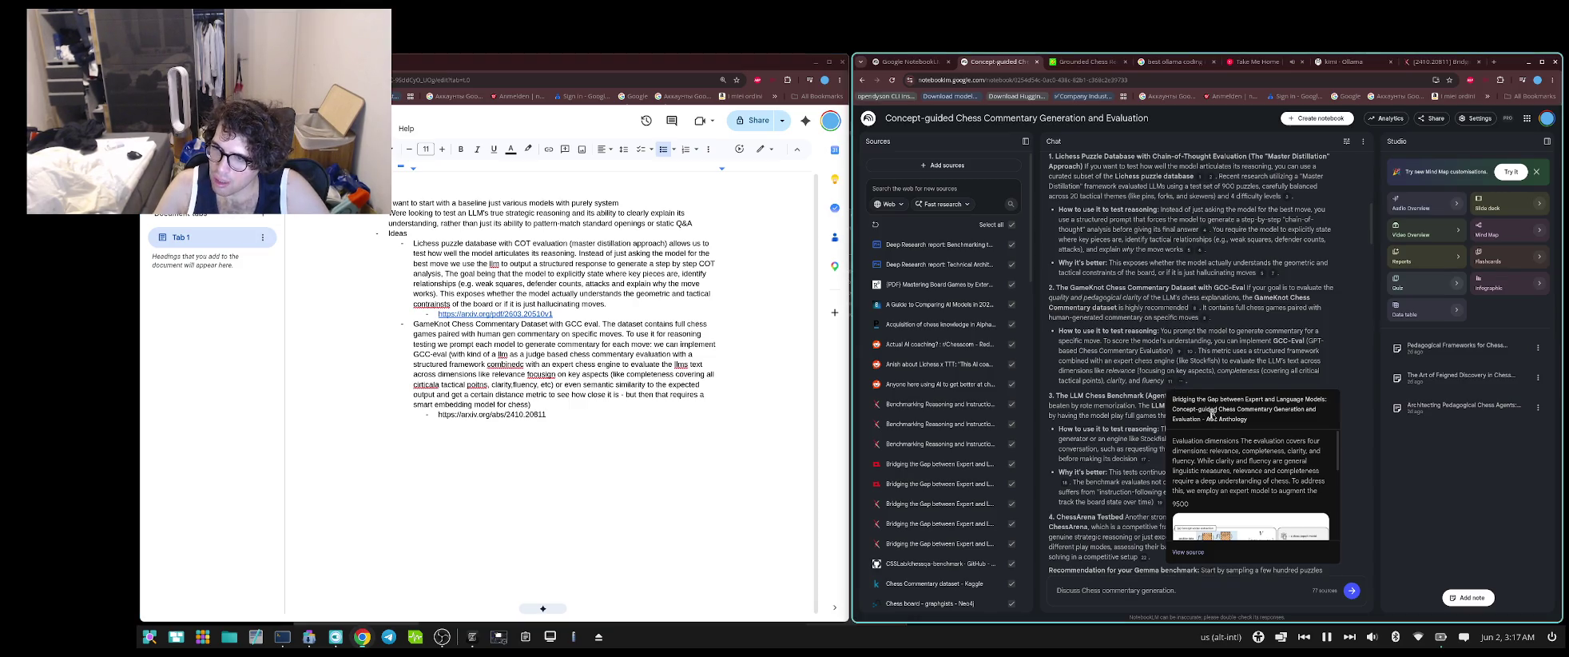
triple_click(1211, 417)
key("ctrl+c")
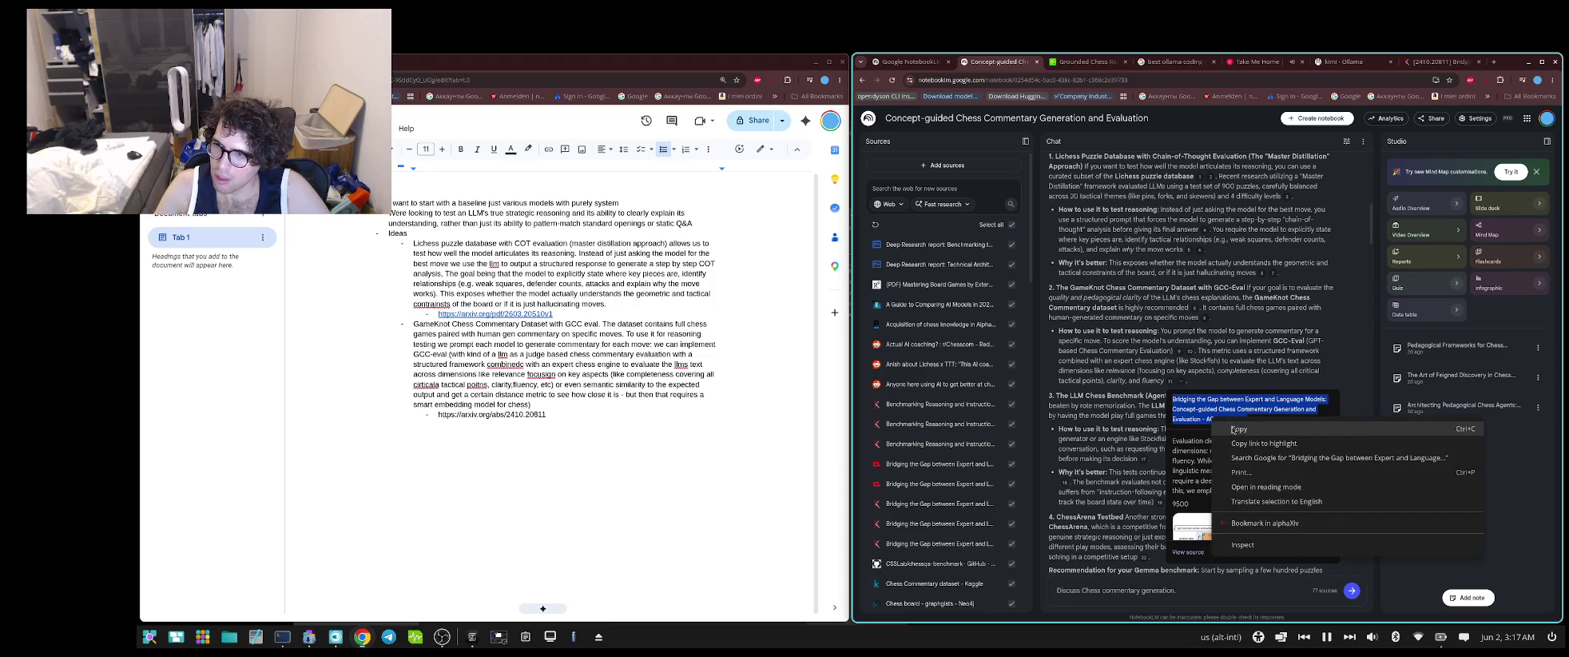
left_click(1438, 62)
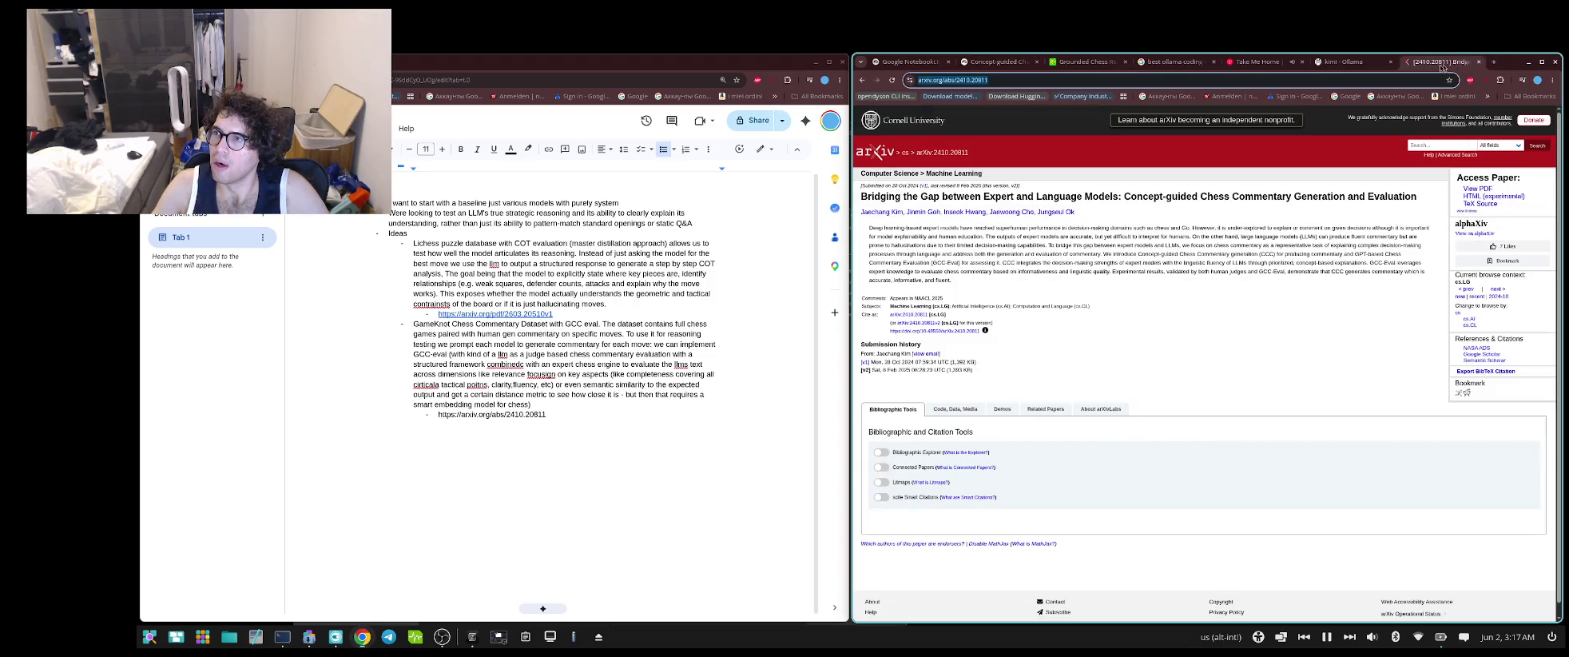
Search the copied title, confirm it is arXiv 2410.20811, then return to NotebookLM.
key("ctrl+v")
key("Return")
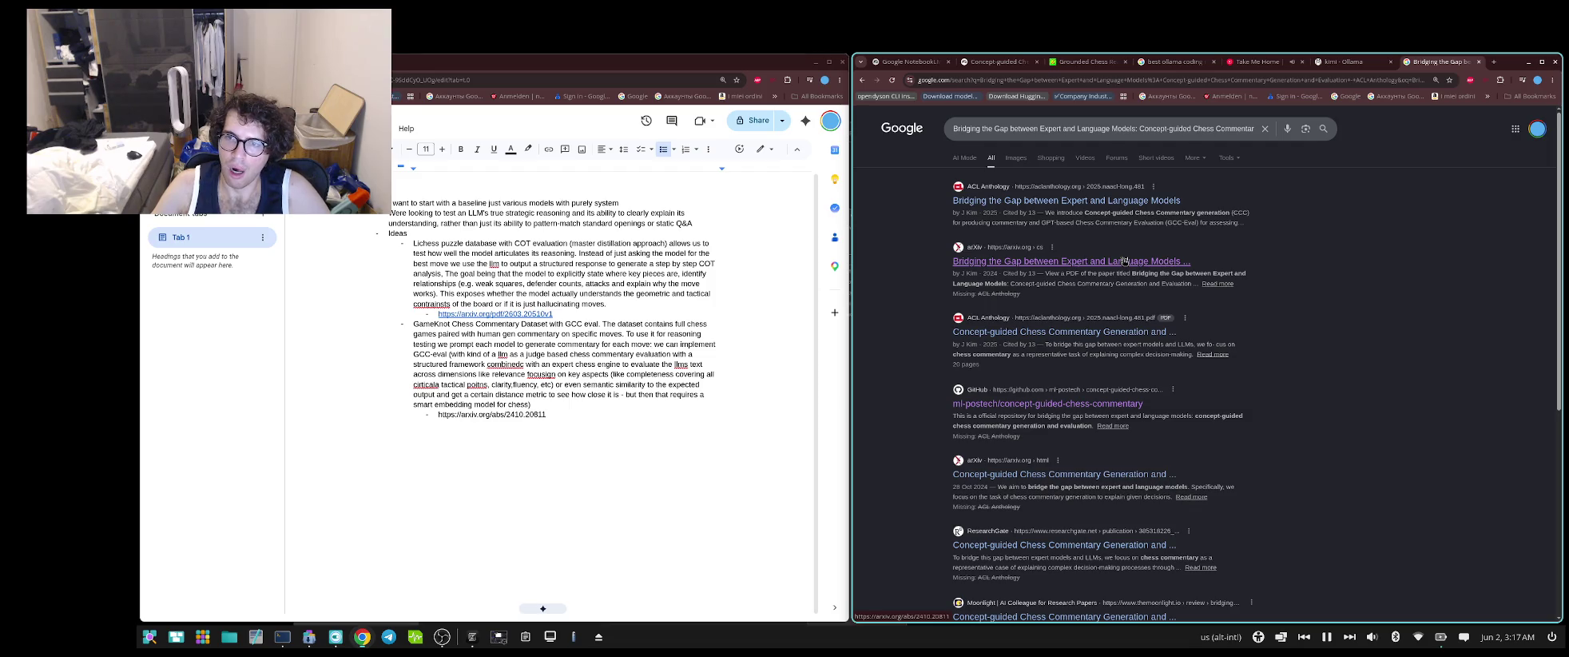
left_click(1124, 262)
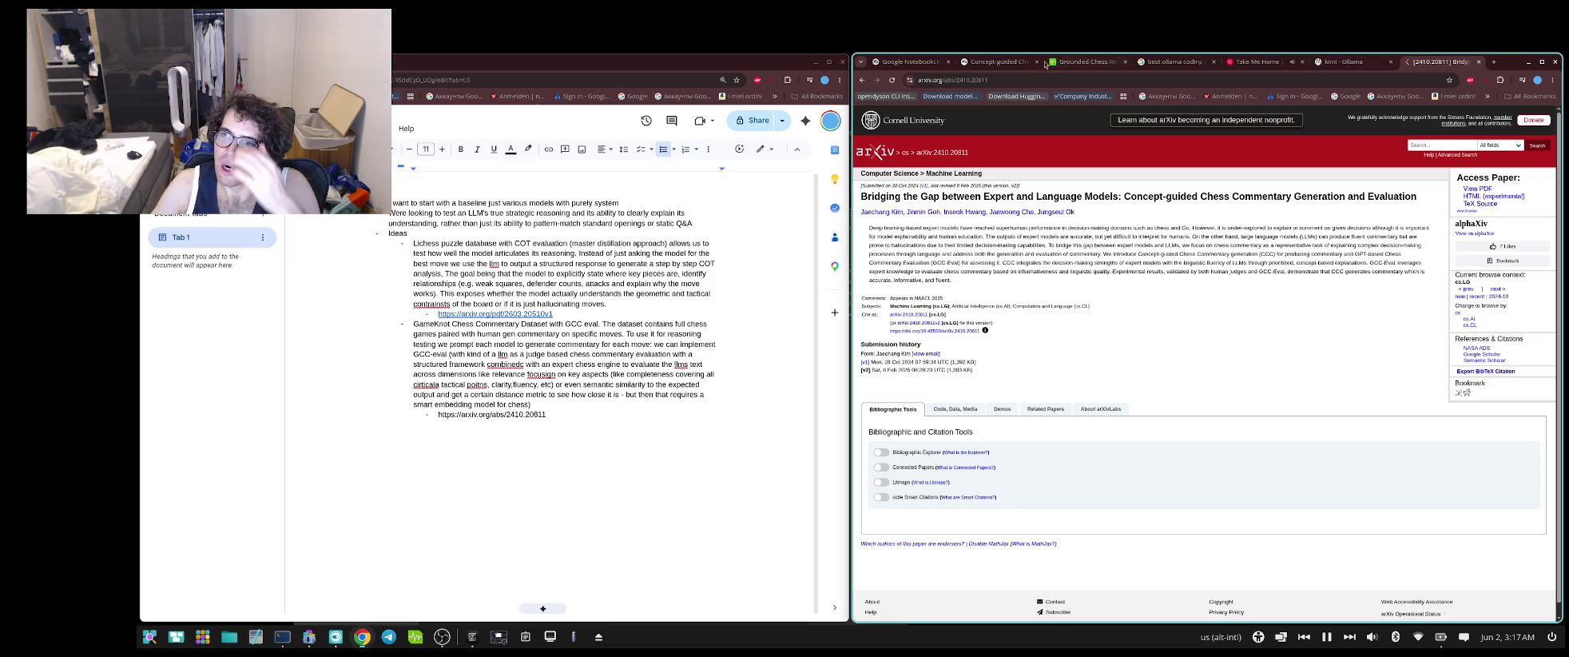
left_click(999, 61)
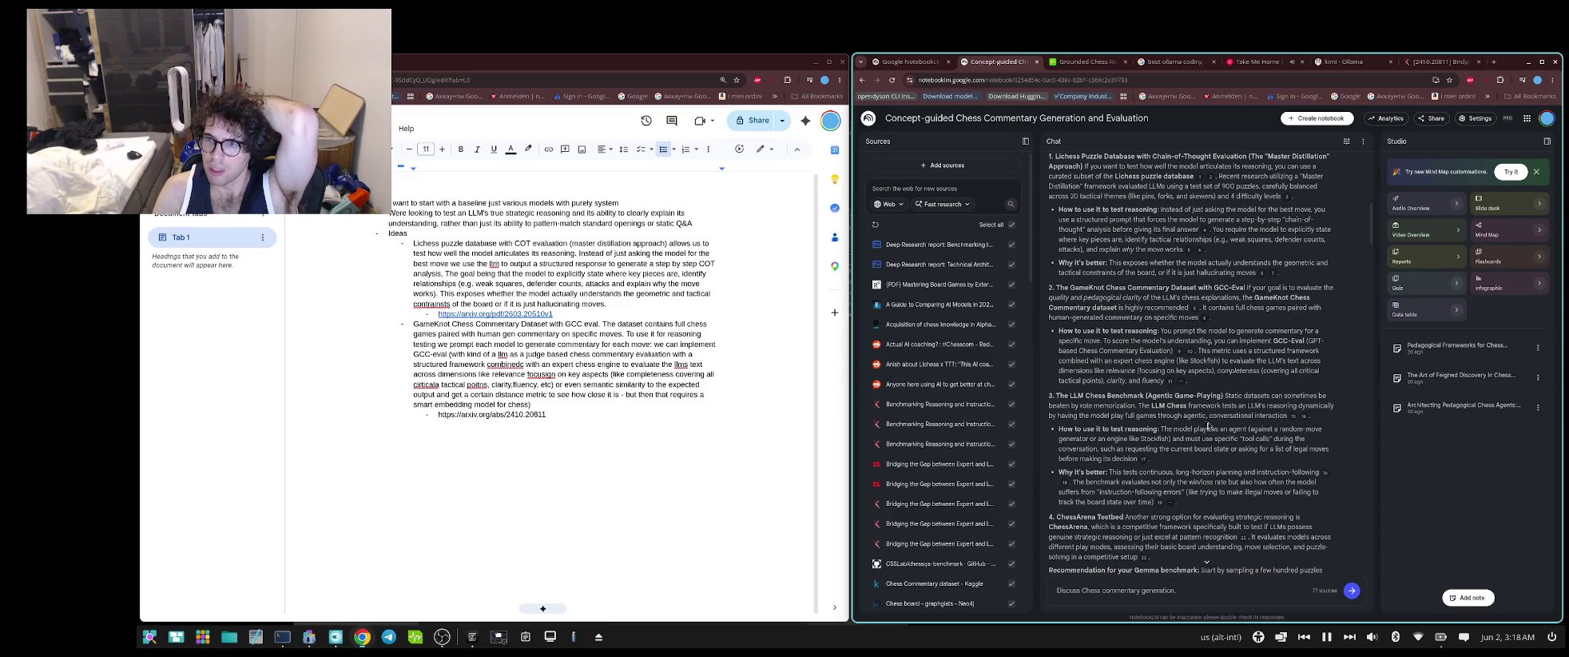
Read the LLM Chess Benchmark and Master Distillation passages, then start a bullet below the arXiv 2410.20811 link.
left_click_drag(1133, 405, 1202, 414)
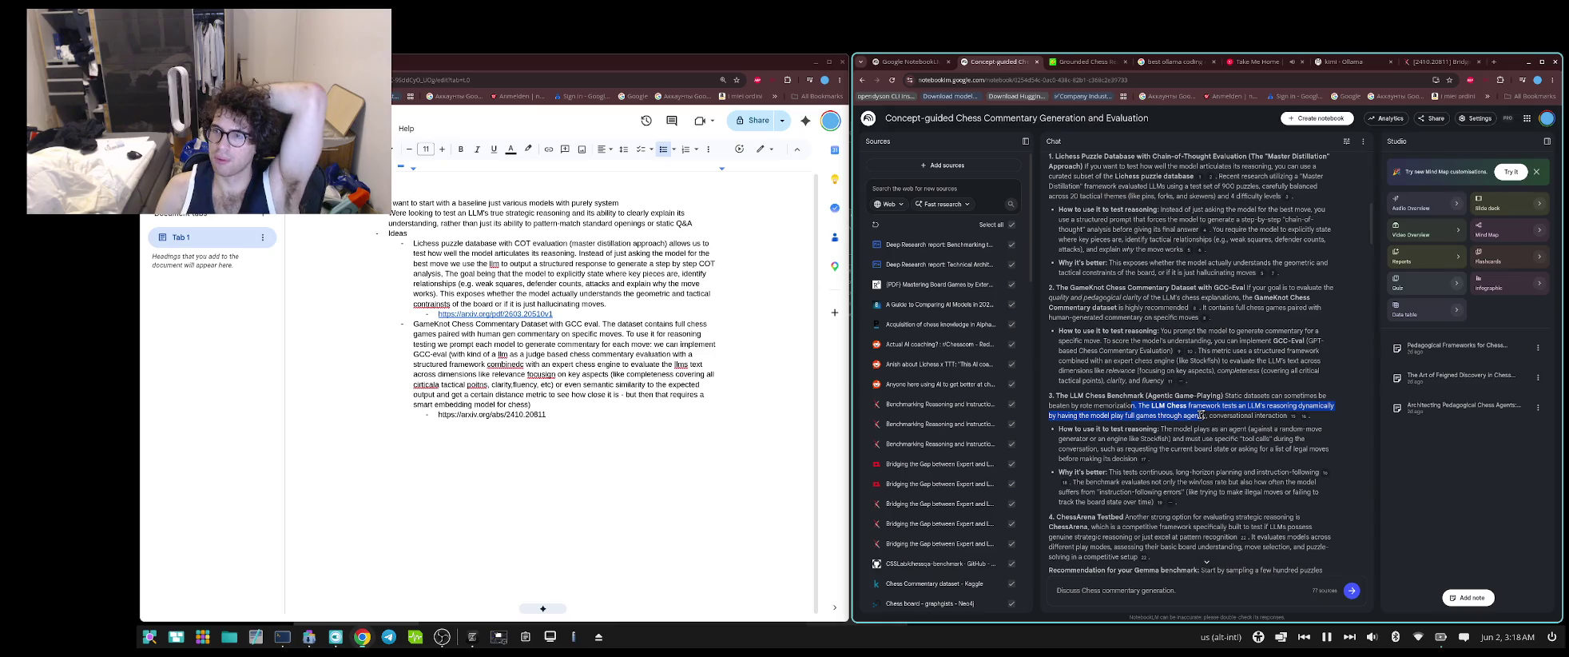
scroll(1200, 414, "down", 3)
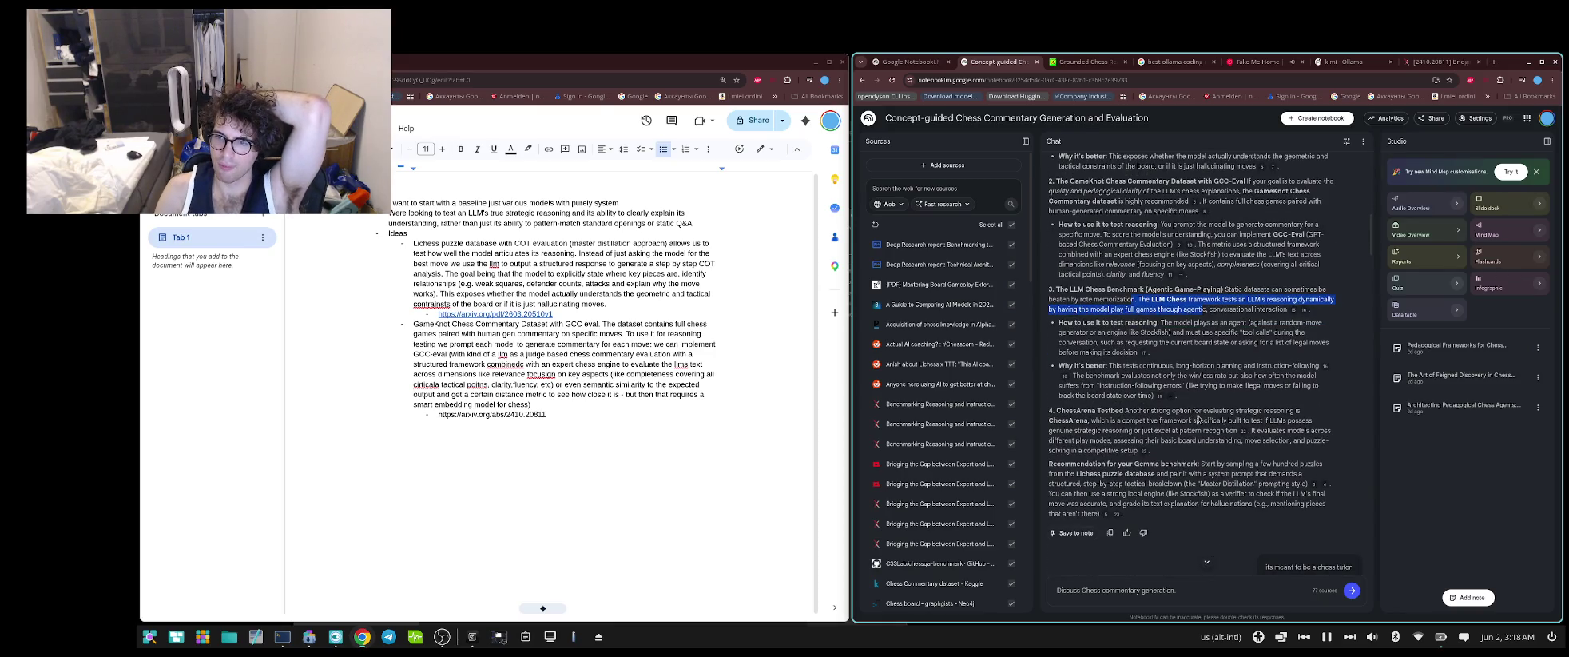
scroll(1199, 417, "down", 5)
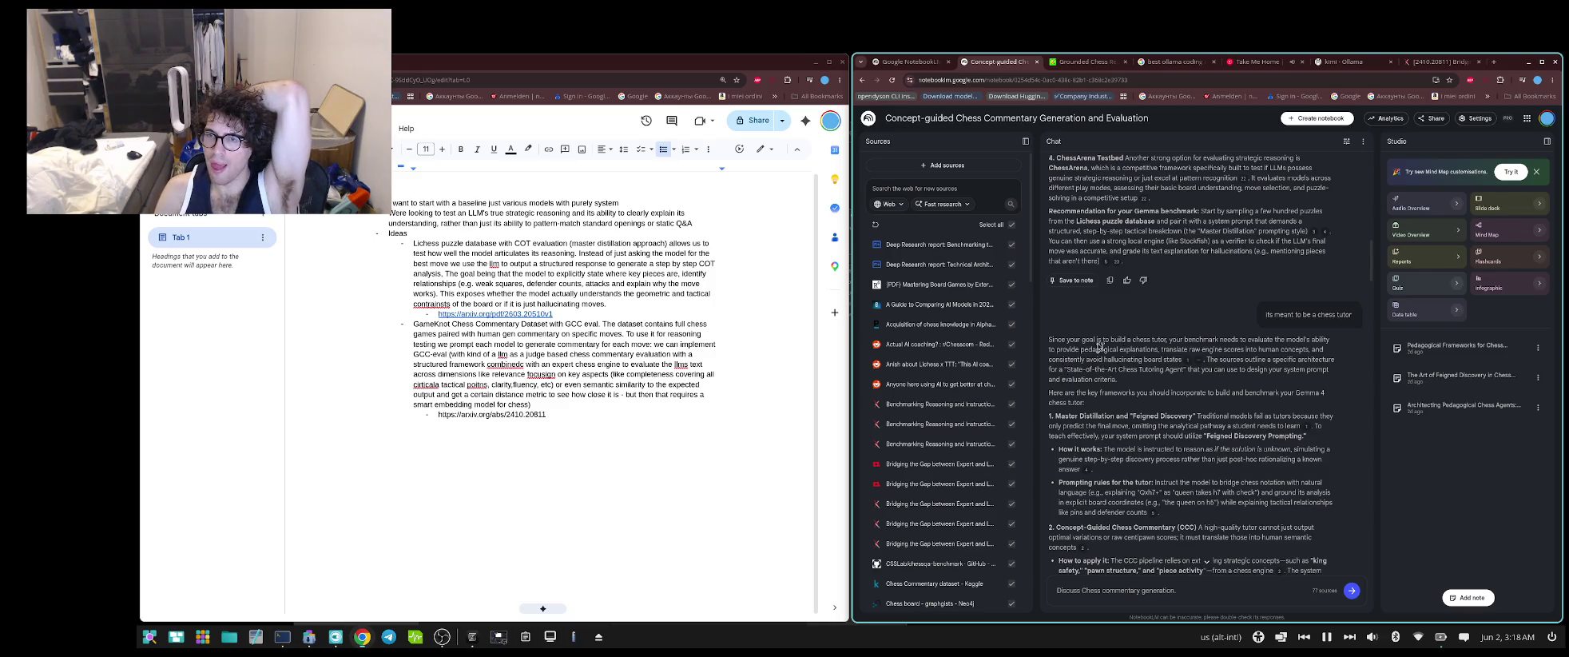
mouse_move(1048, 339)
left_mouse_down()
mouse_move(1164, 341)
mouse_move(1137, 392)
left_mouse_up()
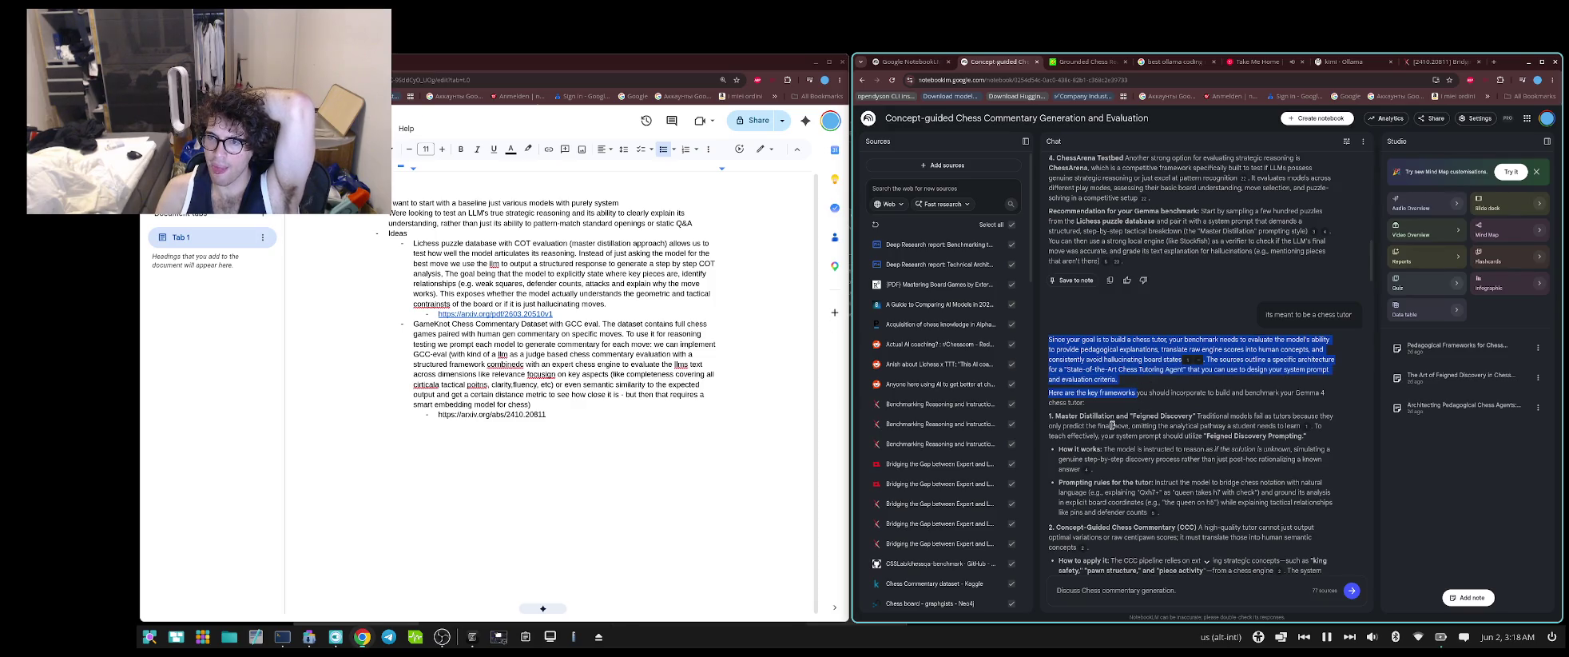
triple_click(1111, 426)
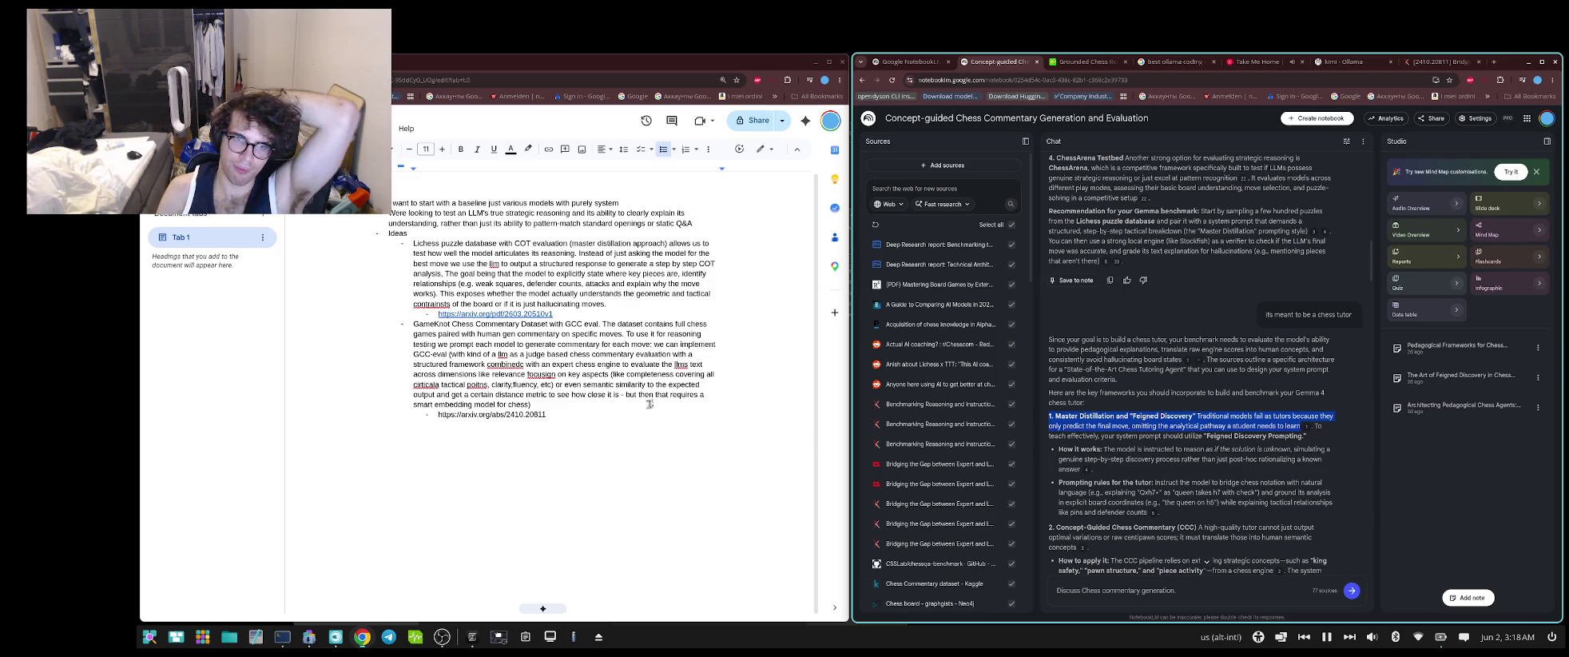
left_click(621, 422)
key("Return")
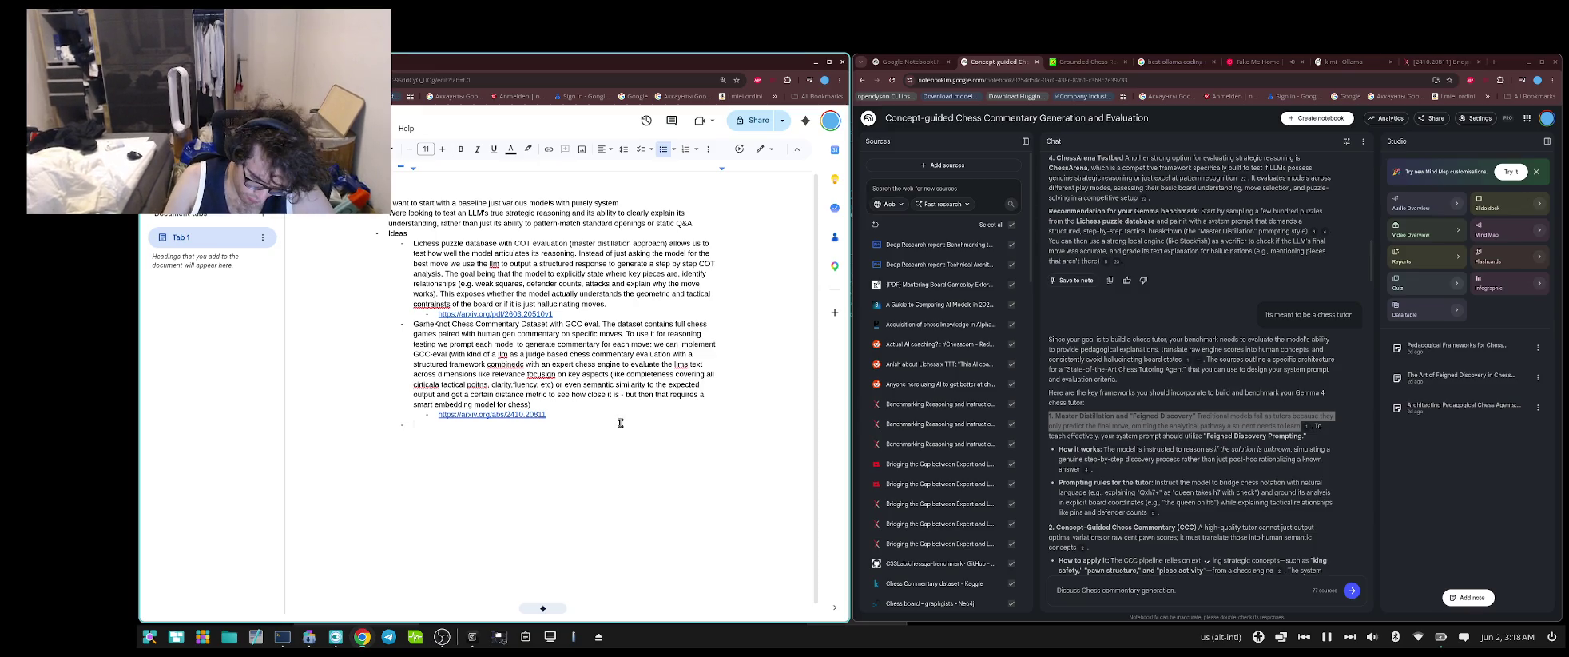
Write the bullet 'Evaluating over the LLM Chess benchmark should also be a must'.
type("Evalu")
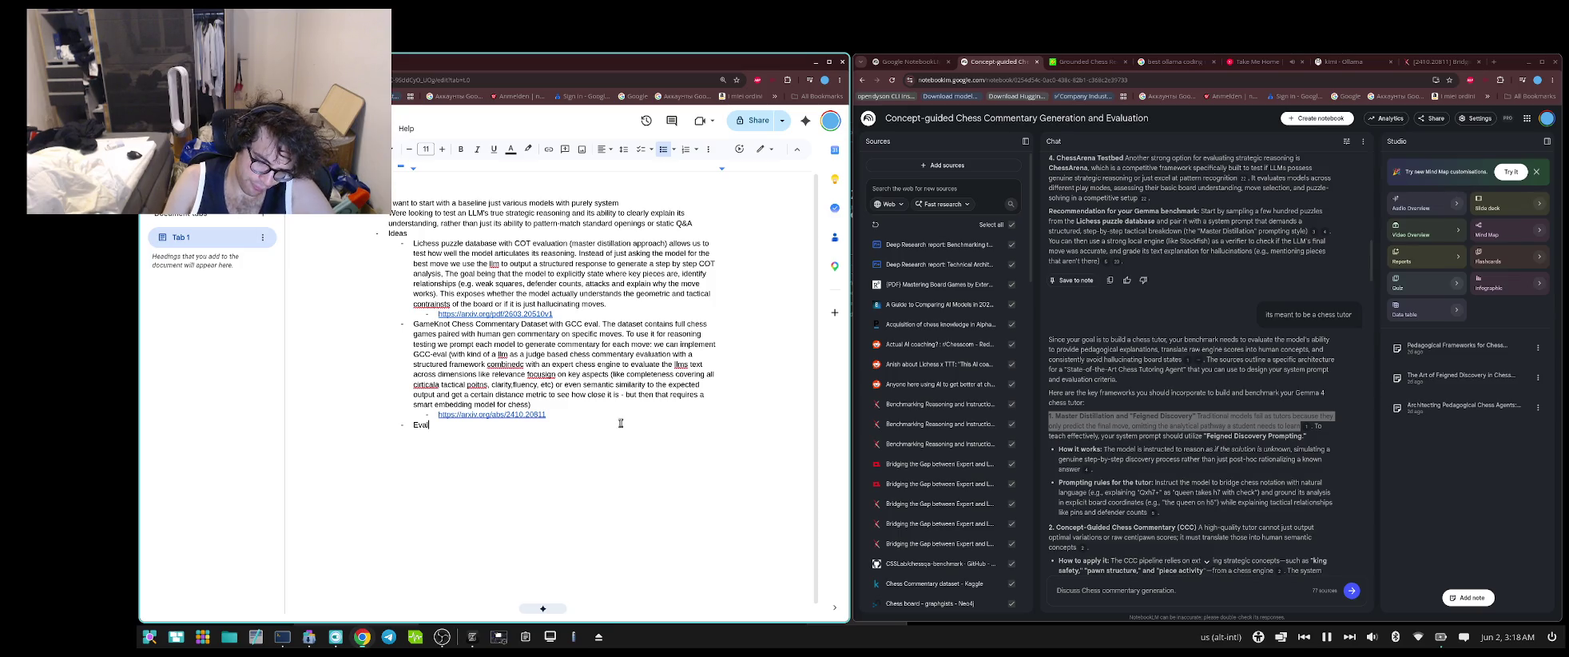
type("atign")
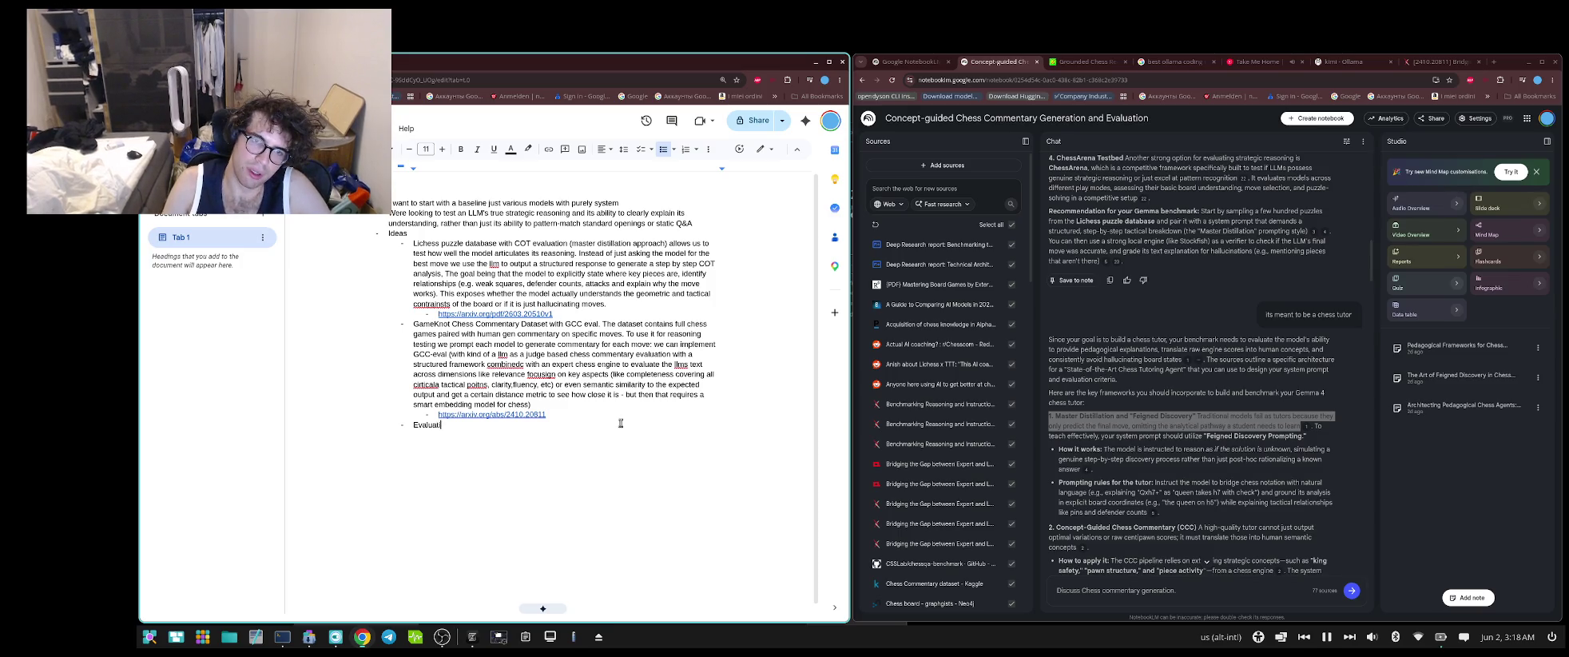
key("BackSpace")
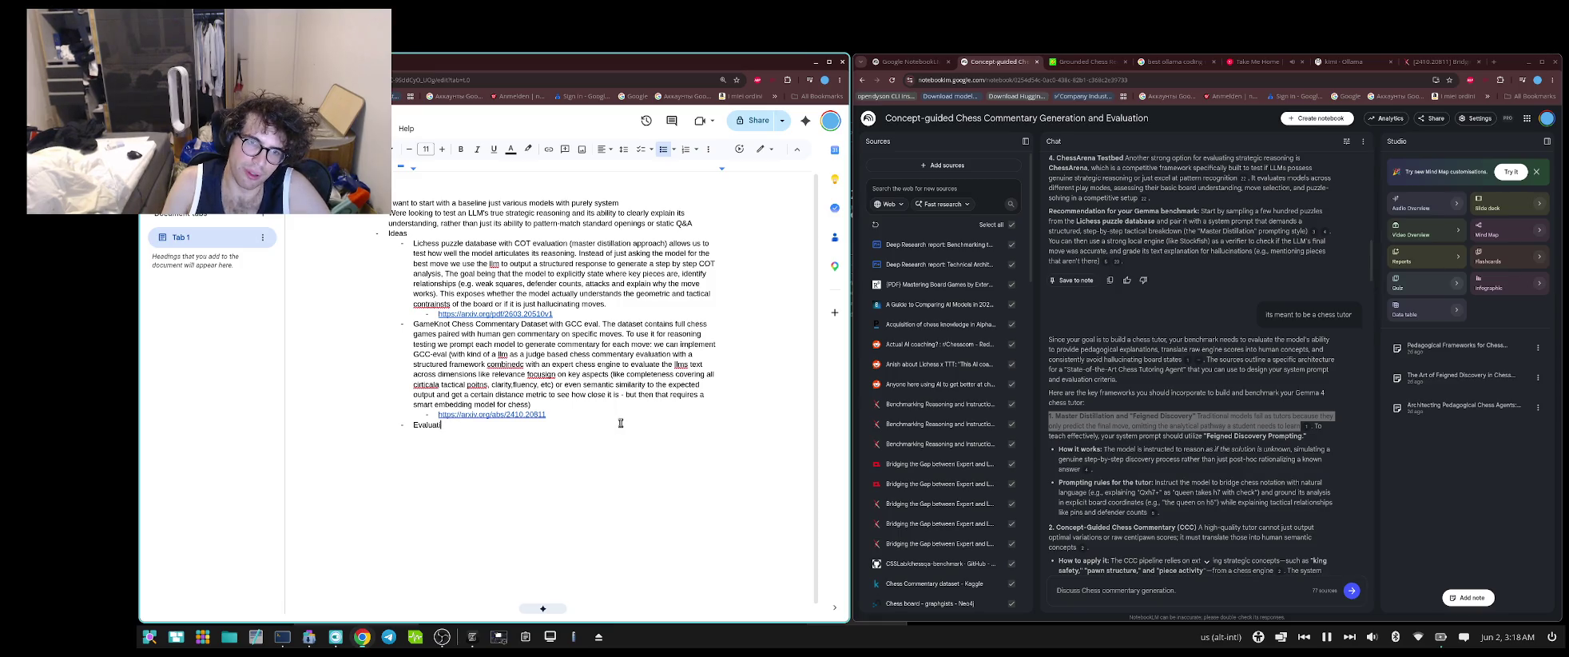
type("ng over the")
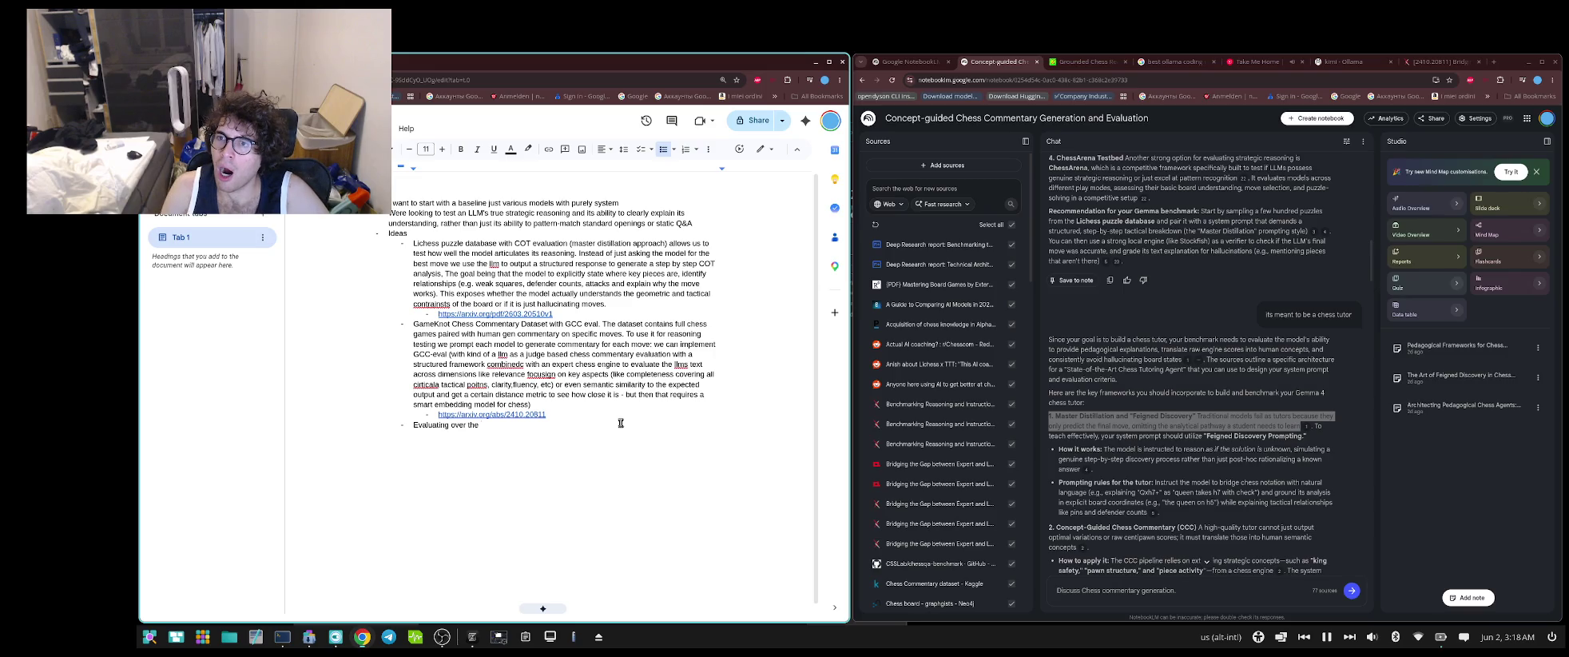
scroll(1236, 352, "up", 5)
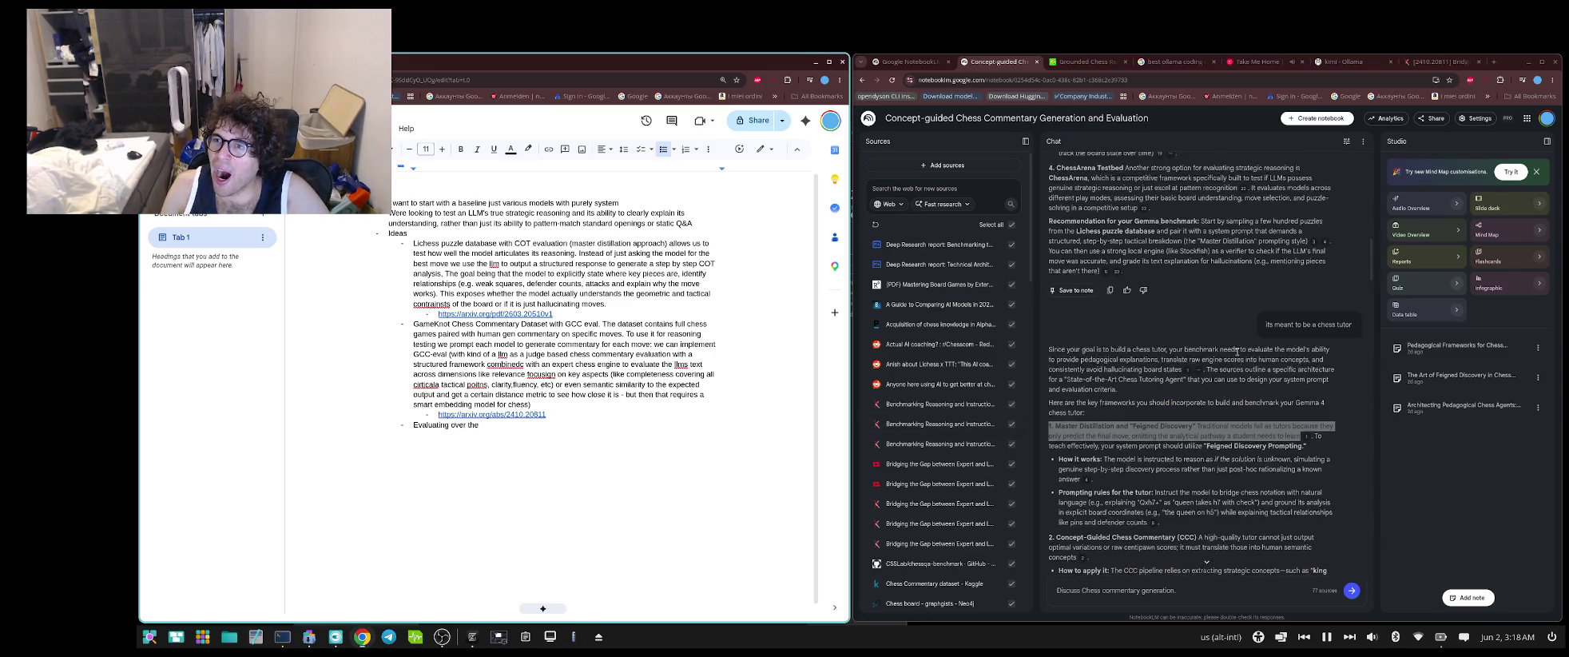
scroll(1236, 351, "down", 2)
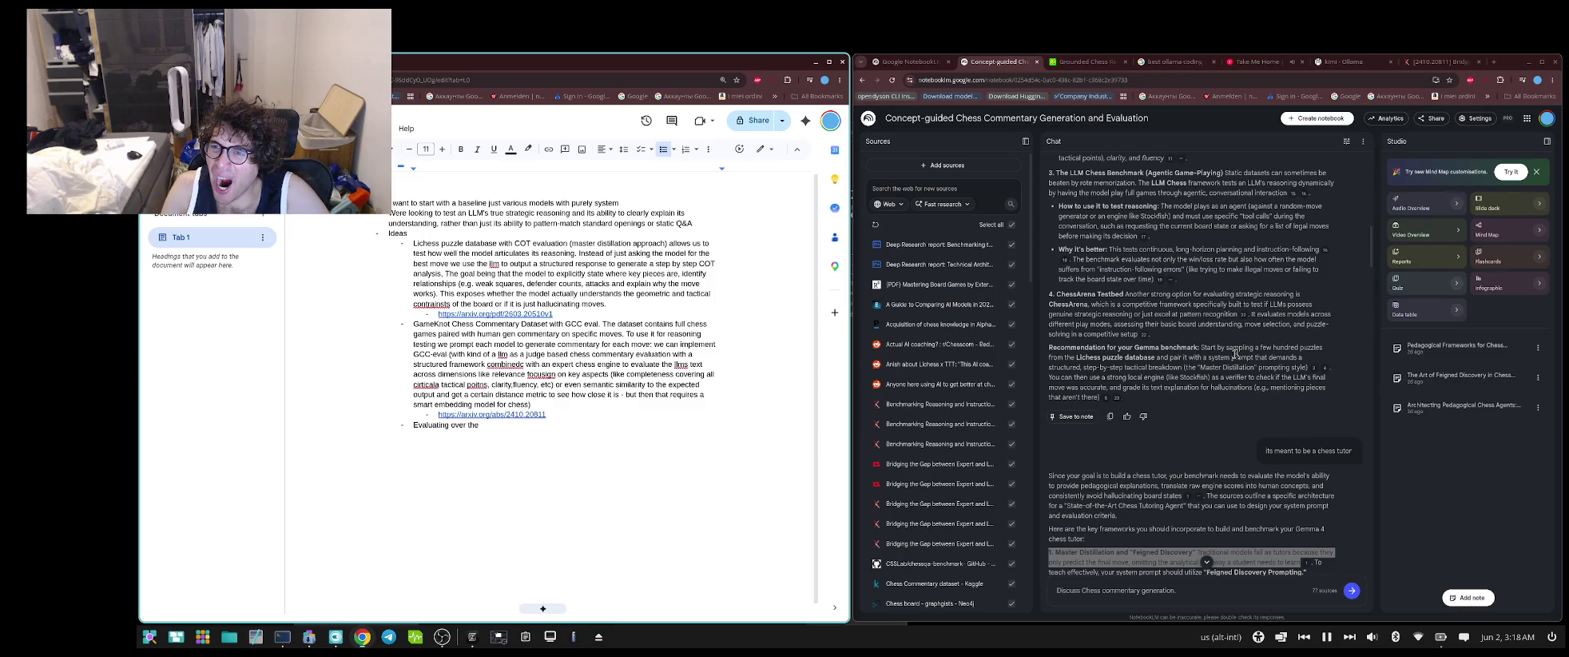
type("LLM C")
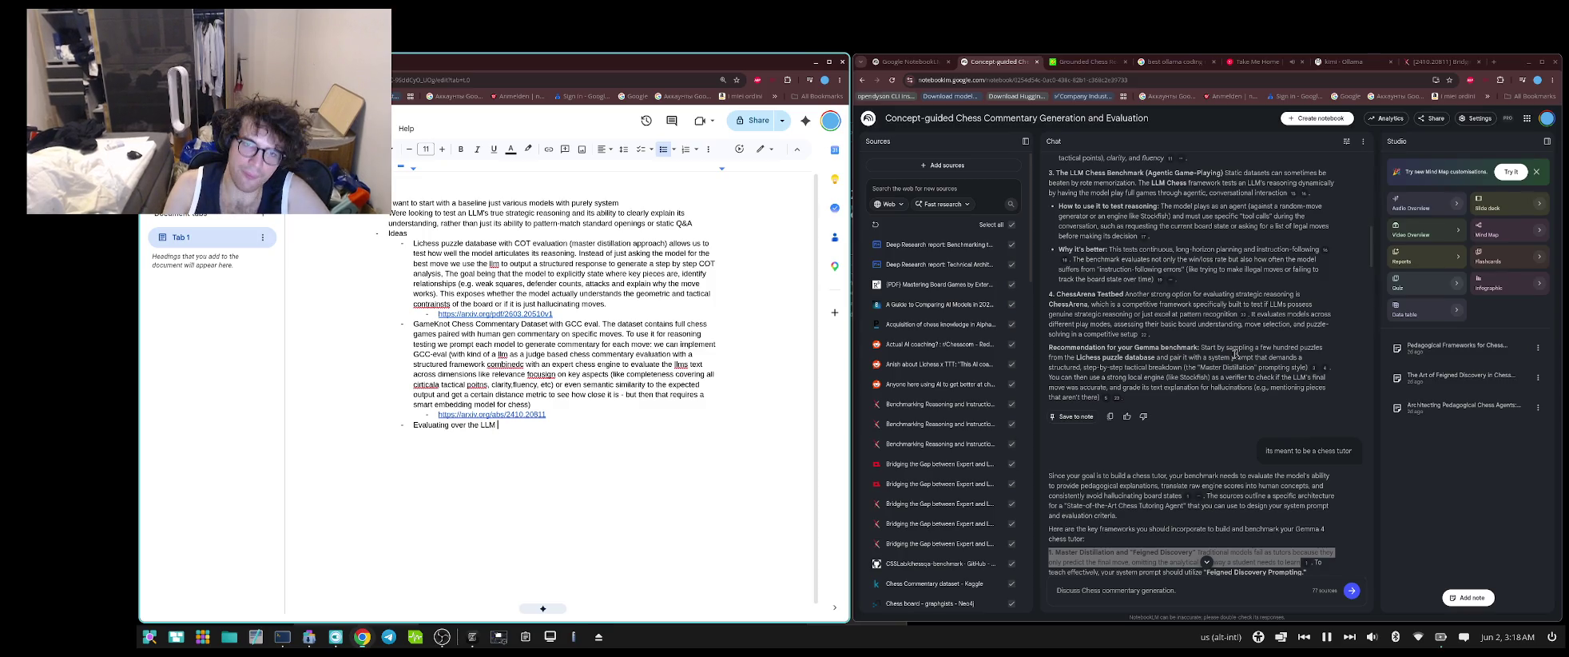
type("hess ")
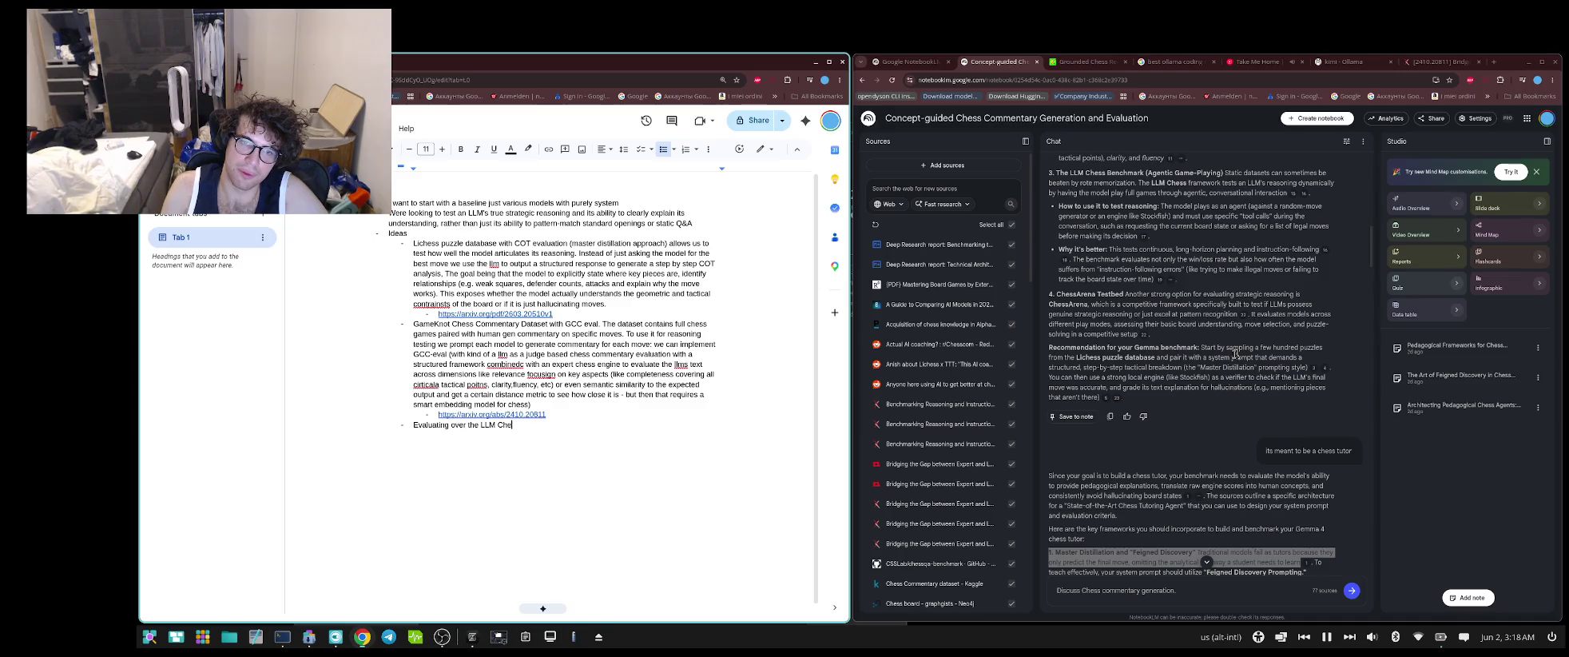
type("benchg")
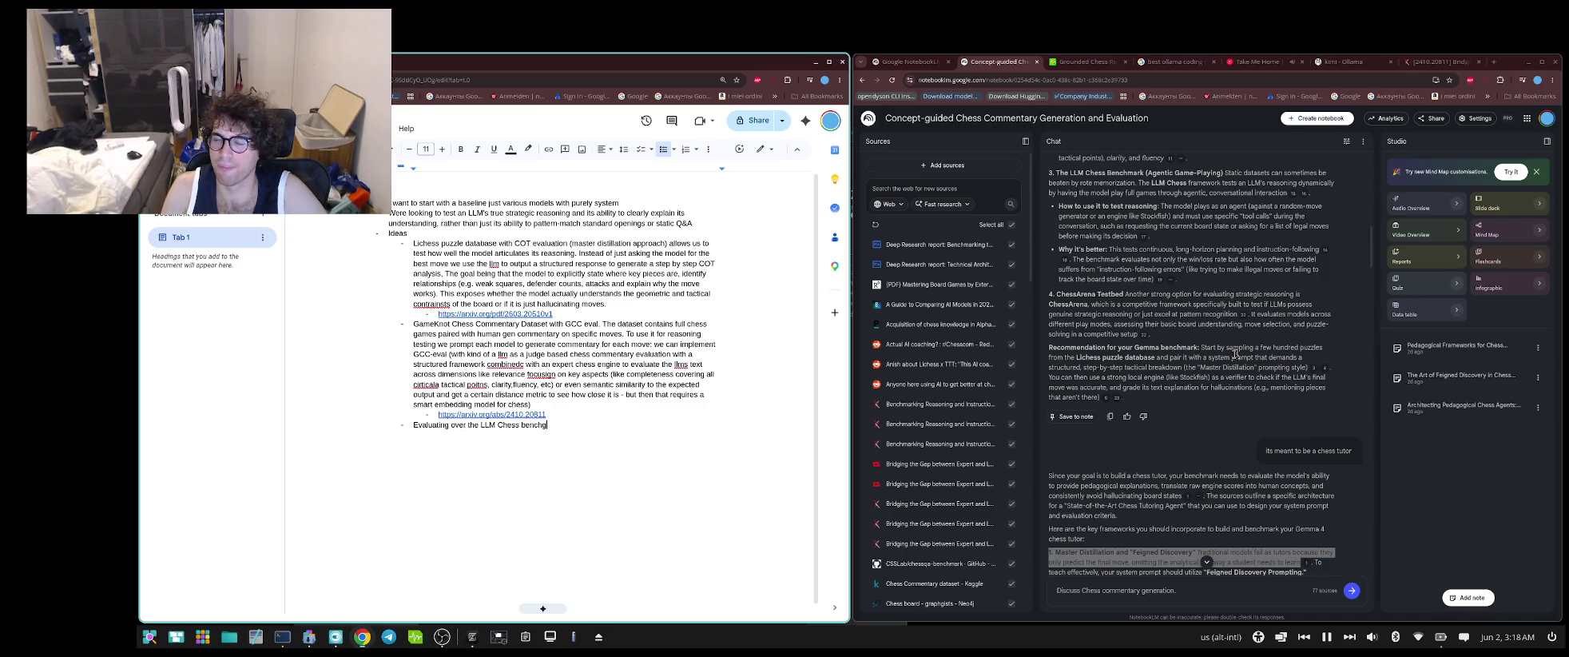
key("BackSpace")
type("mark should also be ")
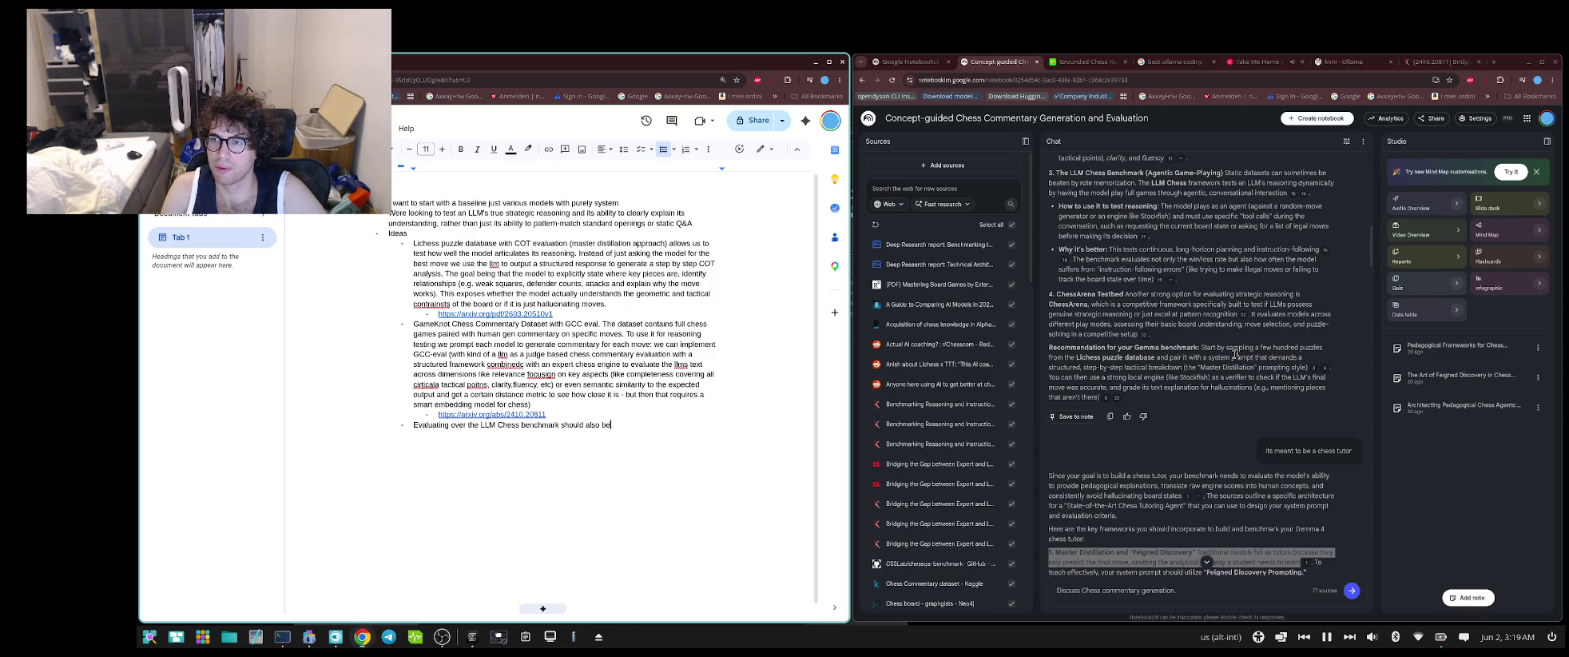
type("a must")
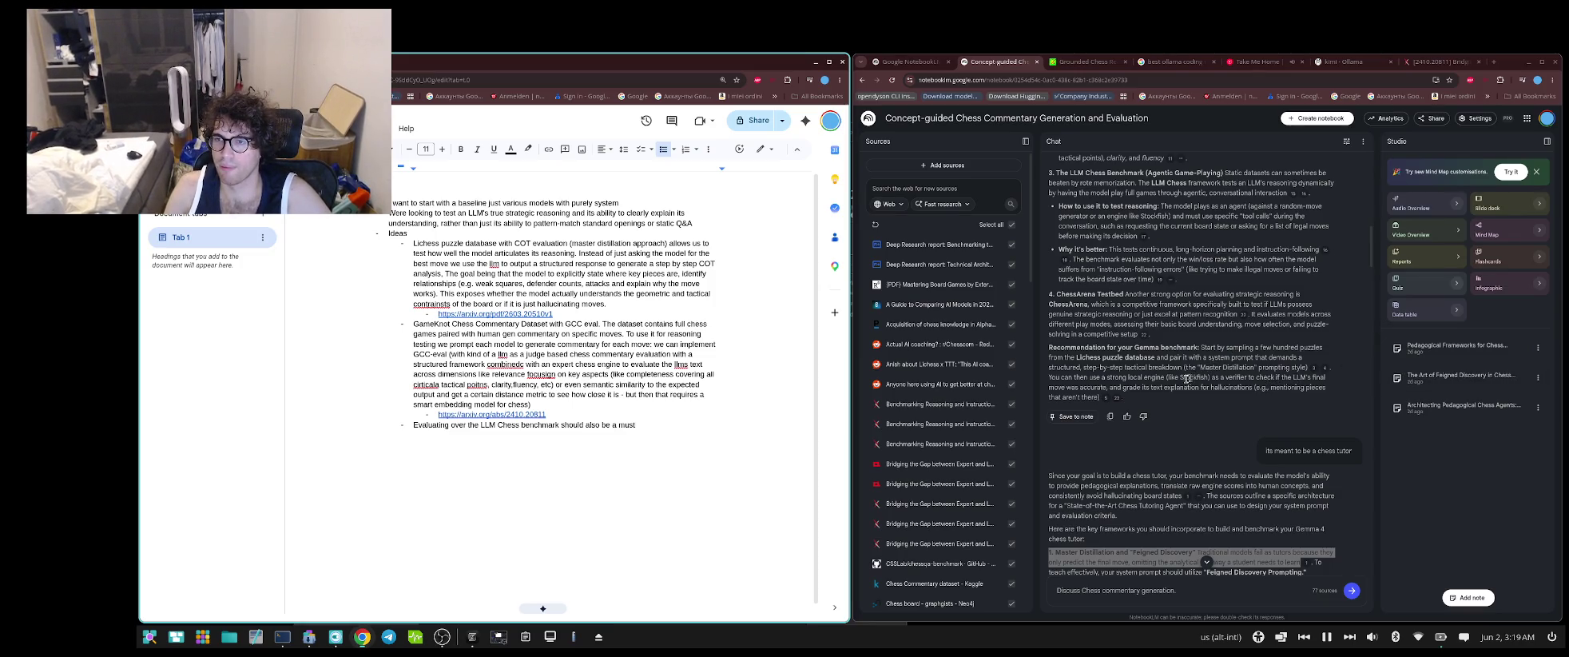
scroll(1172, 388, "down", 2)
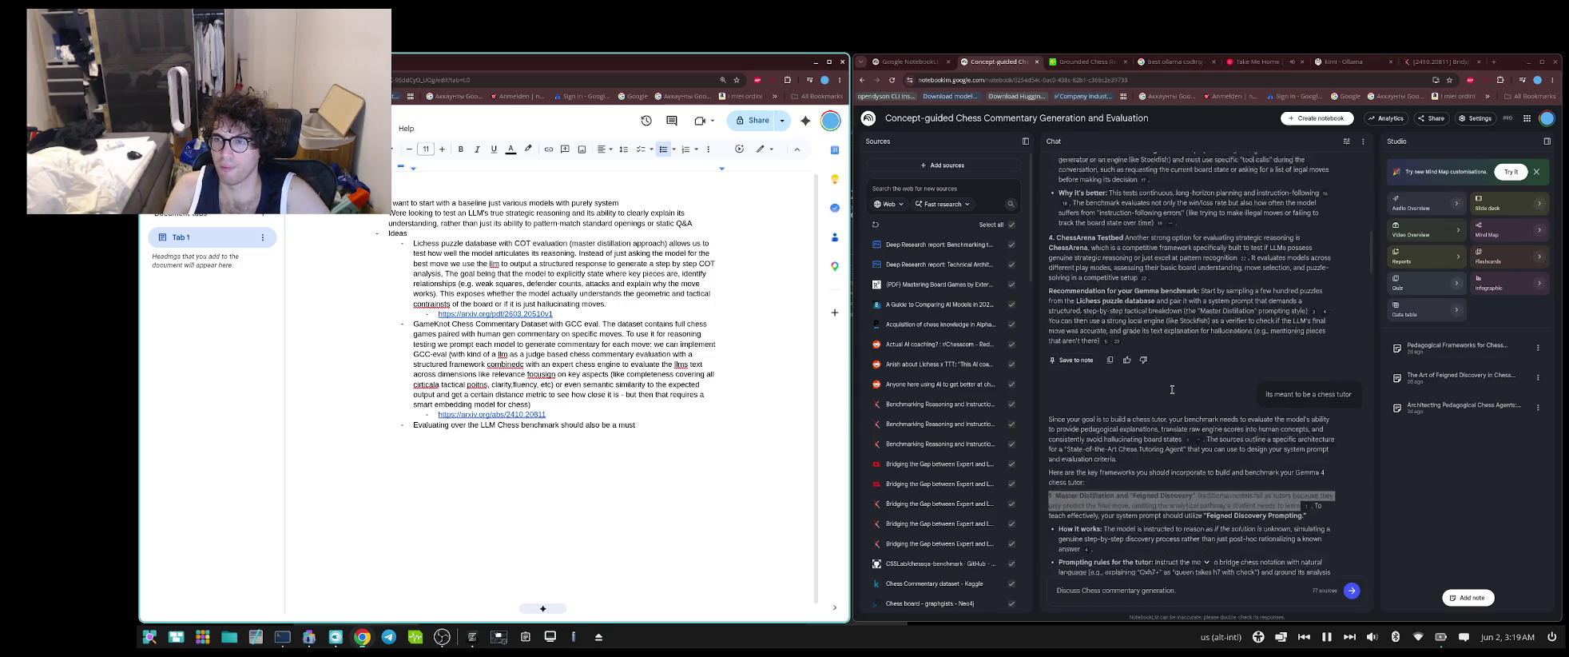
Read the NotebookLM answer's tutoring-agent architecture and Master Distillation sentences.
left_click_drag(1049, 389, 1076, 397)
triple_click(1076, 397)
left_click(1076, 397)
triple_click(1085, 419)
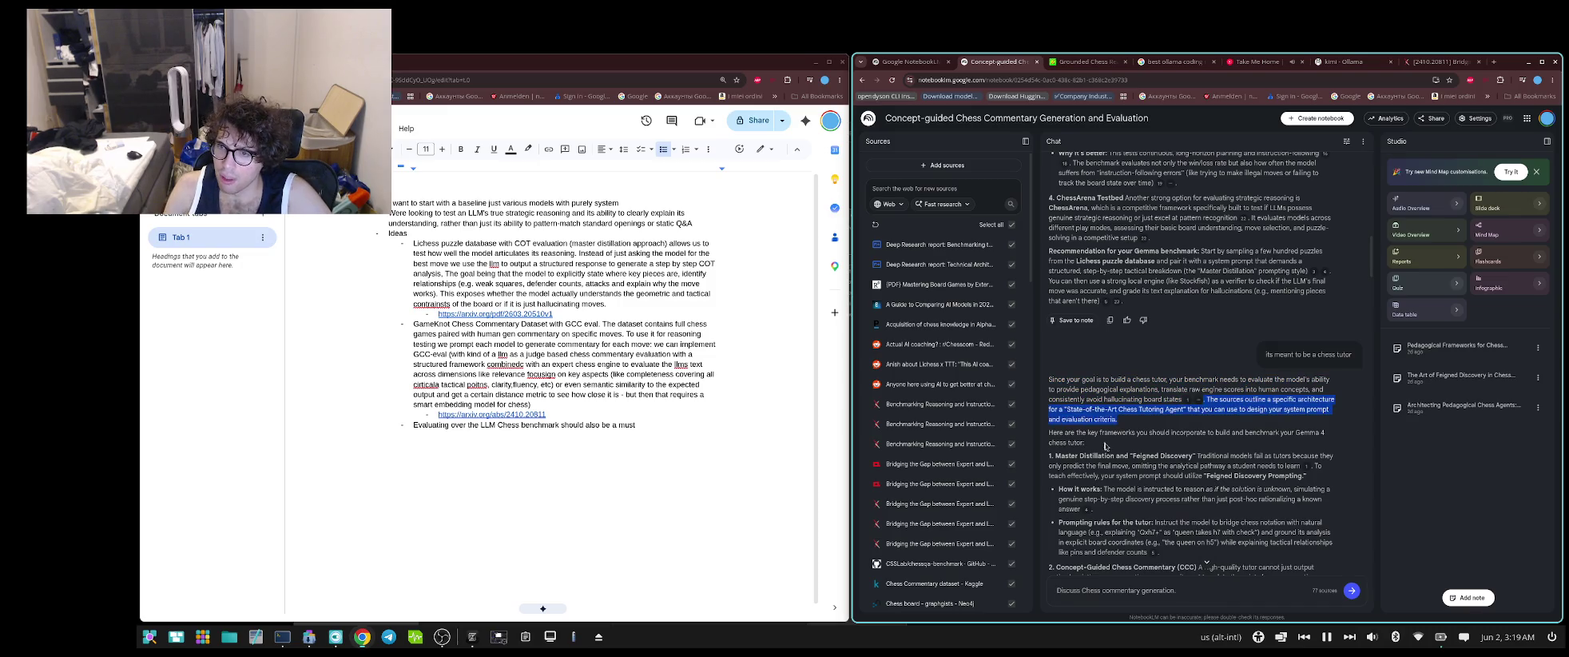
triple_click(1093, 456)
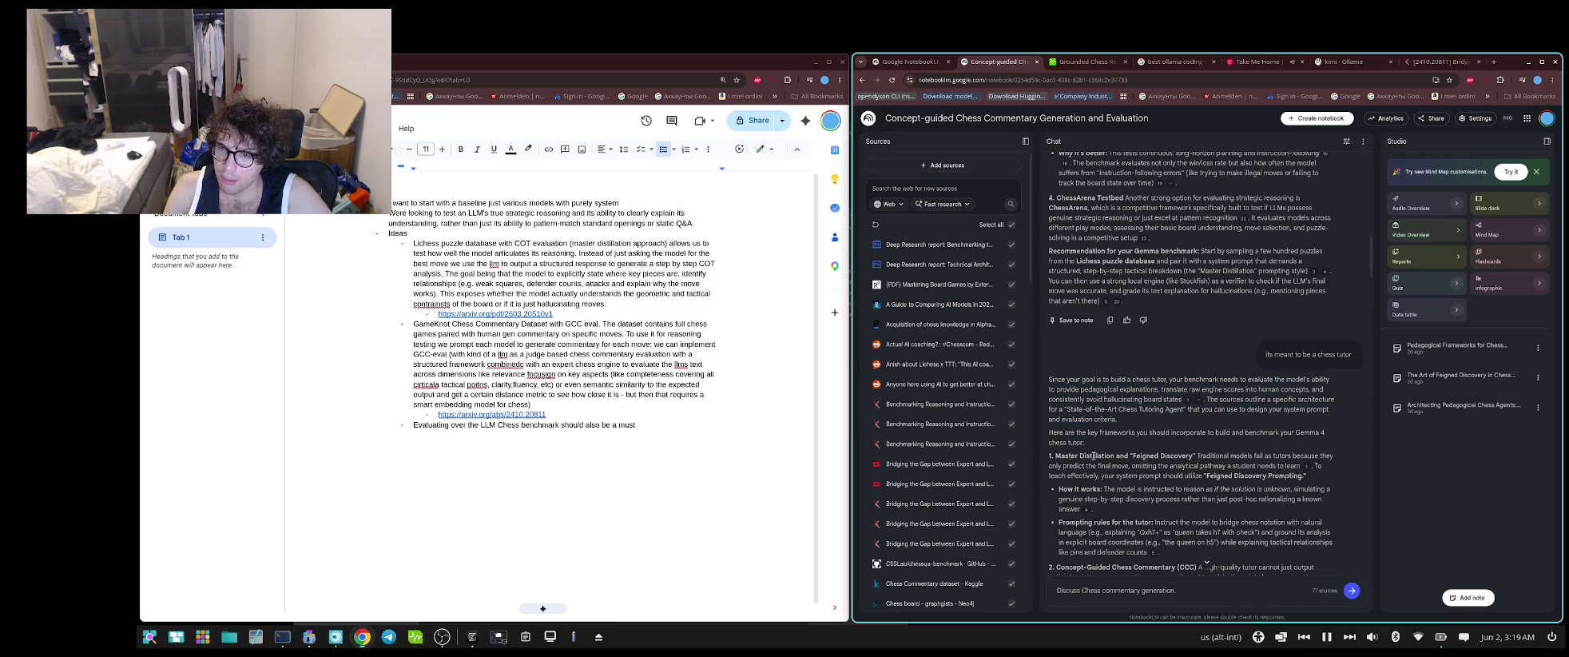
Add a top-level bullet 'More 'chess tutor' centric benchmarks' below the evaluation note.
left_click(638, 449)
key("Return")
key("shift+Tab")
key("Tab")
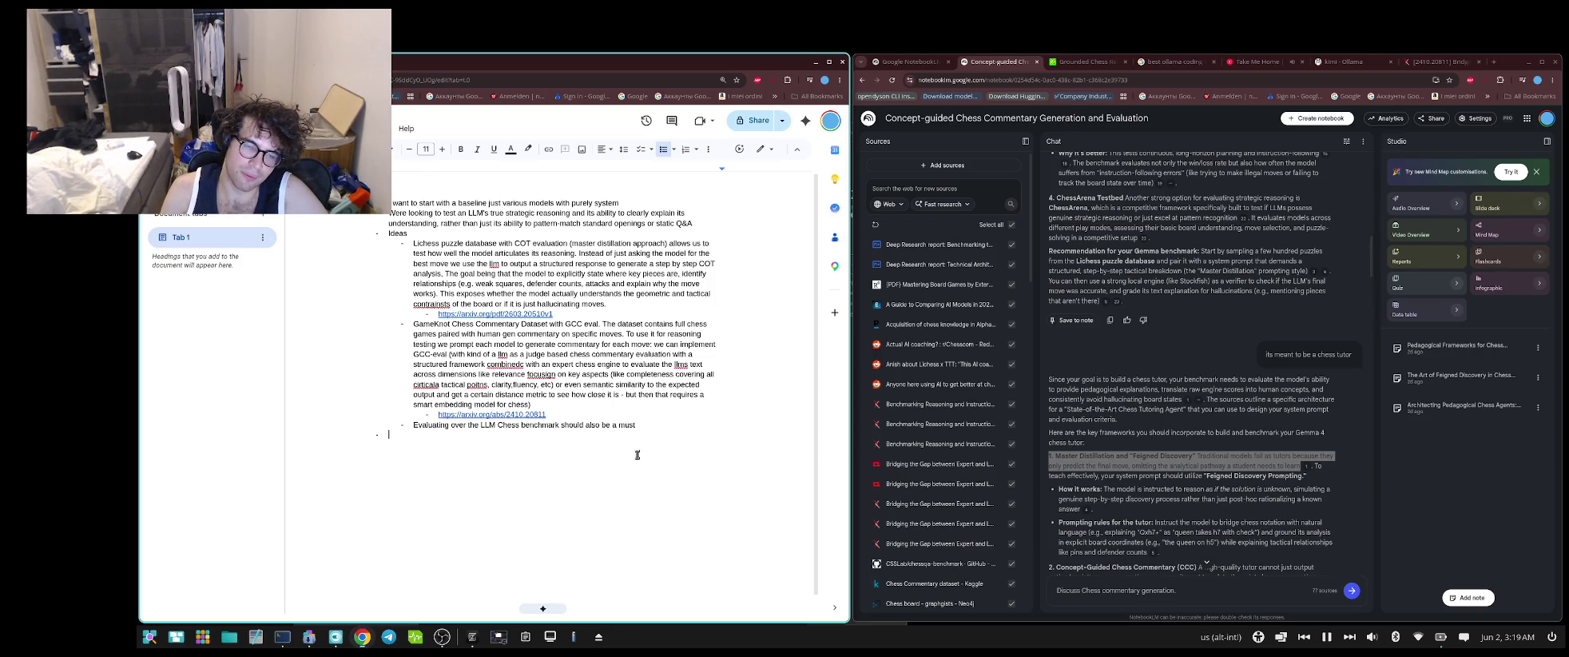
key("BackSpace")
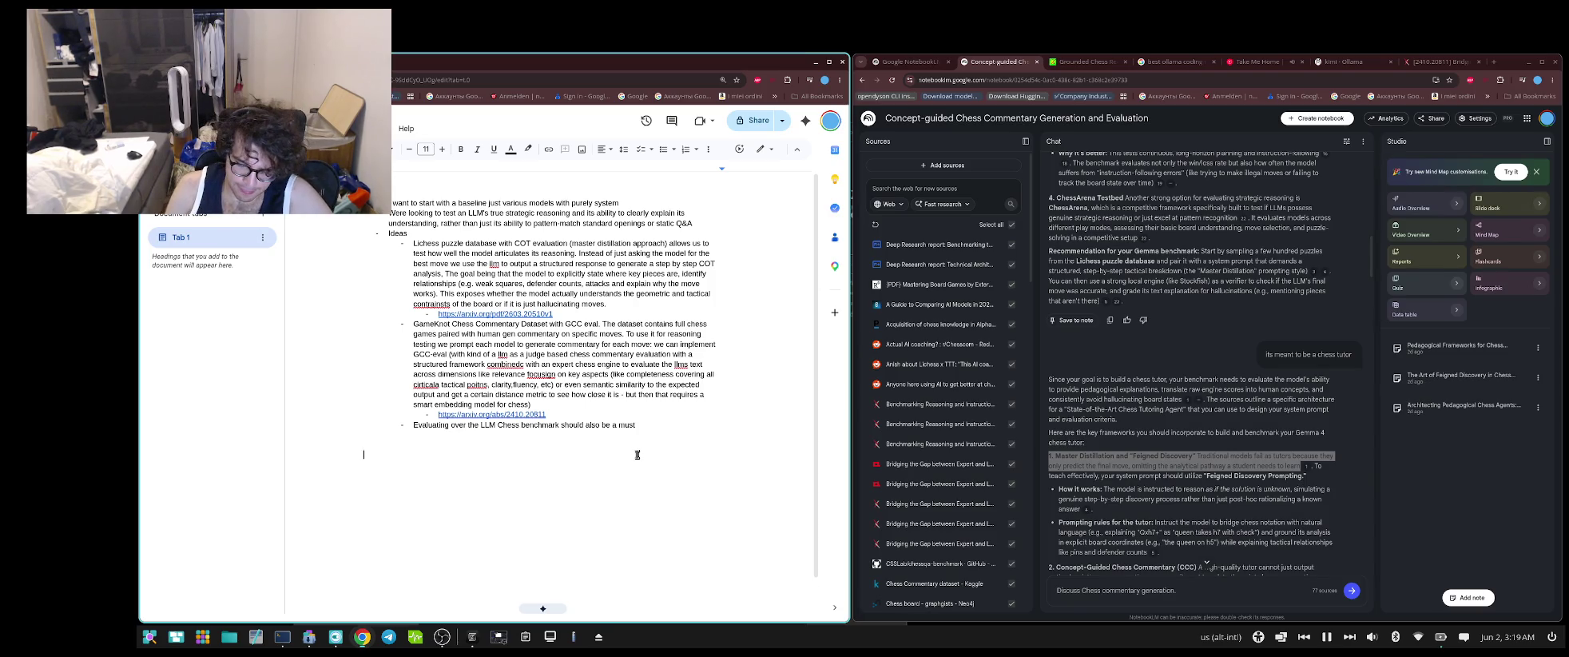
key("ctrl+shift+8")
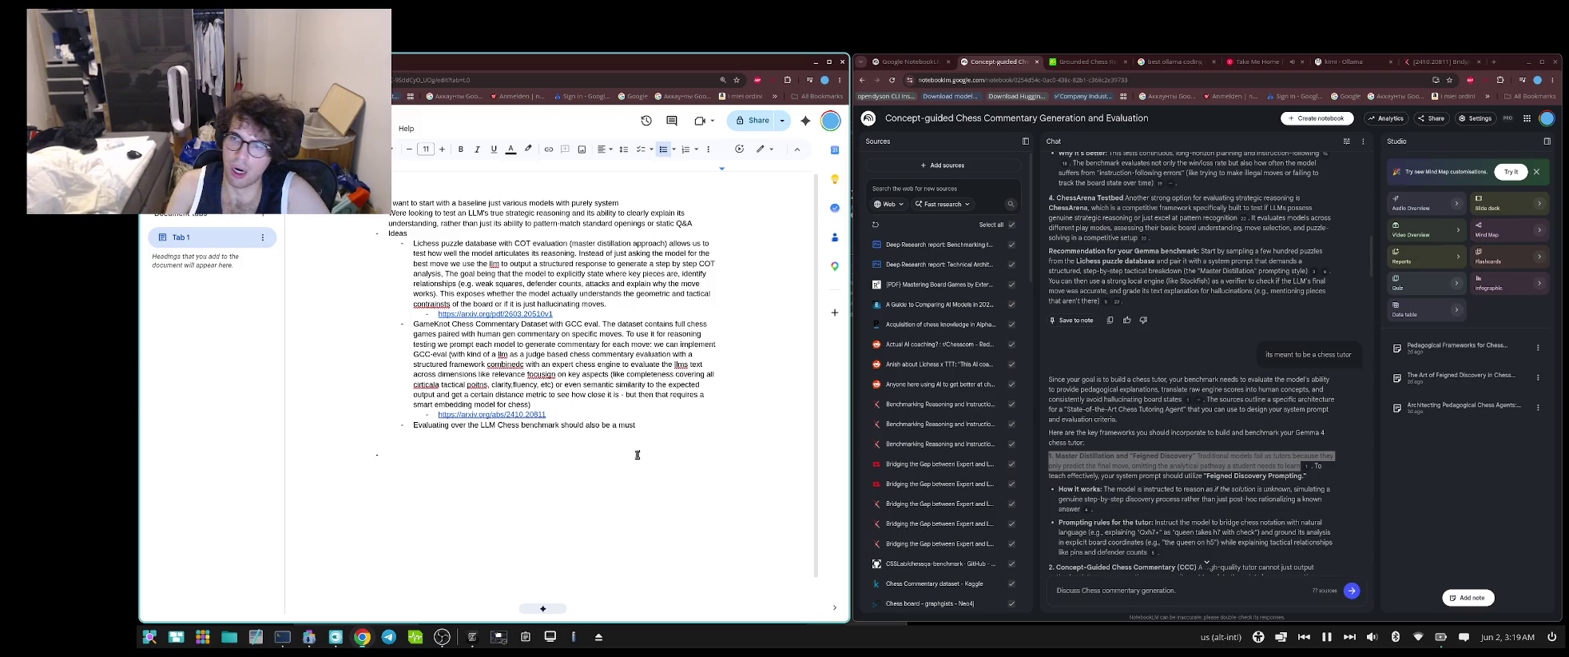
type("More")
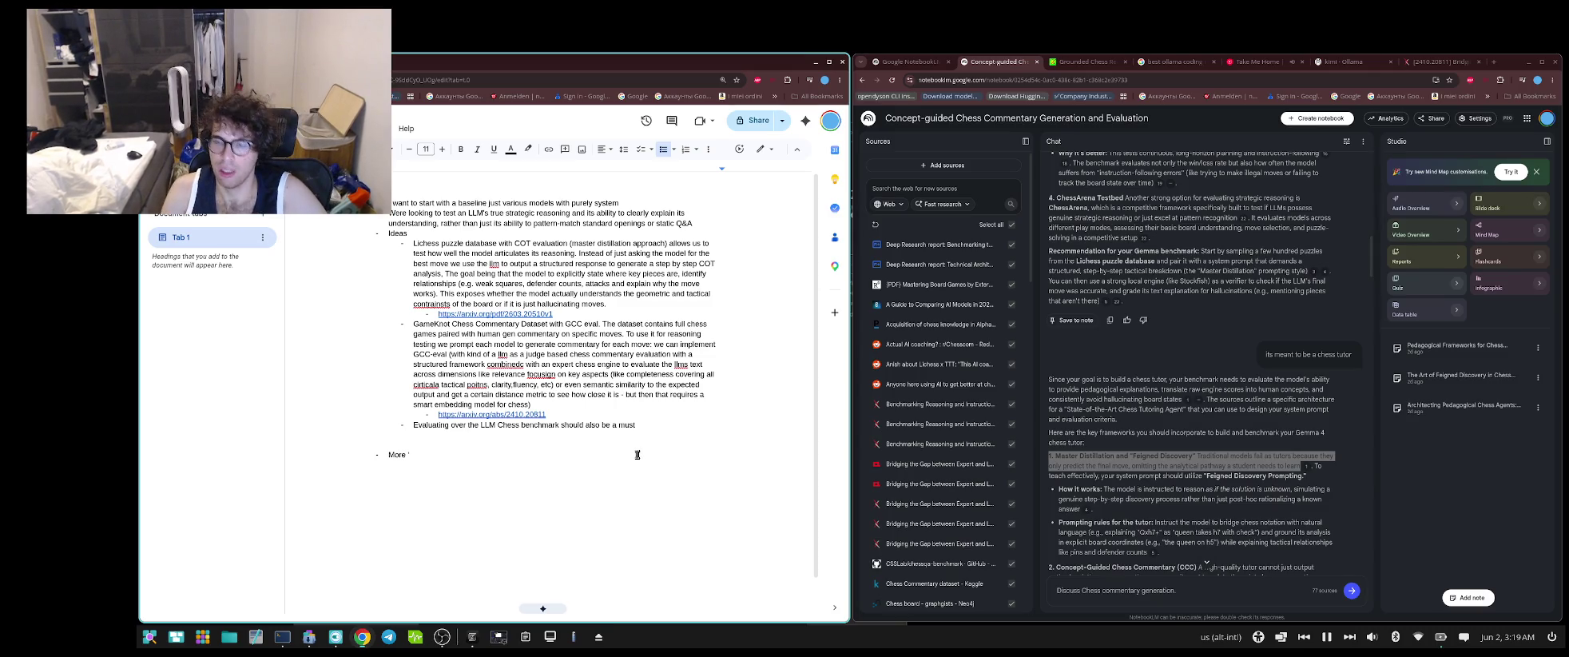
type("ss tutor")
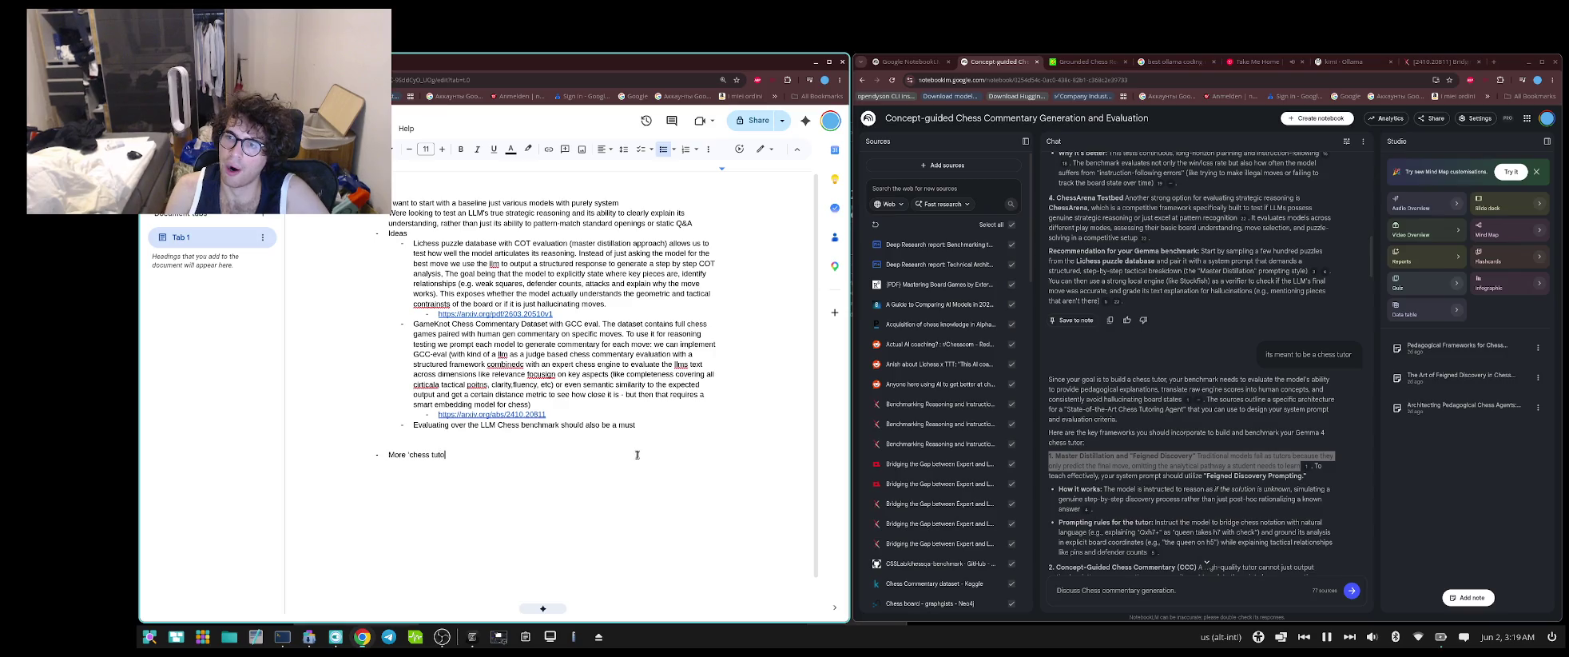
type("'")
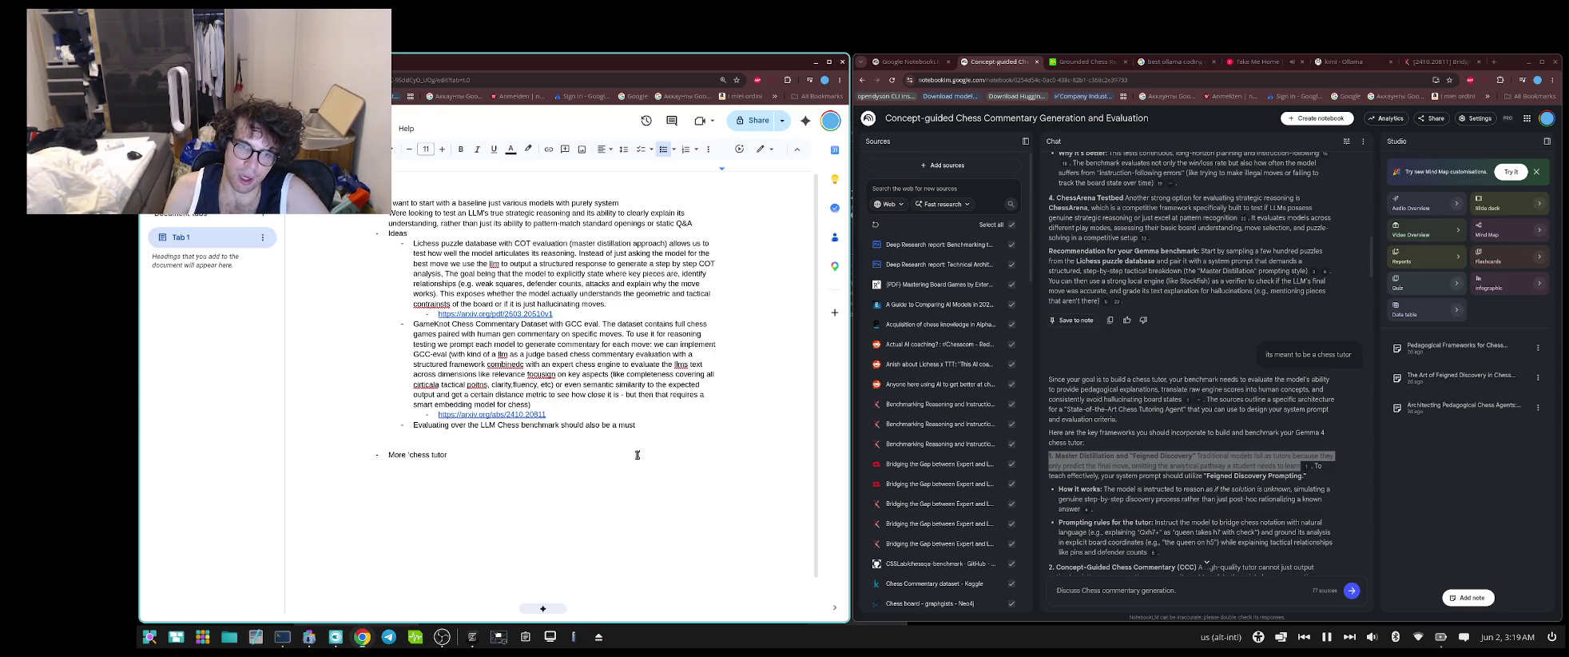
type(" centric ")
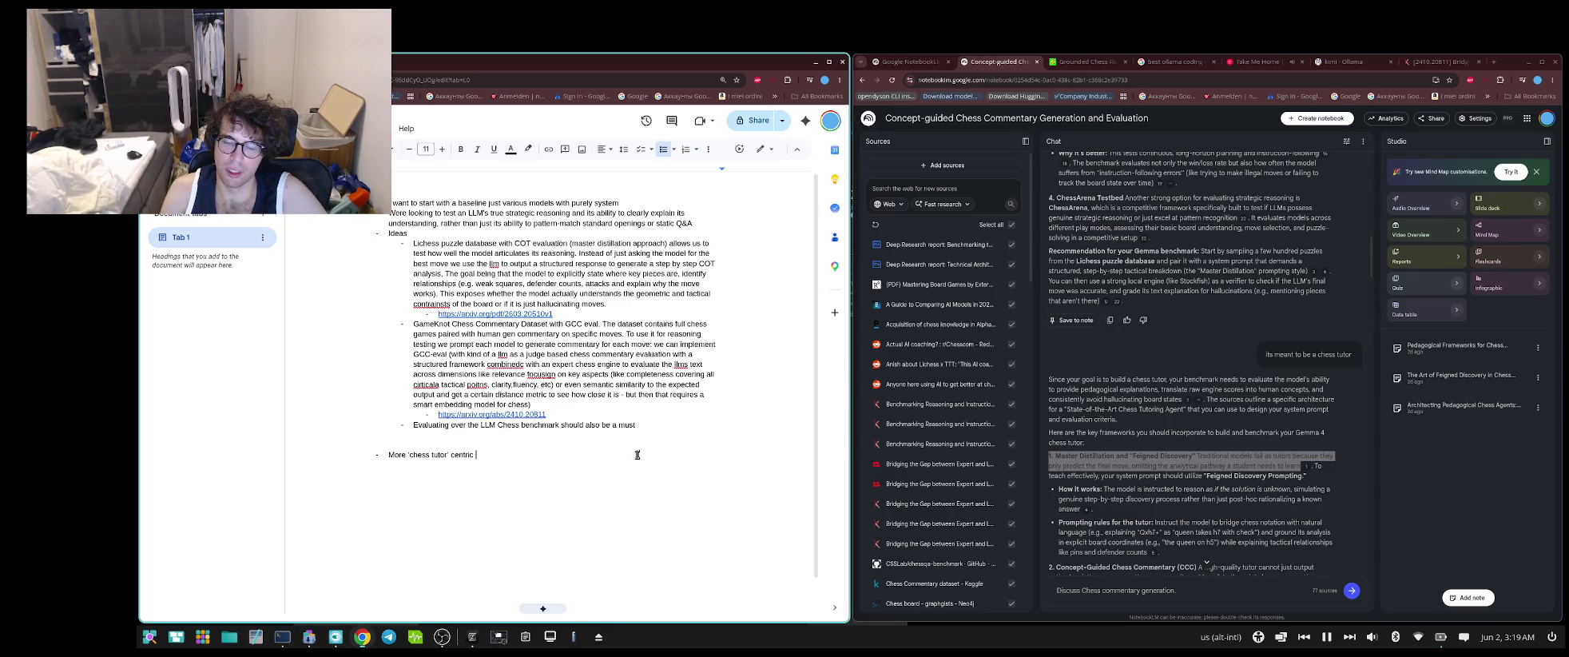
type("benchmarks")
Create an empty indented numbered sub-item under the new heading.
key("Return")
key("Tab")
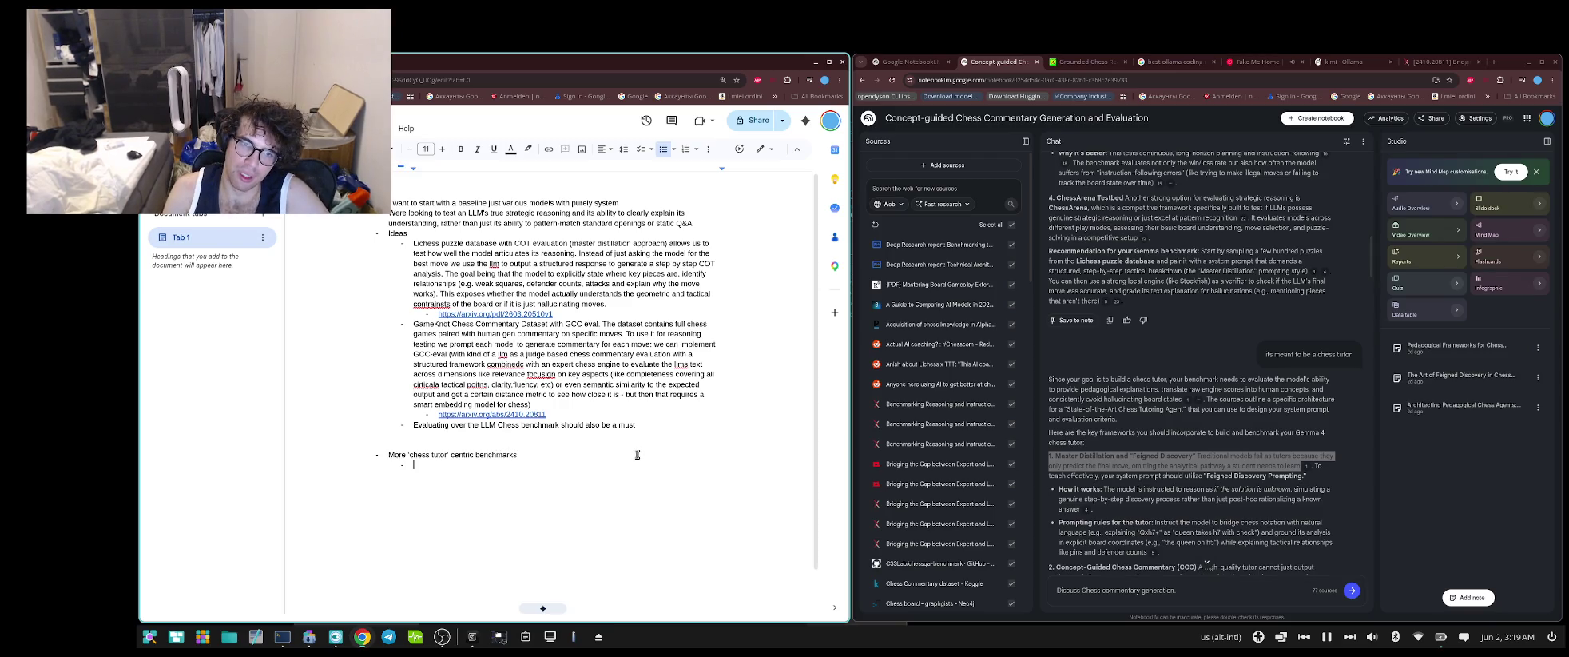
left_click(1175, 484)
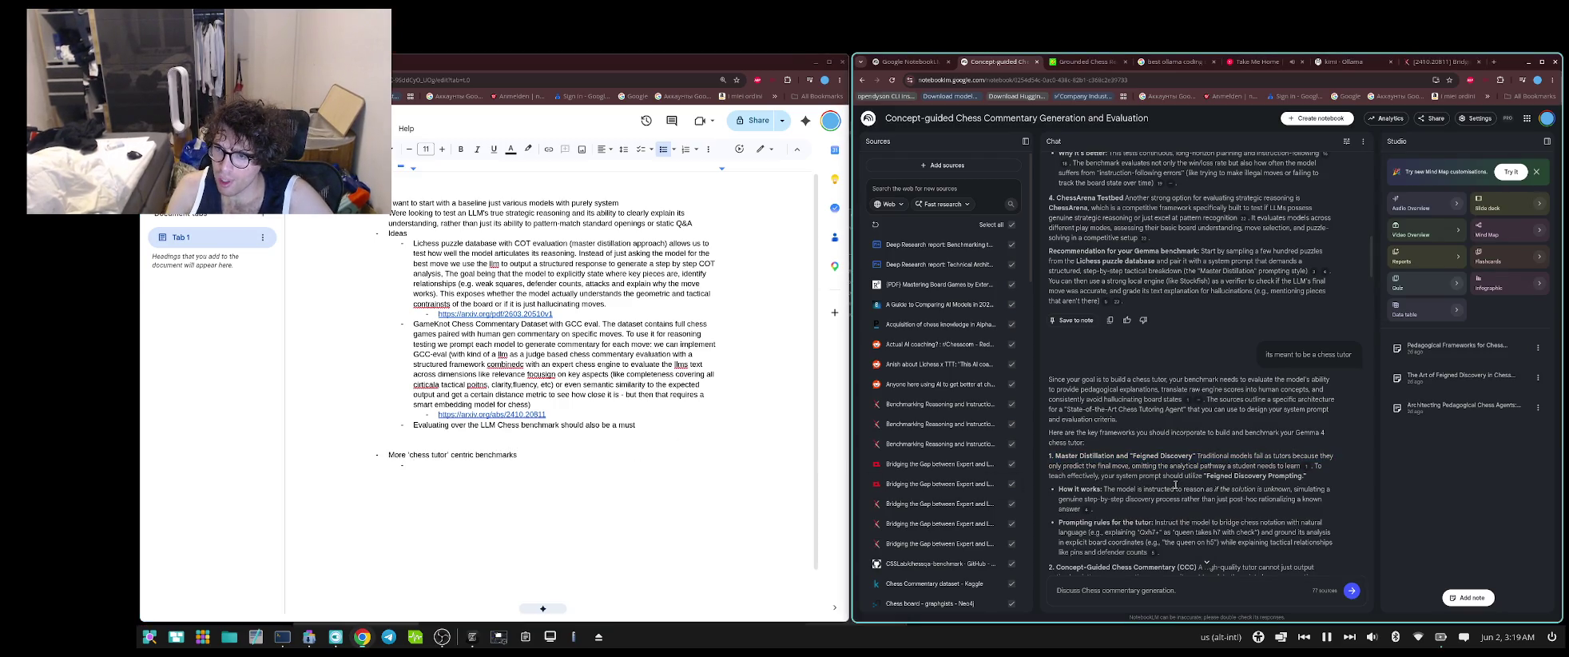
scroll(1175, 484, "down", 1)
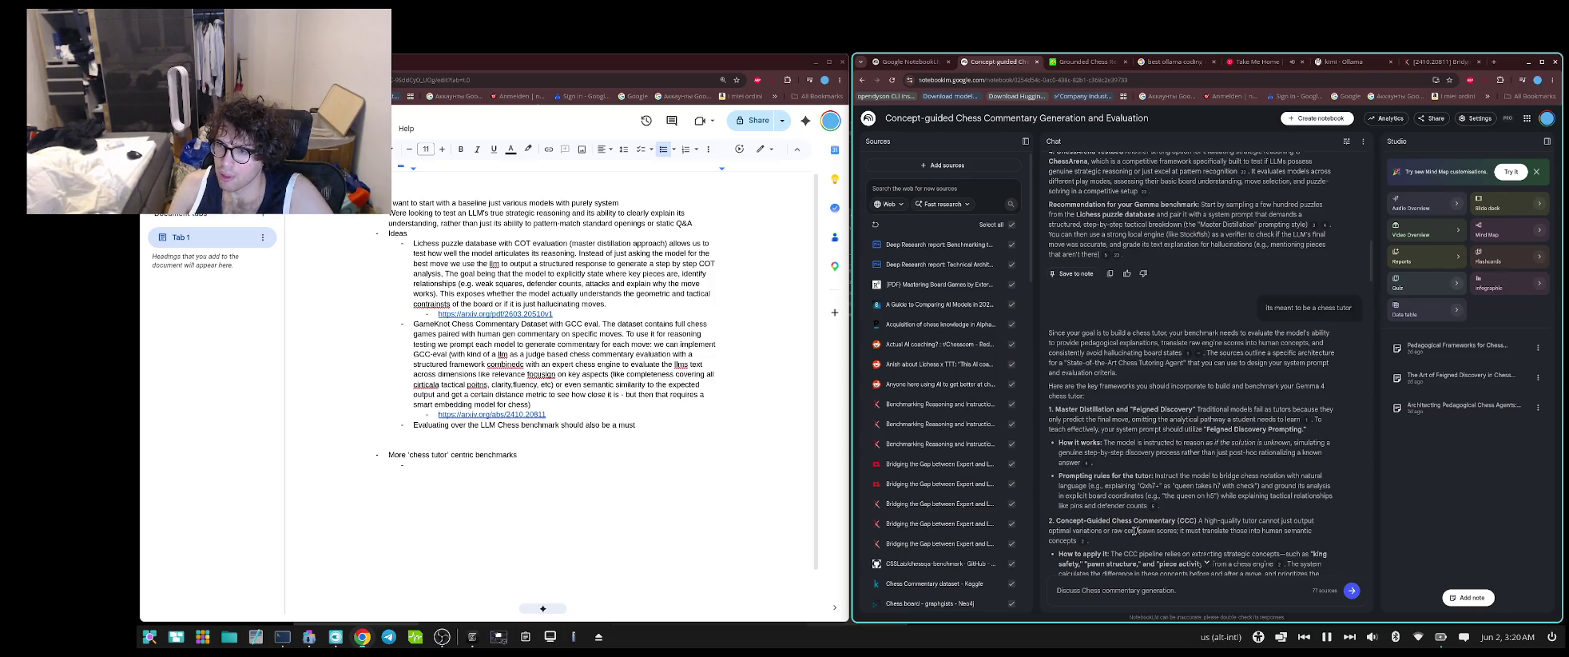
left_click(566, 484)
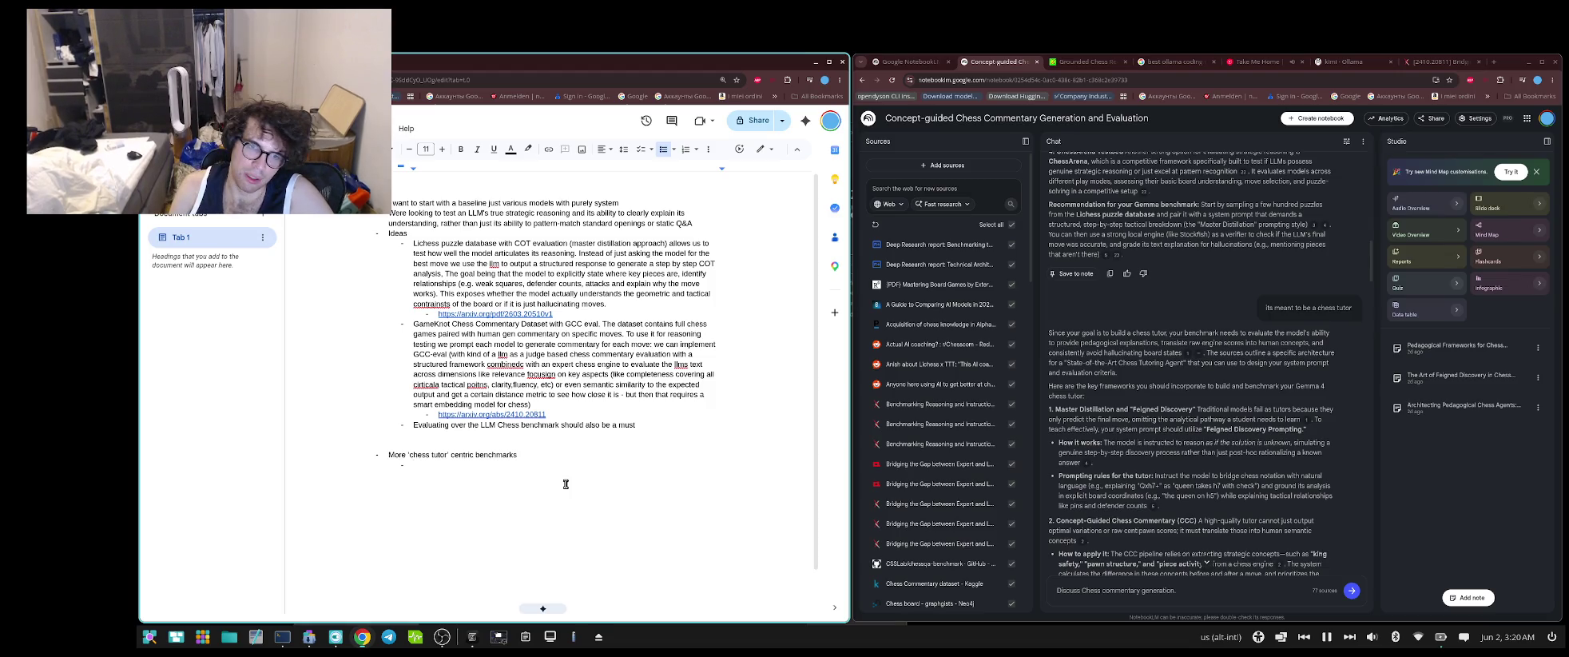
key("BackSpace")
key("BackSpace")
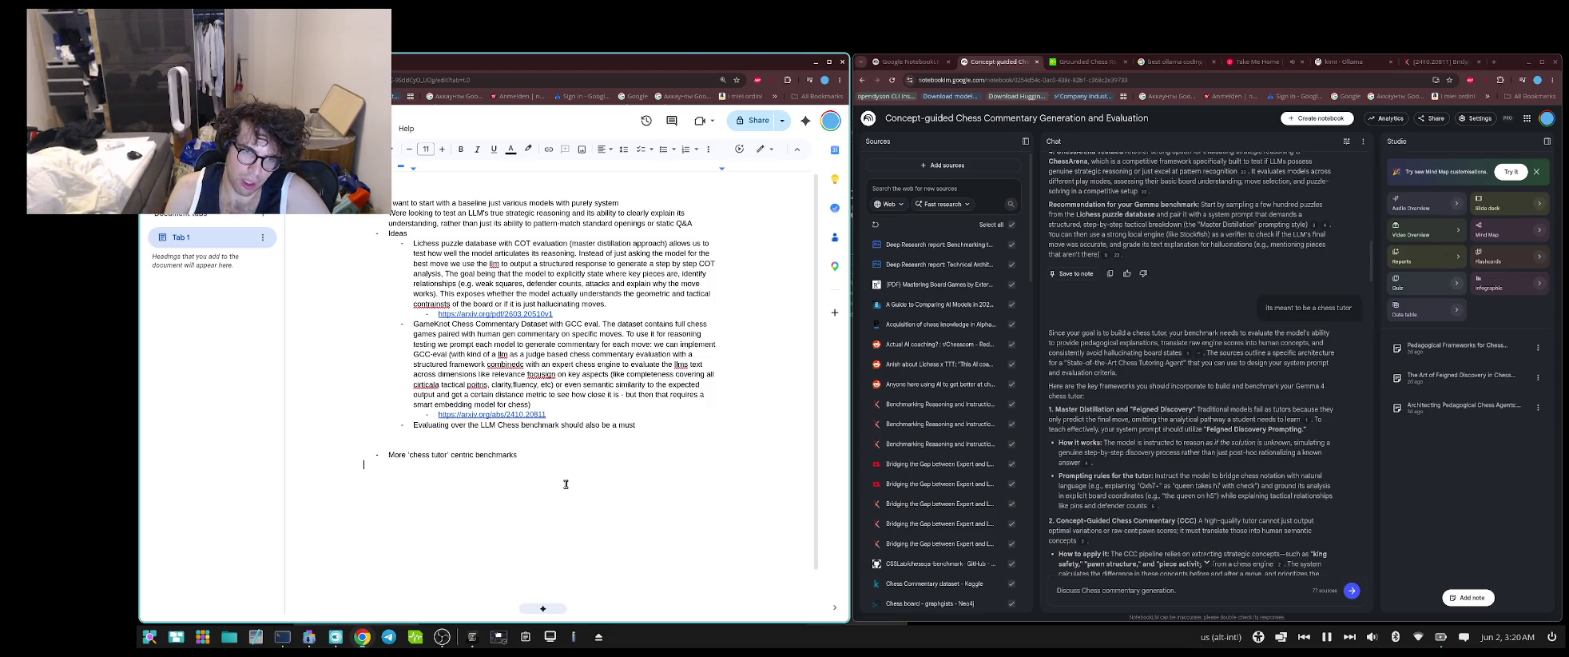
key("ctrl+shift+7")
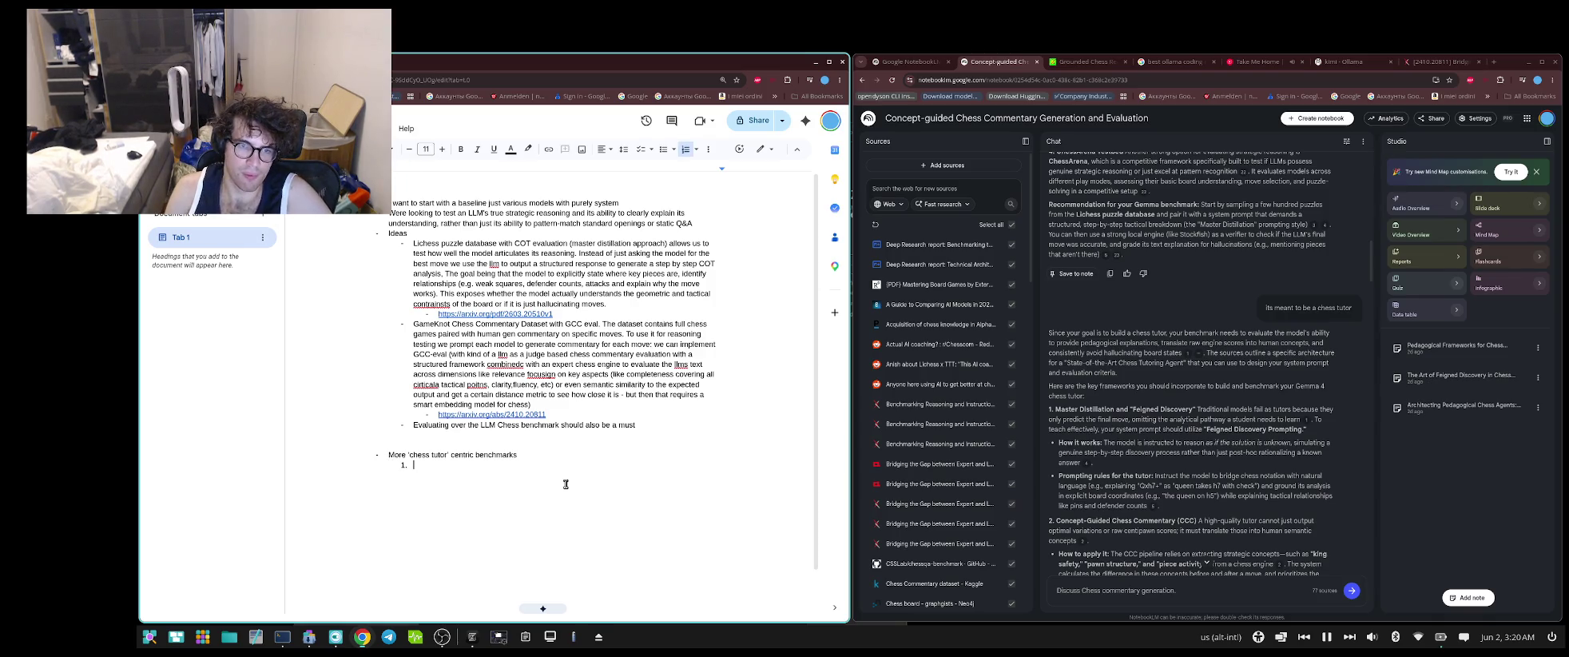
Write 'Master distillation and feigned discovery': traditional models predict only final moves, omitting the analytical pathway students need.
type("Master")
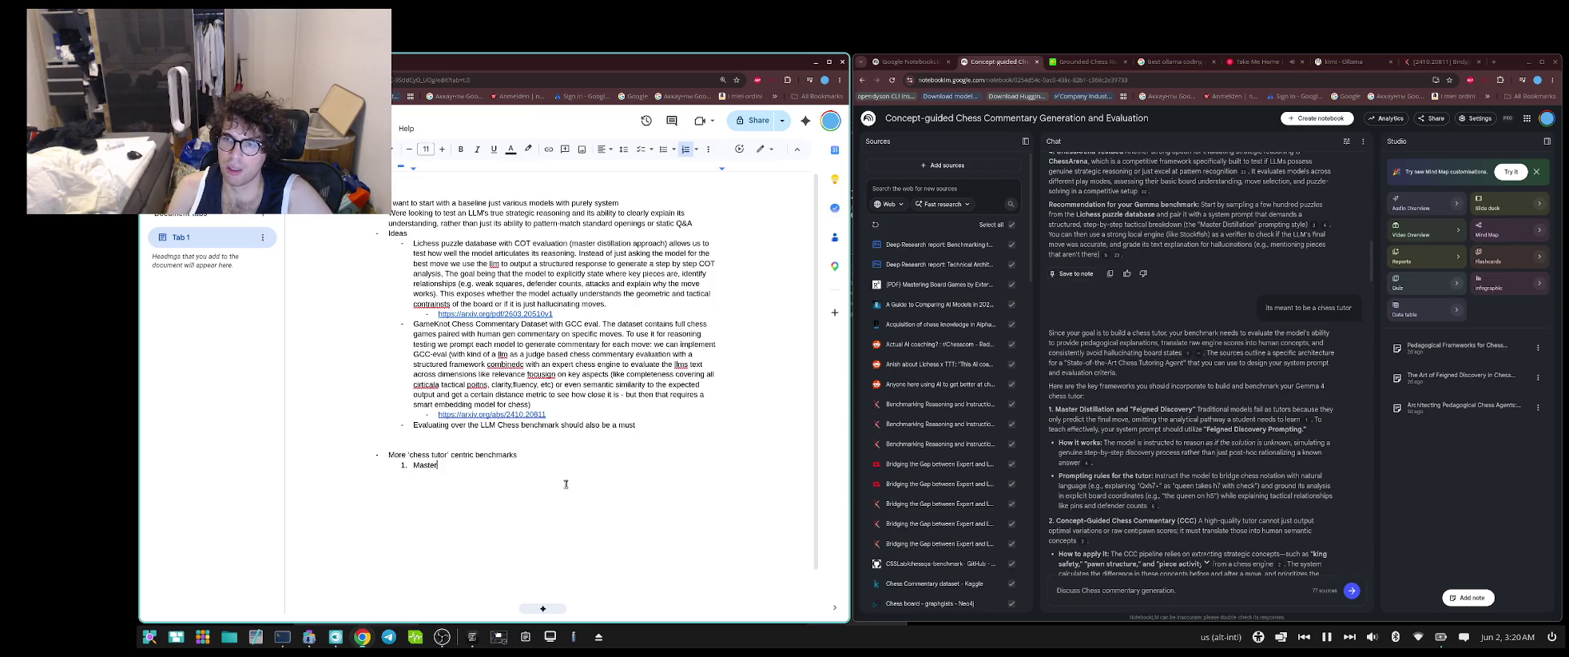
type("ti")
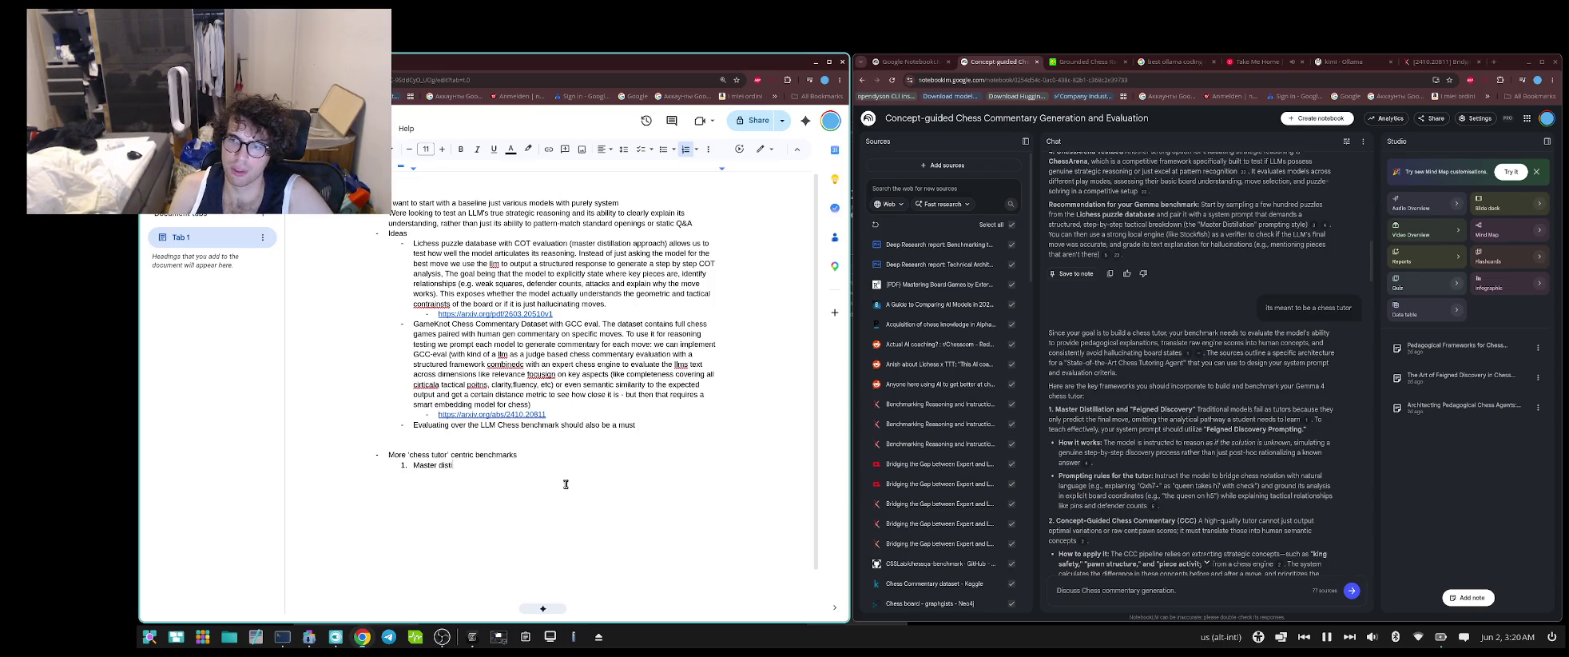
type("and feigned ")
type("discover")
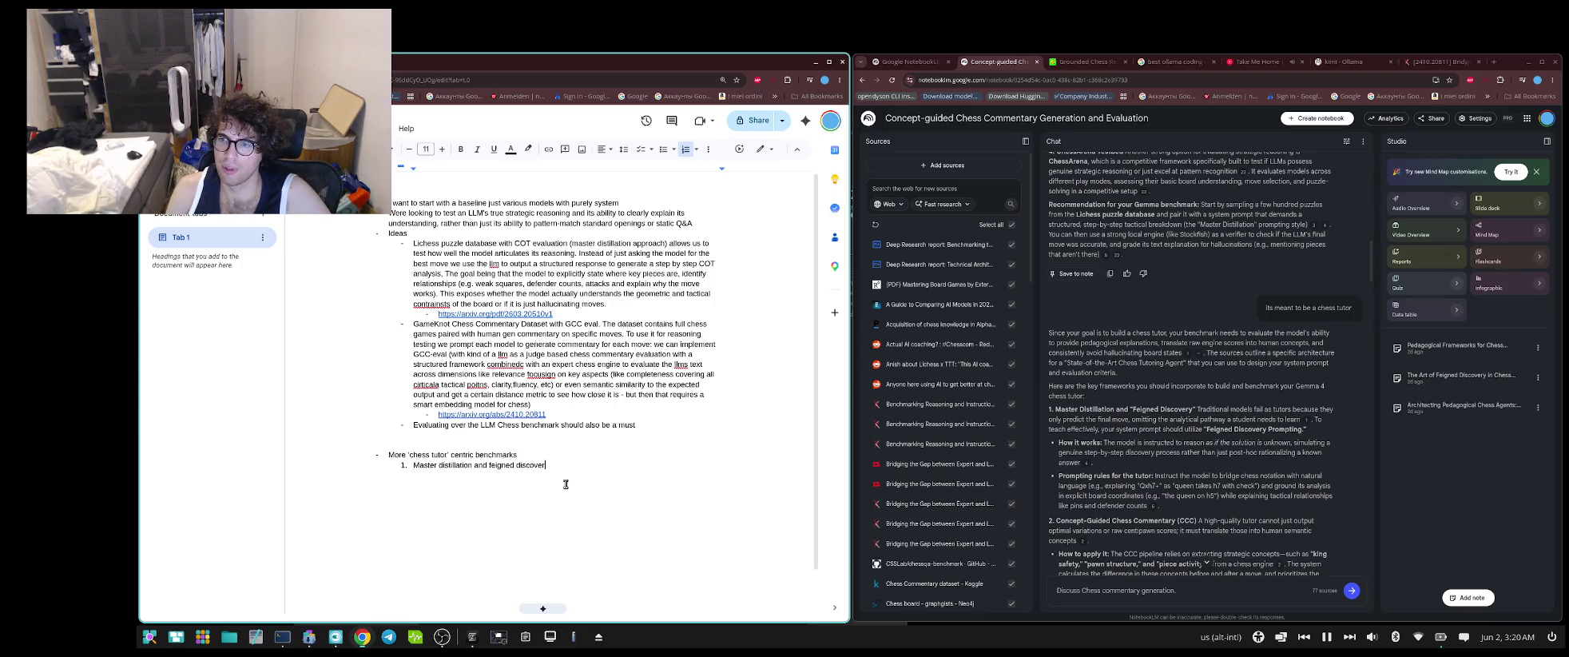
type("y")
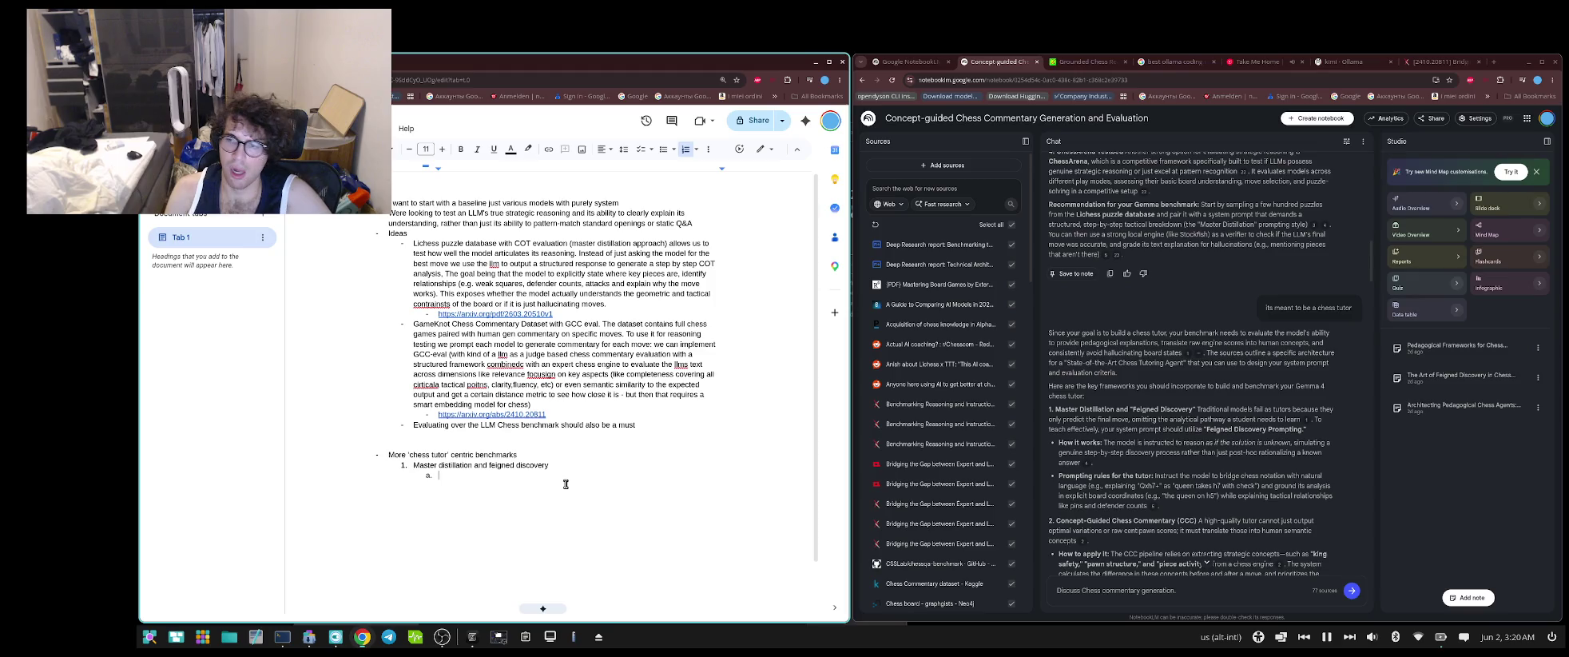
type("tral modelsfail ")
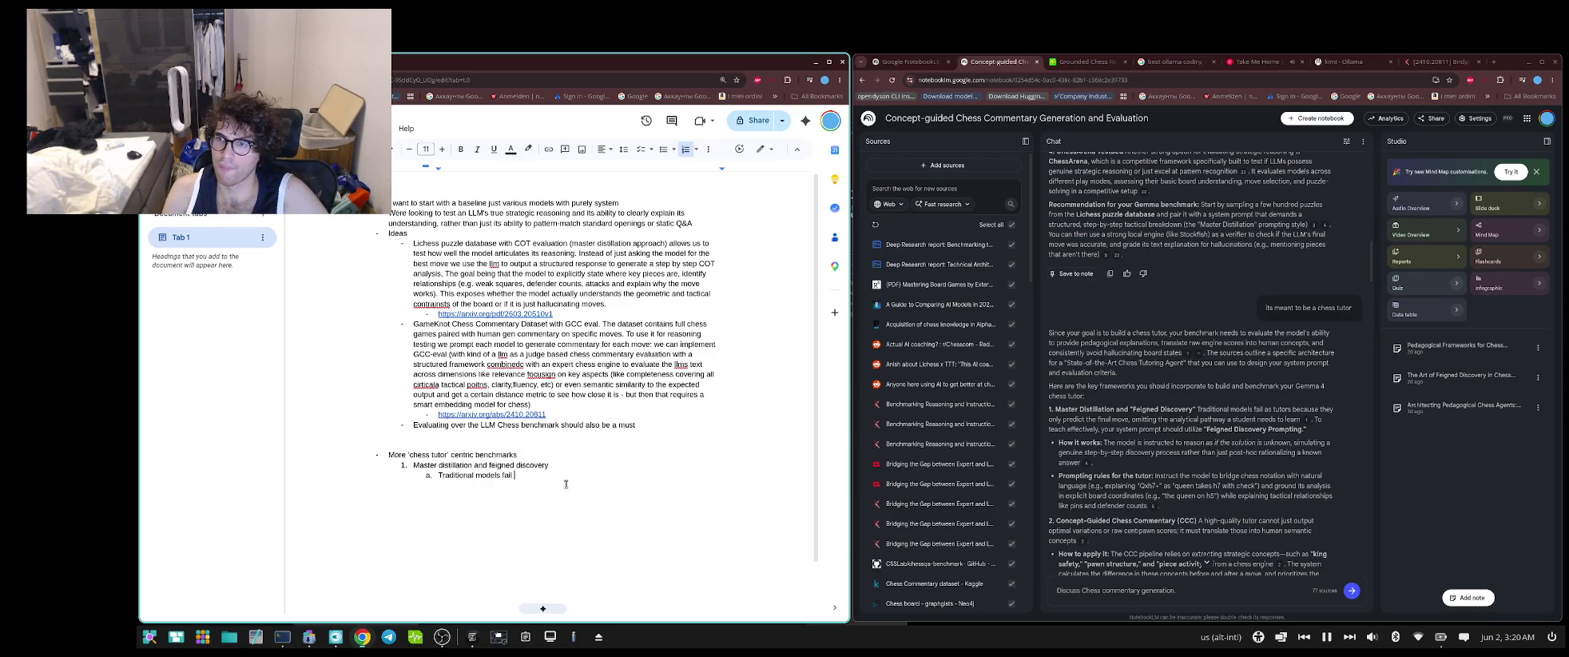
type("rs bec")
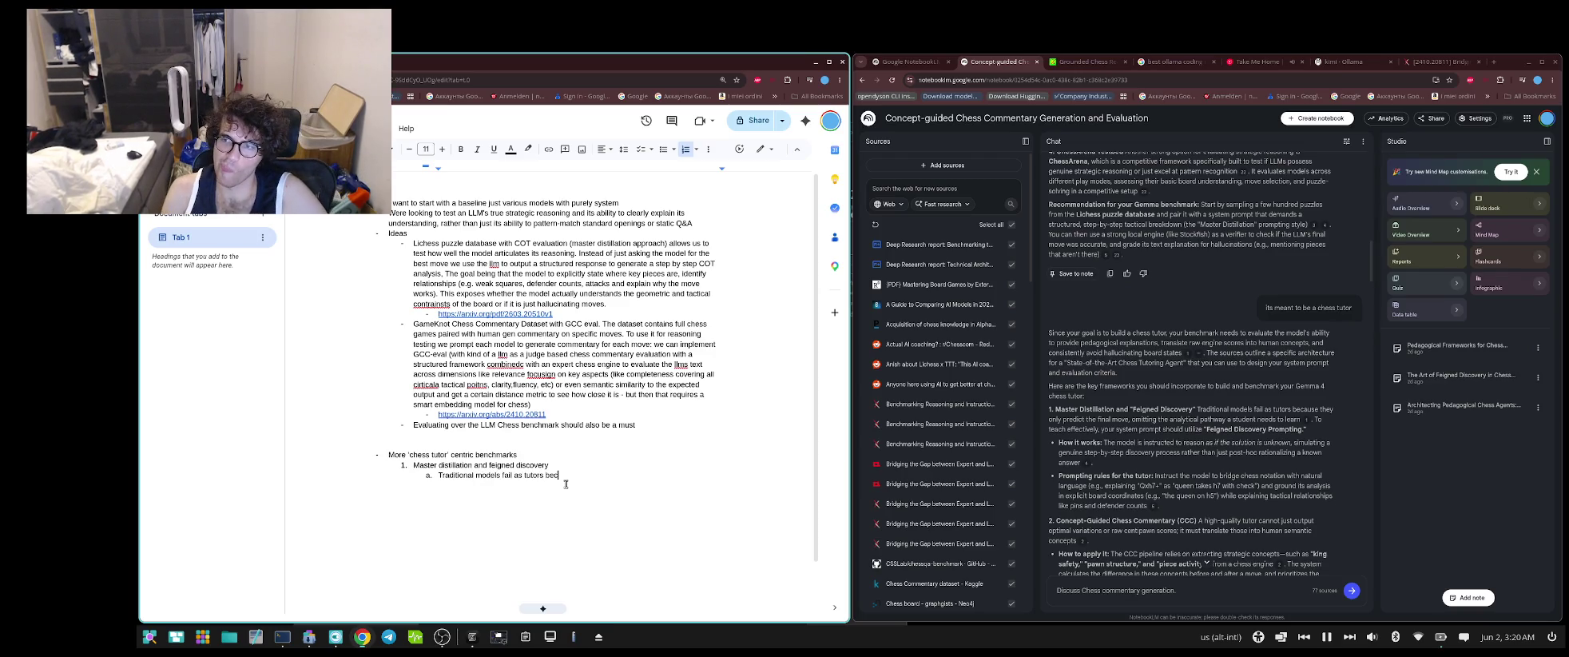
type(" they o")
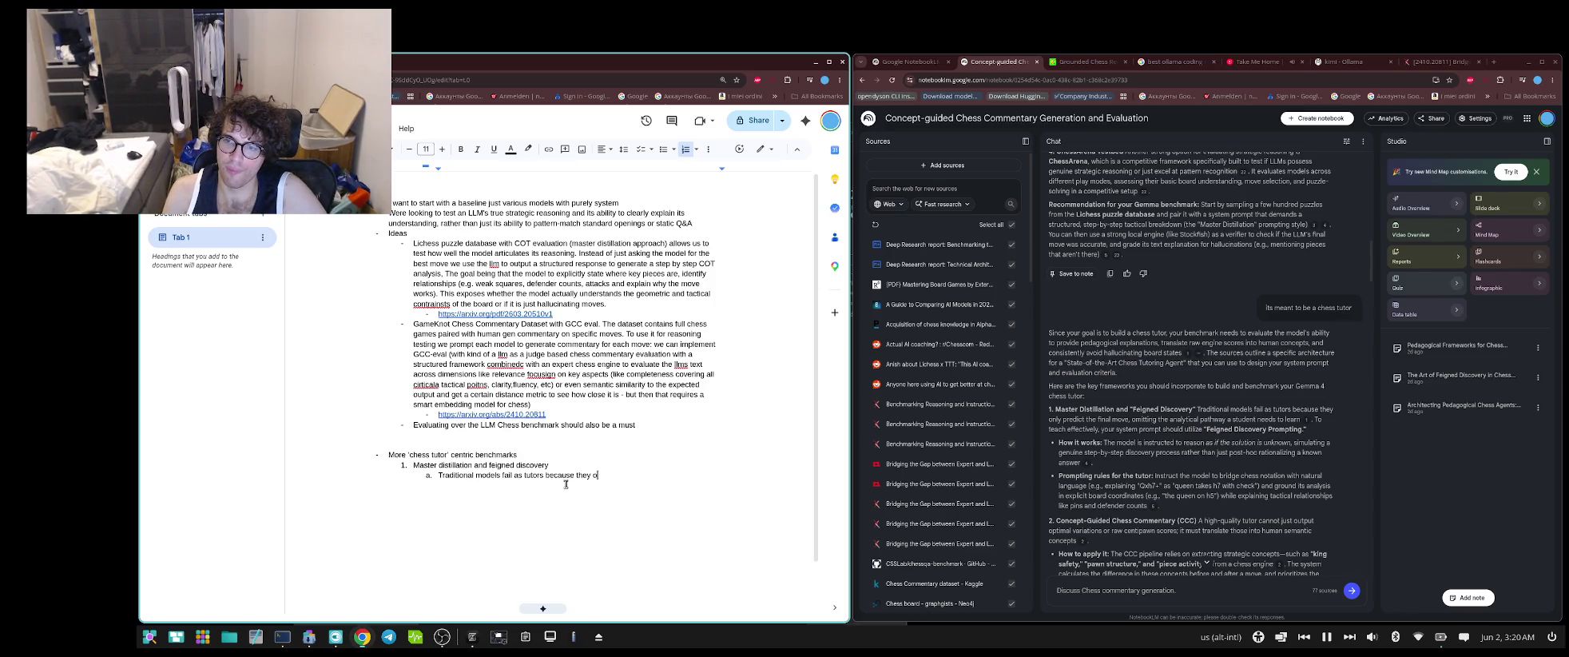
type(" predict final")
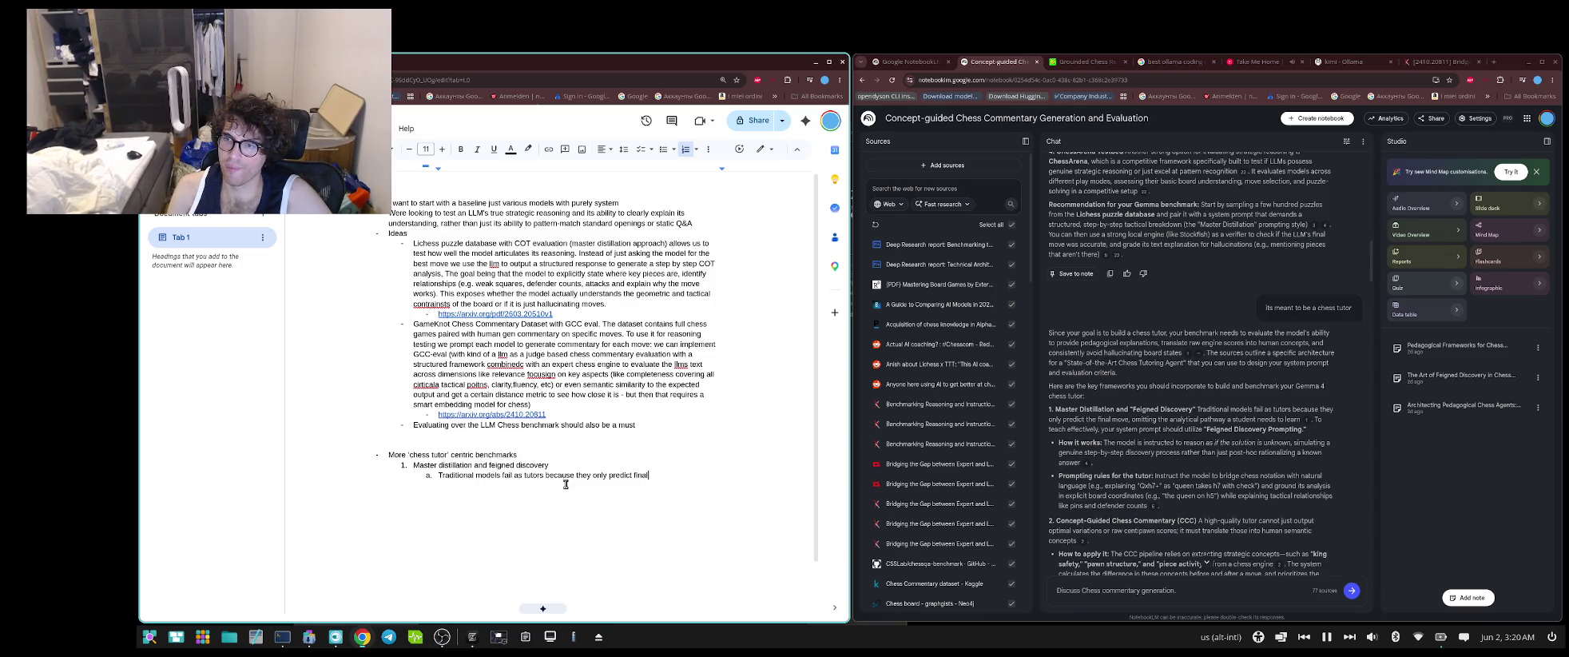
type(" move, omitiing the analytical")
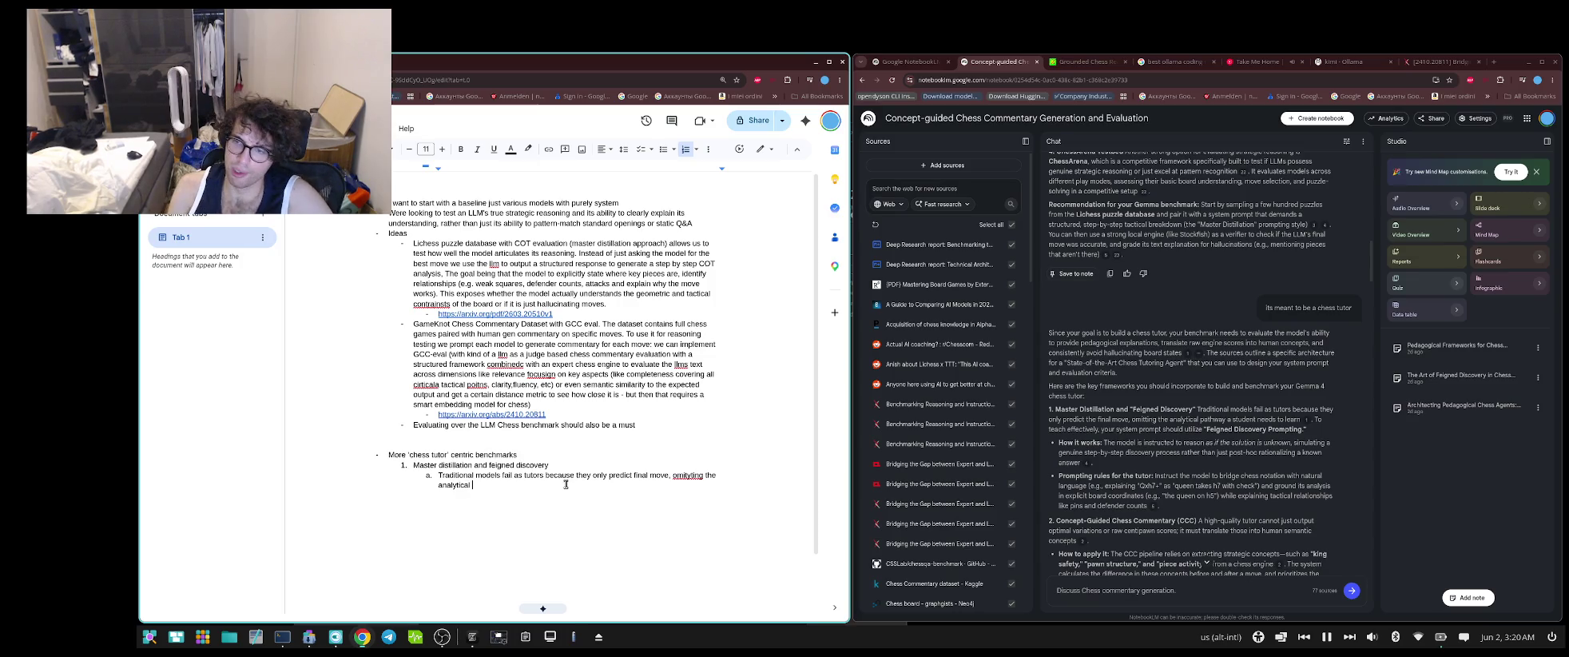
type("pathwe")
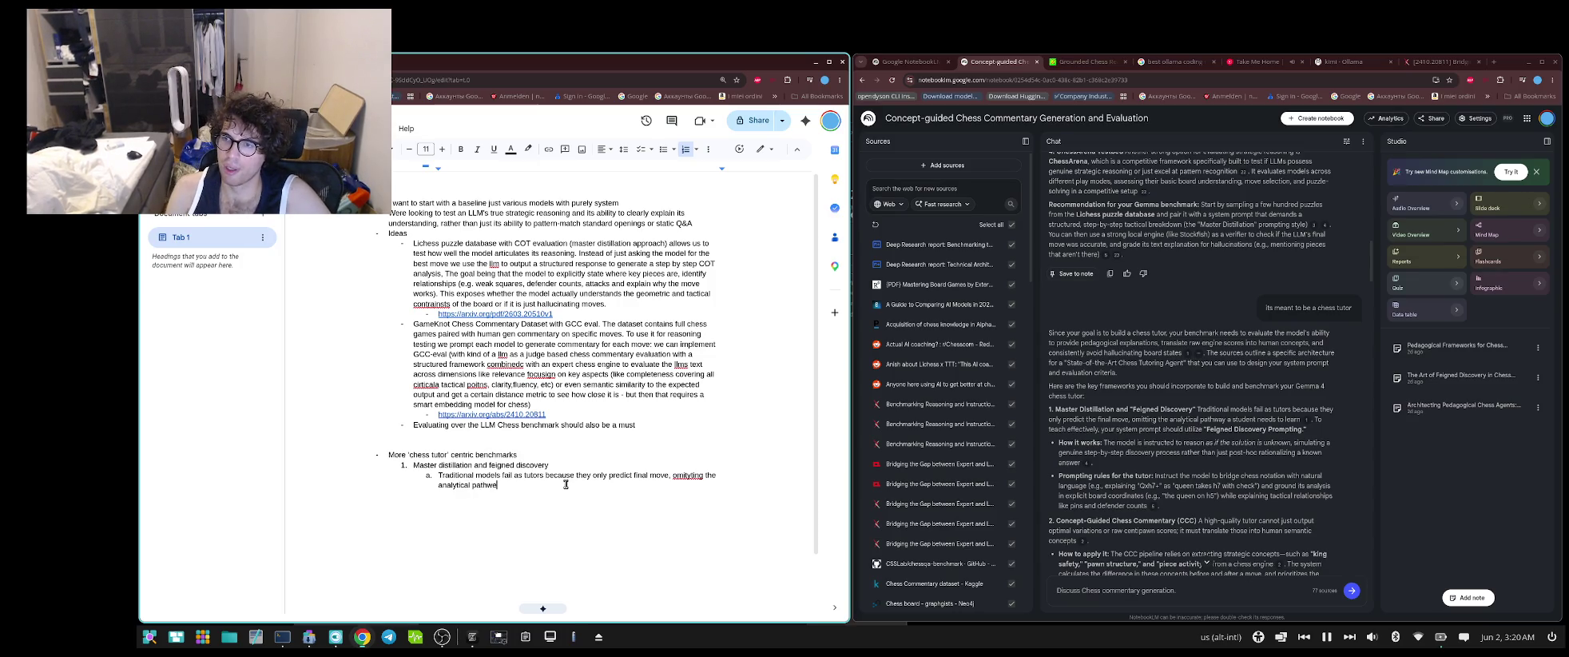
key("BackSpace")
type("a student needs to")
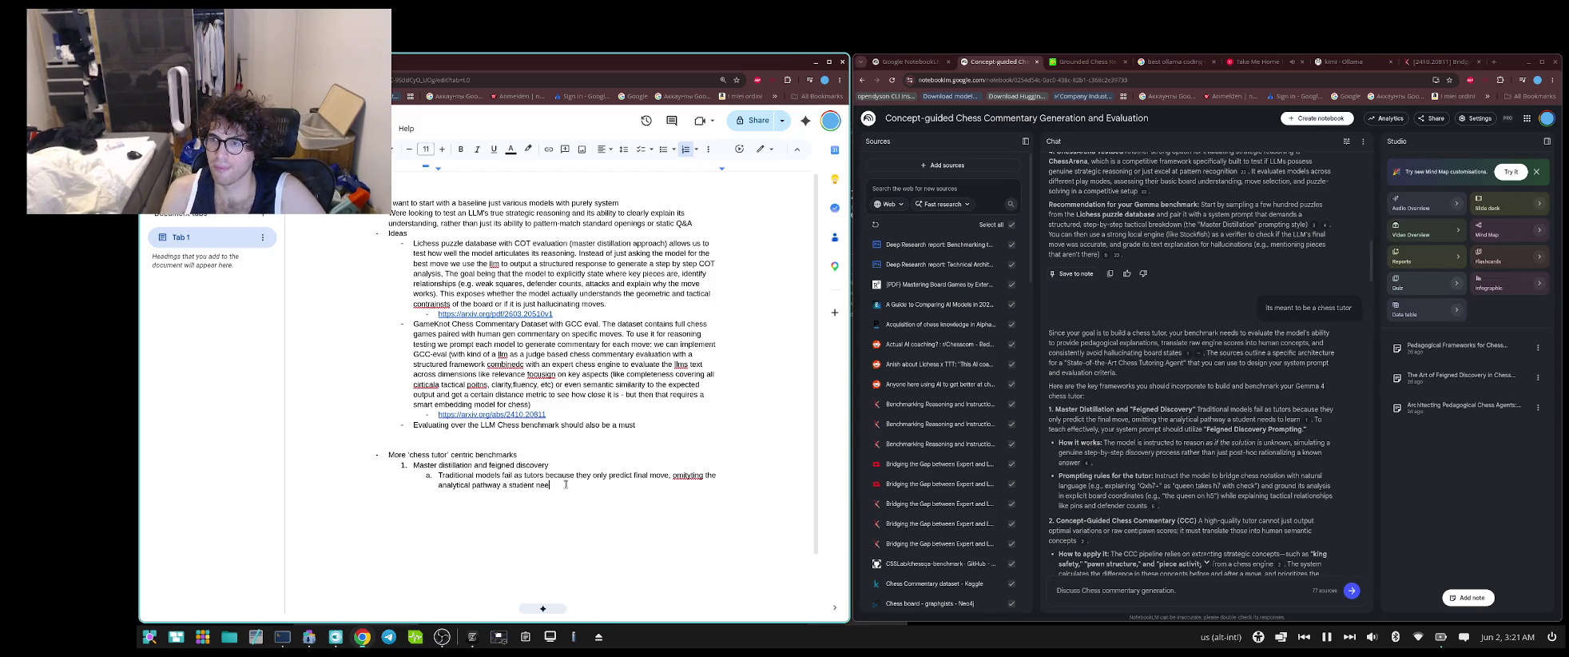
type(" learn")
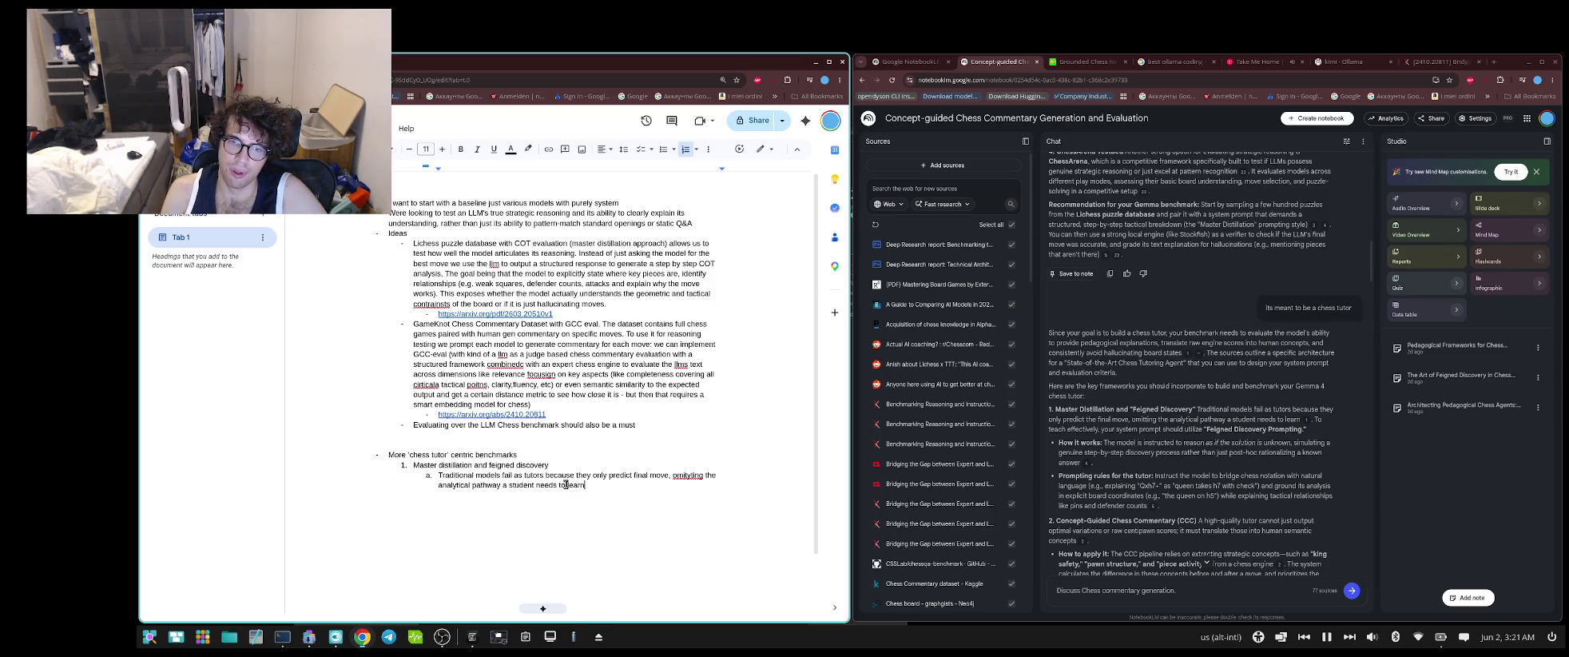
mouse_move(1308, 420)
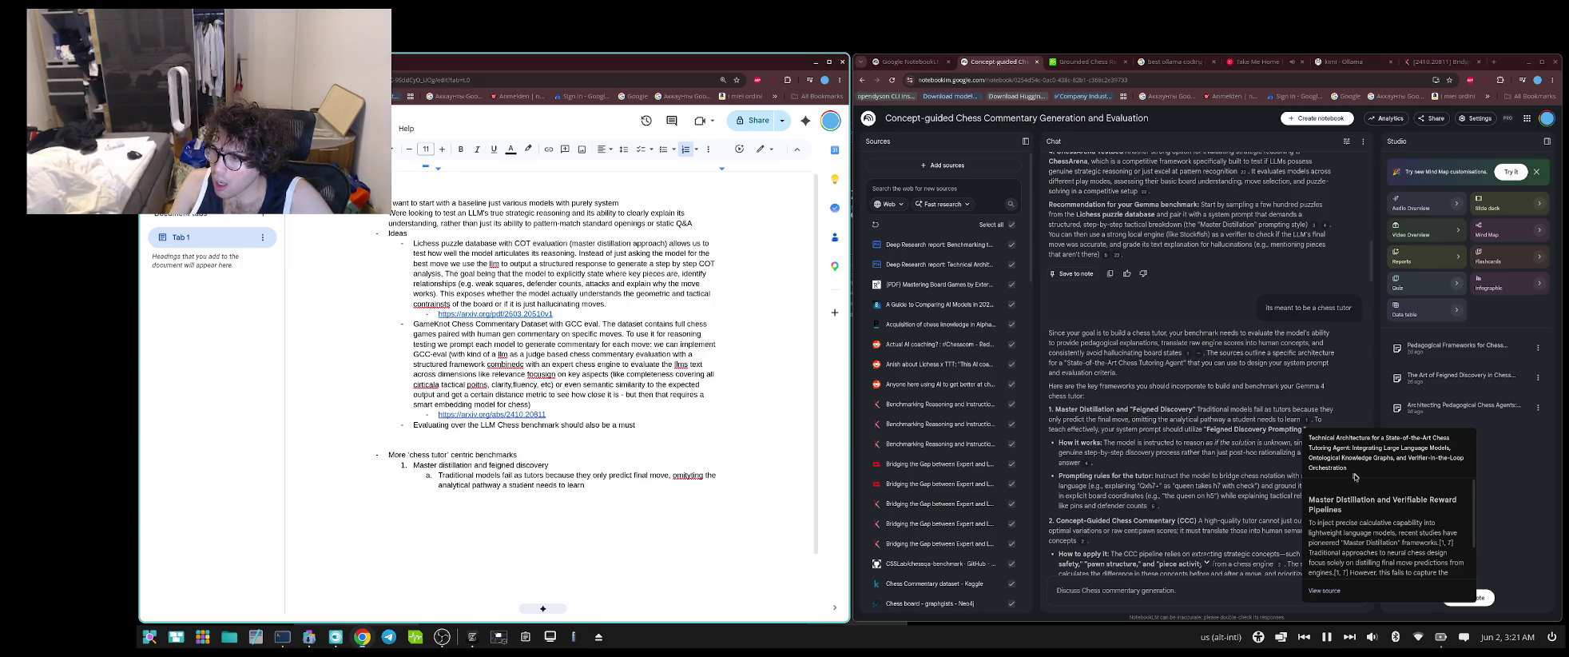
mouse_move(1190, 366)
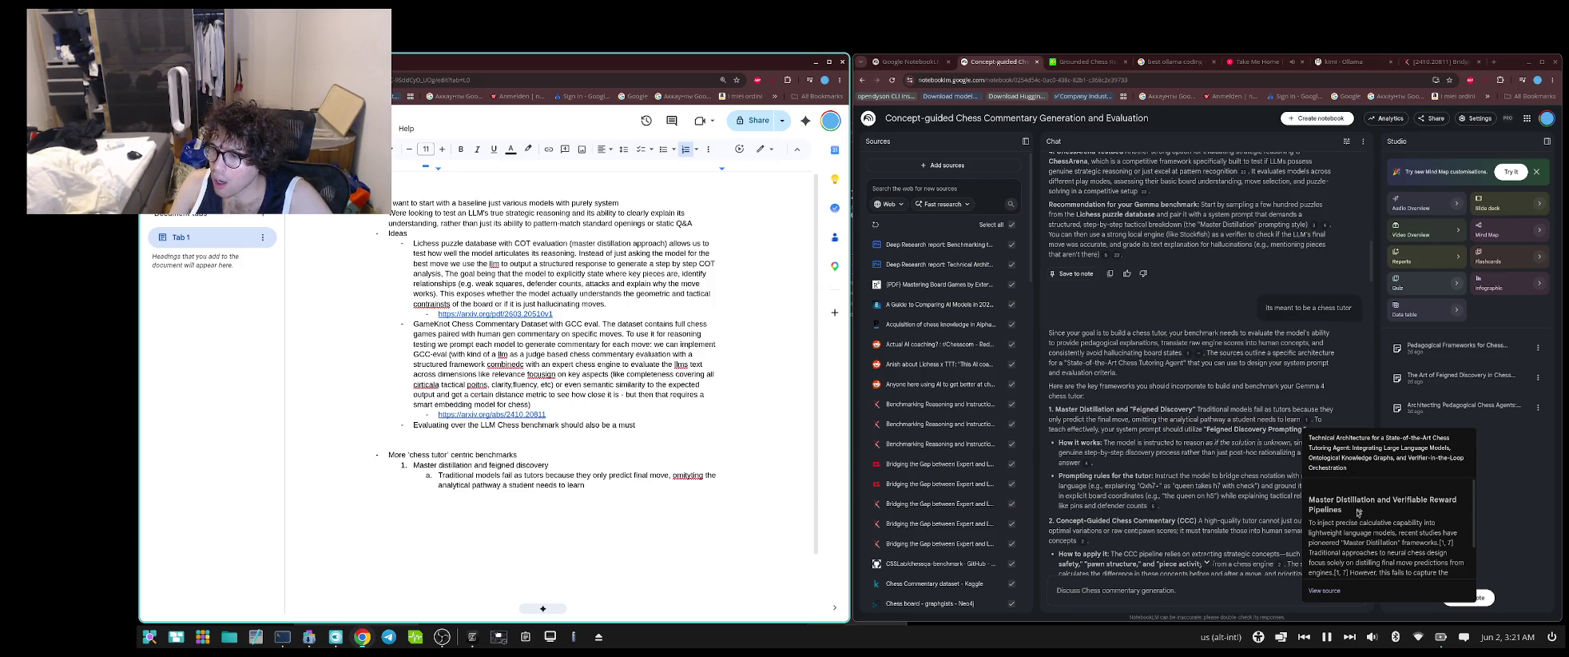
Copy the cited source title 'Technical Architecture for a State-of-the-Art Chess Tutoring Agent' from NotebookLM.
scroll(1357, 503, "down", 2)
scroll(1384, 545, "up", 2)
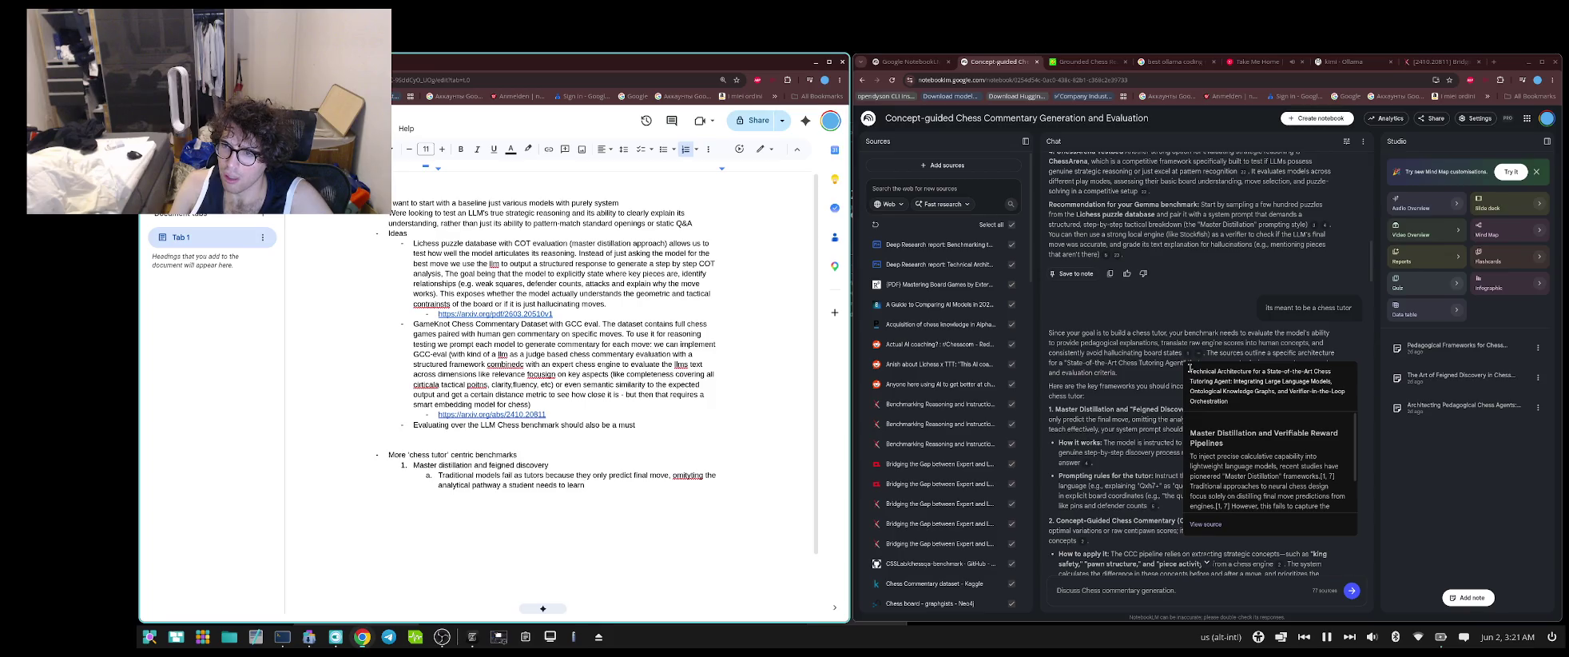
left_click_drag(1189, 368, 1233, 399)
right_click(1233, 397)
left_click(1240, 401)
Run a Google search for that title in the arXiv tab.
key("ctrl+9")
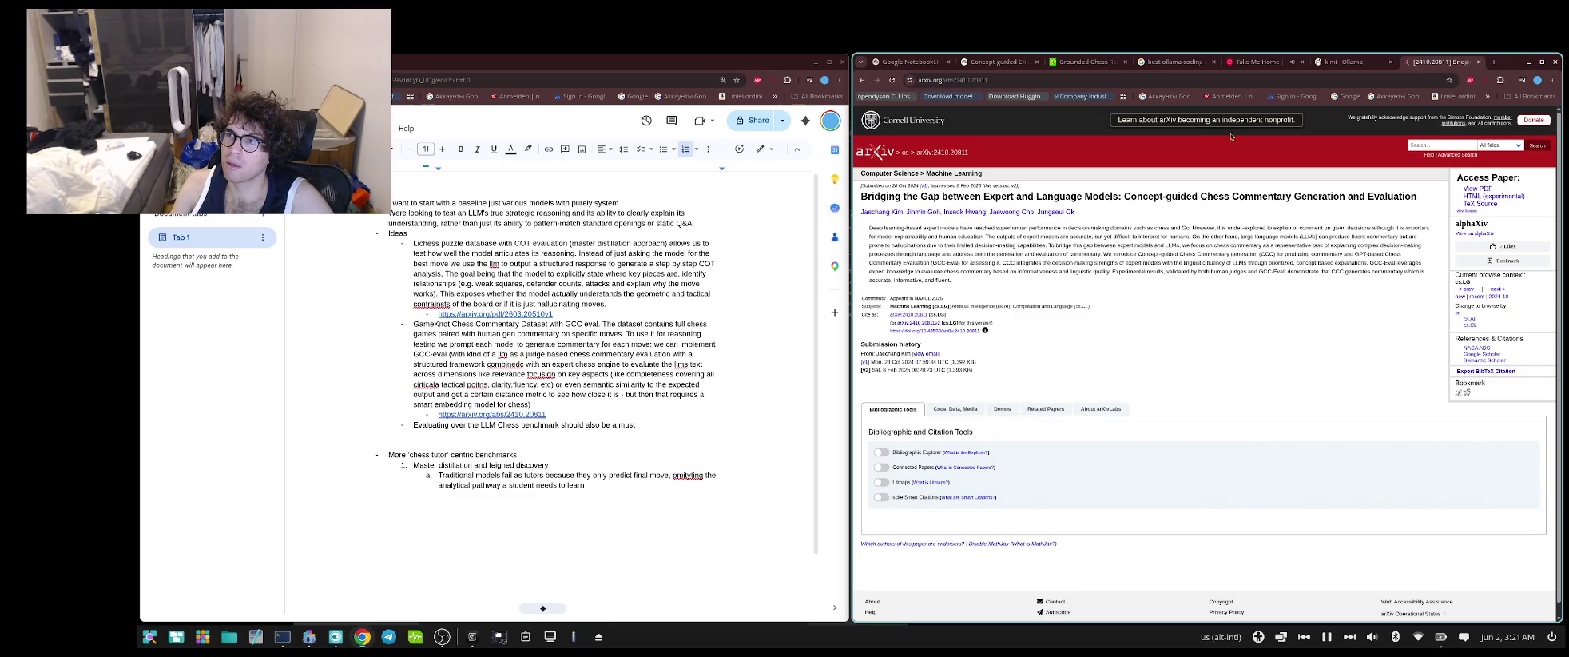
key("ctrl+l")
key("ctrl+v")
key("Return")
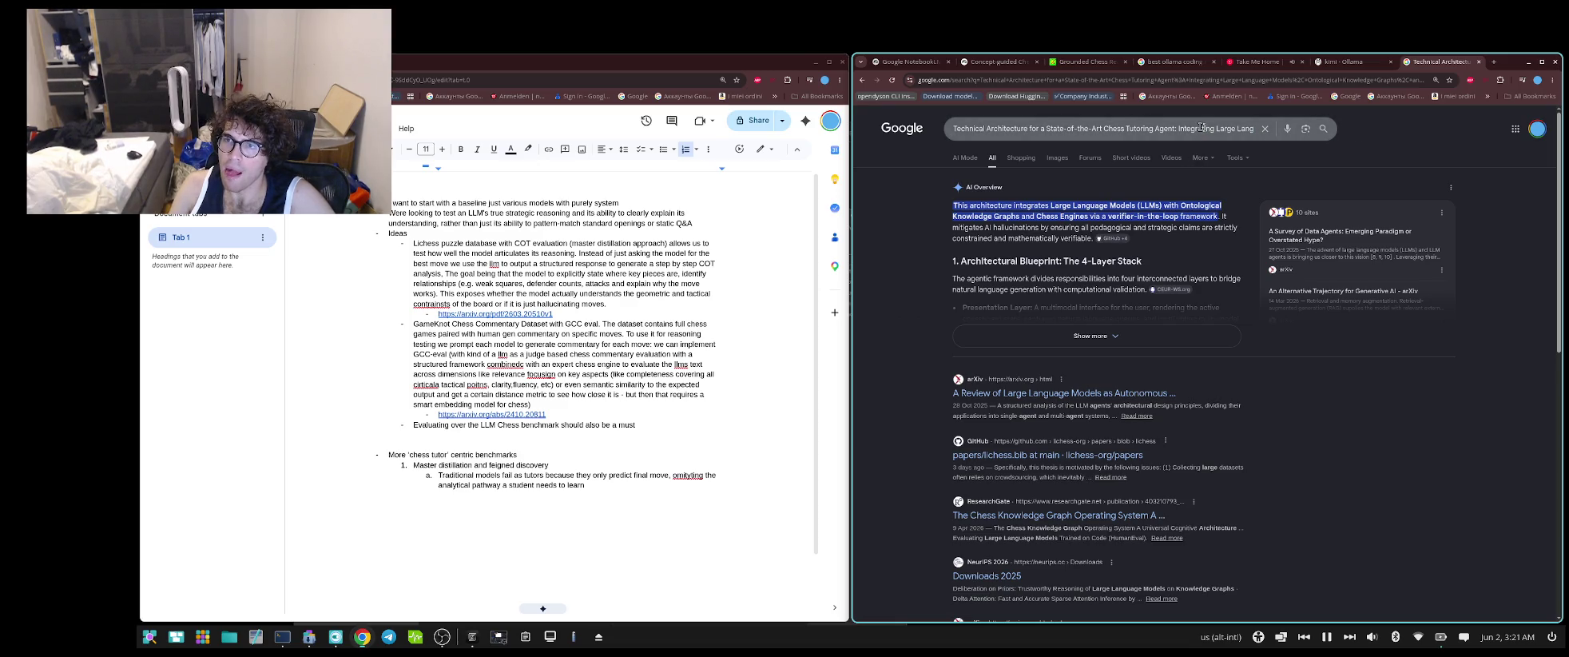
Open the arXiv review 'From Language to Action' from the search results and copy its URL.
left_click(1200, 128)
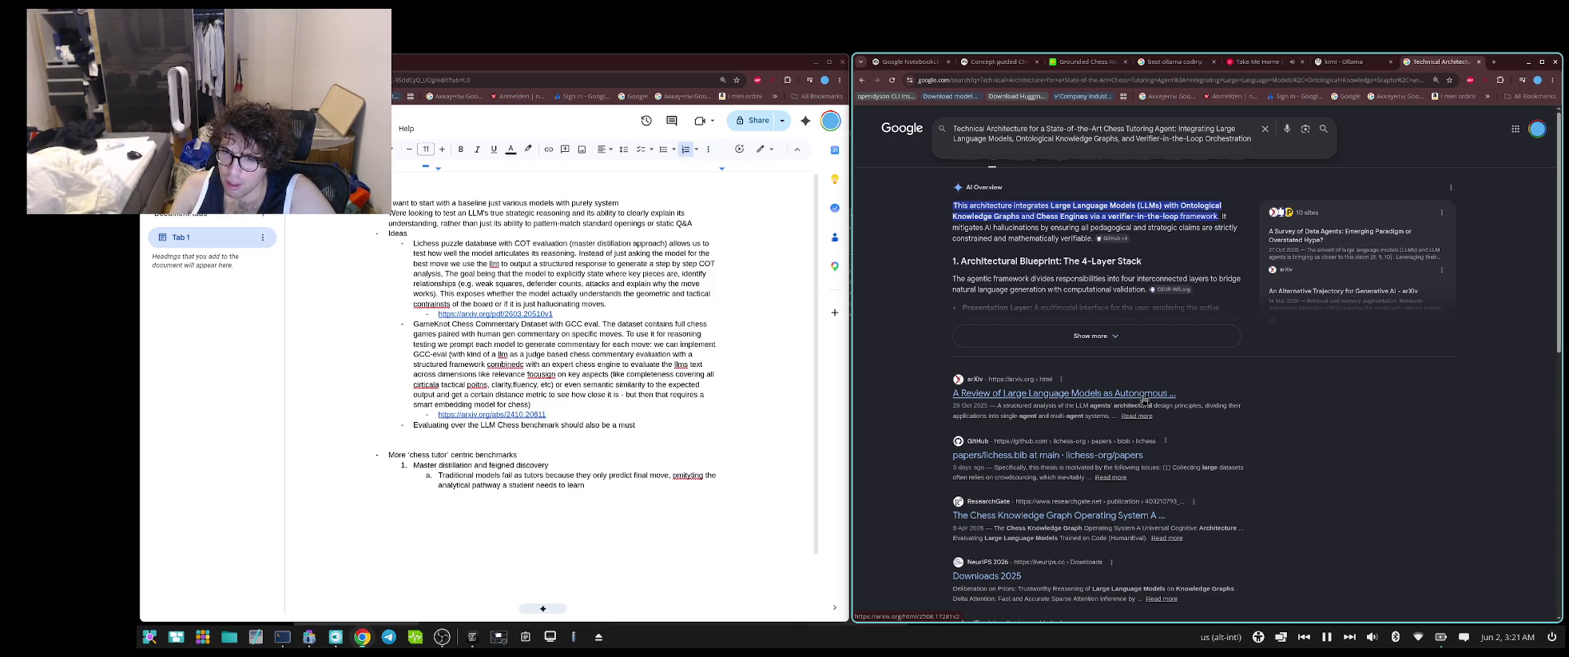
left_click(1141, 395)
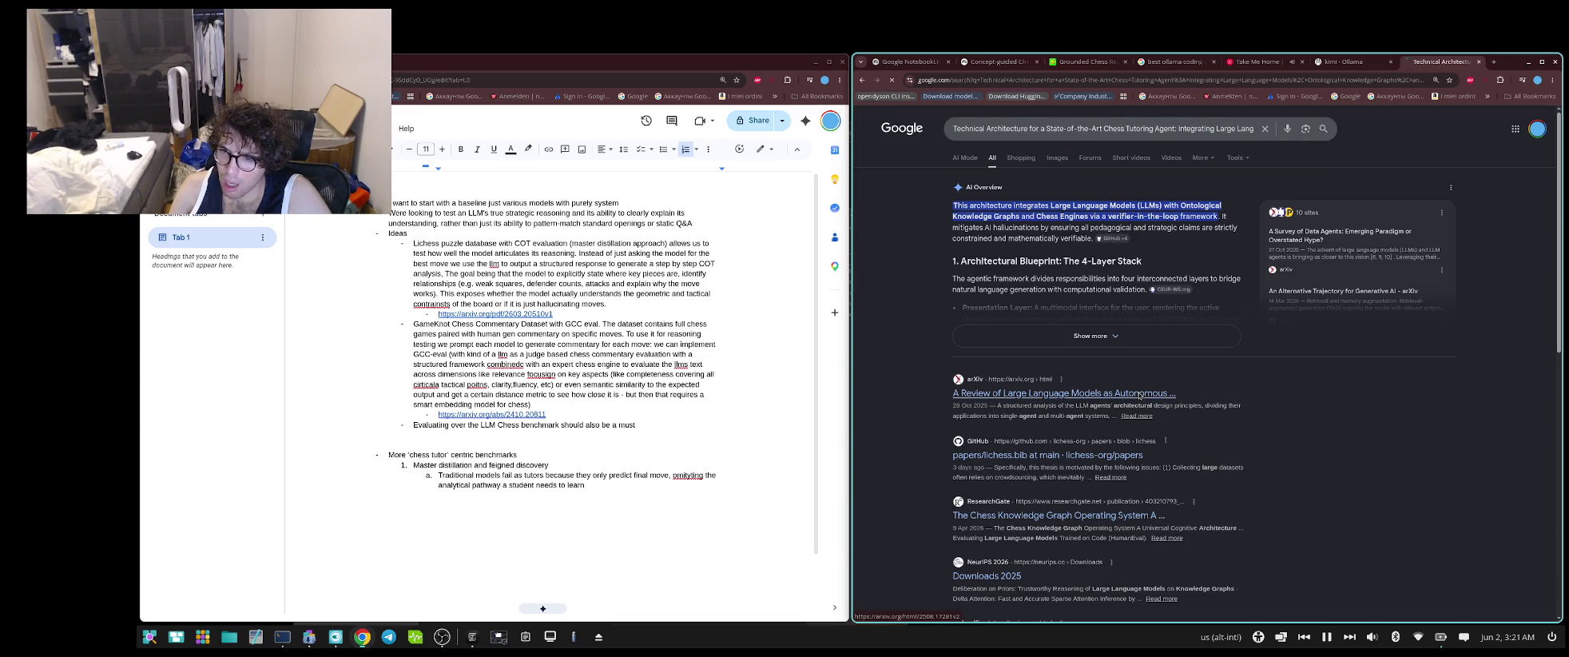
scroll(1231, 232, "down", 3)
scroll(1234, 238, "down", 4)
scroll(1236, 244, "down", 3)
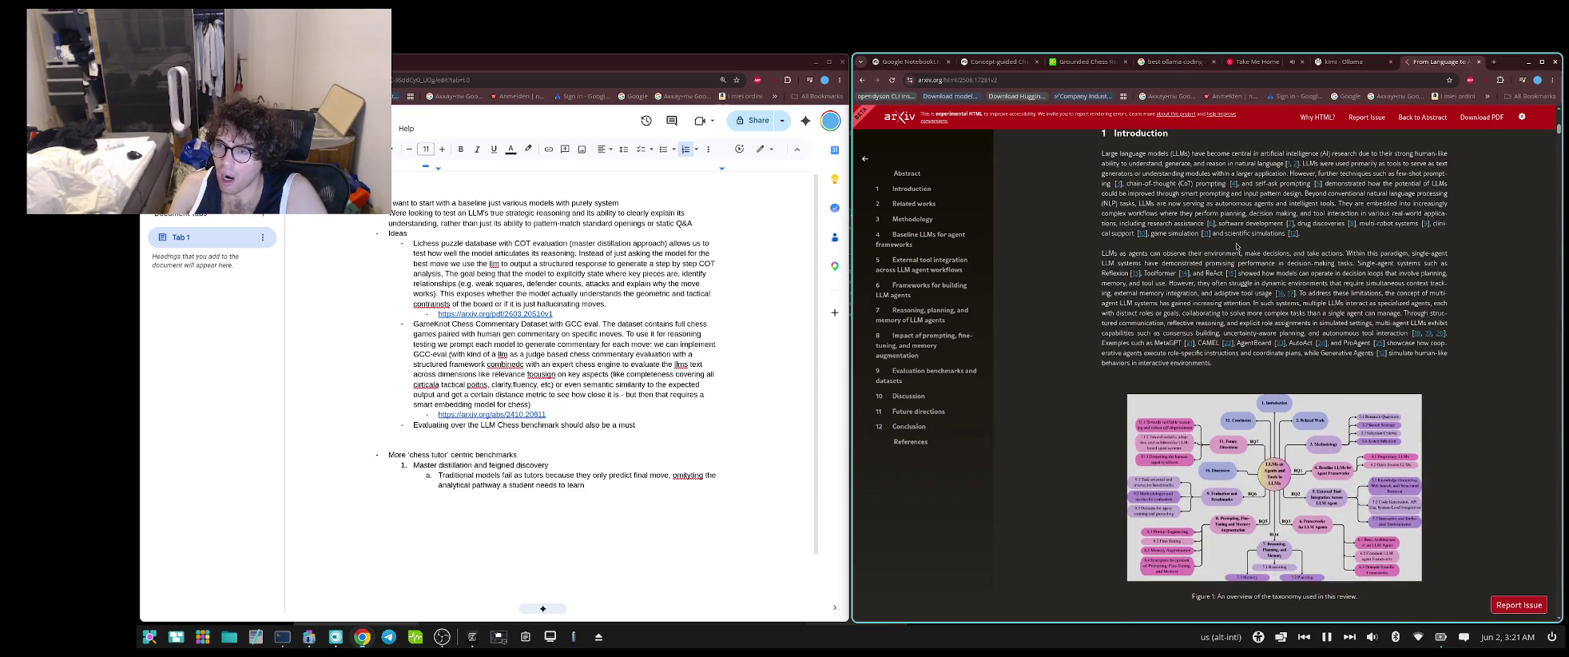
left_click(1135, 83)
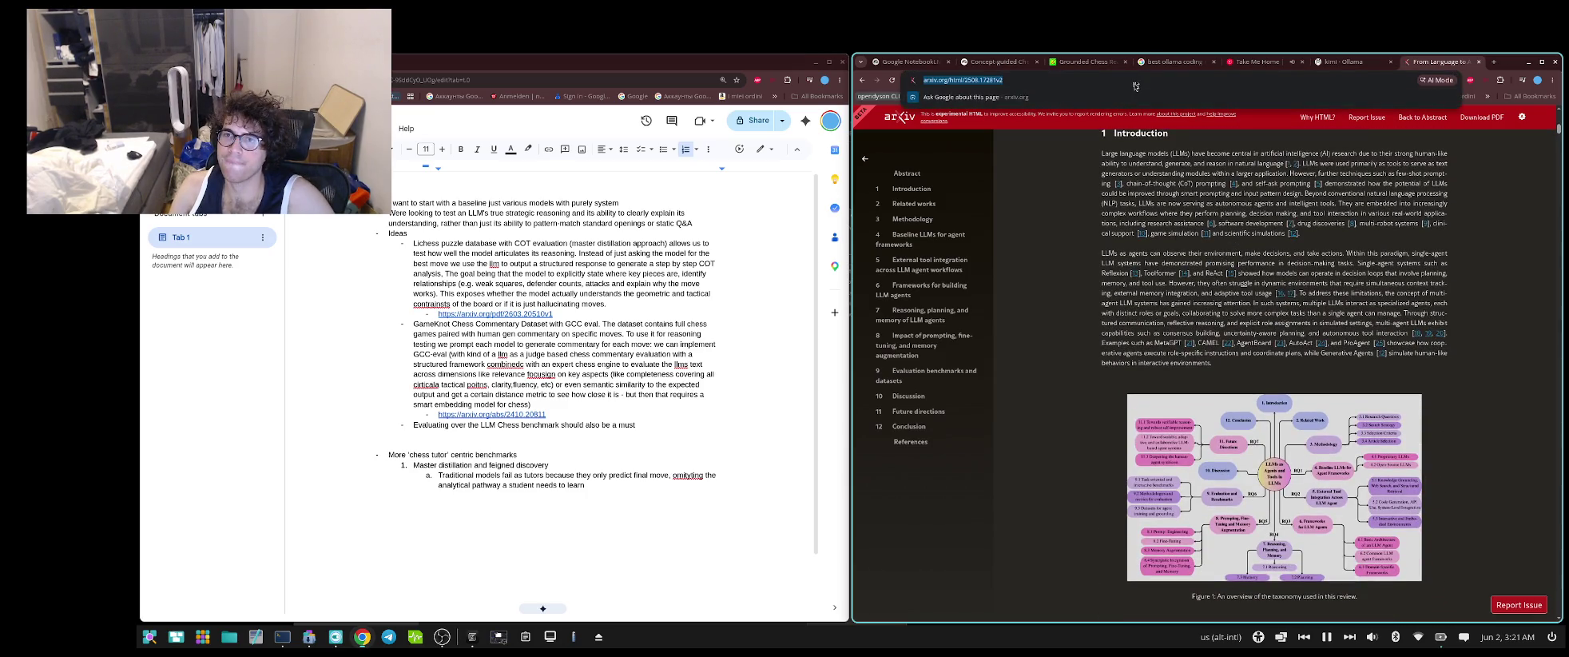
left_click(622, 519)
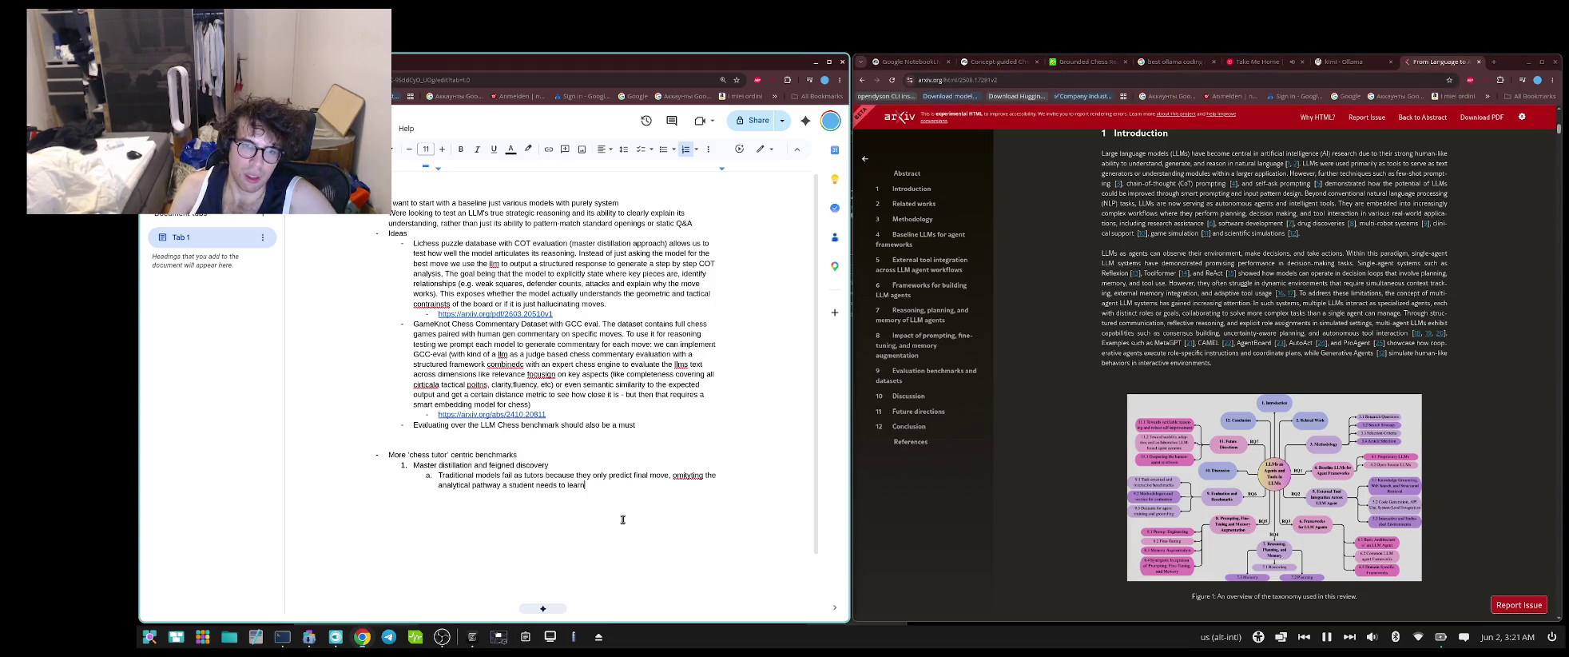
key("Return")
key("ctrl+v")
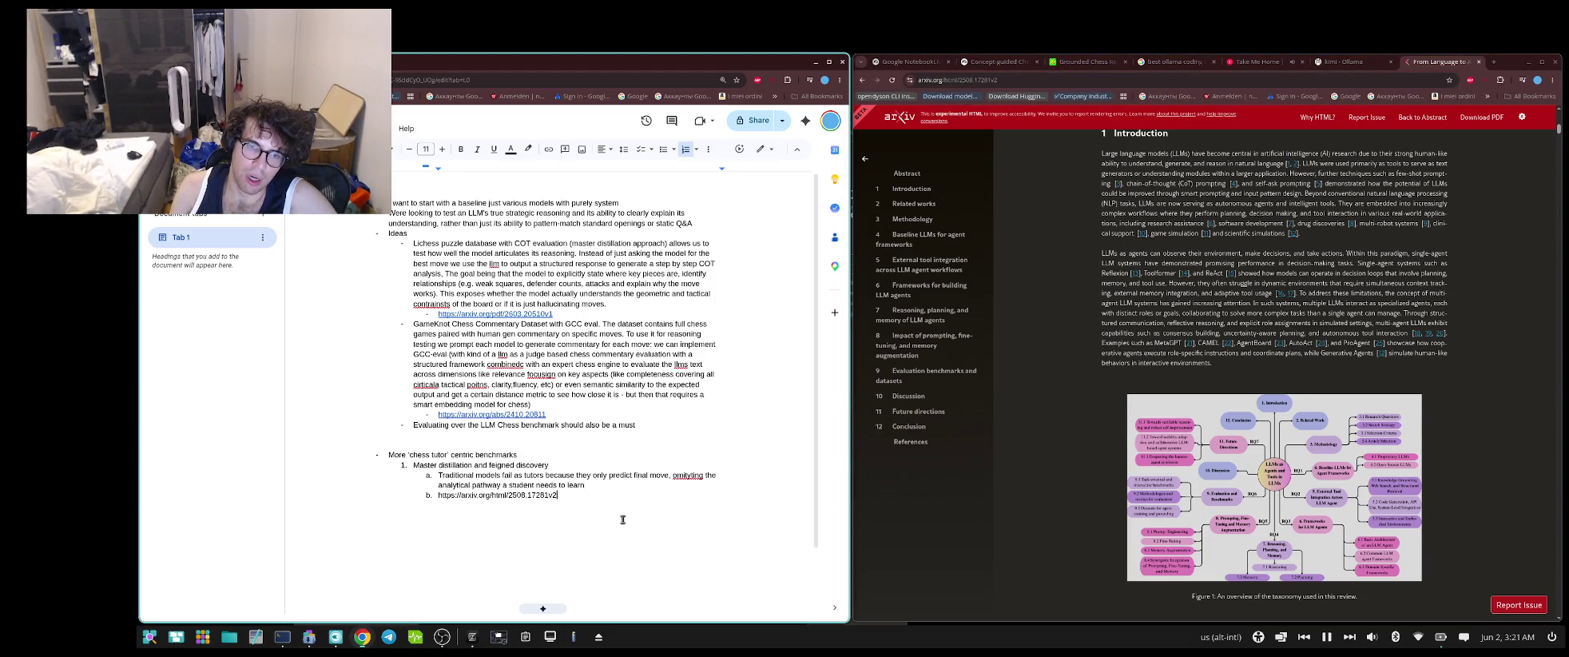
left_click(429, 496)
left_click(444, 494)
key("Tab")
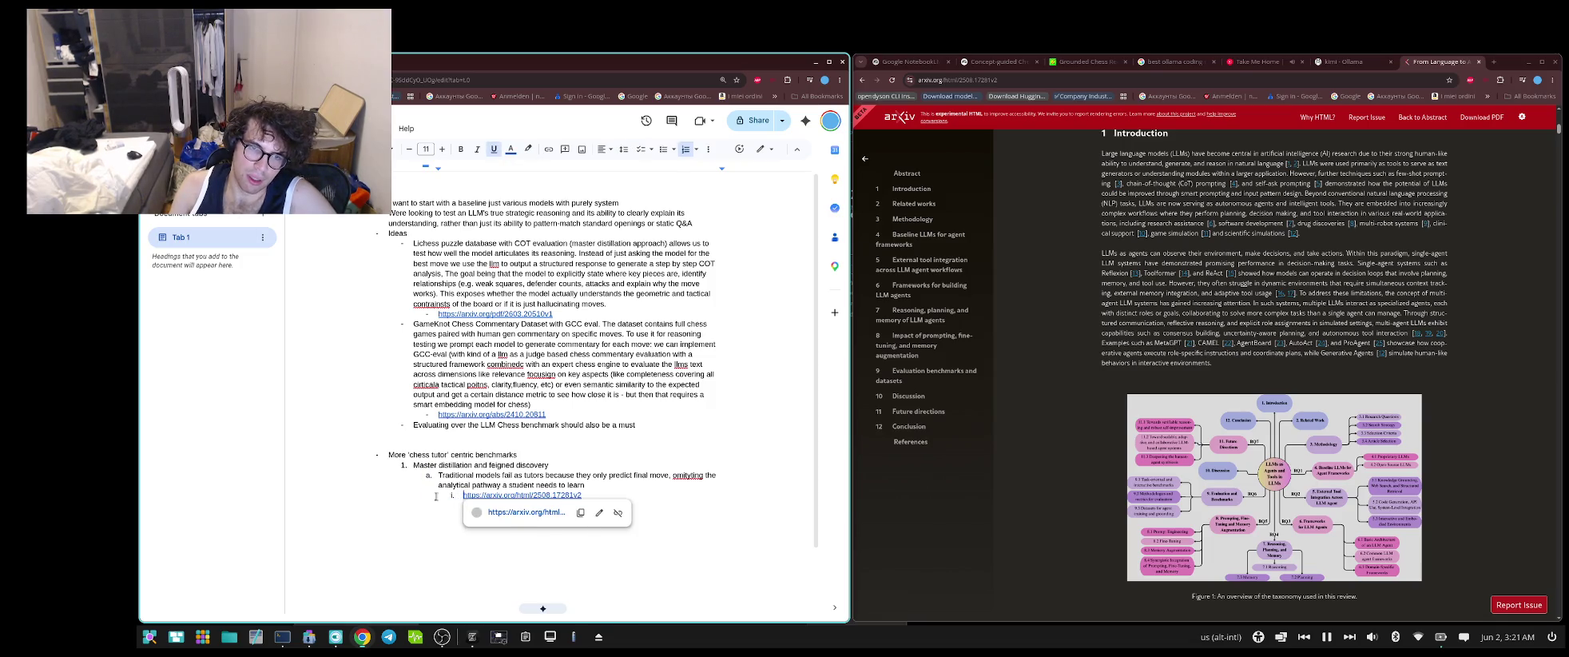
left_click(643, 497)
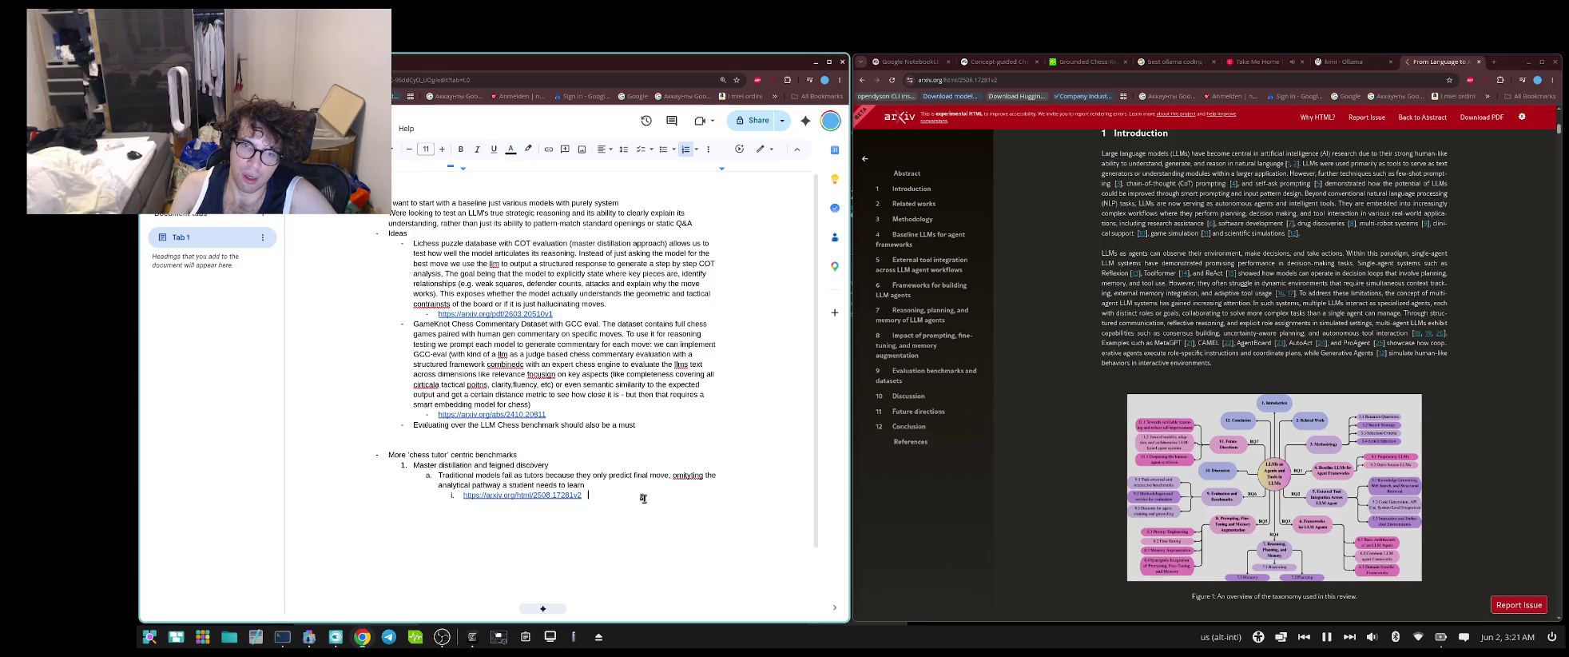
Add an empty sub-item below the link, then return to the NotebookLM chat.
key("Return")
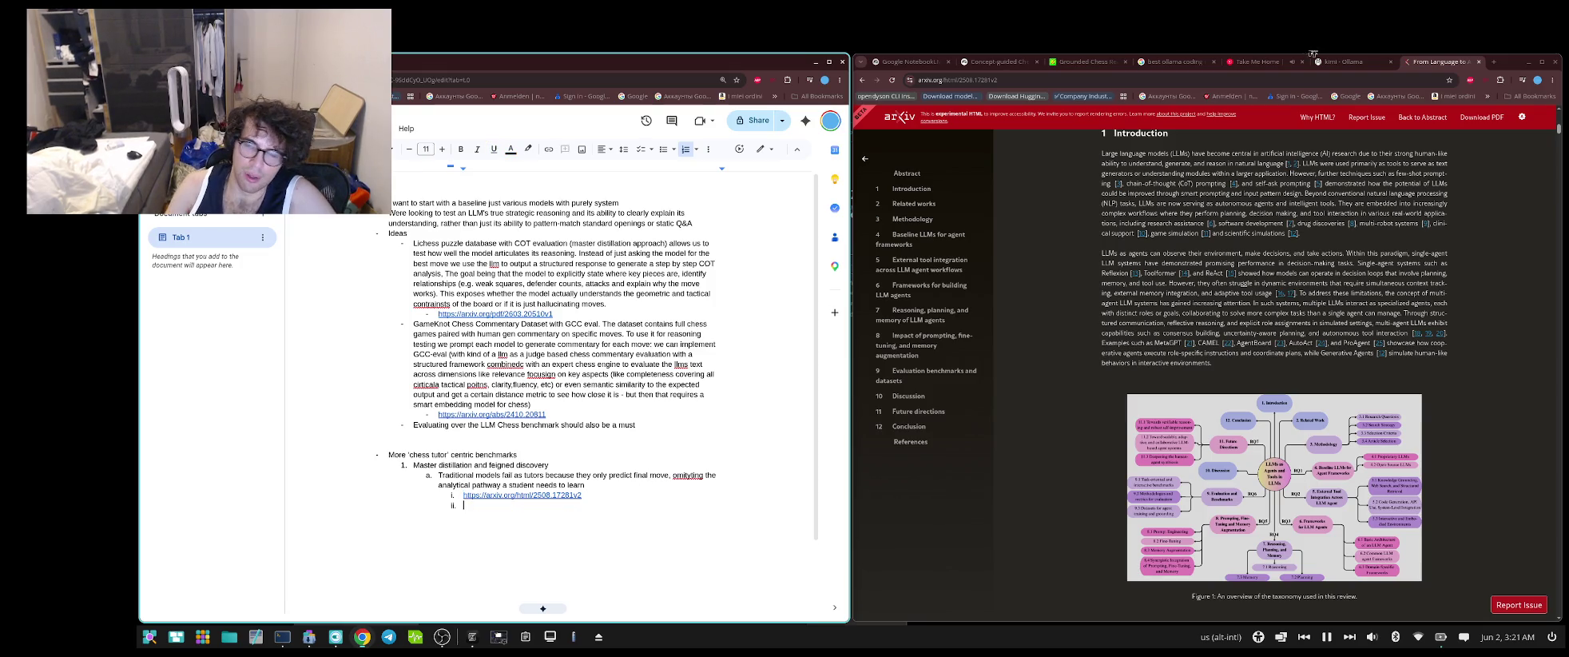
left_click(1067, 67)
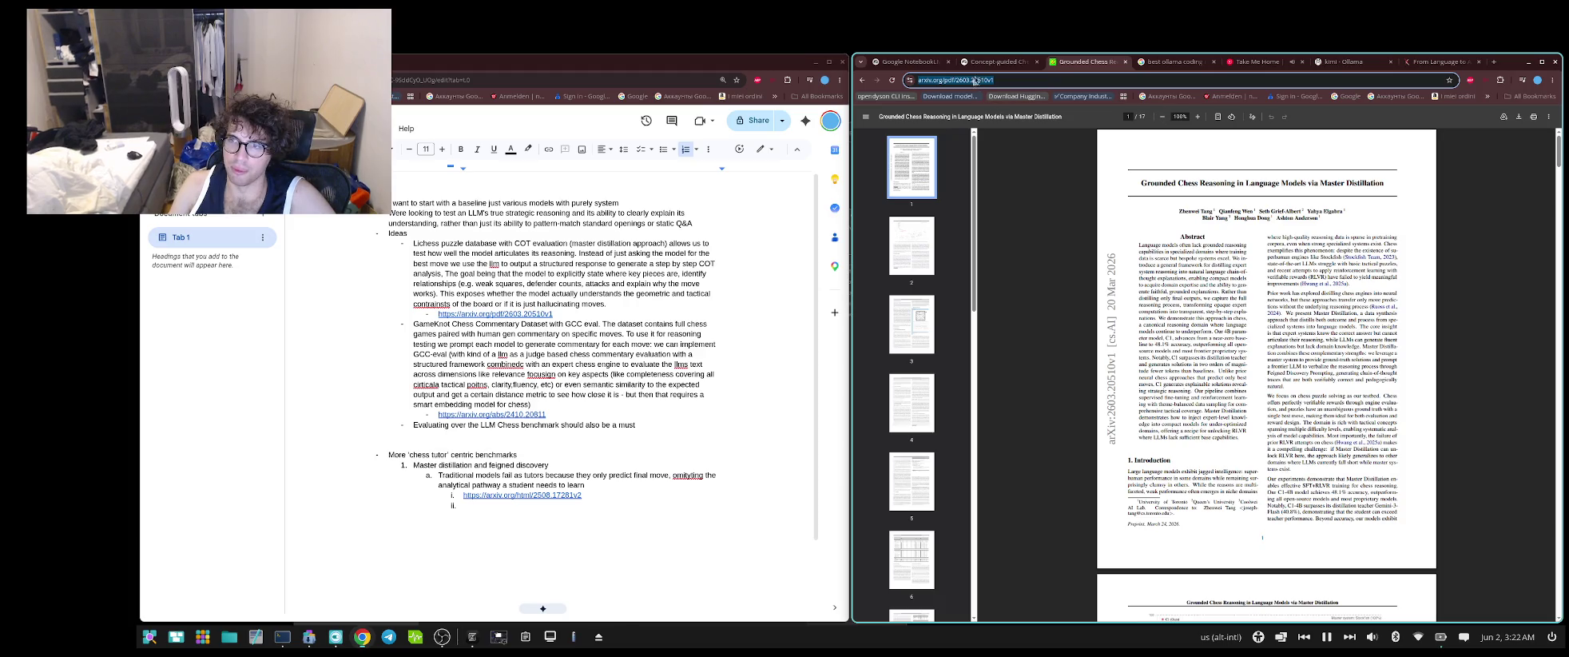
left_click(991, 62)
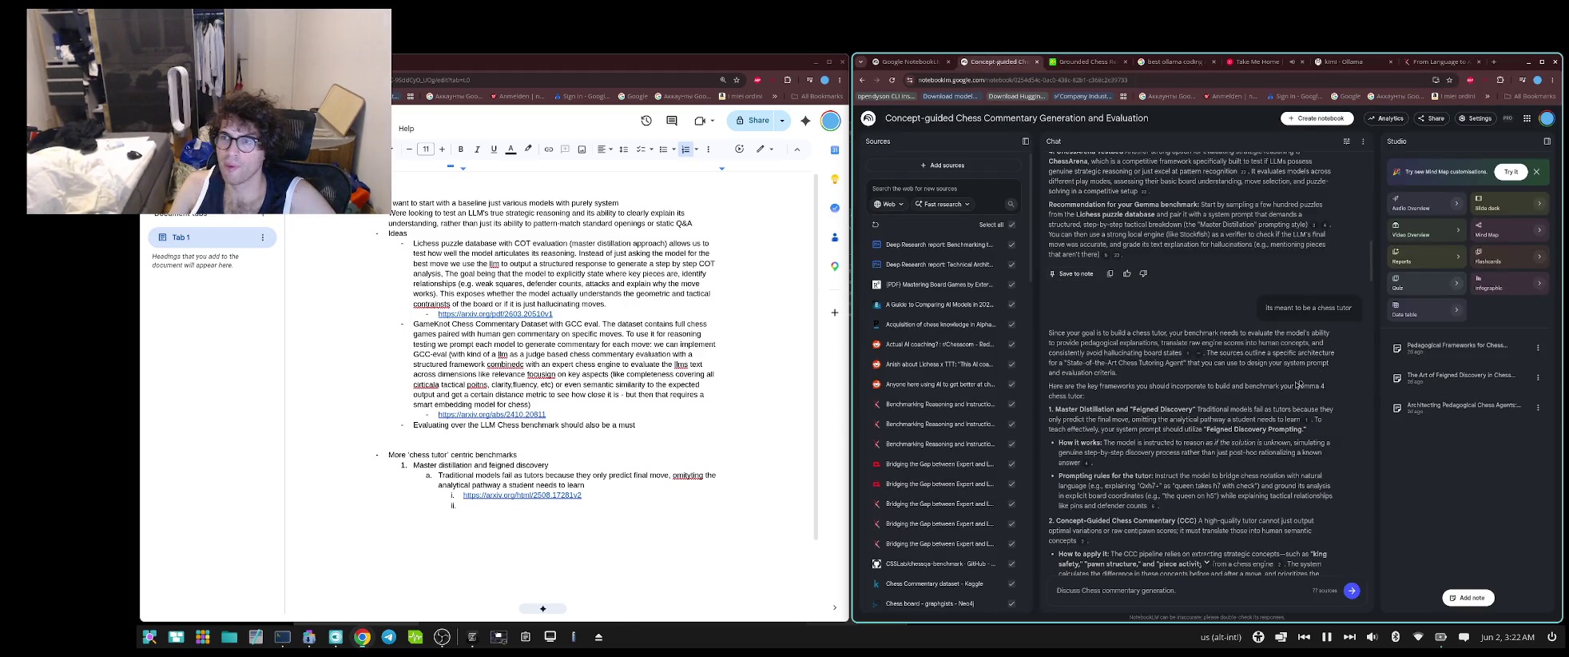
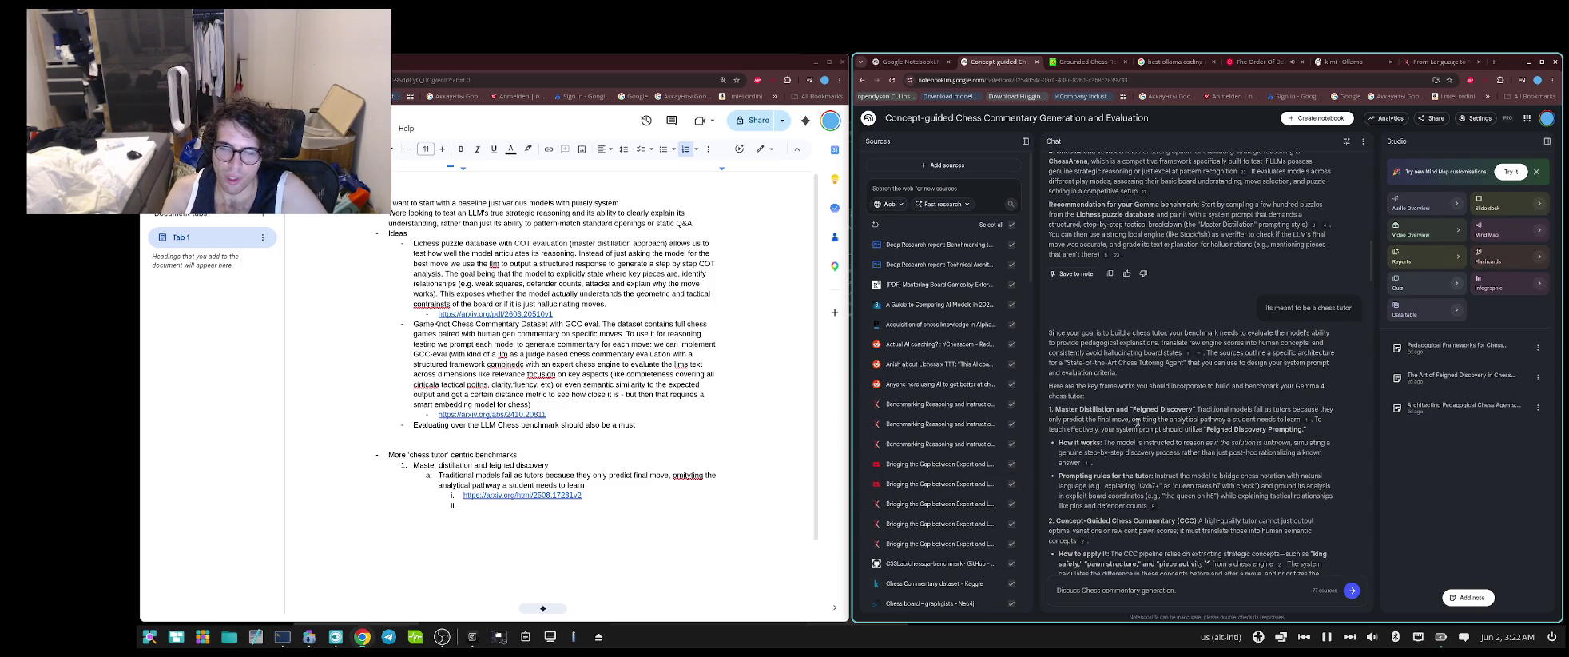
Select the cited passage in the chat answer and open its Technical Architecture source.
left_click_drag(1181, 420, 1195, 409)
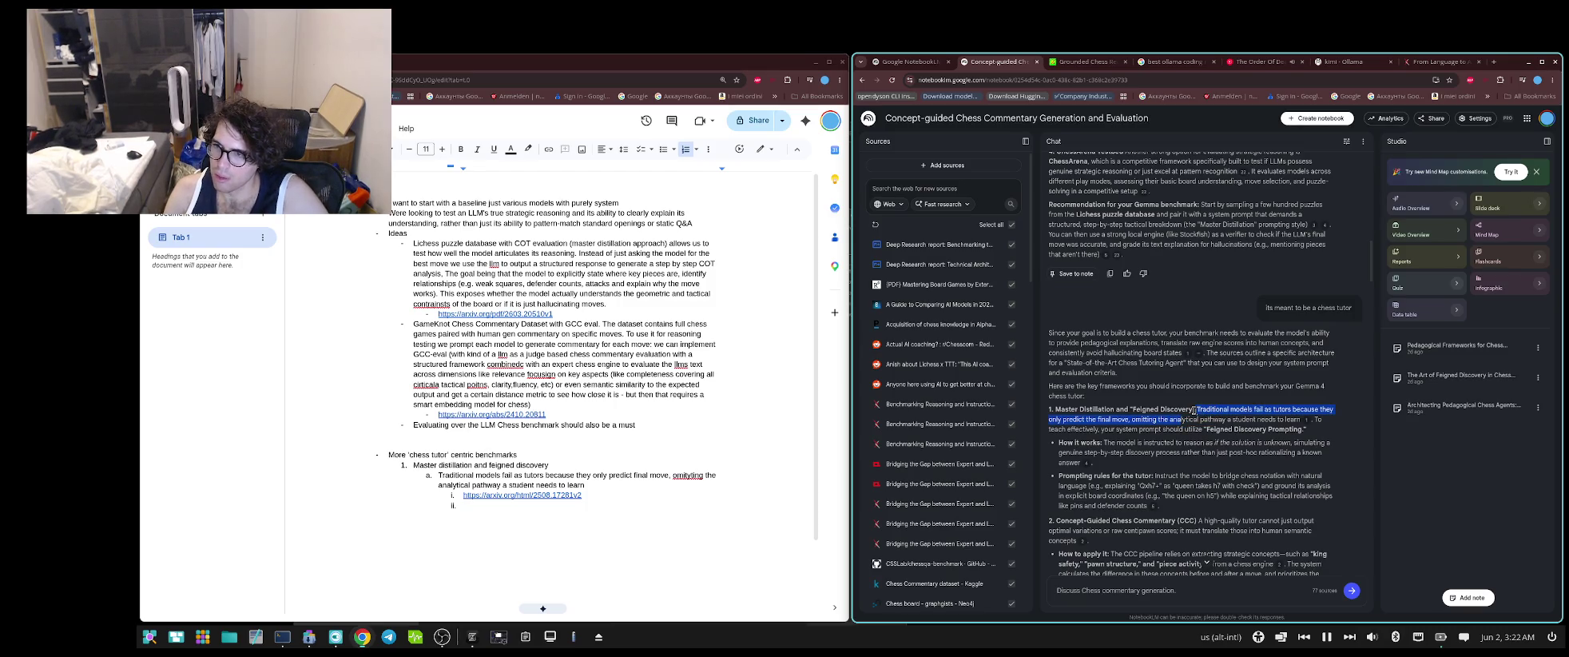
mouse_move(1305, 420)
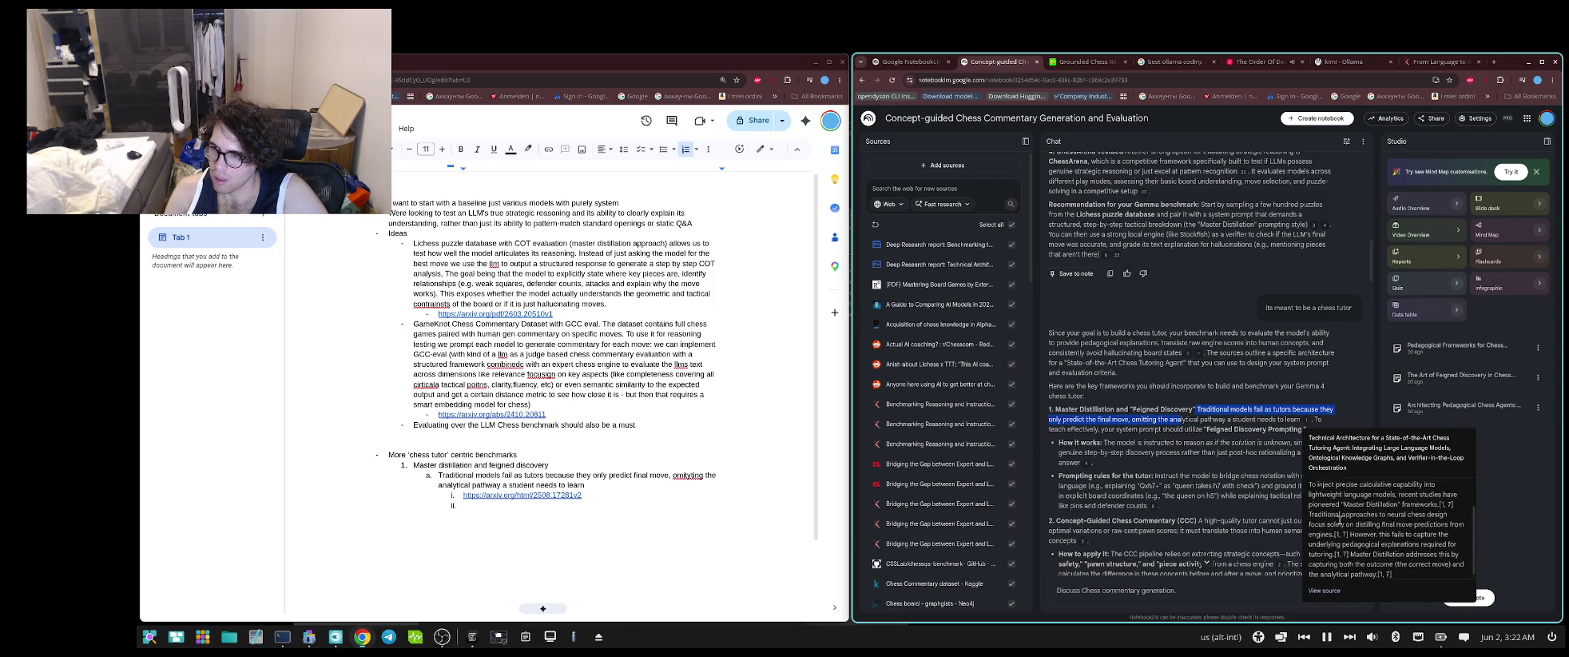
left_click_drag(1321, 502, 1395, 592)
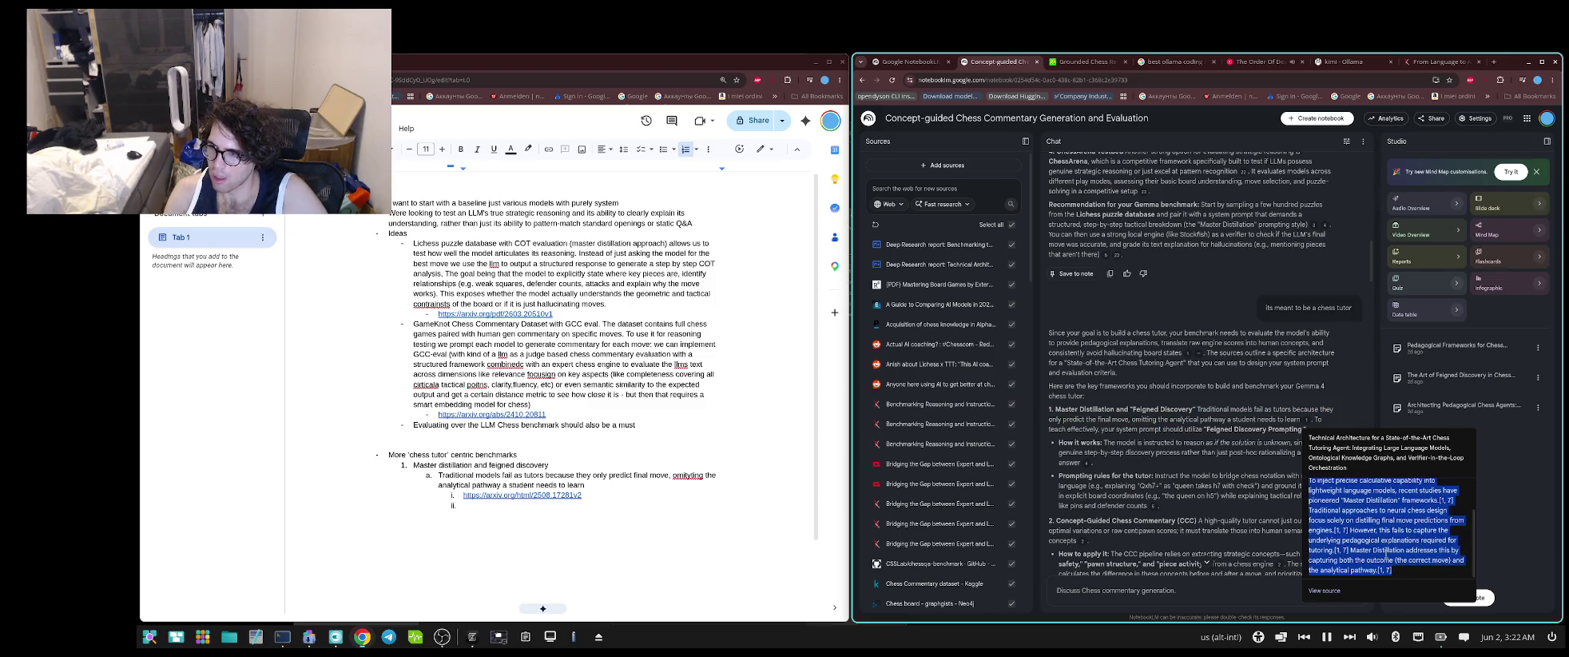
right_click(1358, 568)
left_click(1333, 591)
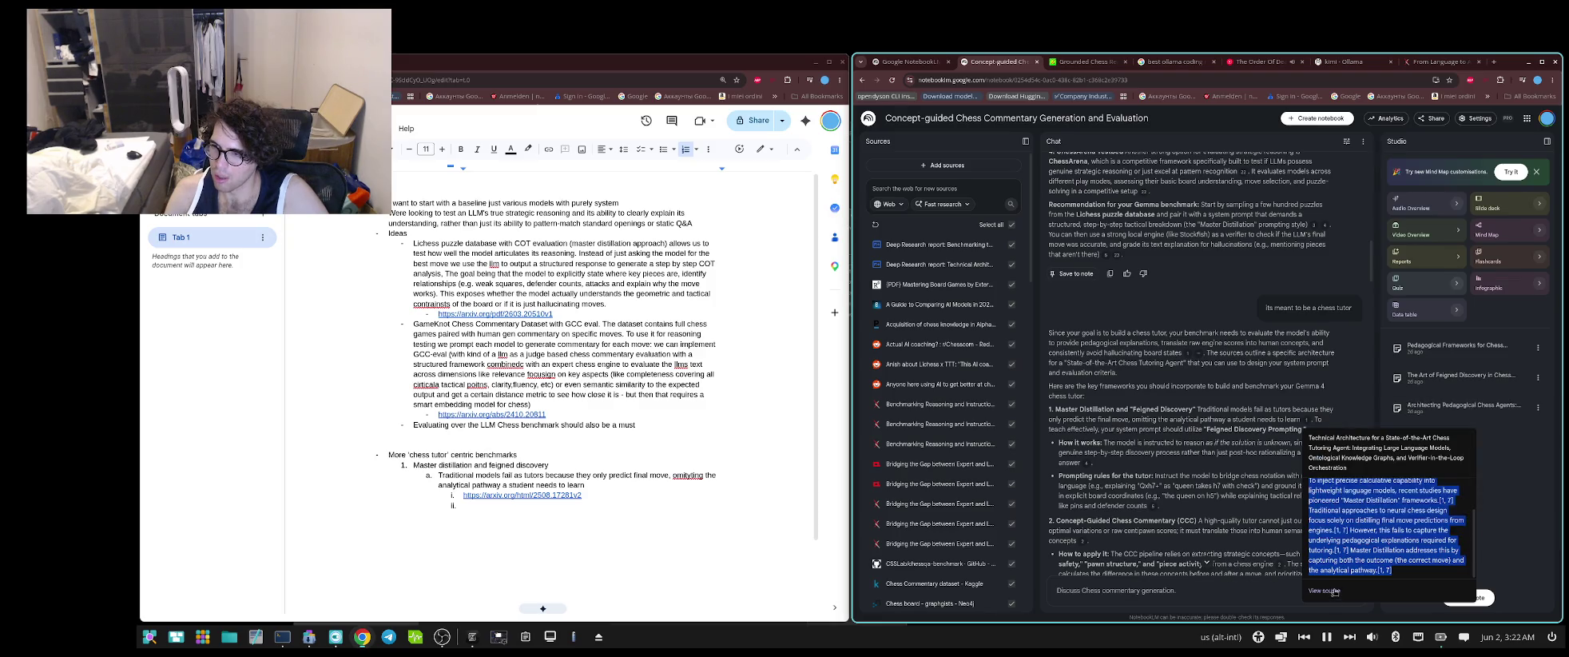
Select the full title of the chess tutoring Technical Architecture source.
scroll(976, 469, "up", 10)
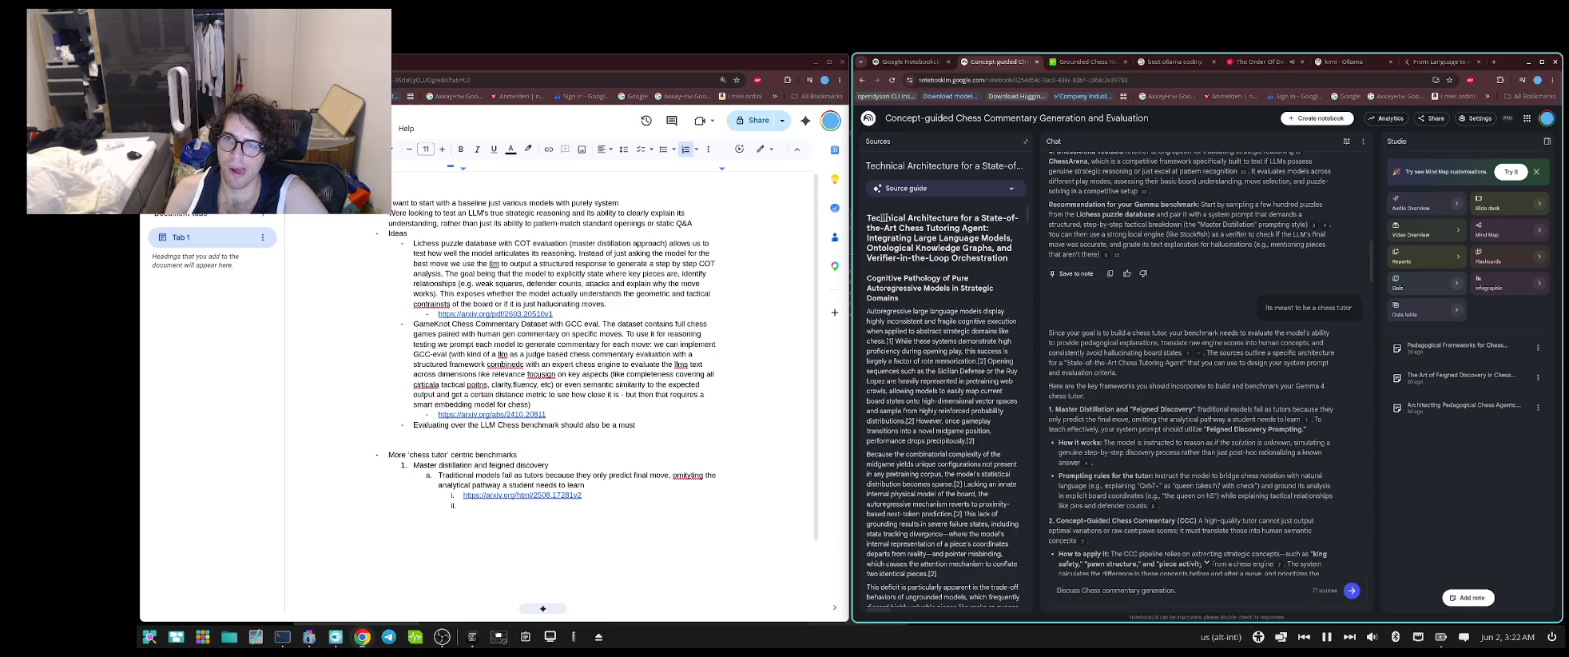
left_click_drag(873, 220, 919, 271)
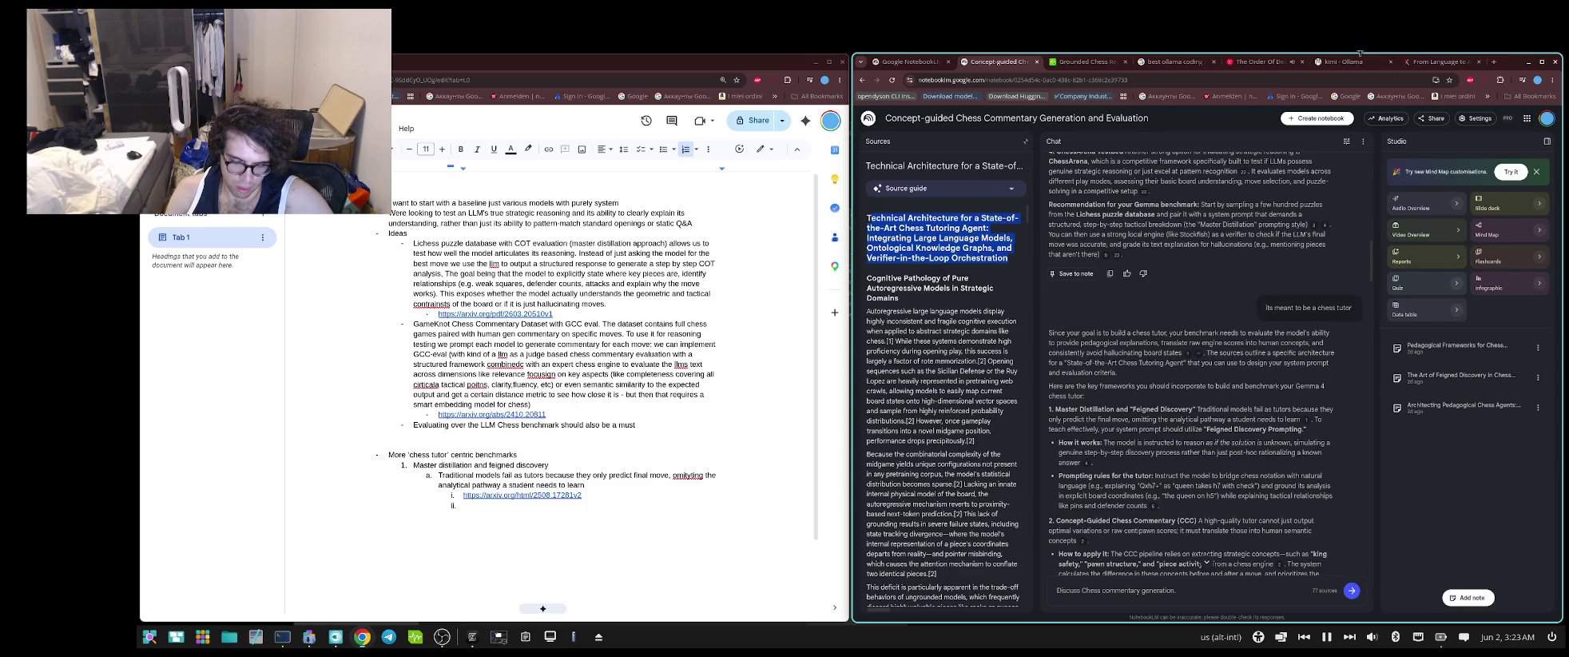
left_click(1438, 62)
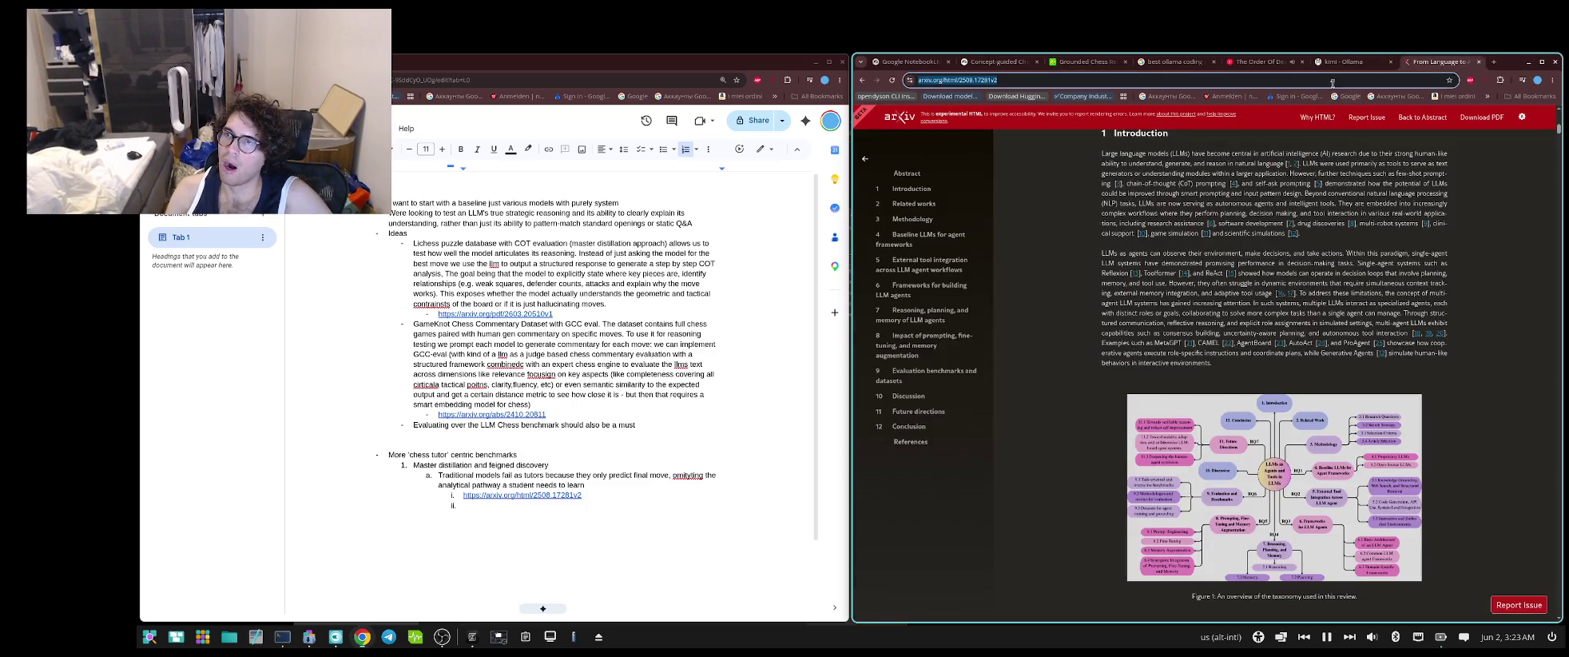
Google the source's pasted title, then close the results tab and go back to NotebookLM.
type("echnical Architecture for a State-of-the-Art Chess Tutoring Agent: Integrating Large Language Models, Ontological Knowledge Graphs, and Verifier-in-the-Loop Orchestration")
left_click(1332, 97)
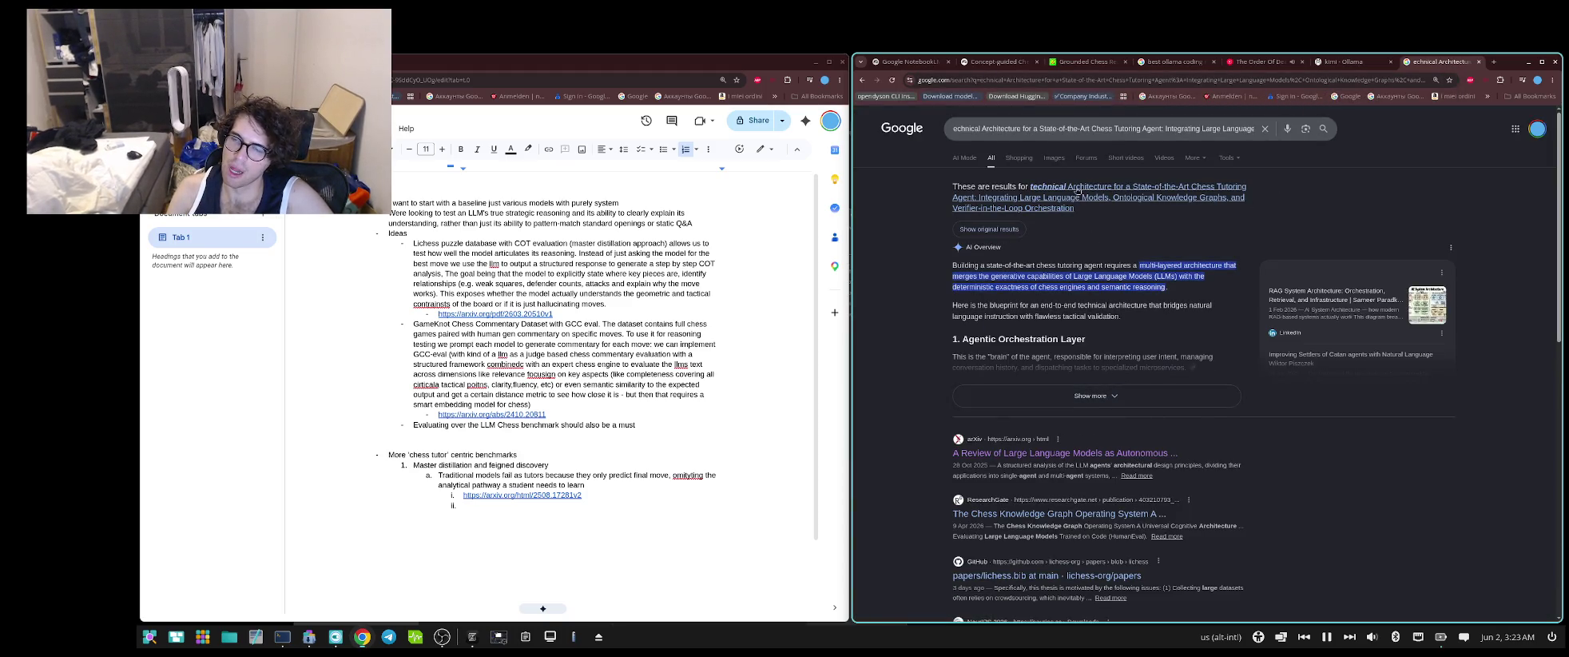
scroll(1102, 336, "down", 1)
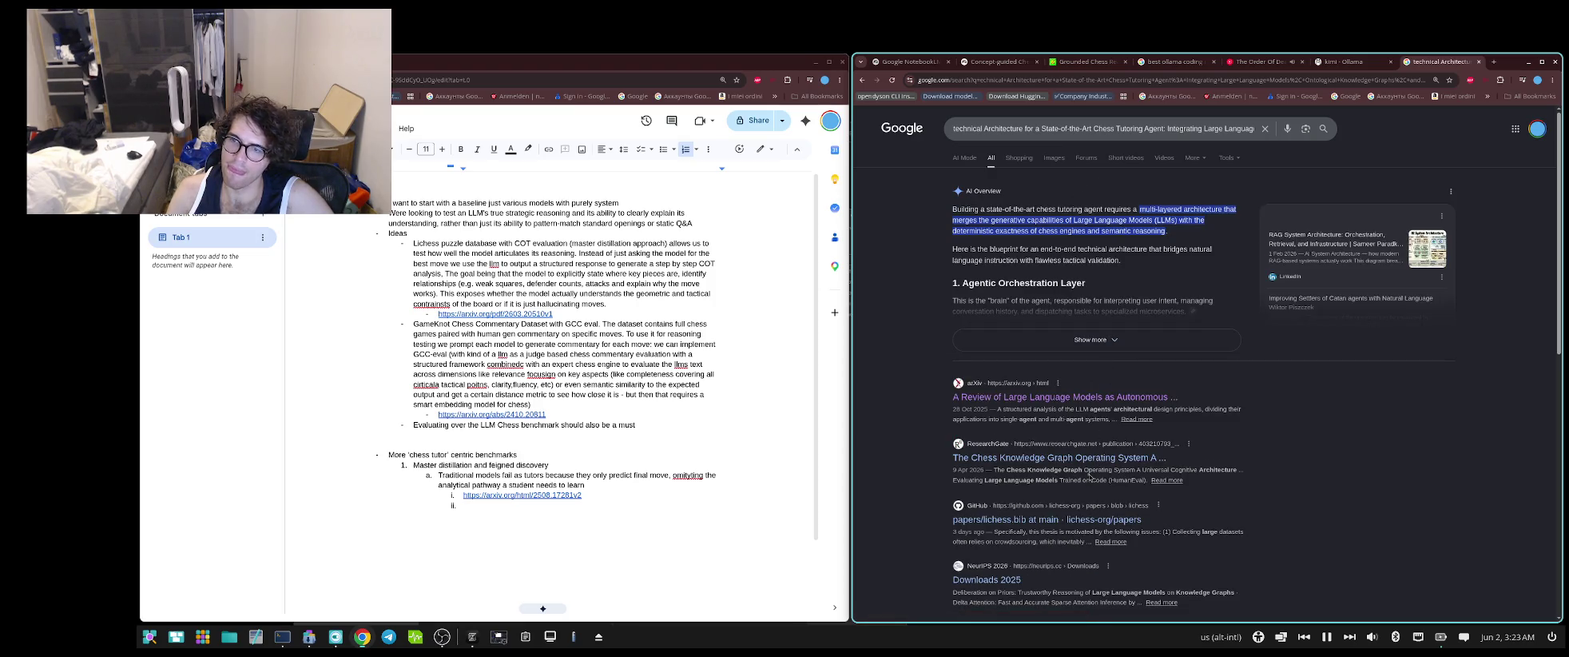
key("ctrl+w")
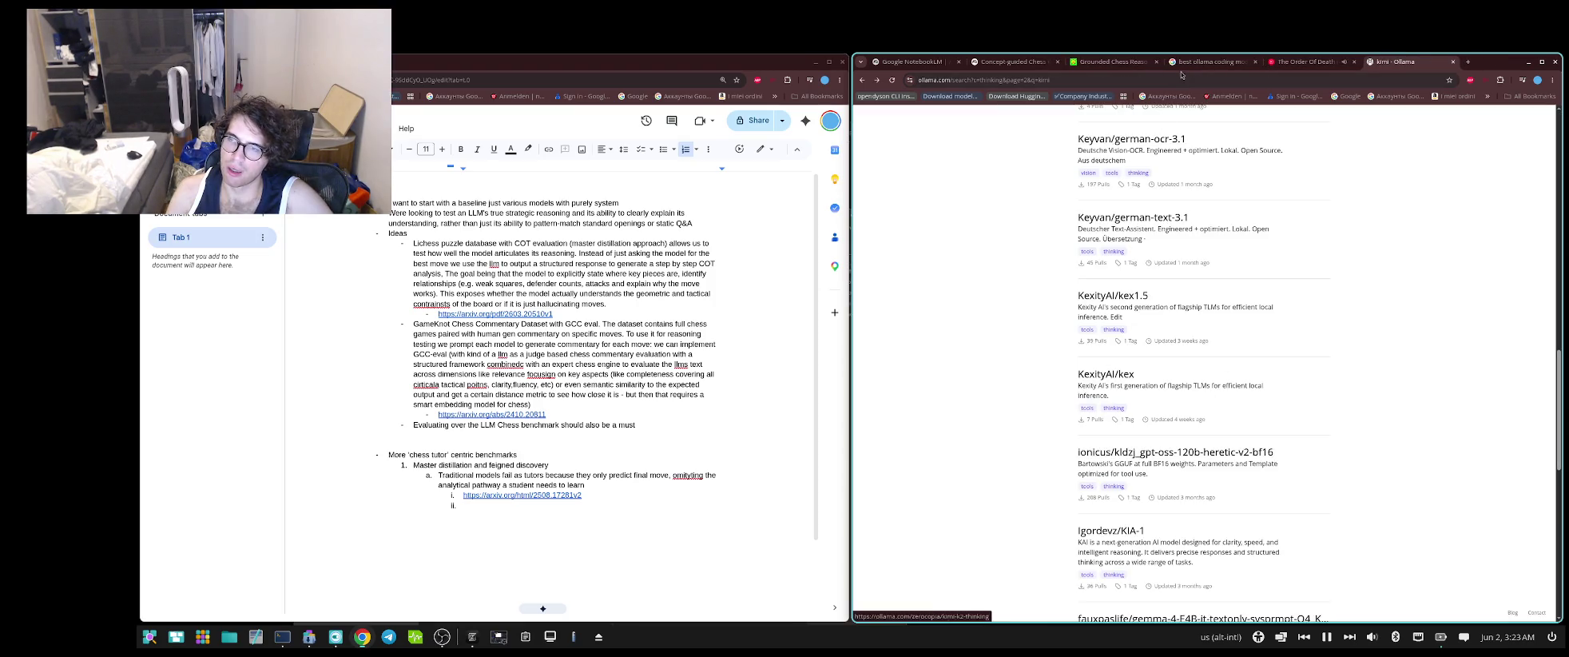
left_click(986, 63)
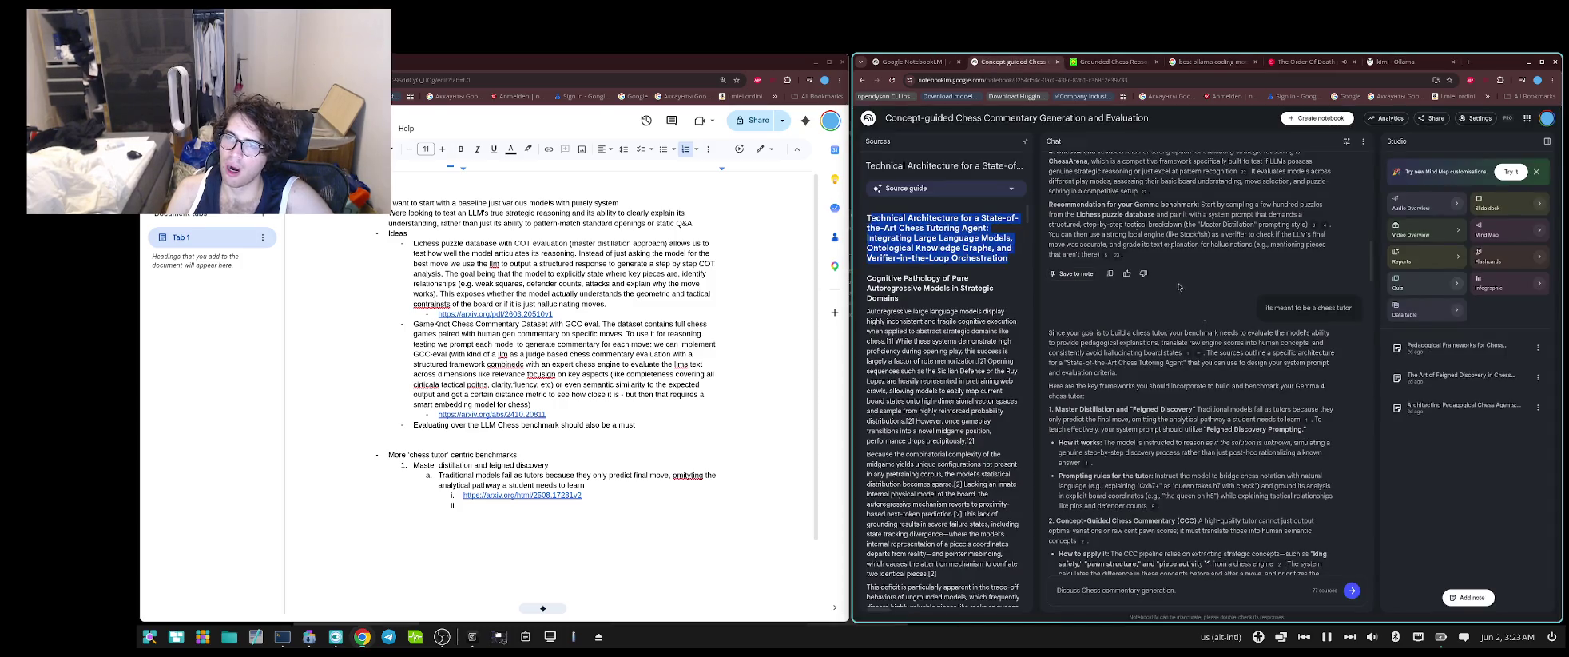
Select the 'Prompting rules for the tutor' passage, then outdent the empty notes line to item b.
scroll(1178, 286, "down", 1)
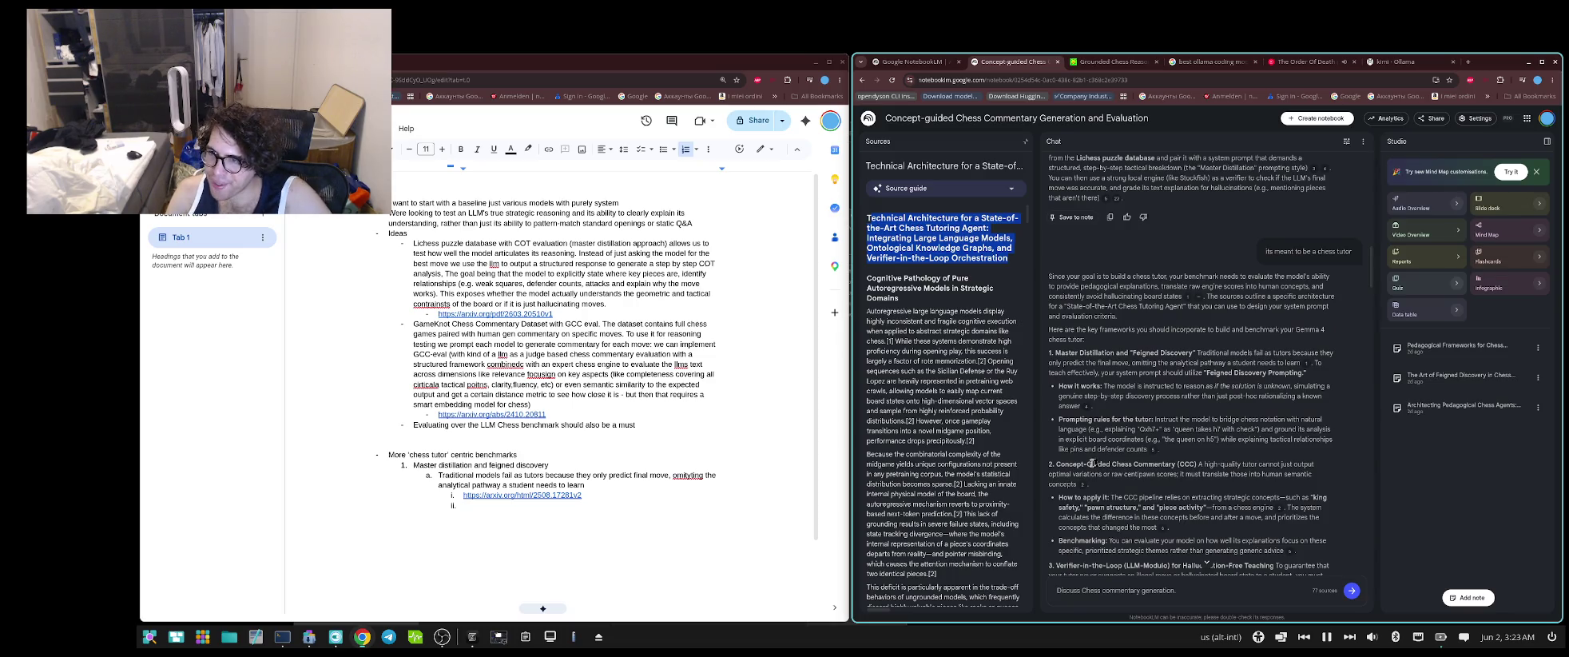
mouse_move(1239, 421)
left_mouse_down()
mouse_move(1285, 429)
mouse_move(1275, 451)
mouse_move(1284, 429)
left_mouse_up()
double_click(1285, 429)
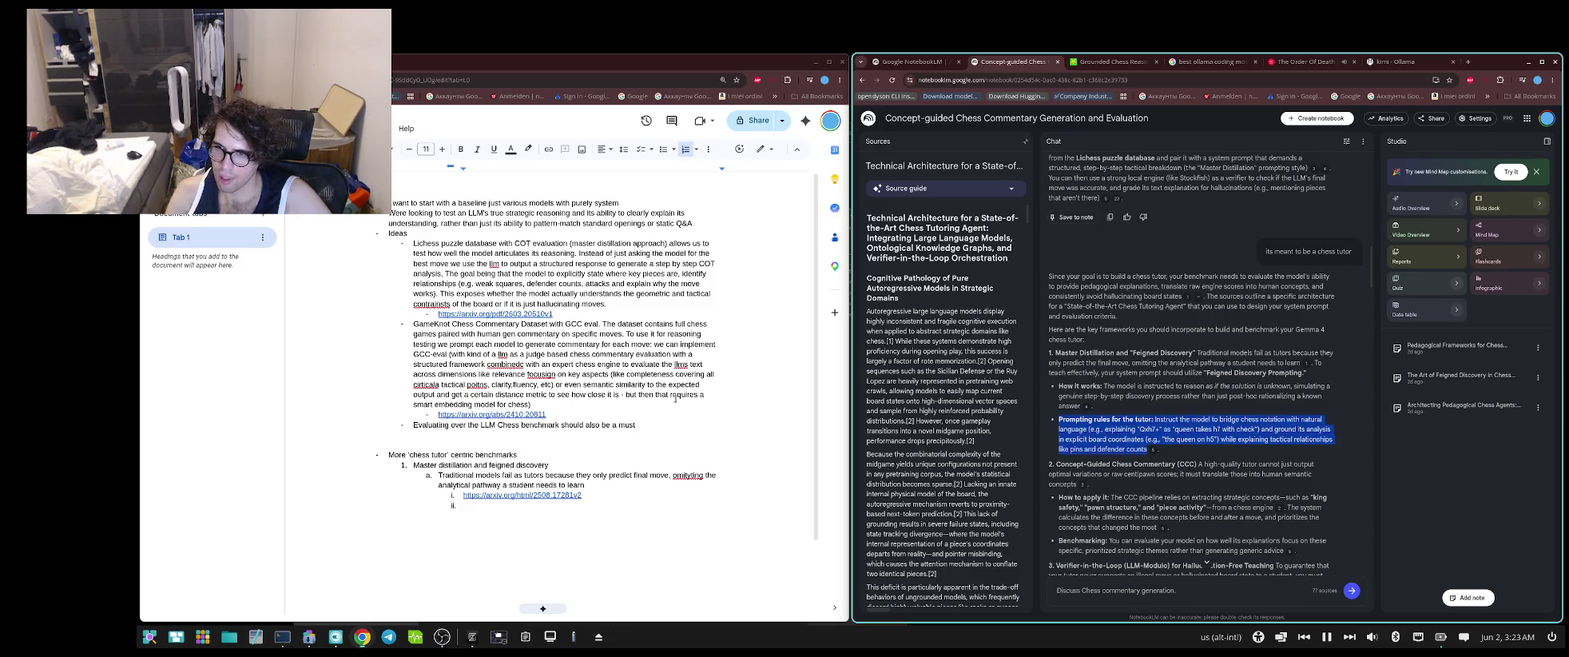
left_click(621, 505)
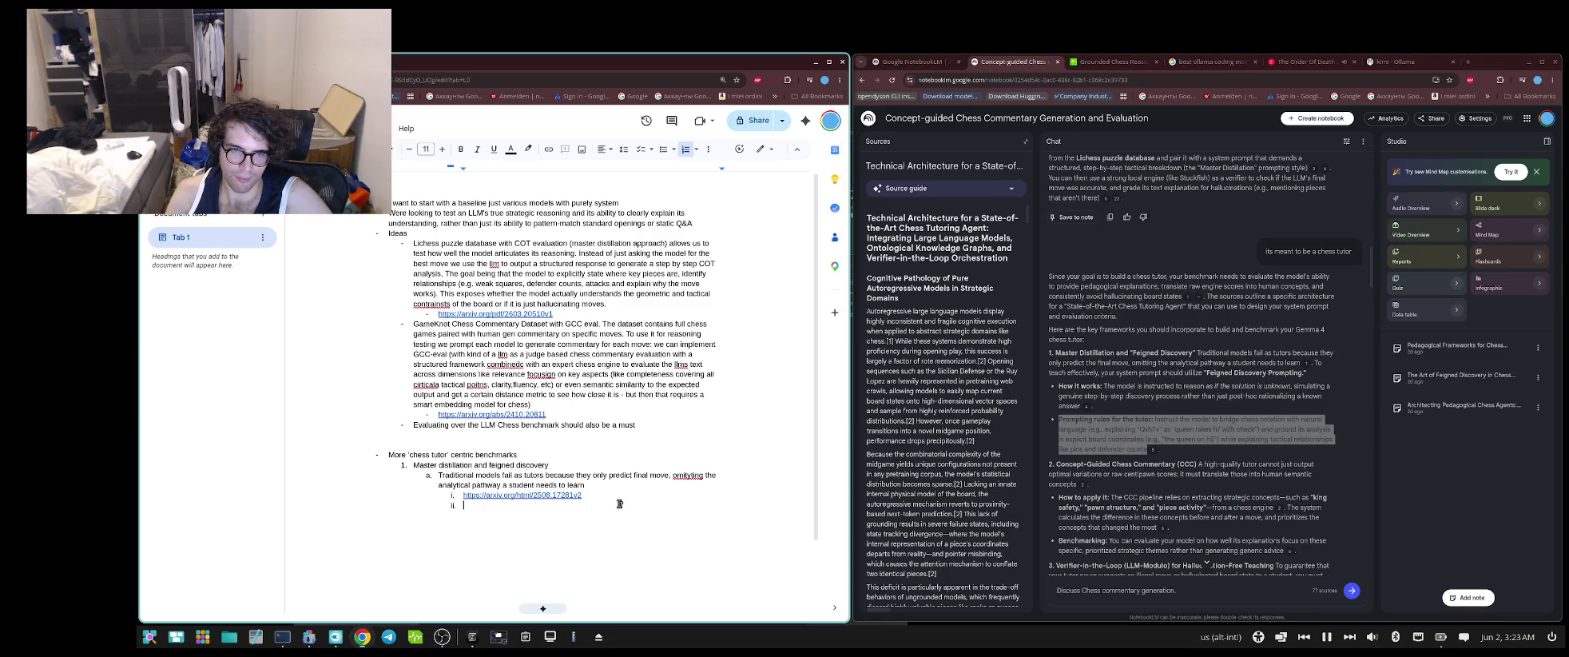
key("shift+Tab")
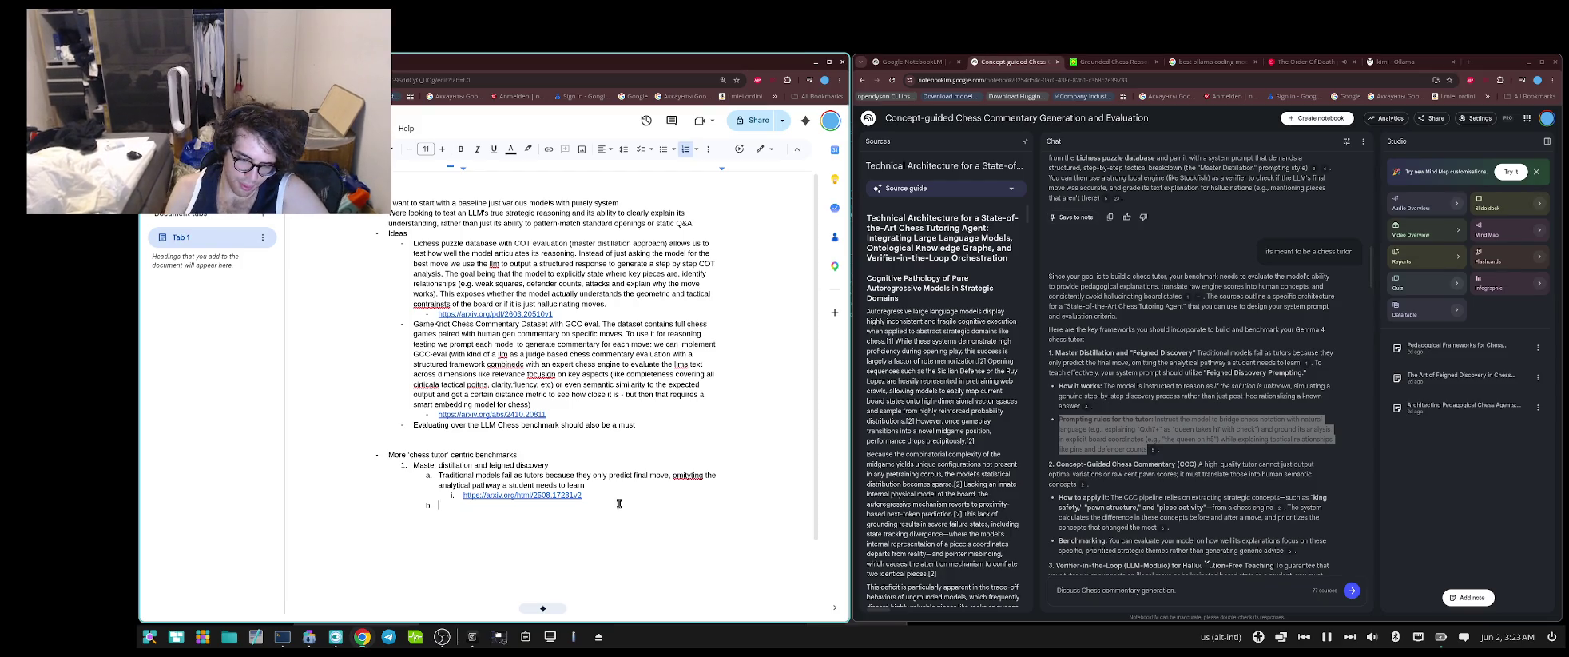
Write item b on refined system prompts bridging chess notation and natural language, citing Qxh7.
type("More ")
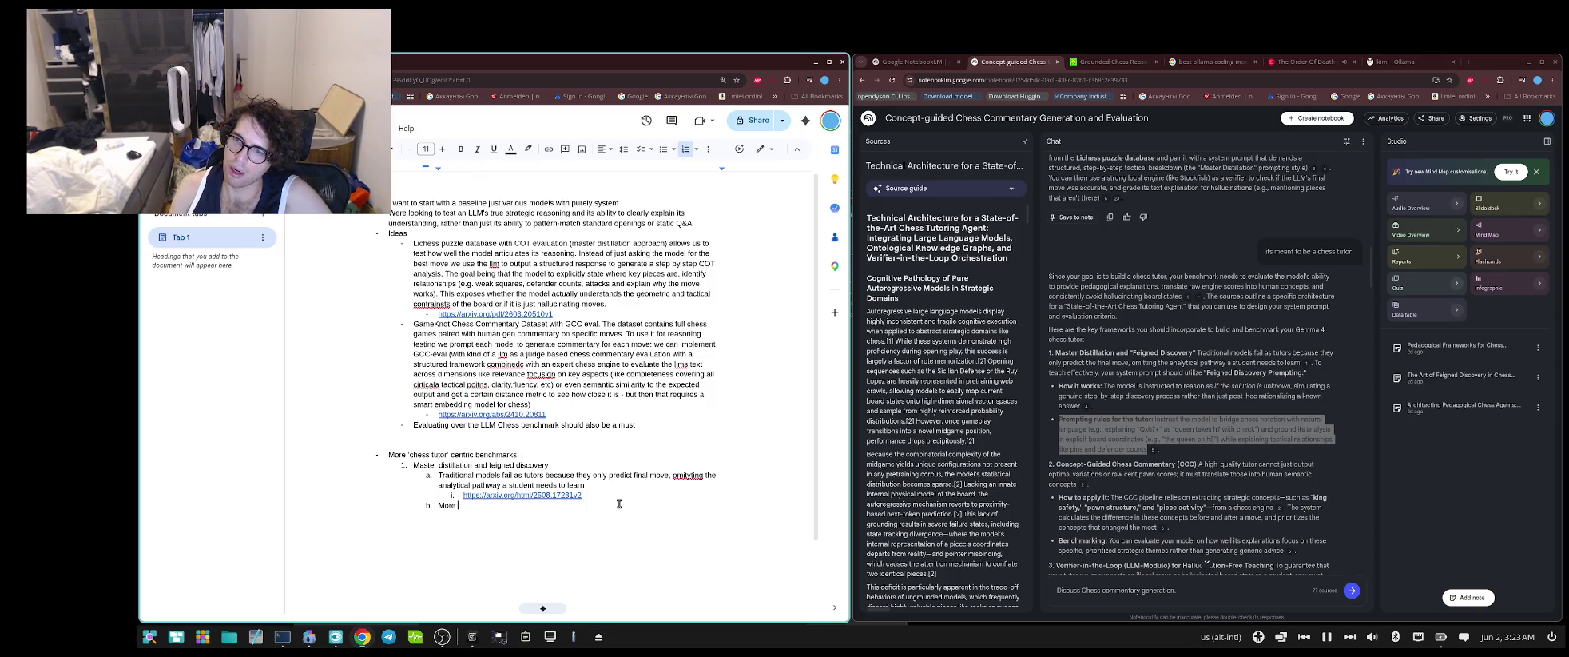
type("refined")
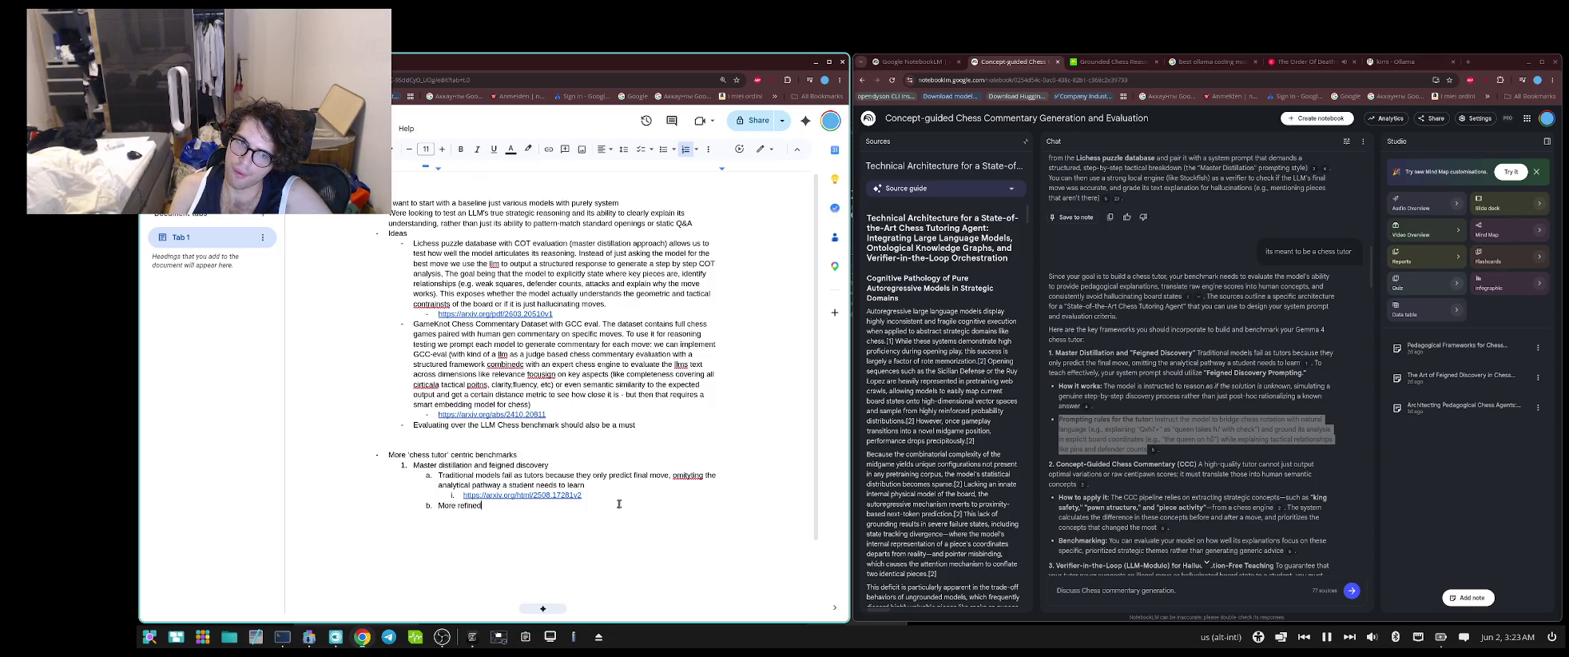
type(" sys")
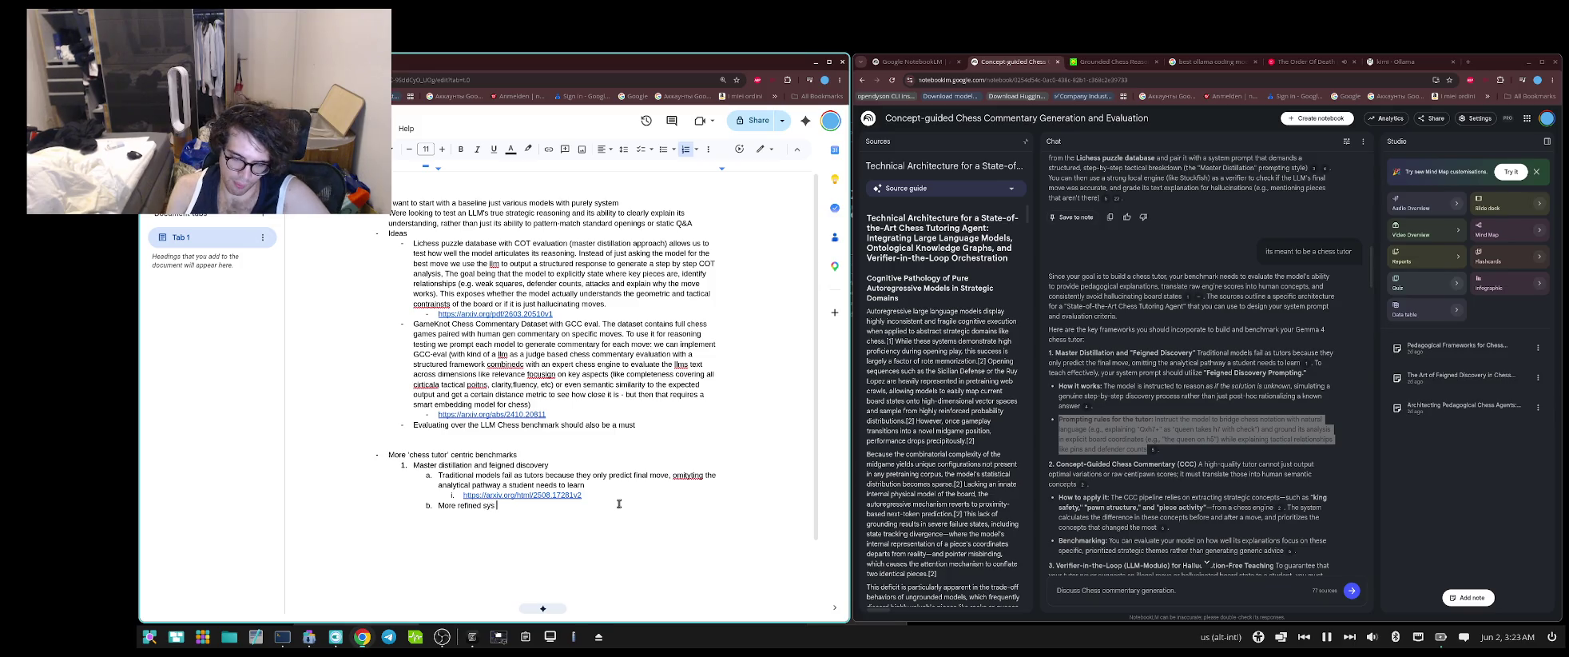
type(" prompts")
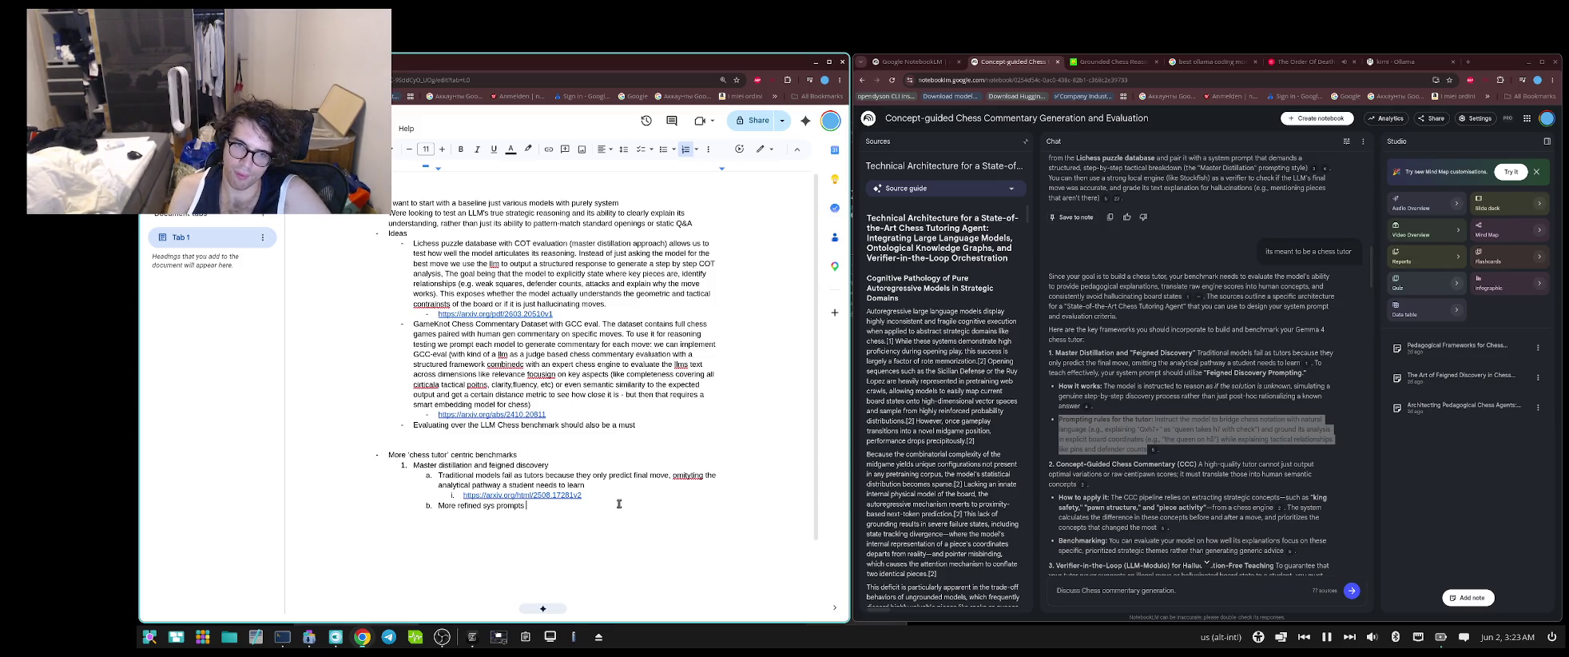
type(" instru")
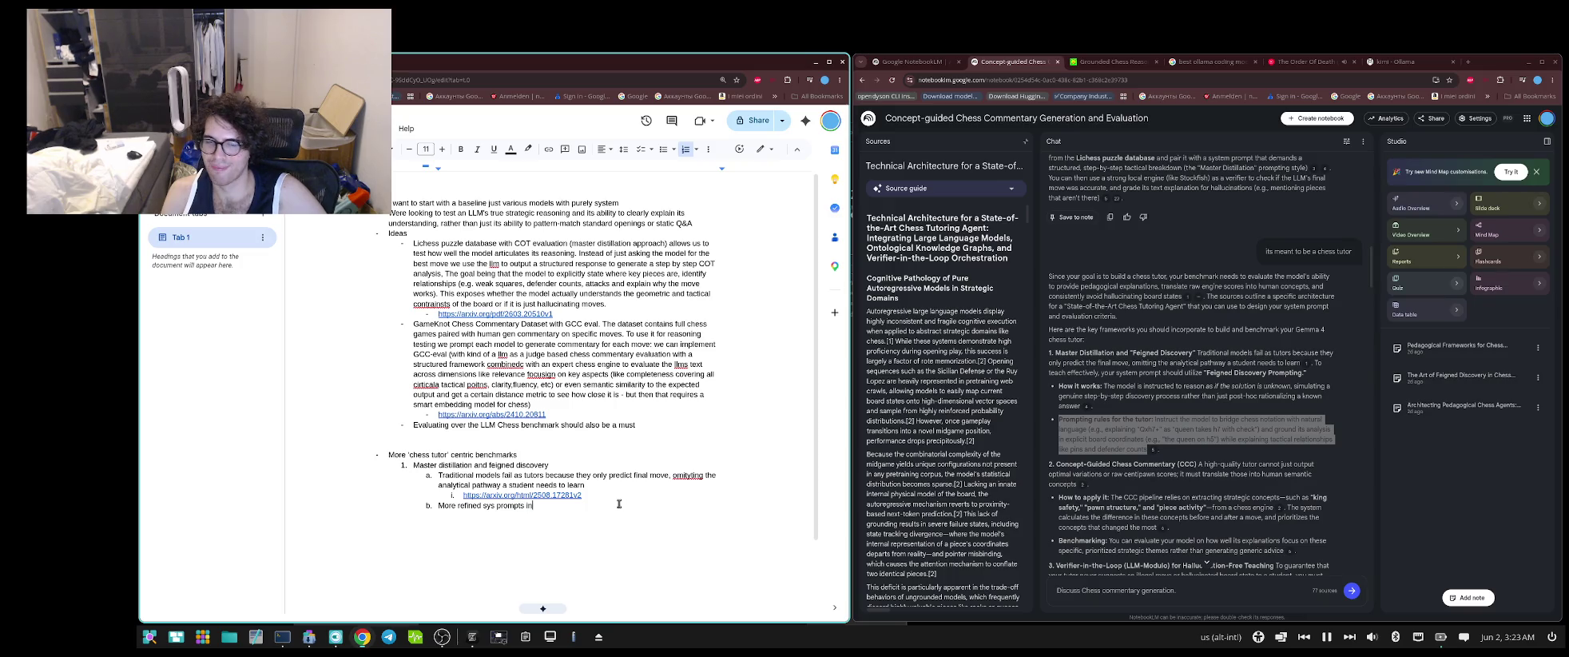
type("cting the mdoe")
key("BackSpace")
key("BackSpace")
key("BackSpace")
type("odel to bridge chess notation with")
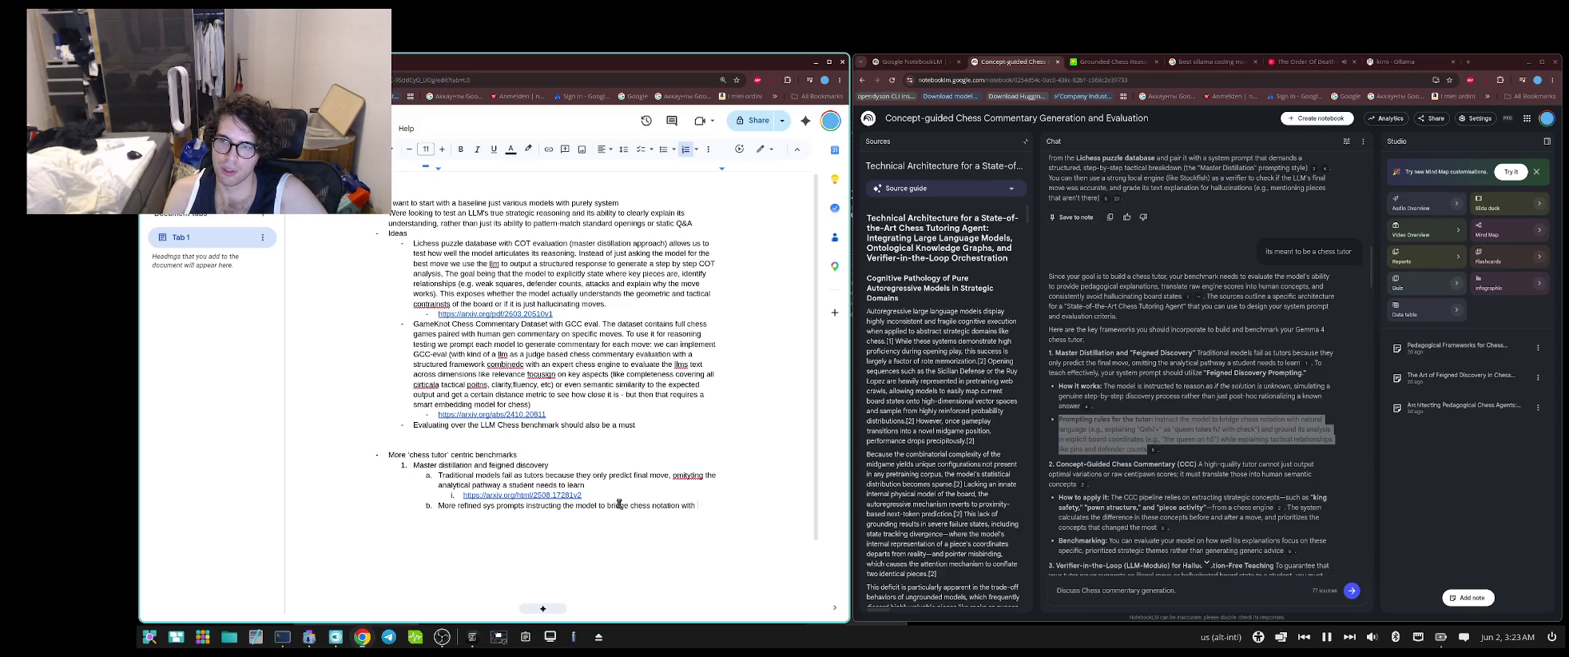
type(" natural lan")
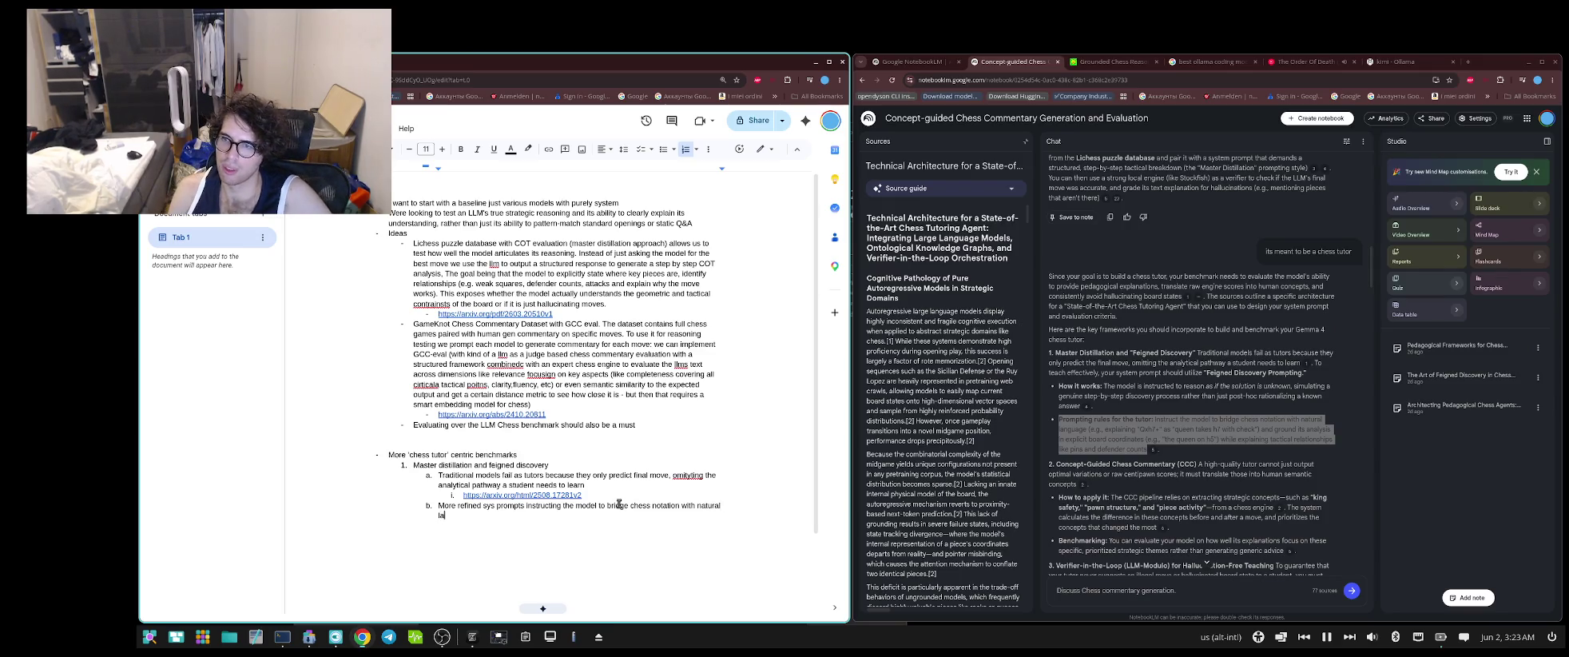
type("guage (e.g. expla")
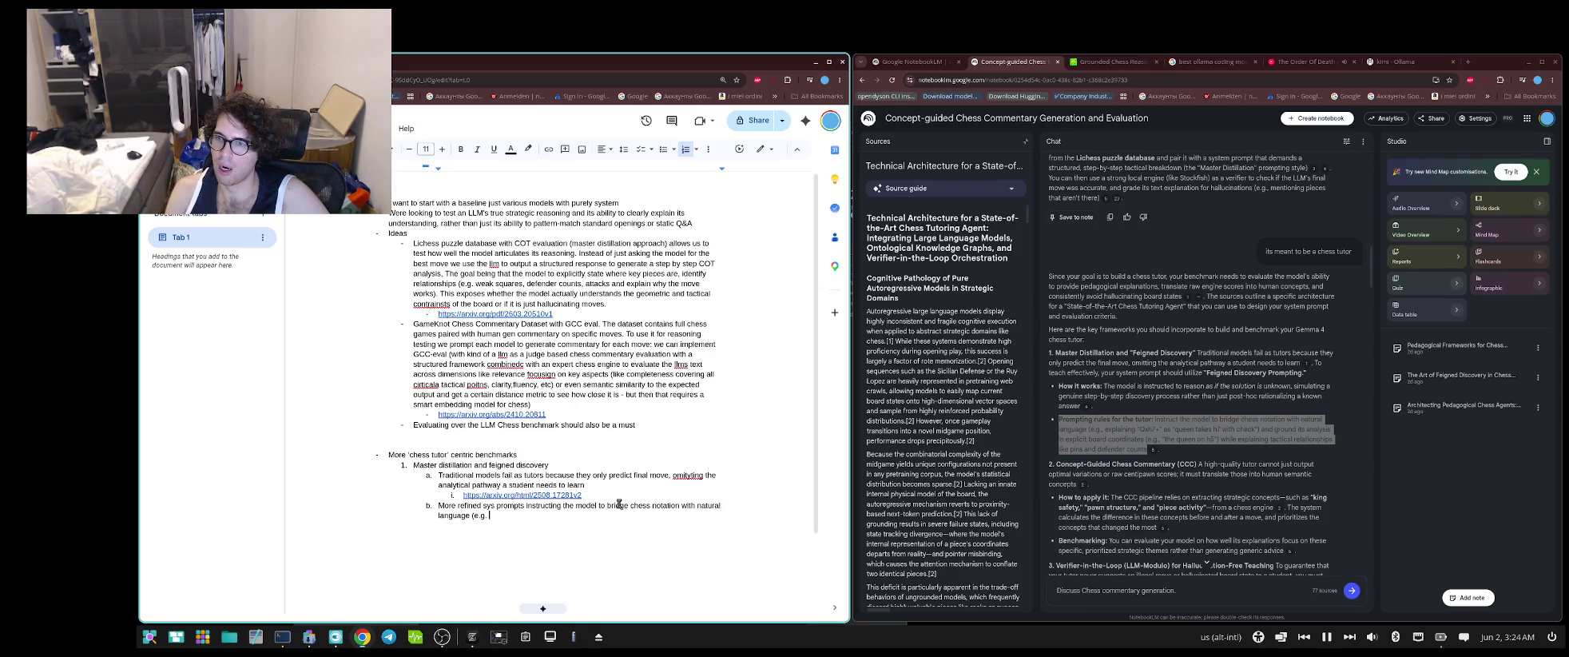
type("ining")
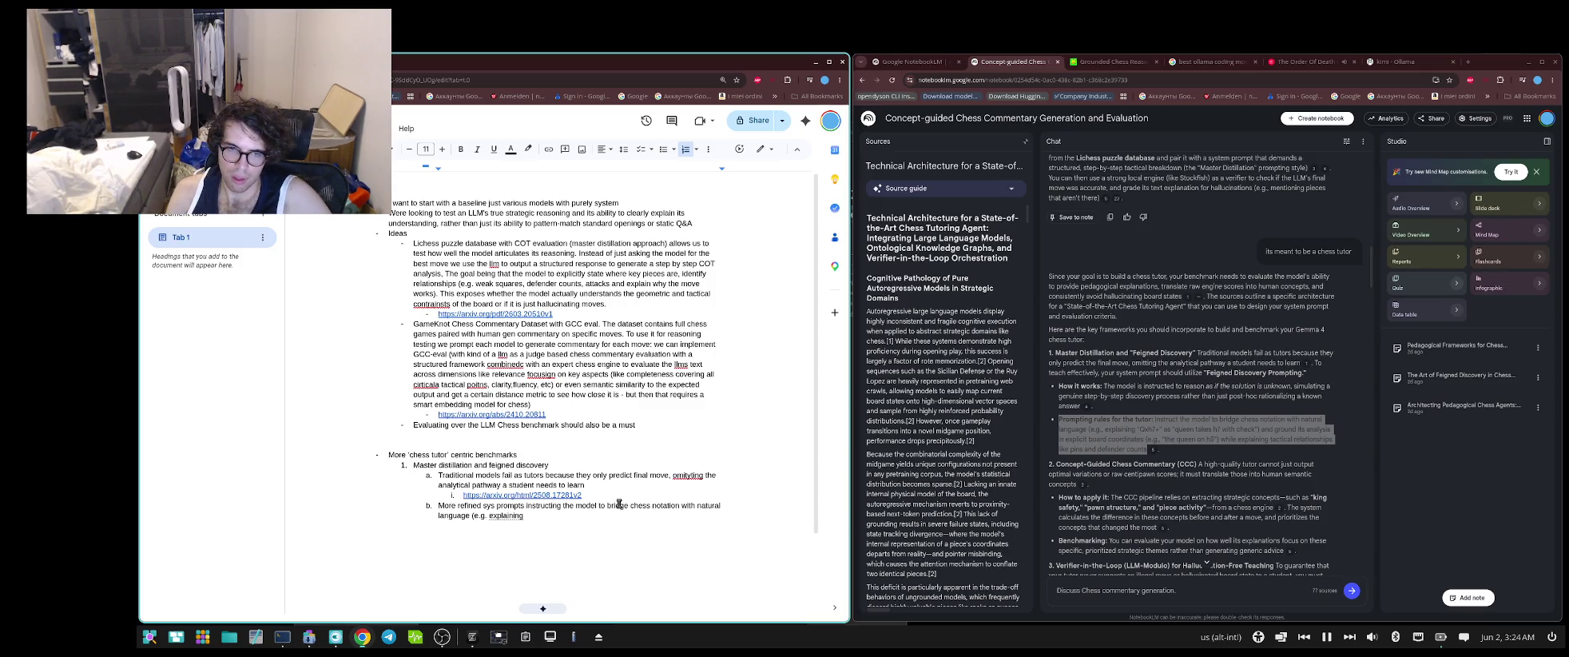
type("Q")
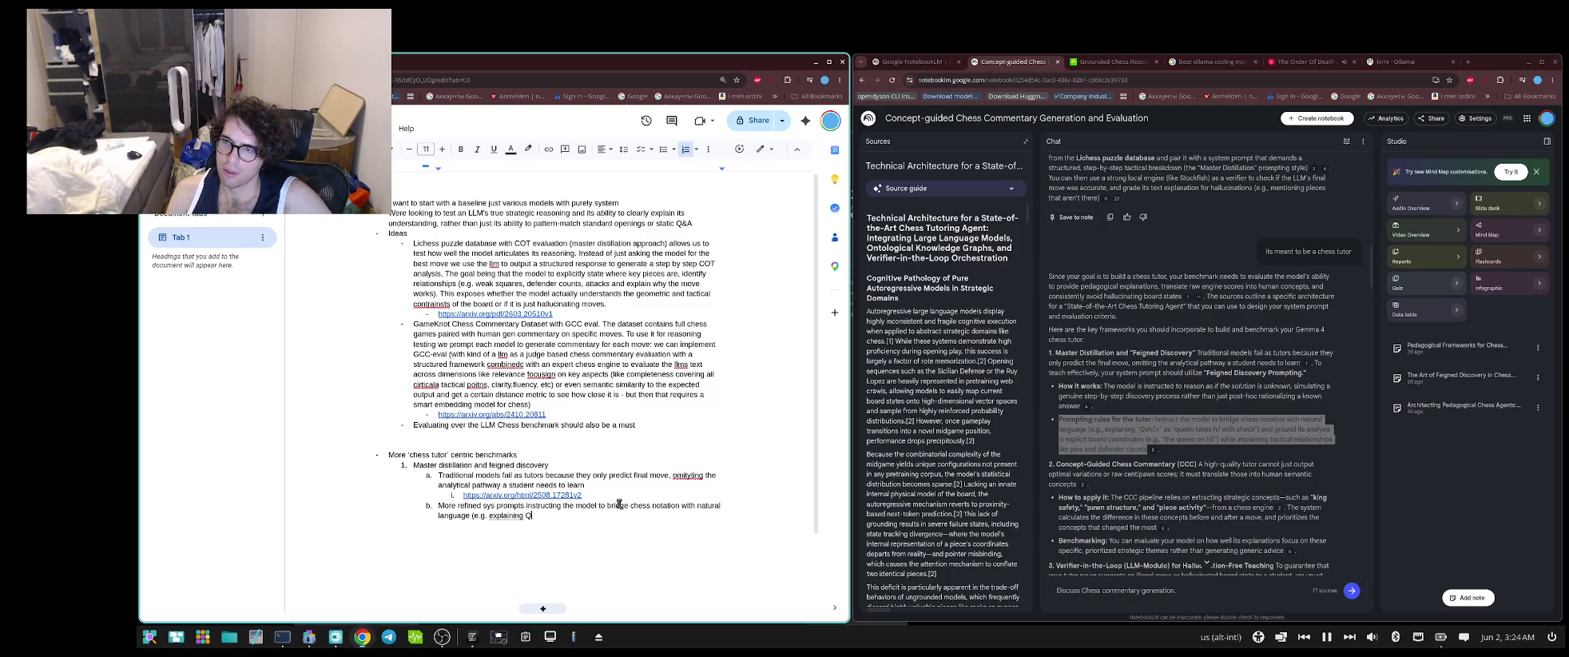
type("xh7")
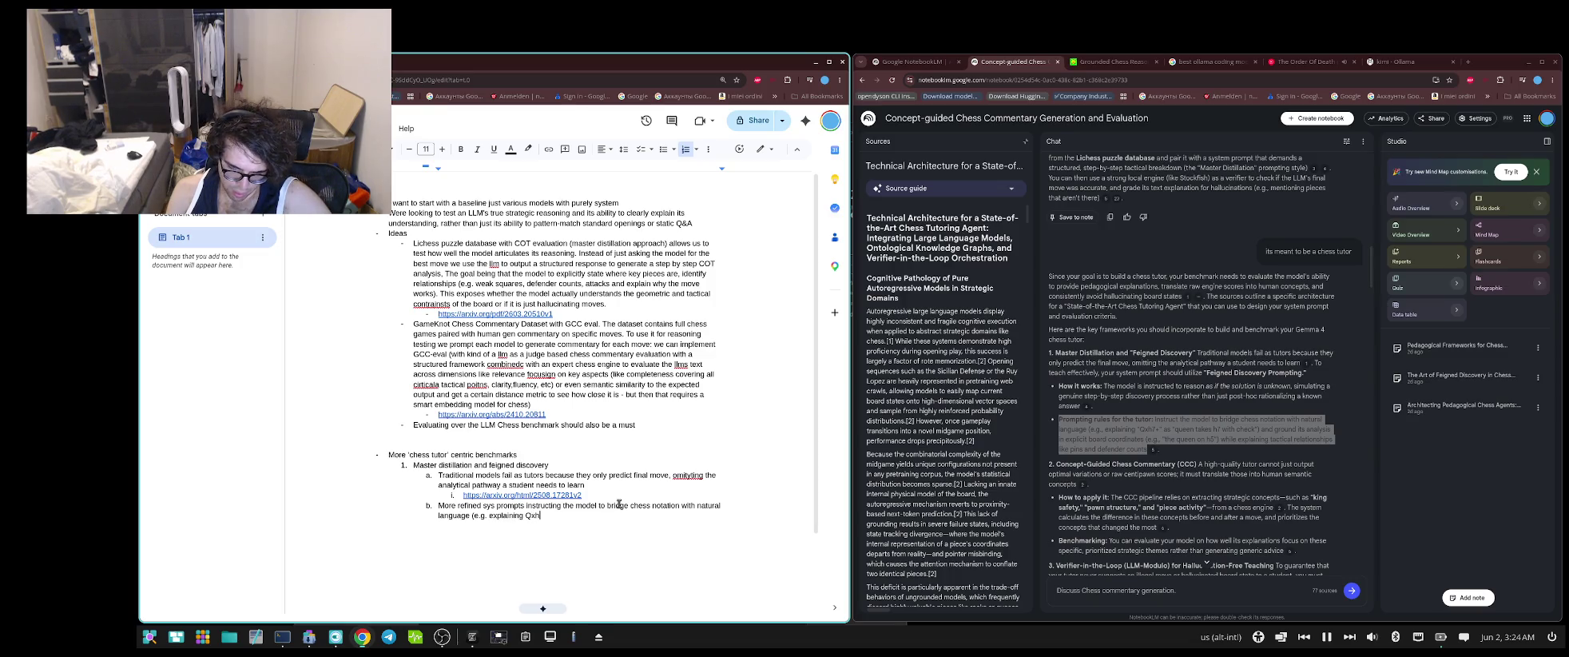
type(" as ")
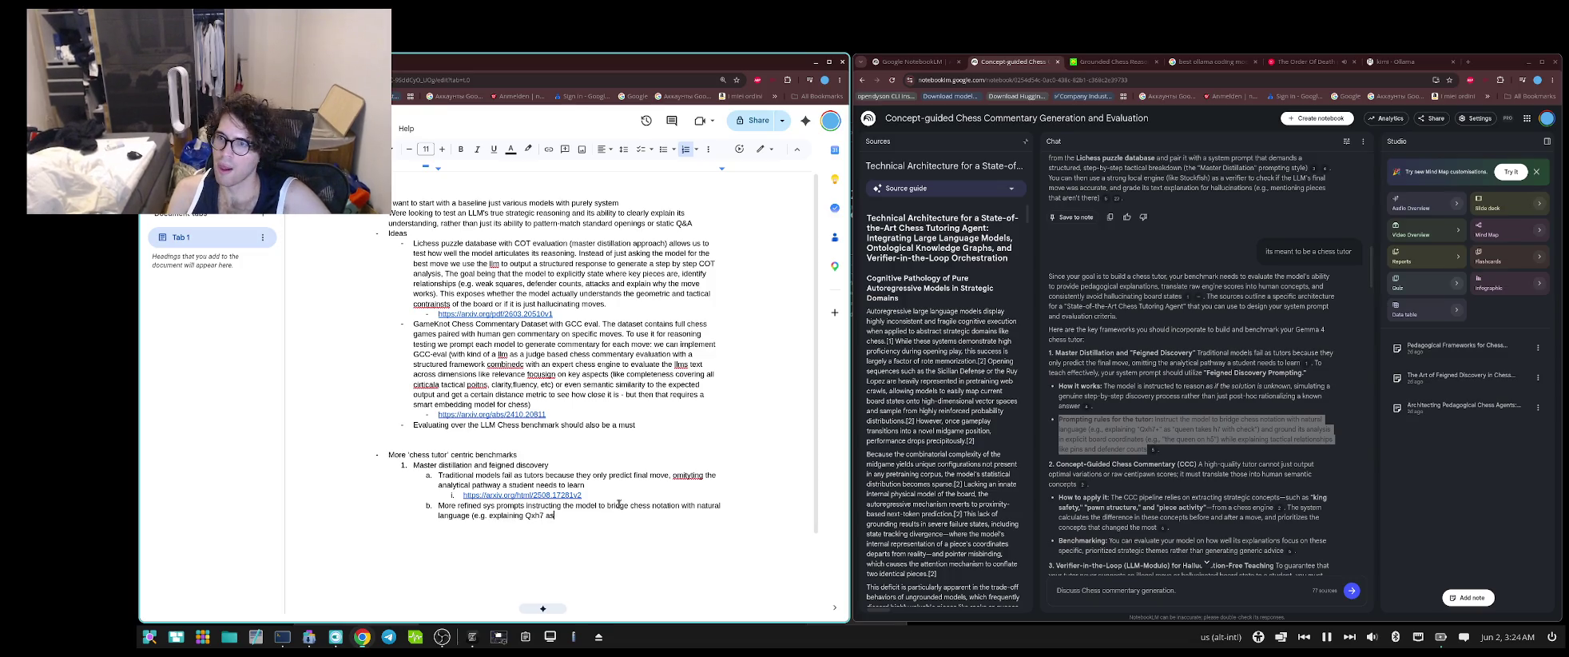
type("queen takes h7")
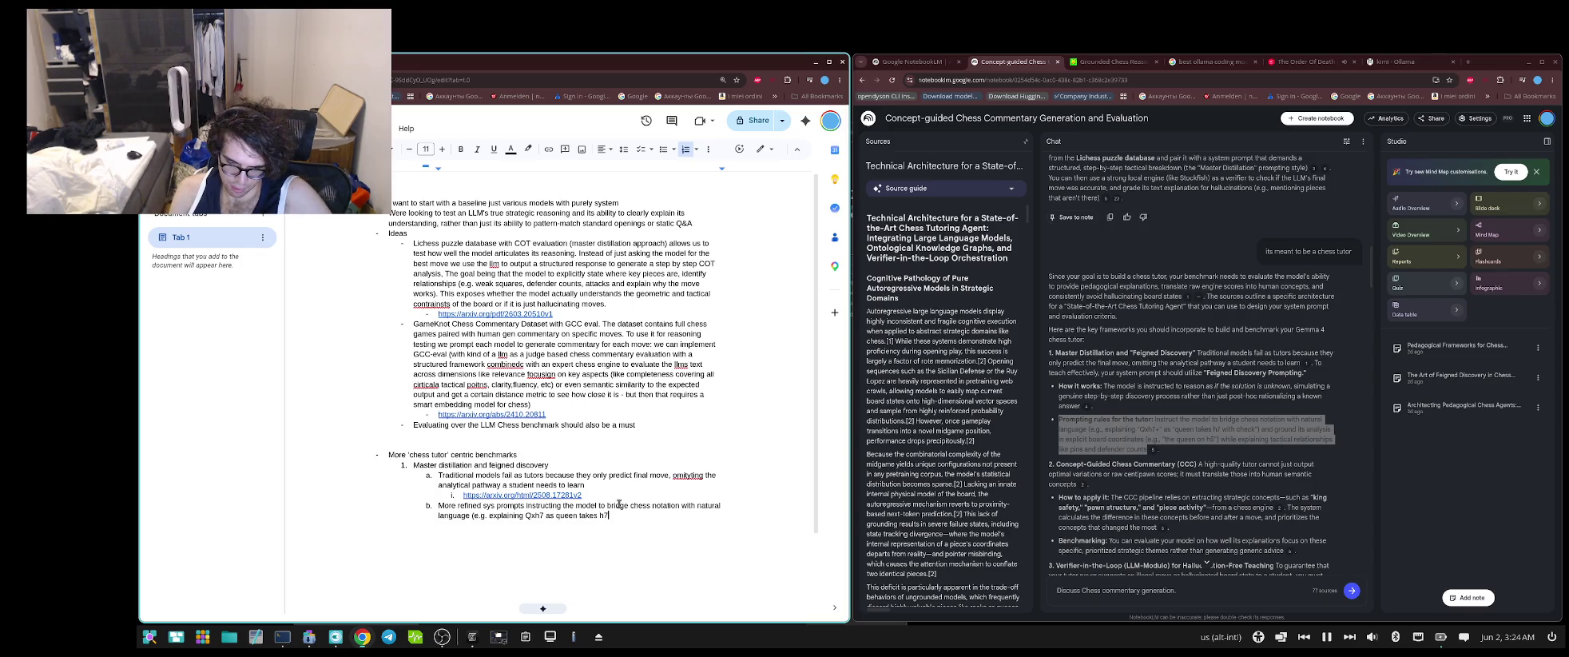
type(" with check)_ and ")
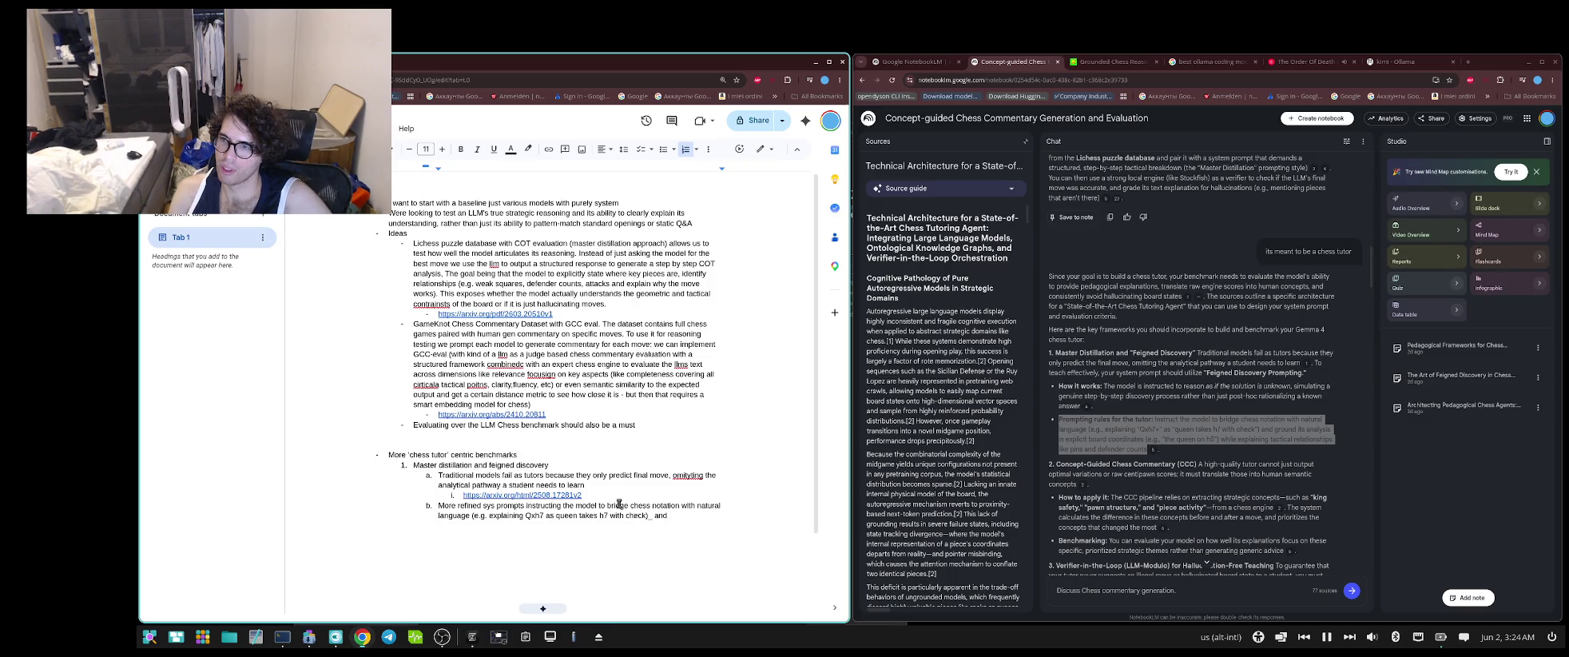
type("ground its anal")
type("ysis ")
type("in ")
type("explicit")
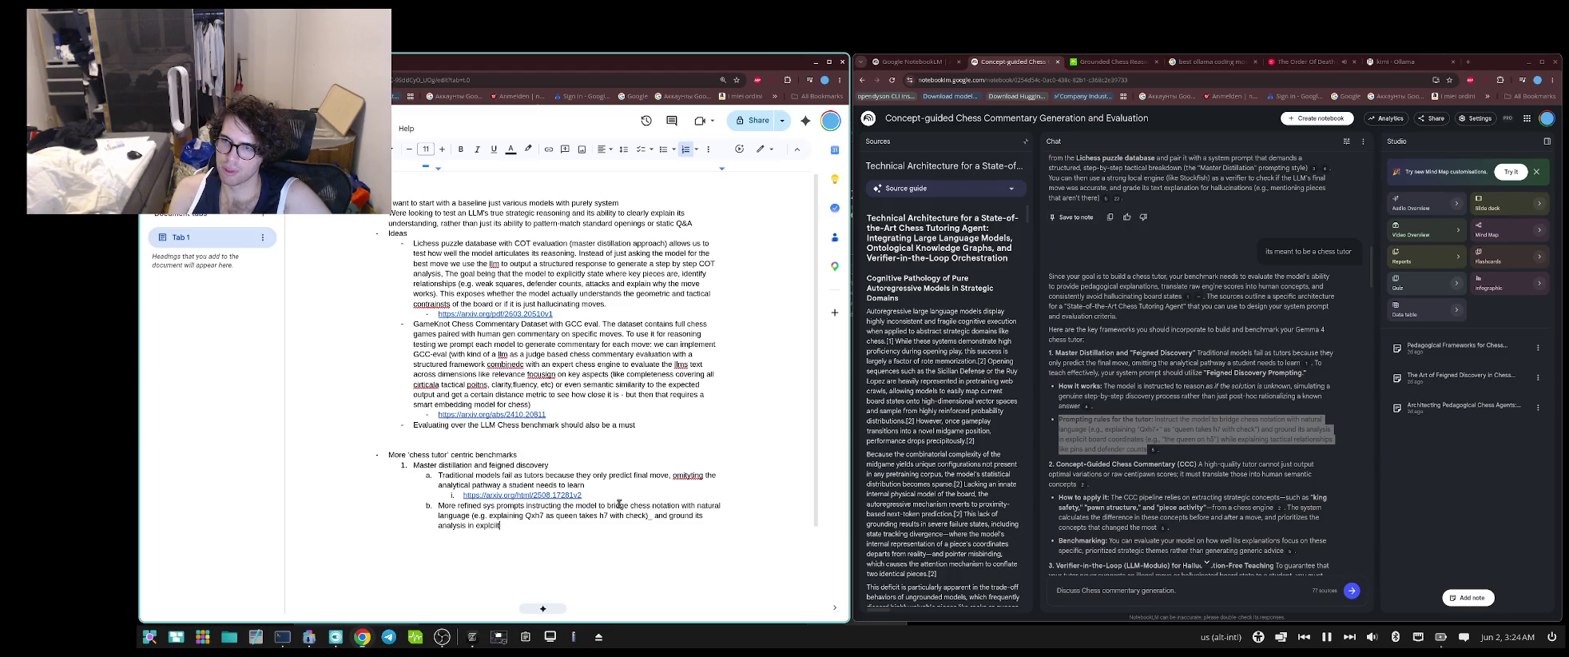
type(" board ")
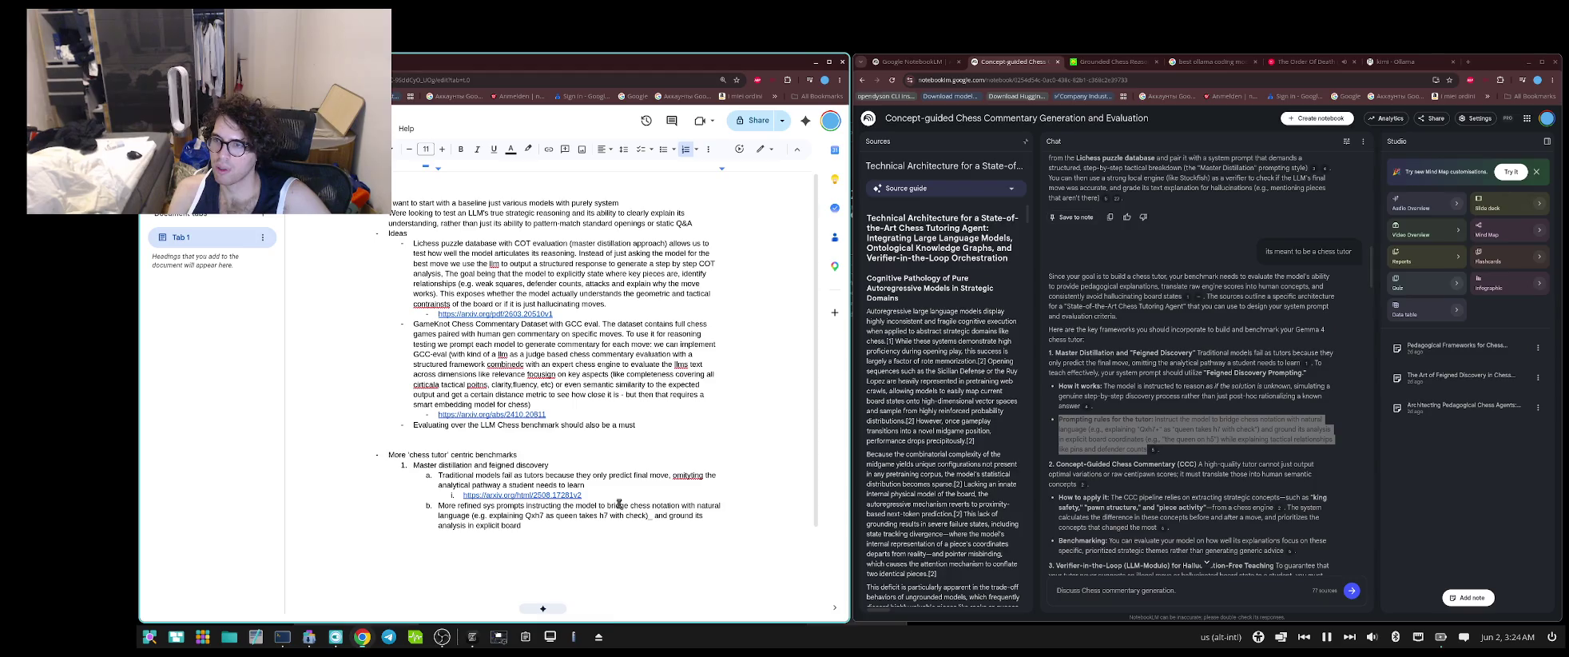
type("coordinated")
Fix 'coordinates' and add '(e.g.' to item b, then select the cited paper's title in NotebookLM.
key("BackSpace")
type("s")
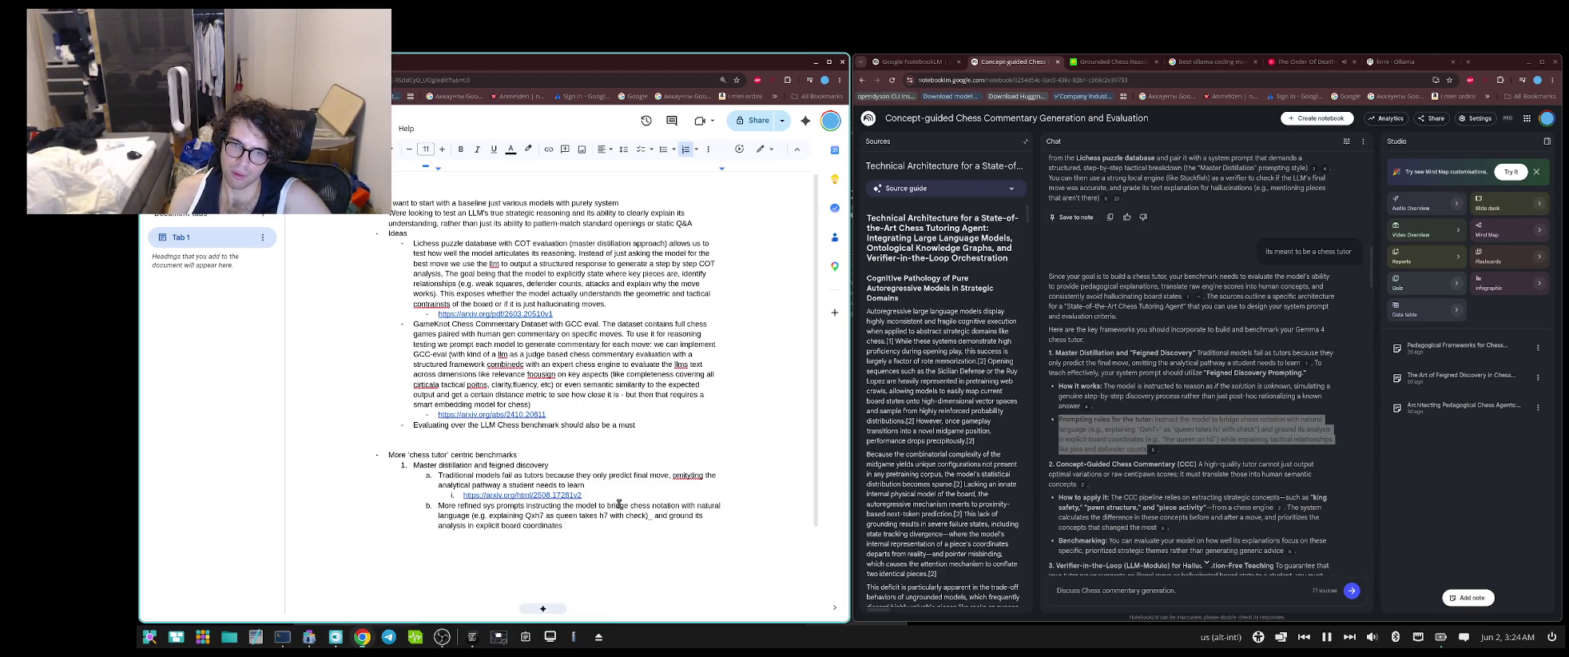
type(" (e.g.")
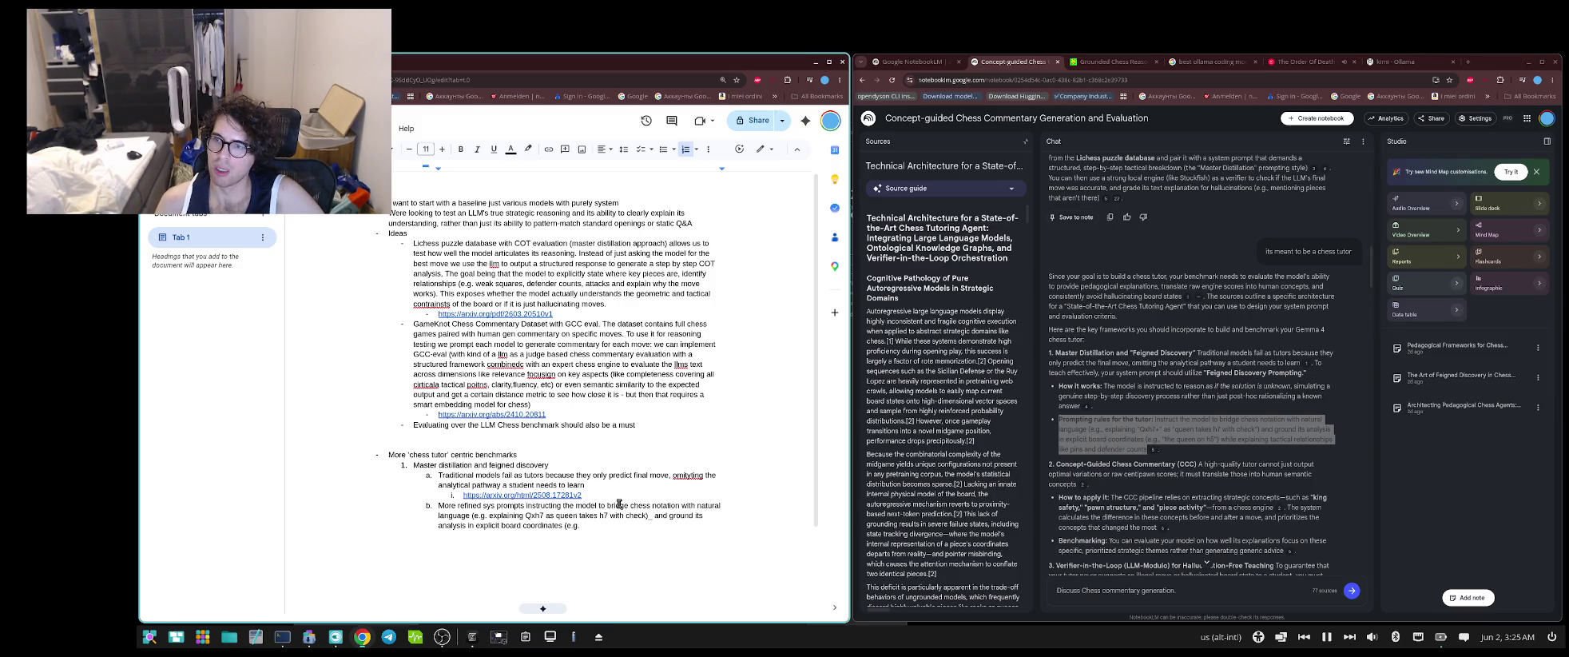
type("d")
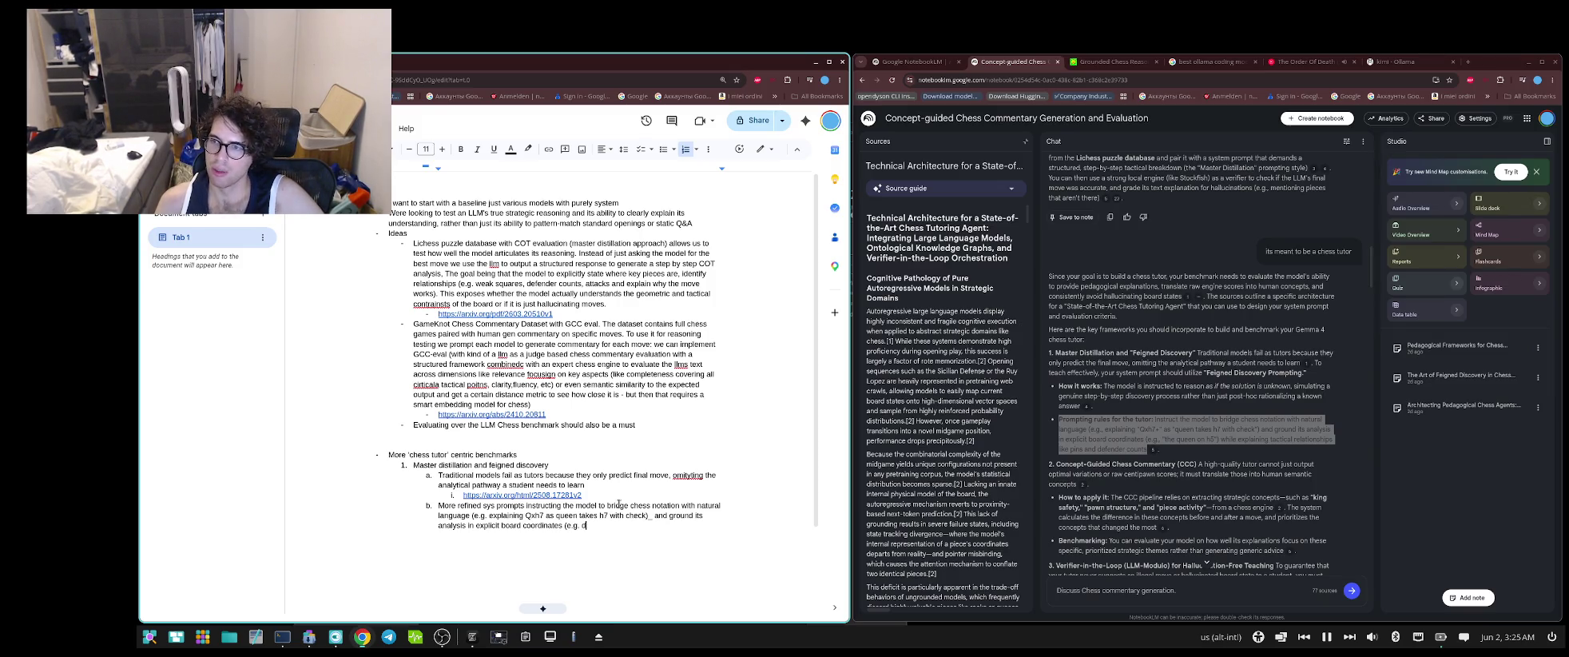
type("ddddd")
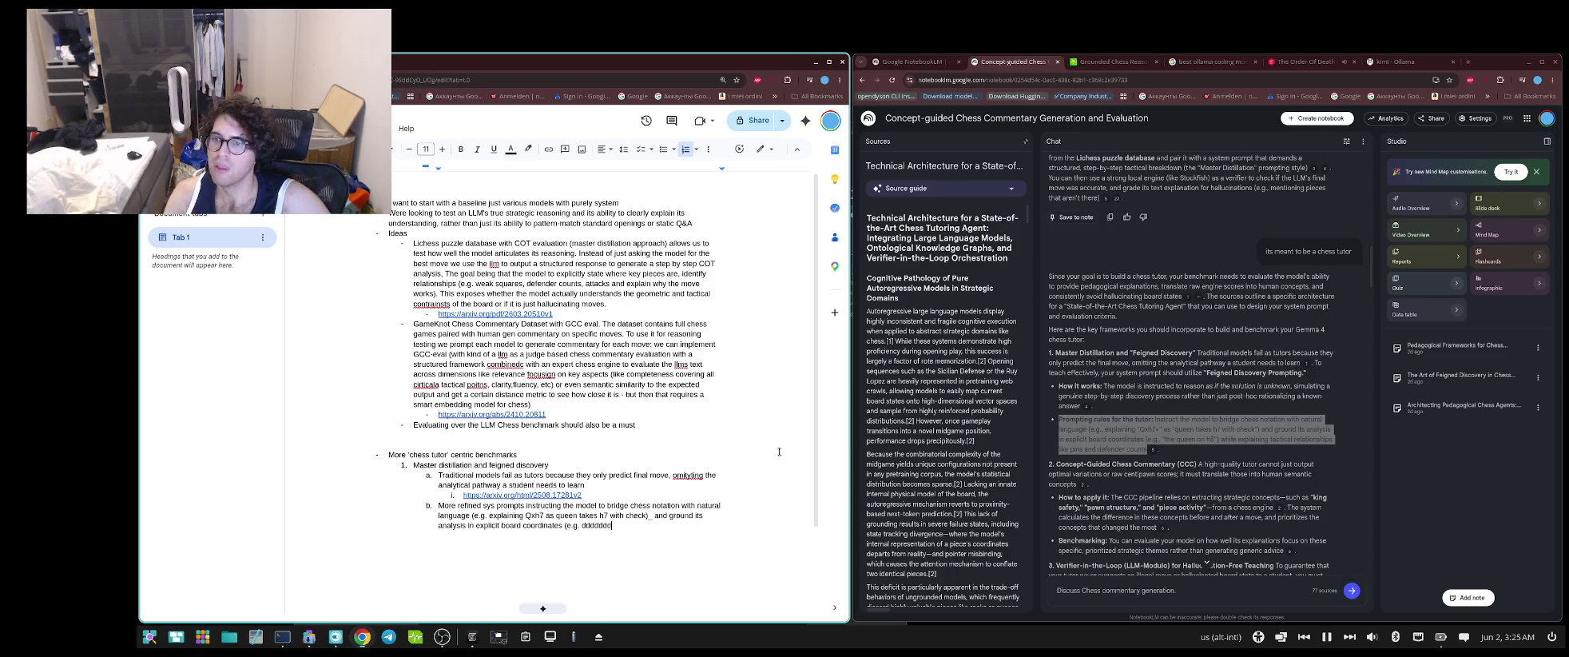
left_click(1126, 497)
mouse_move(1157, 450)
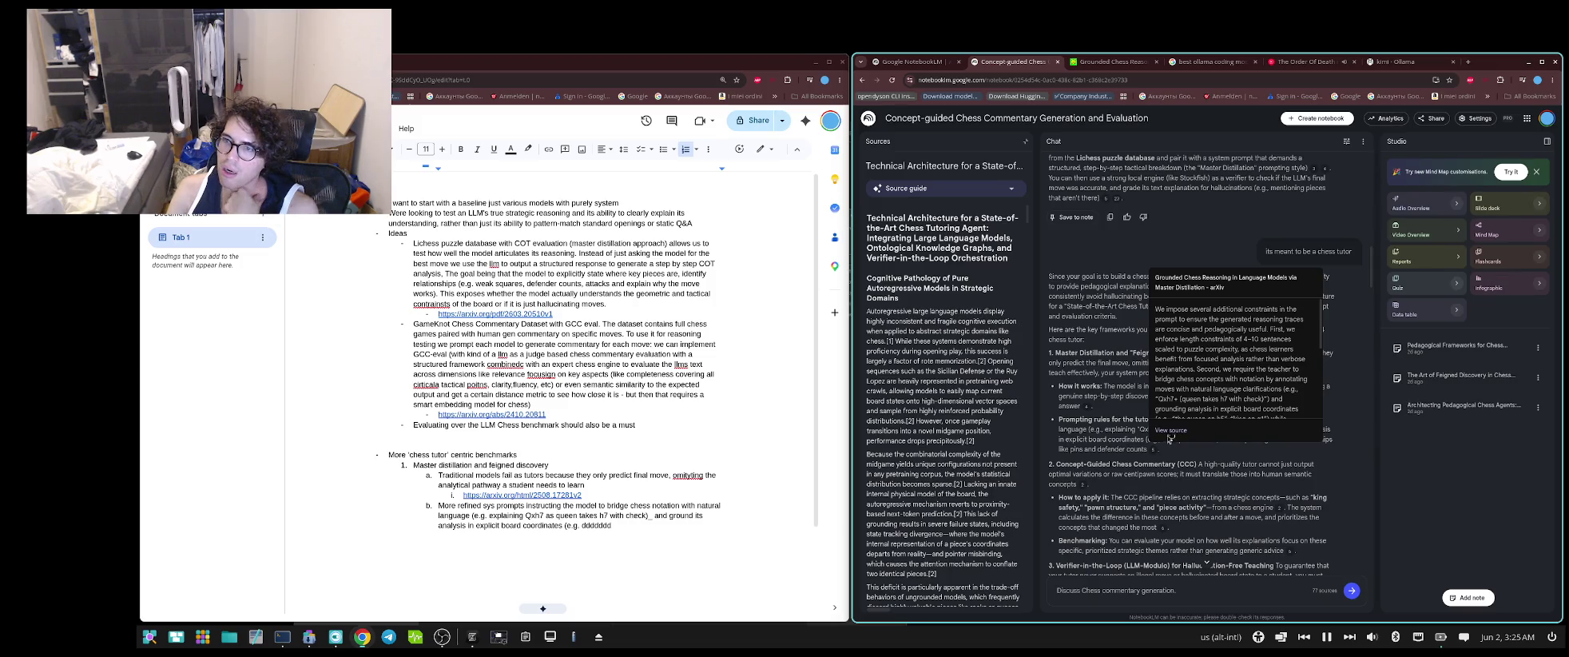
left_click_drag(1156, 278, 1204, 286)
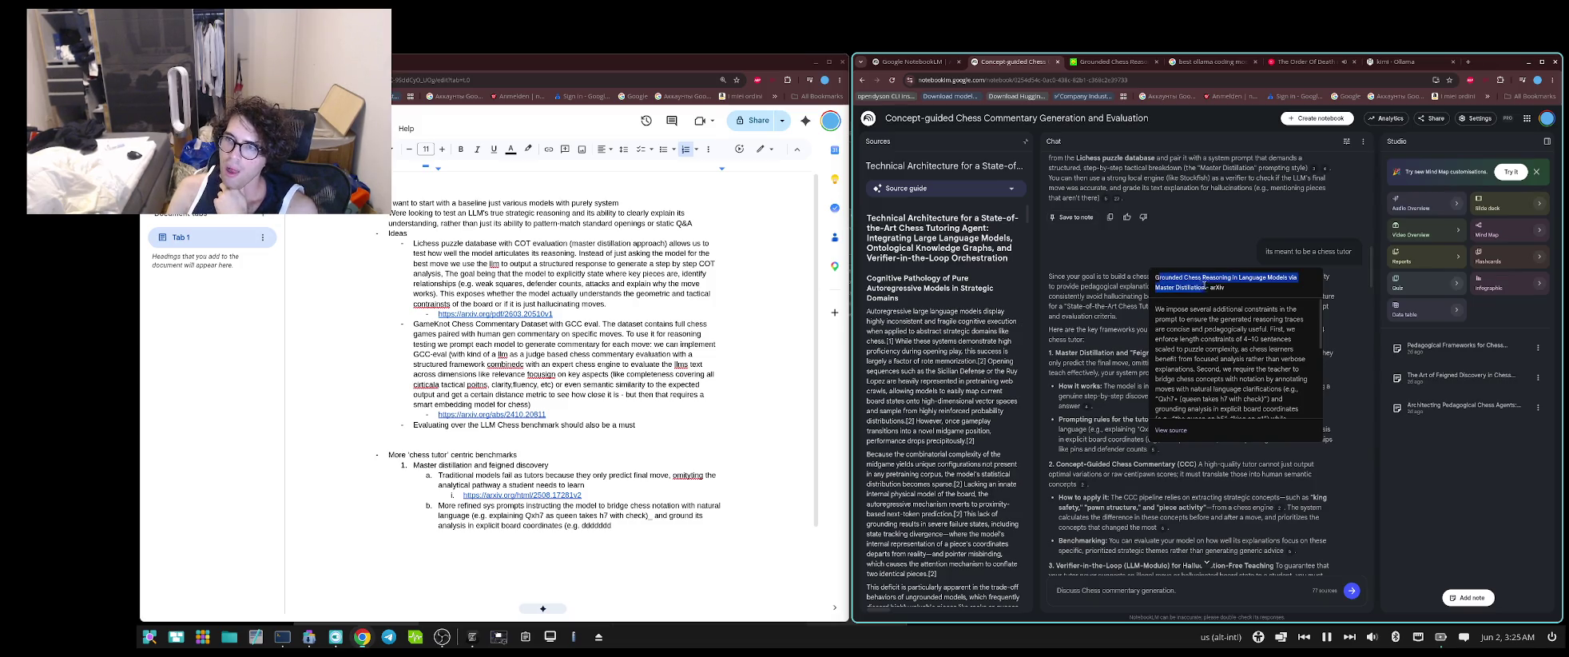
Search the copied paper title in a new tab and open its arXiv PDF.
right_click(1203, 286)
left_click(1231, 295)
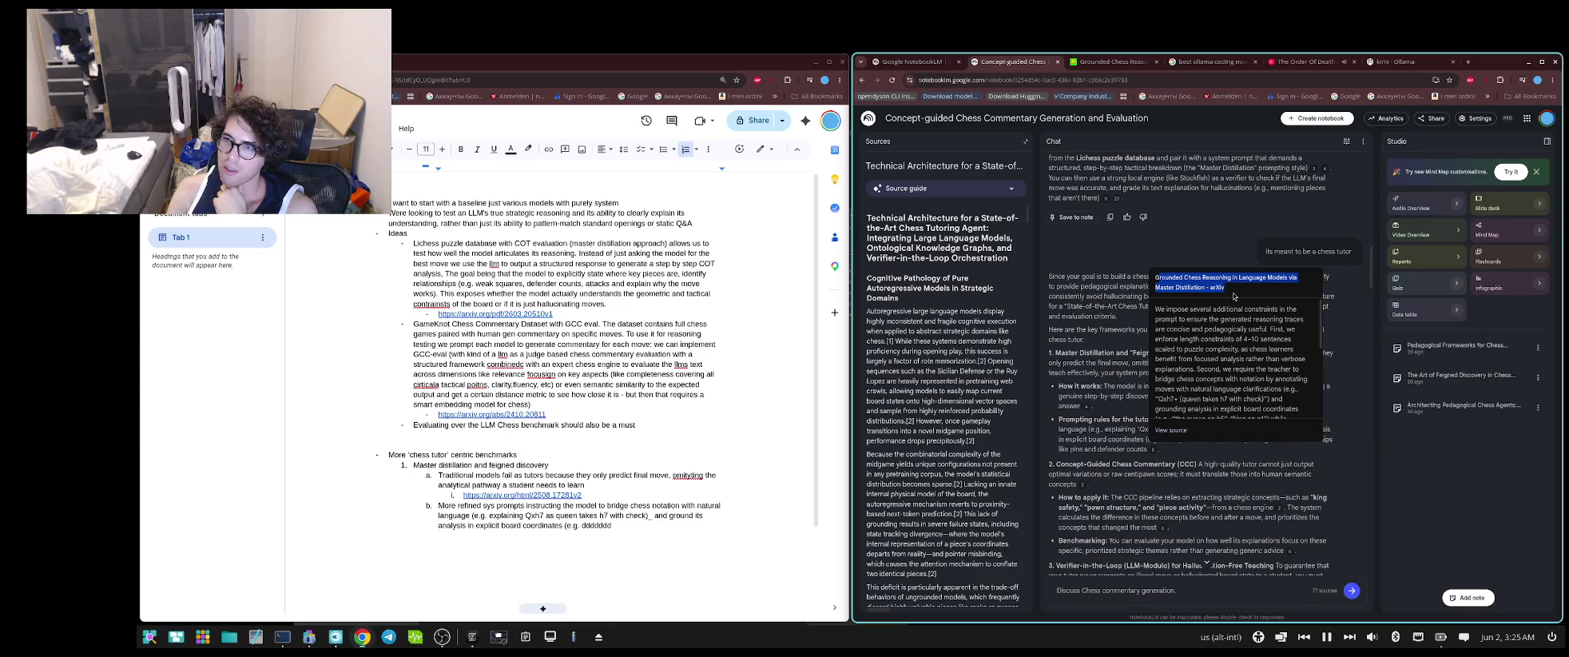
left_click(1470, 61)
key("ctrl+v")
key("Return")
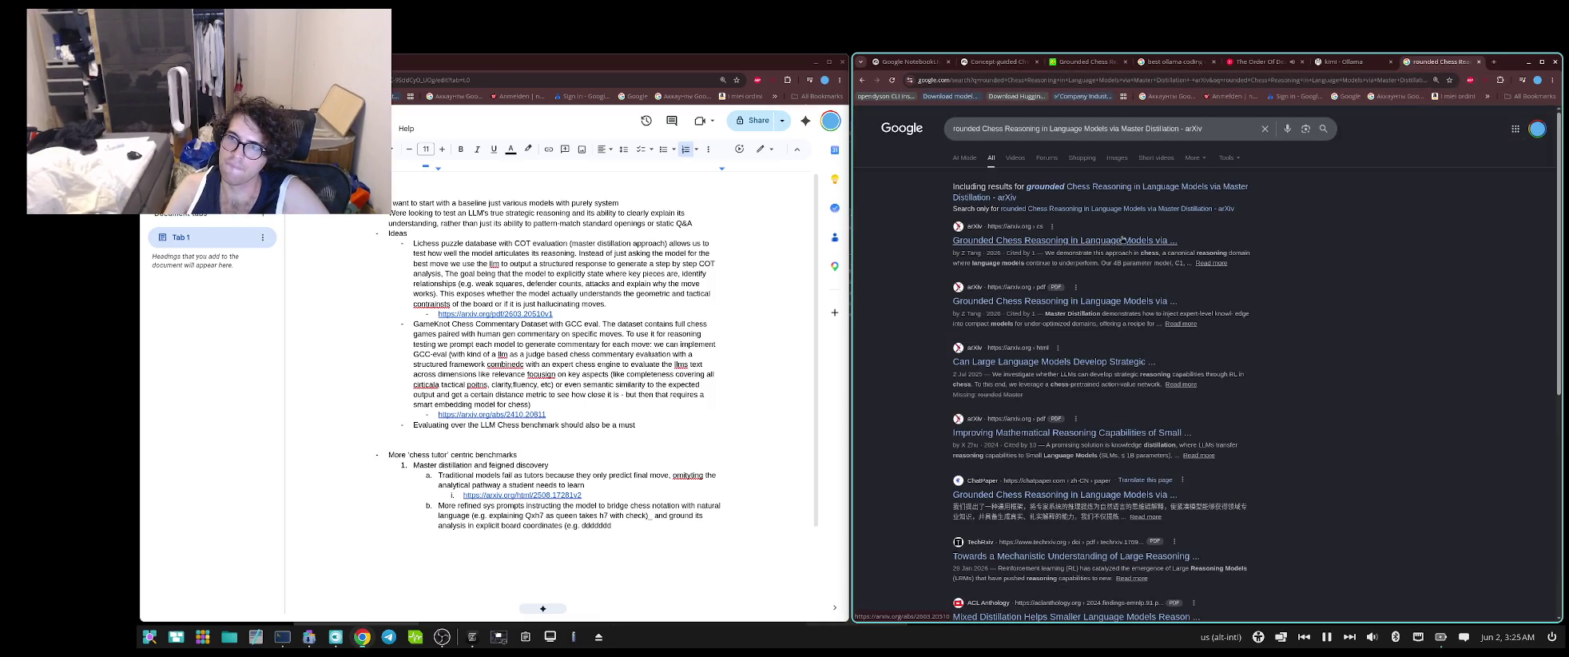
left_click(1122, 238)
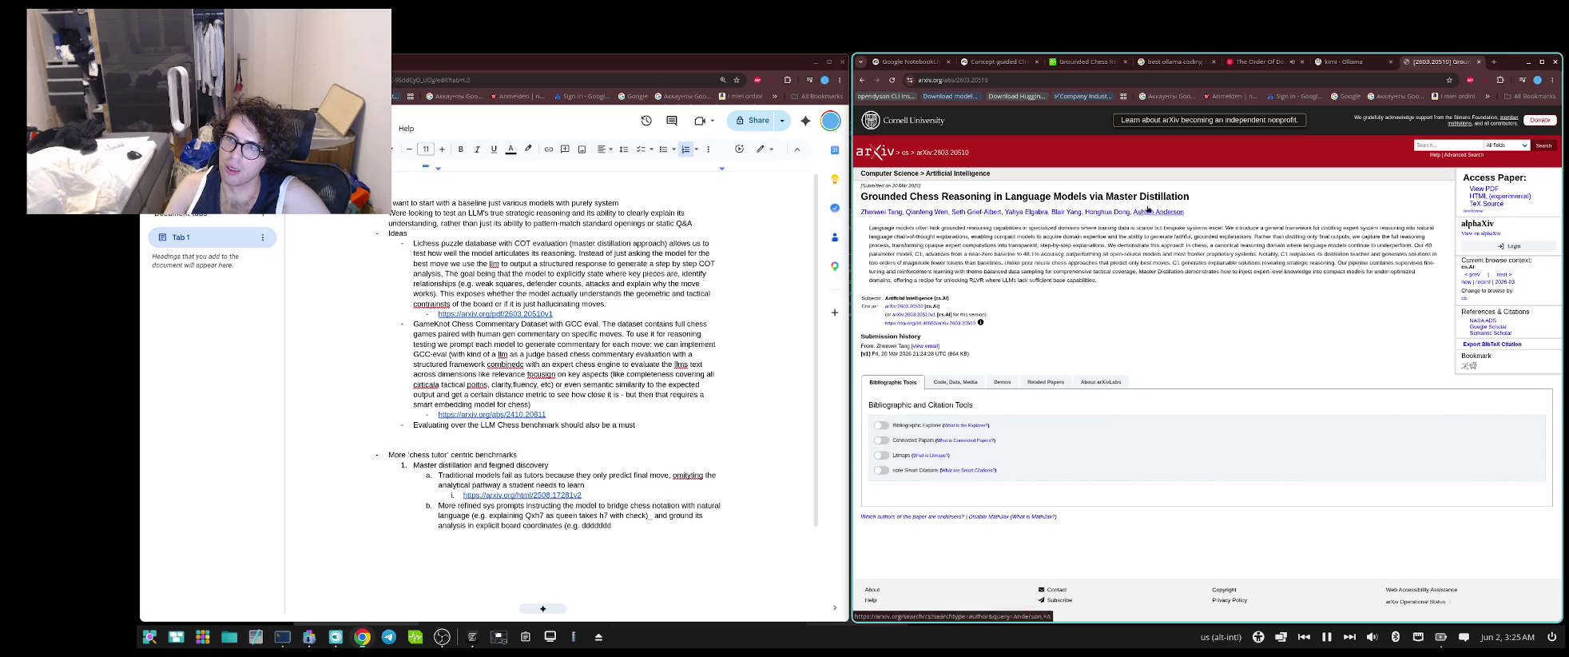
left_click(1049, 77)
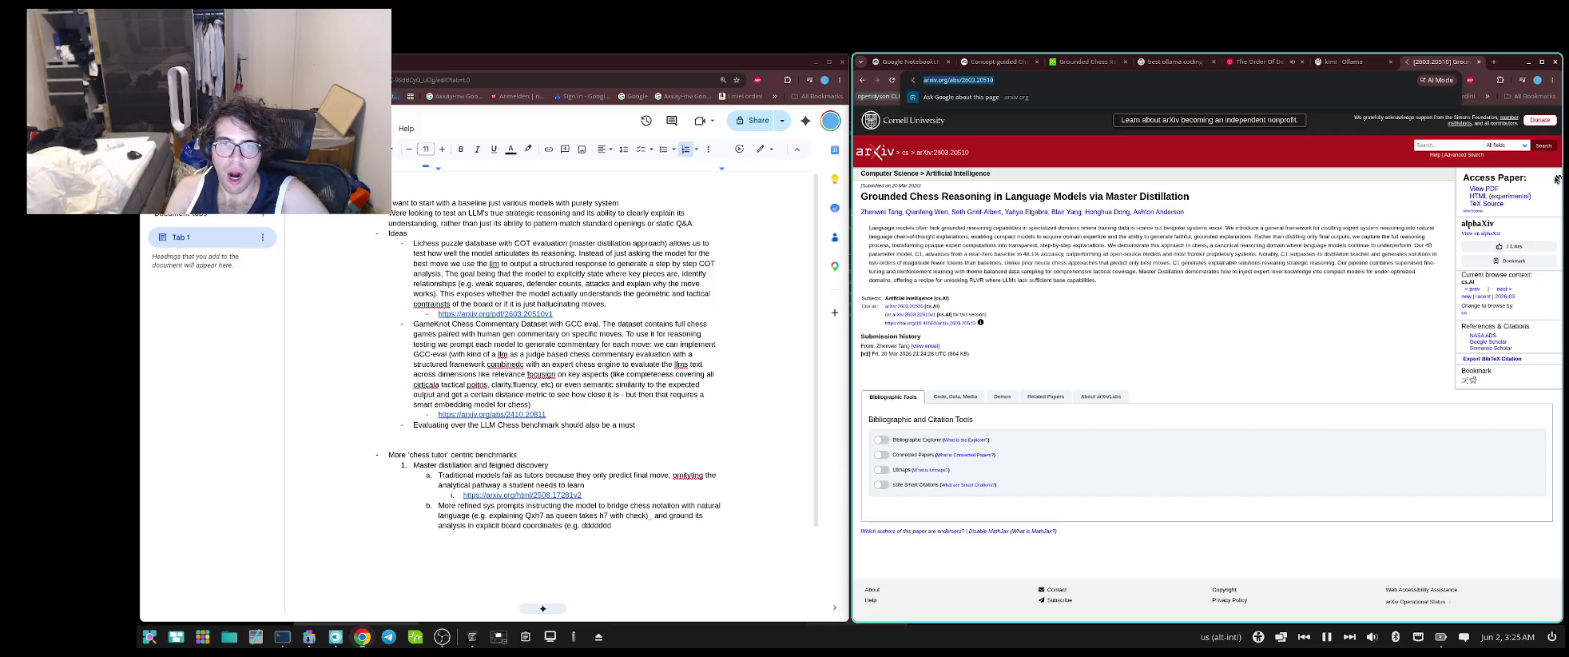
left_click(1491, 190)
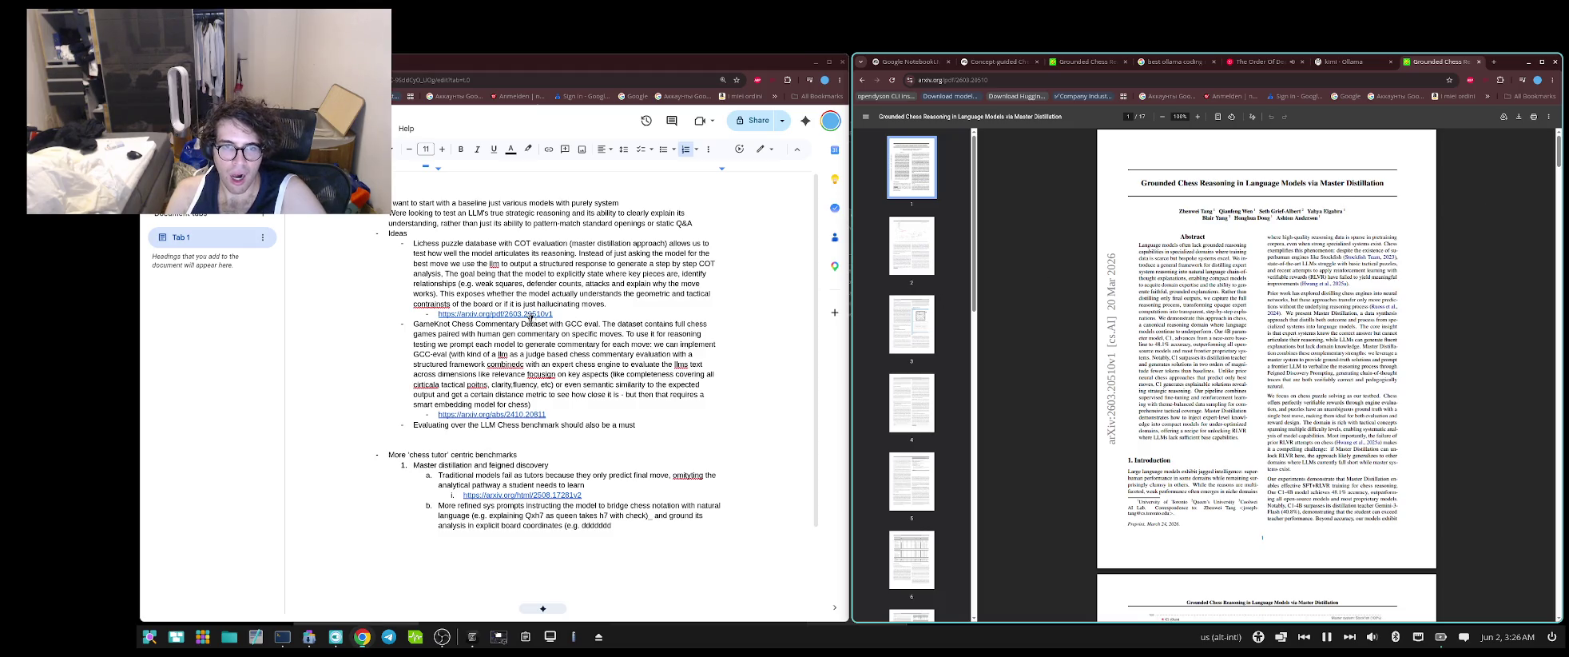
Dismiss the link preview in the notes, return to NotebookLM, and select item b's placeholder letters.
left_click(531, 314)
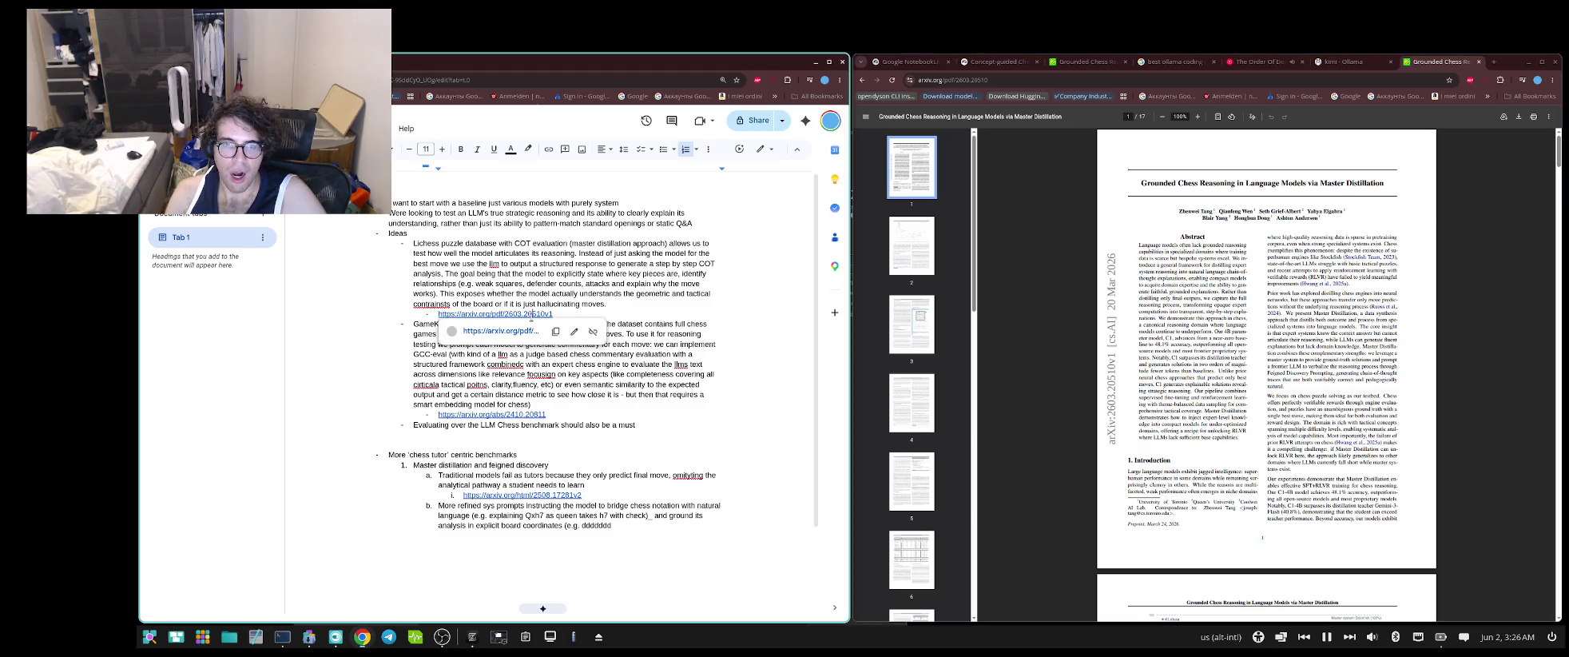
left_click(519, 366)
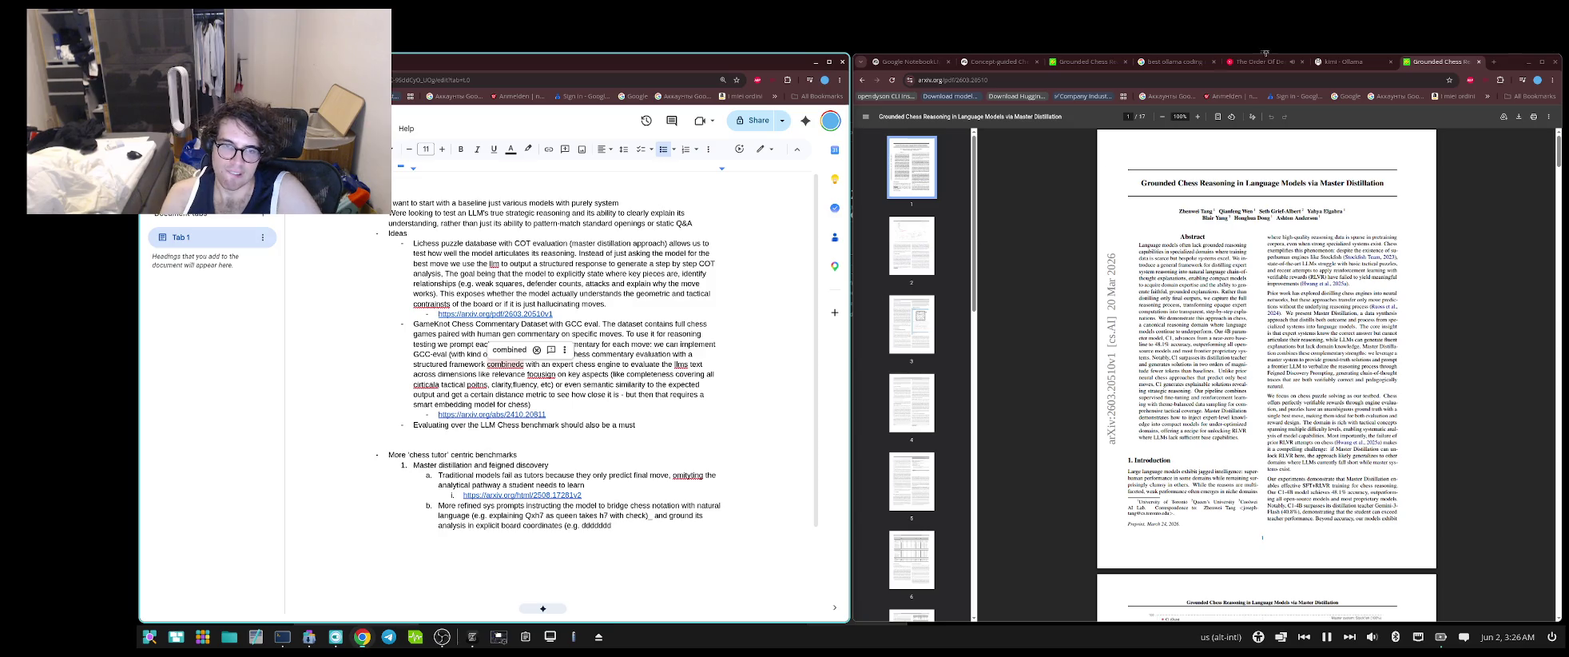
left_click(1006, 66)
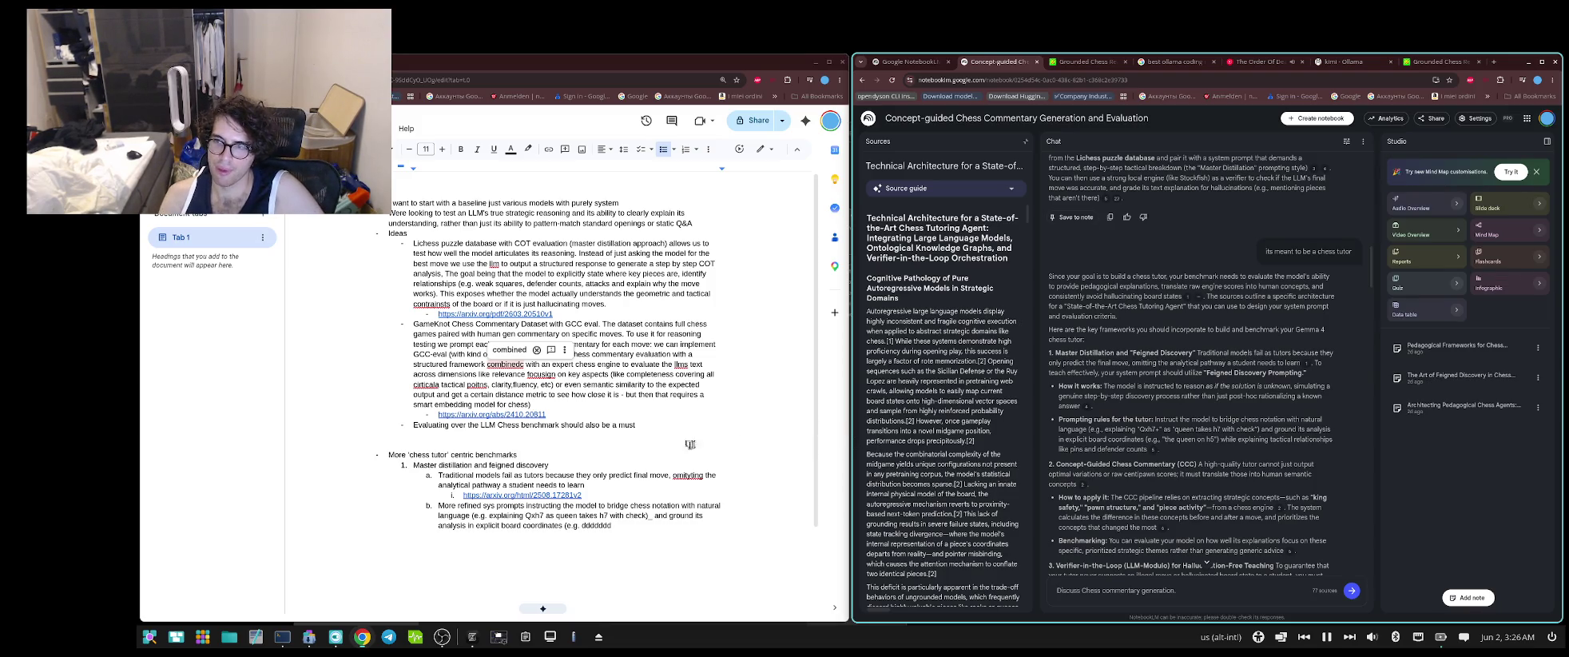
double_click(596, 524)
Finish item b with 'the queen on h5' and tactical relationships like pin and defender counts.
type("the ")
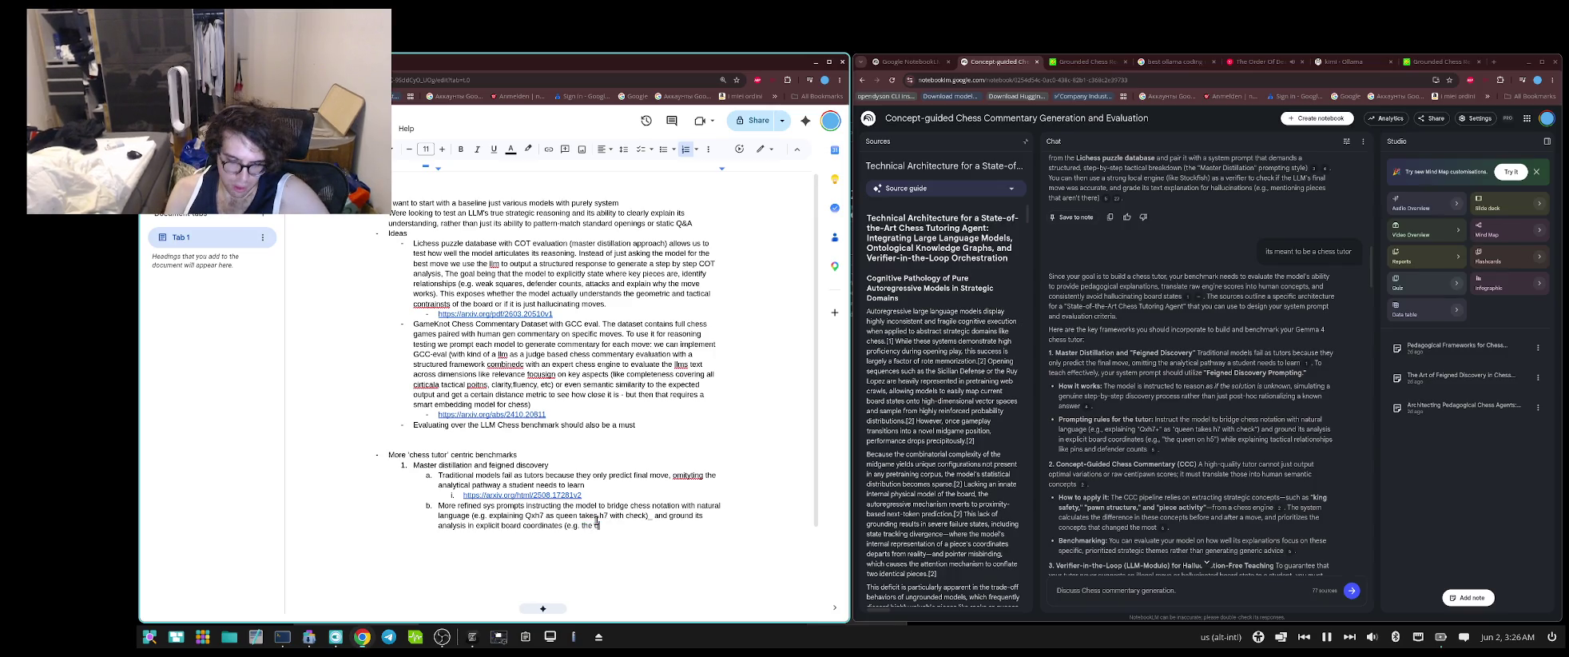
type("queen ")
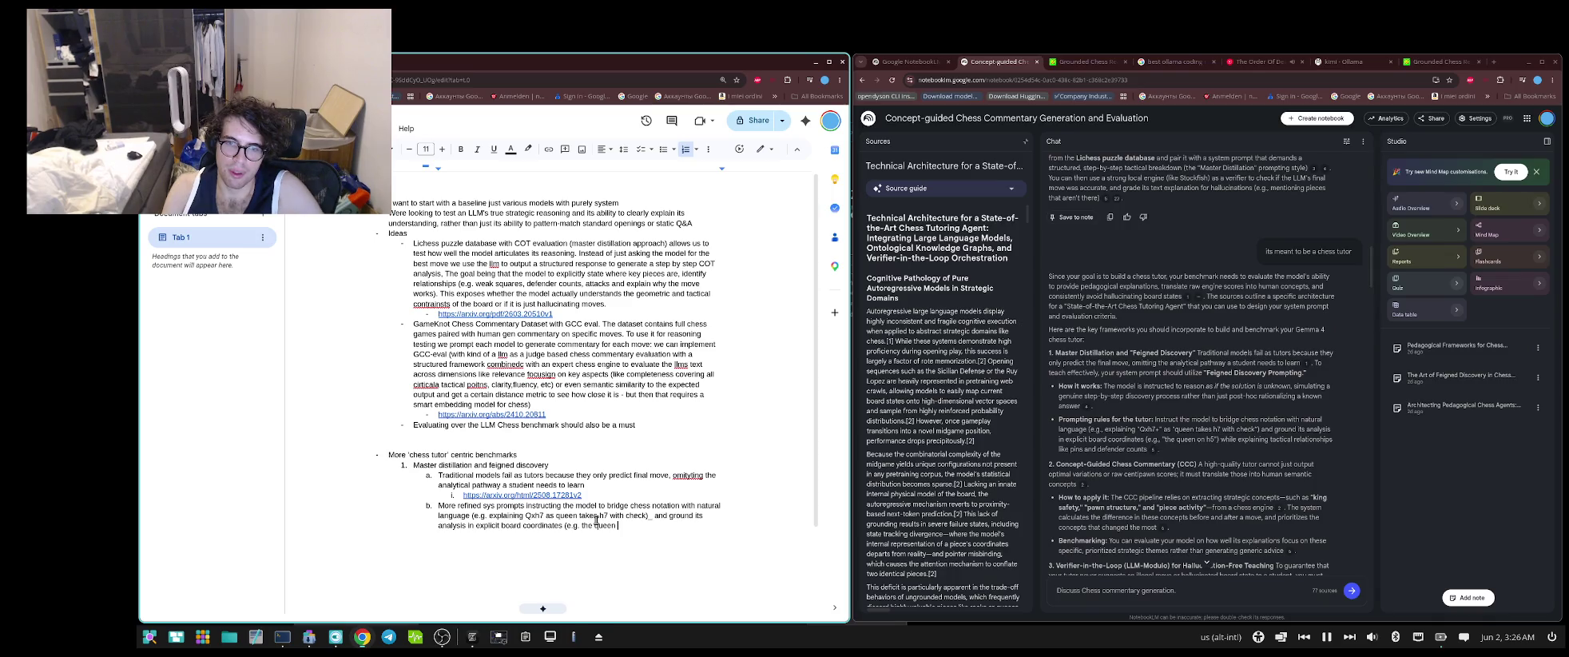
type("on h5)")
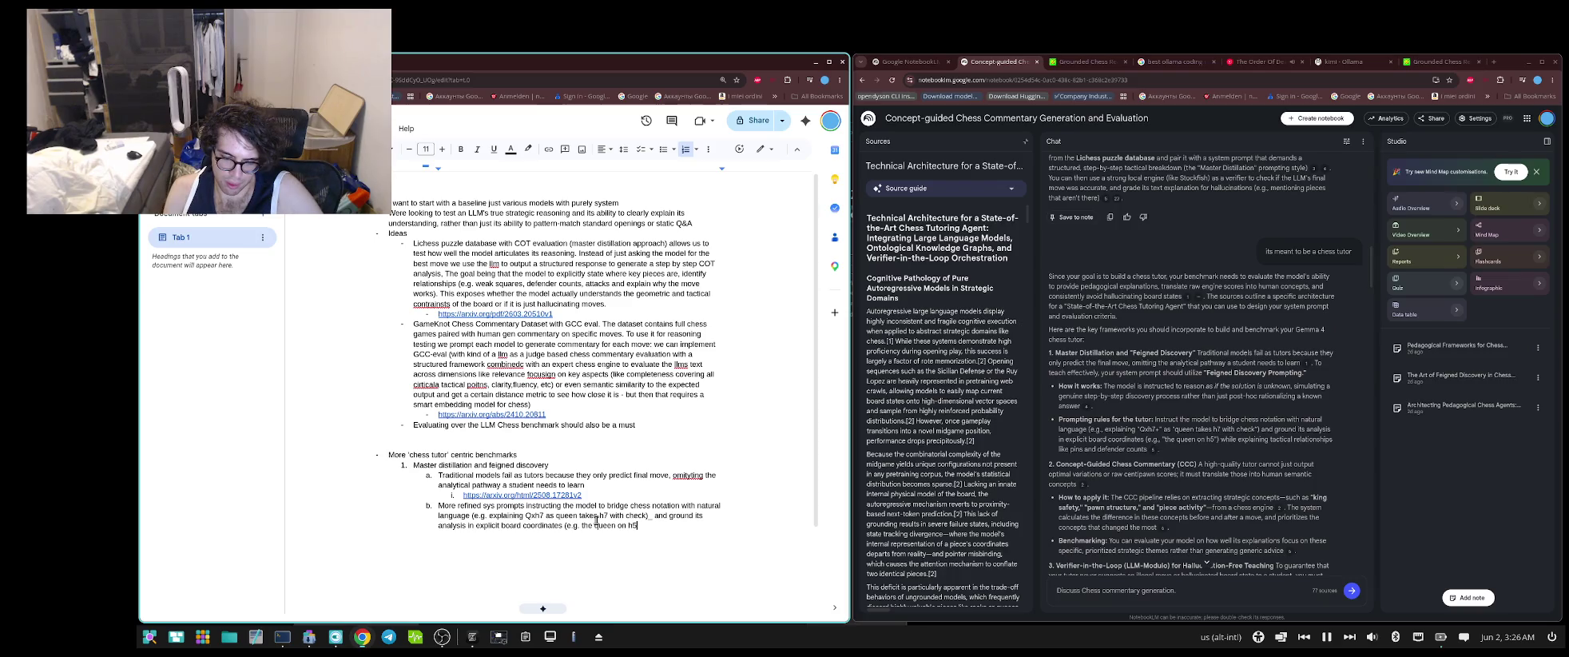
type(" while explaining tactical relationsihps l")
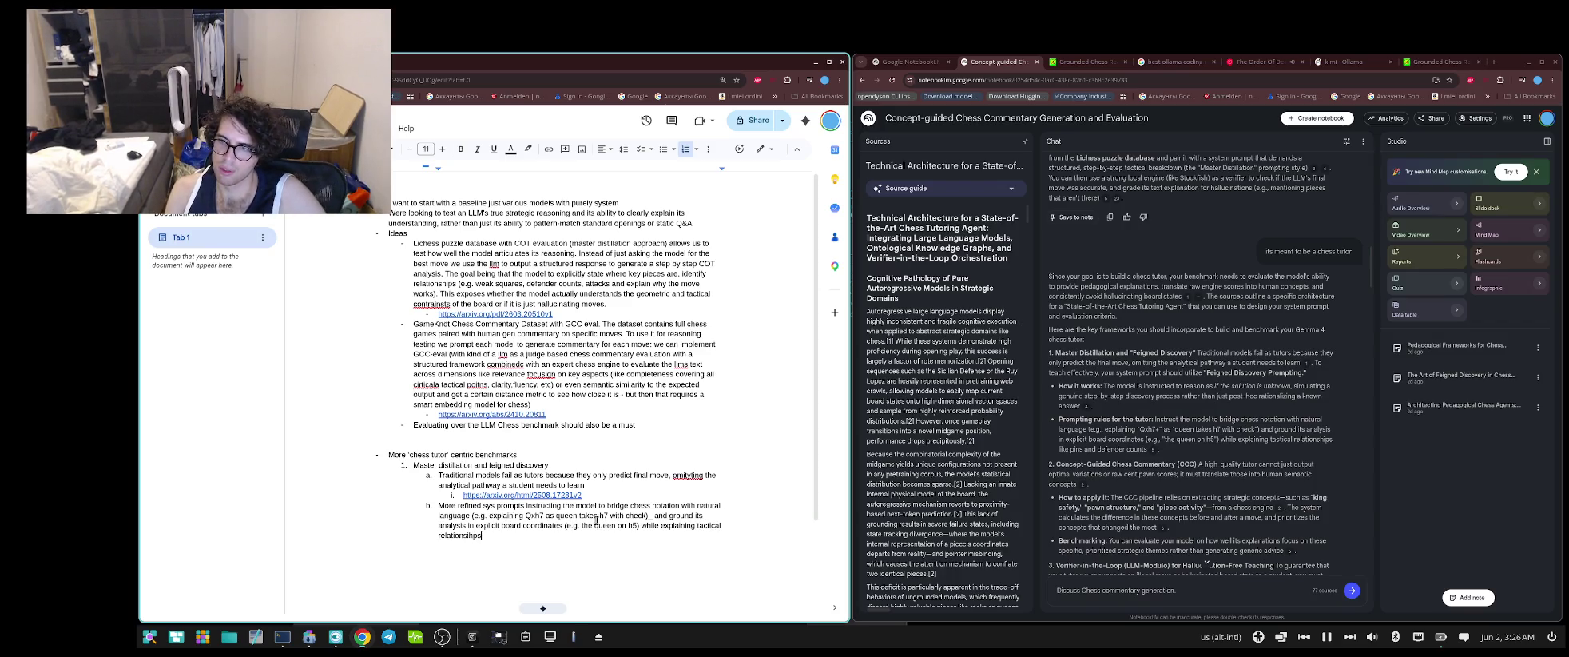
type("ike pisn and d")
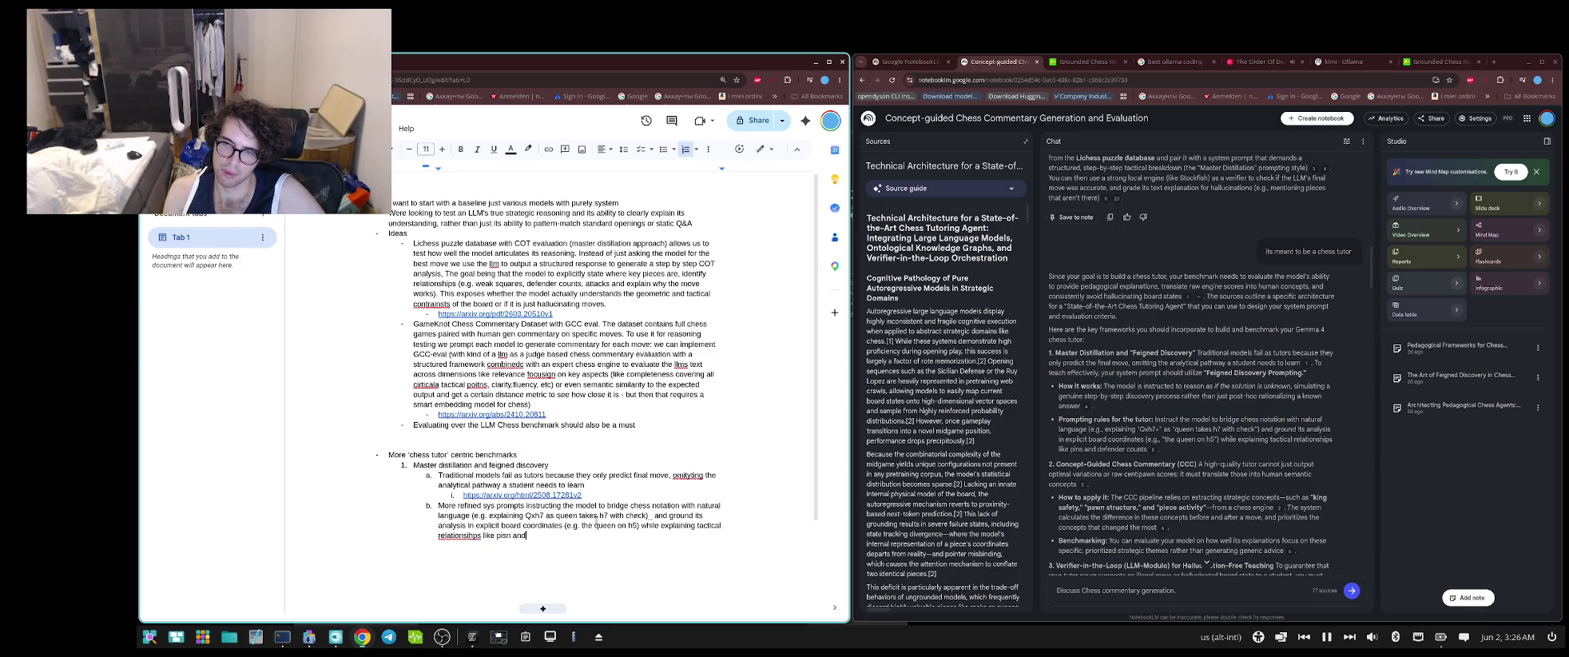
type("efender ")
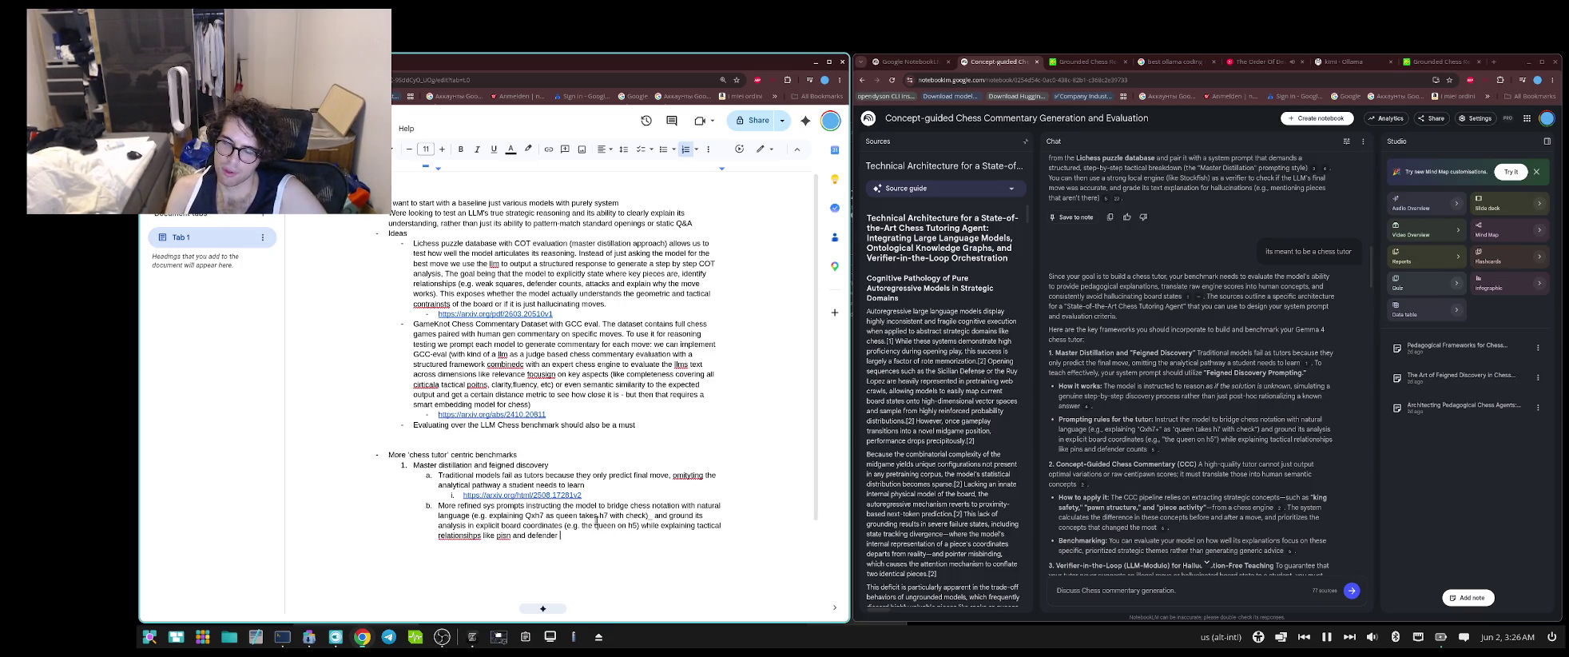
type("counts")
key("Return")
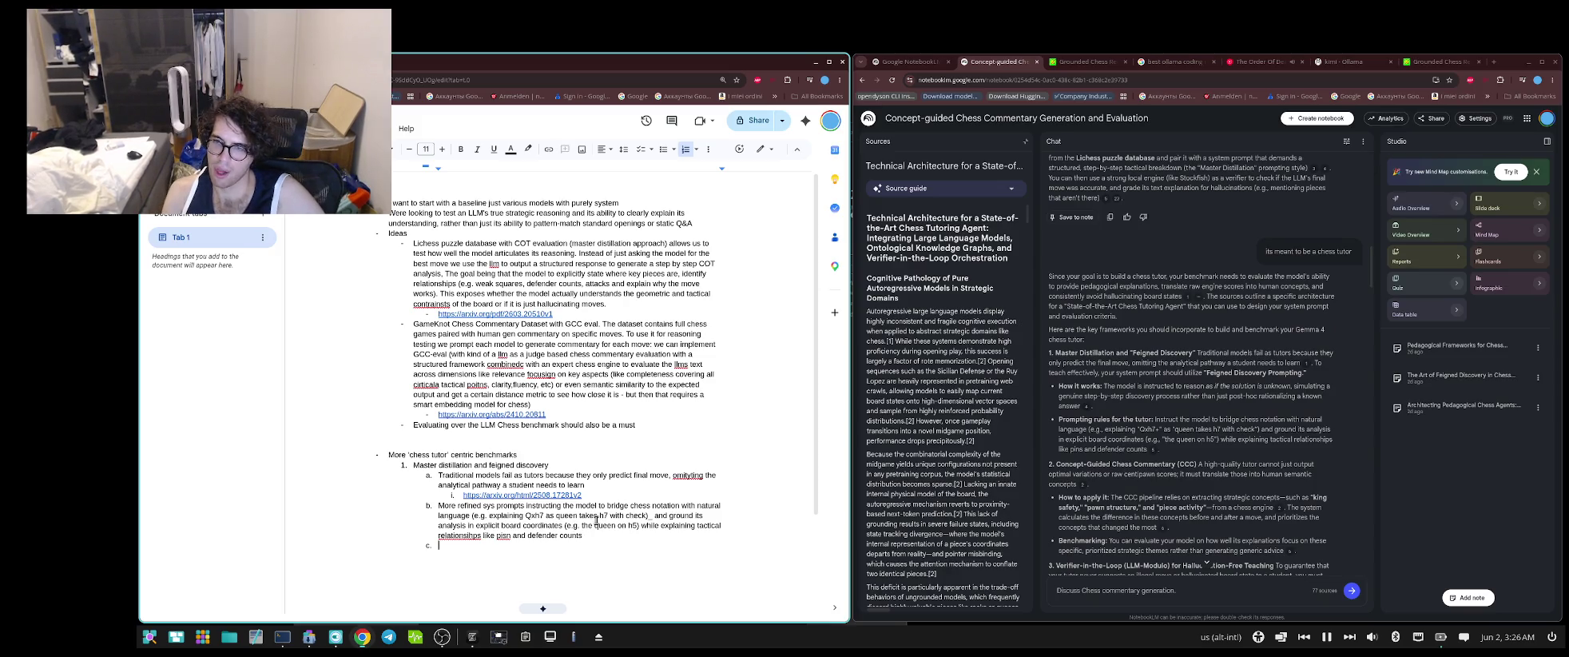
Add benchmark entry 'Concepted guided chess commentary (CCC)' with an indented empty sub-item a.
type("Concepted")
type("g")
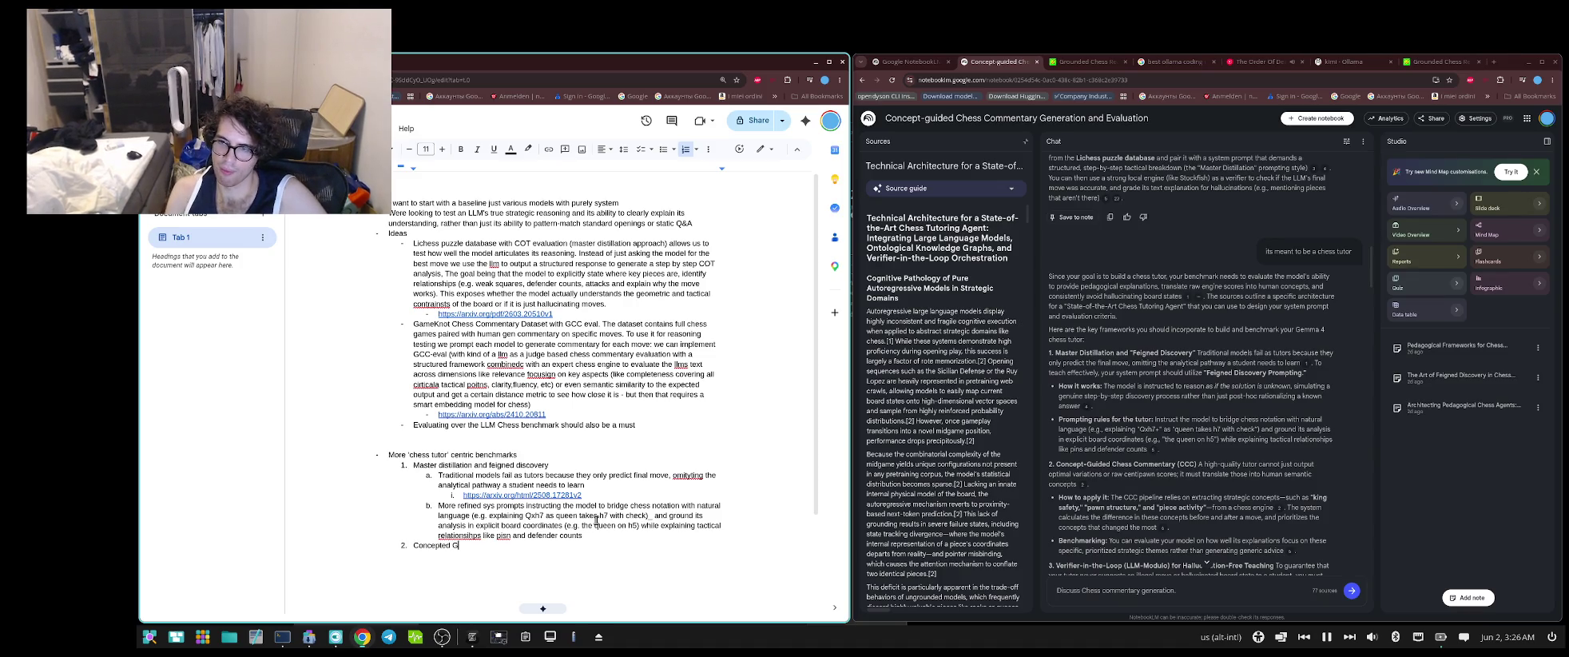
type("uided ")
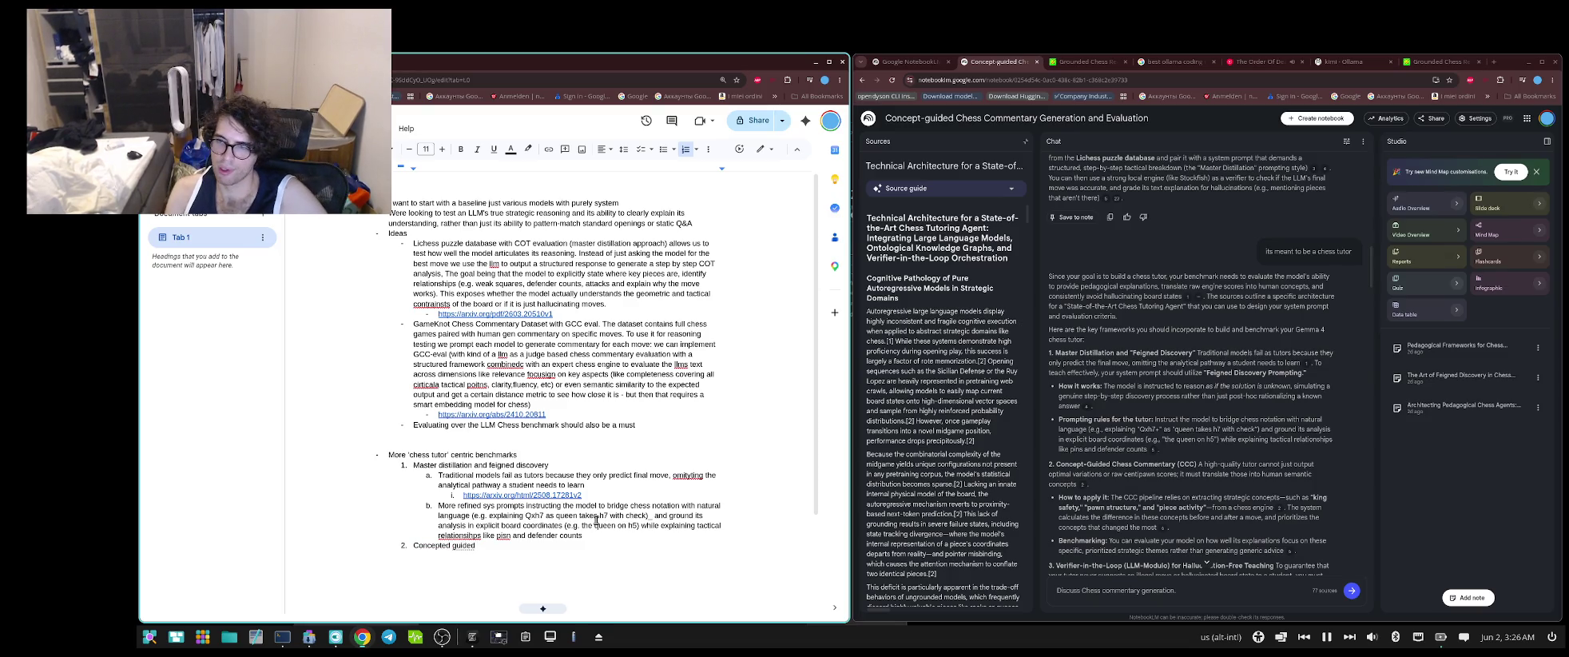
type("chess commentar")
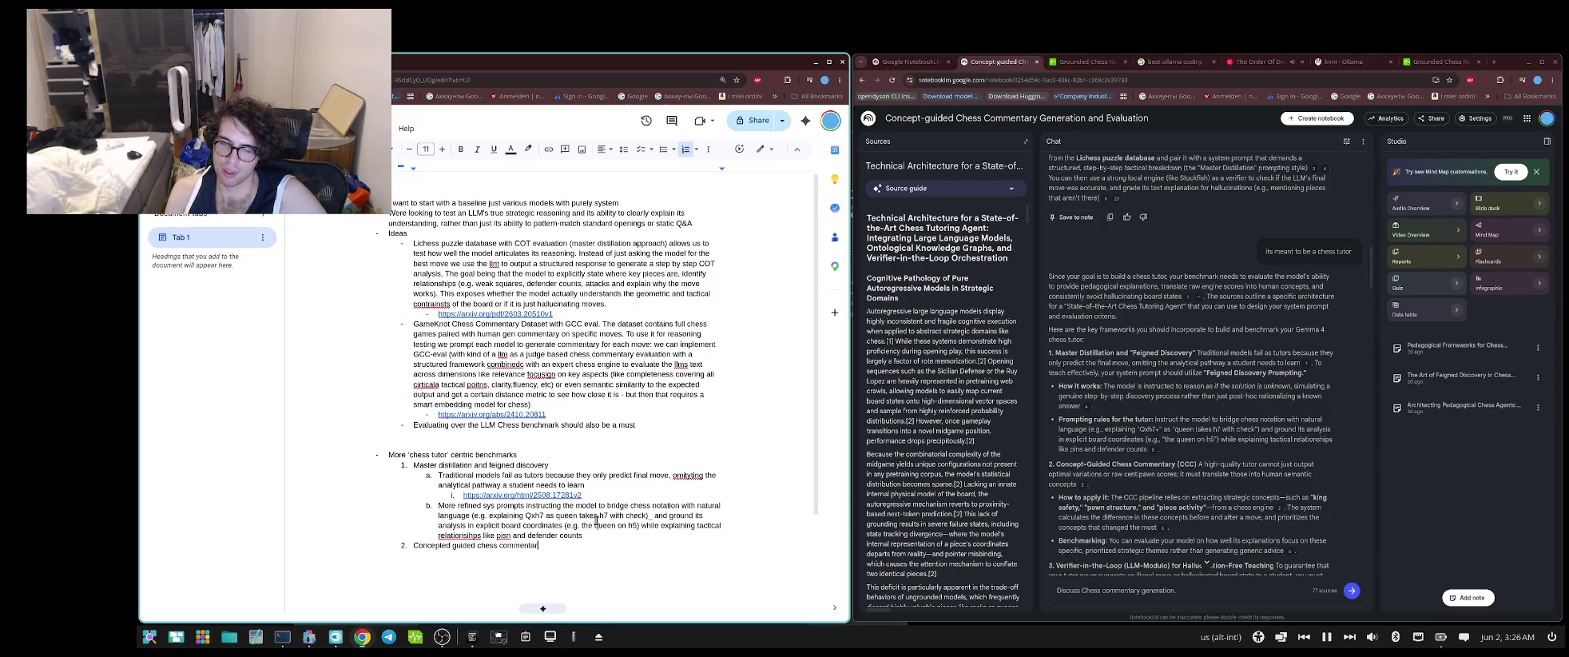
type("y (")
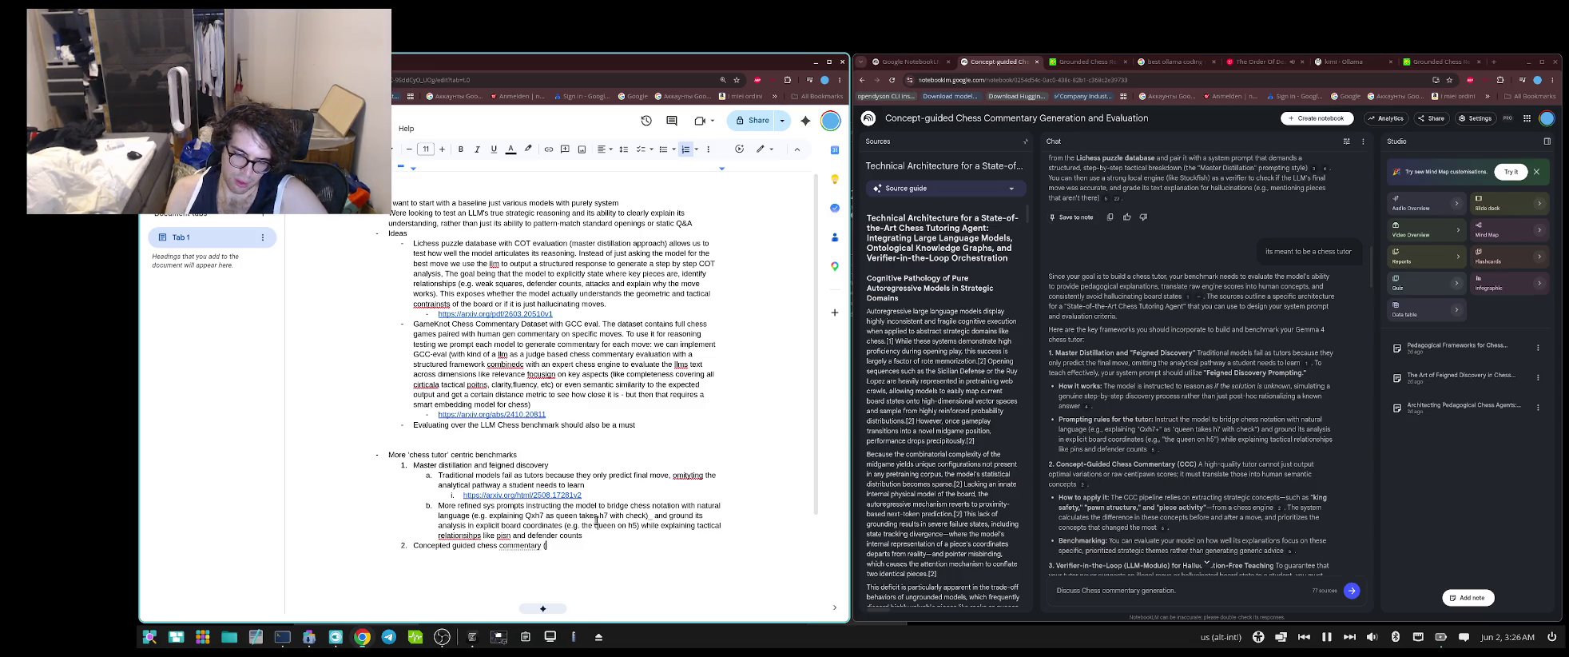
type("CCC")
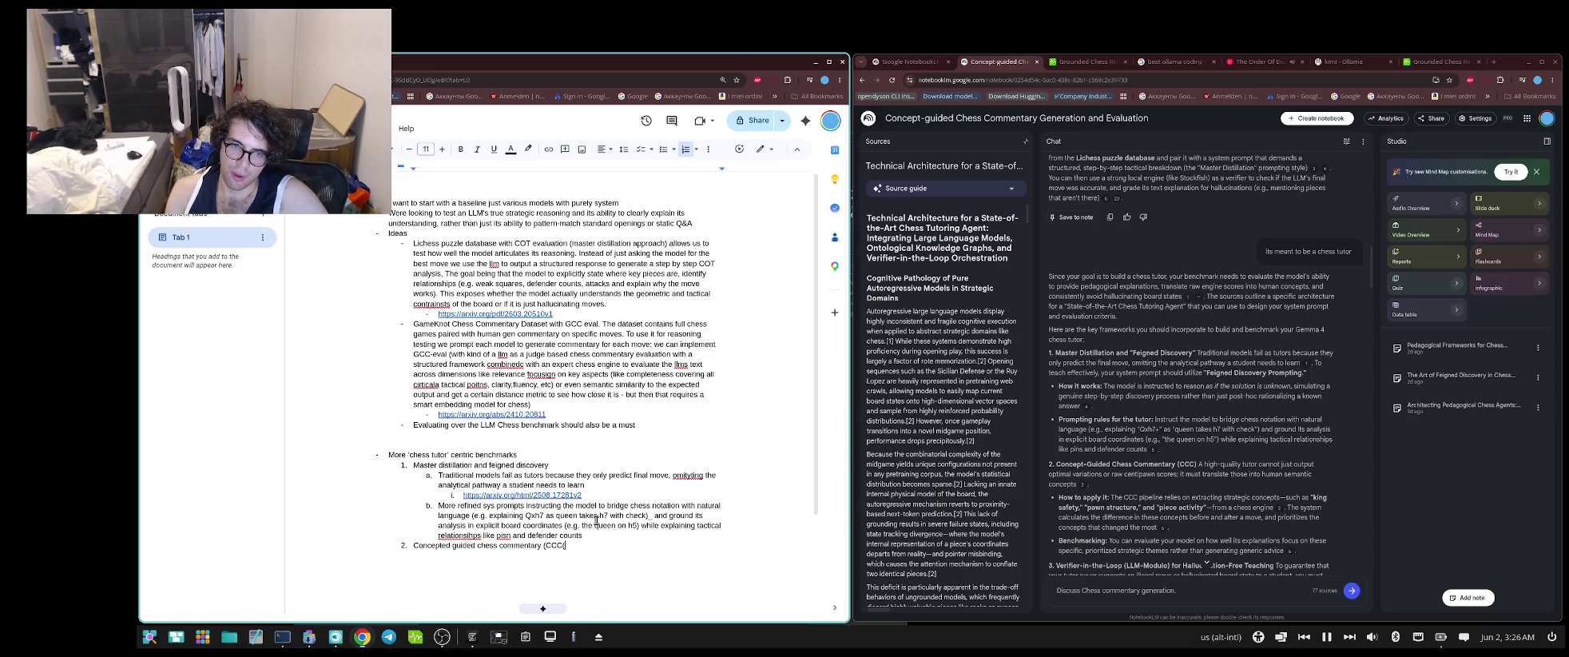
type(")")
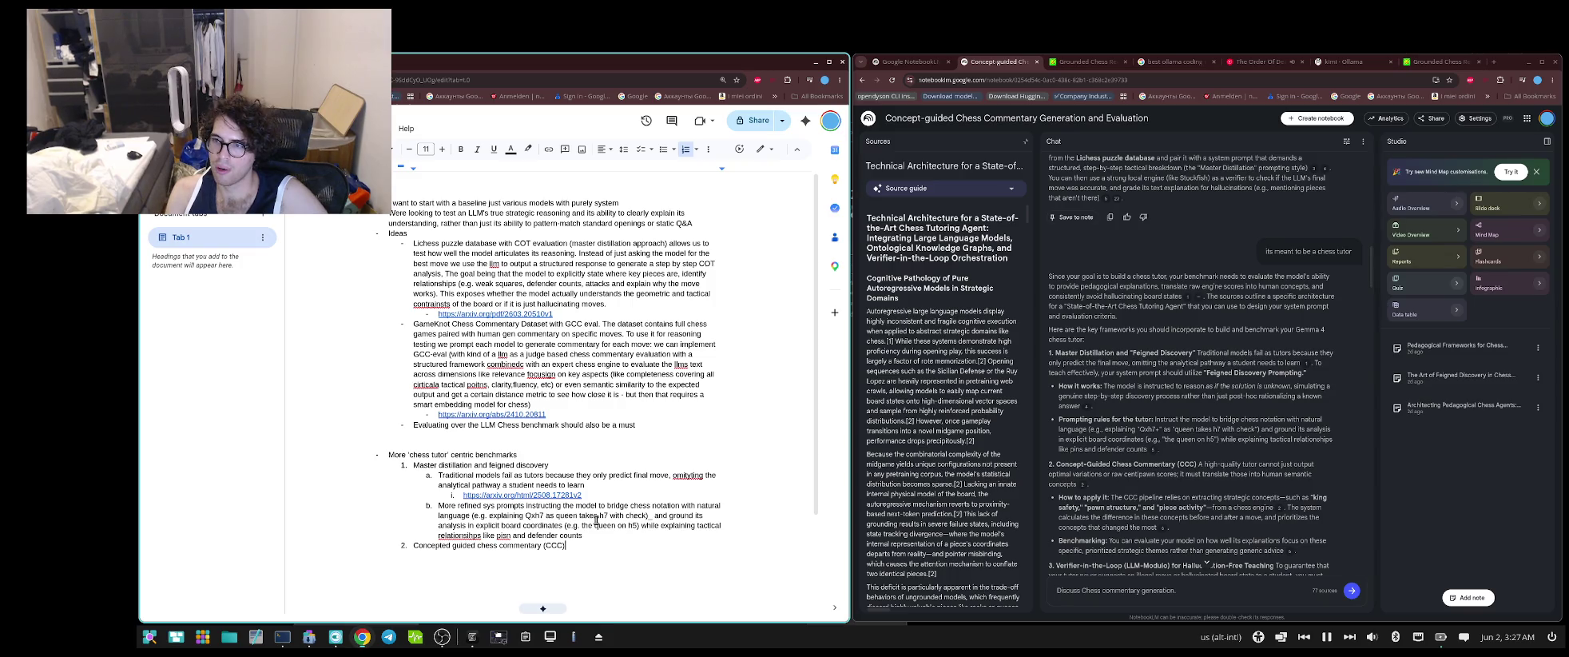
key("Return")
key("Tab")
Write CCC item a: tutors must translate optimal variations and cp loss scores into semantic concepts.
type("A high quality tutor cannot just ")
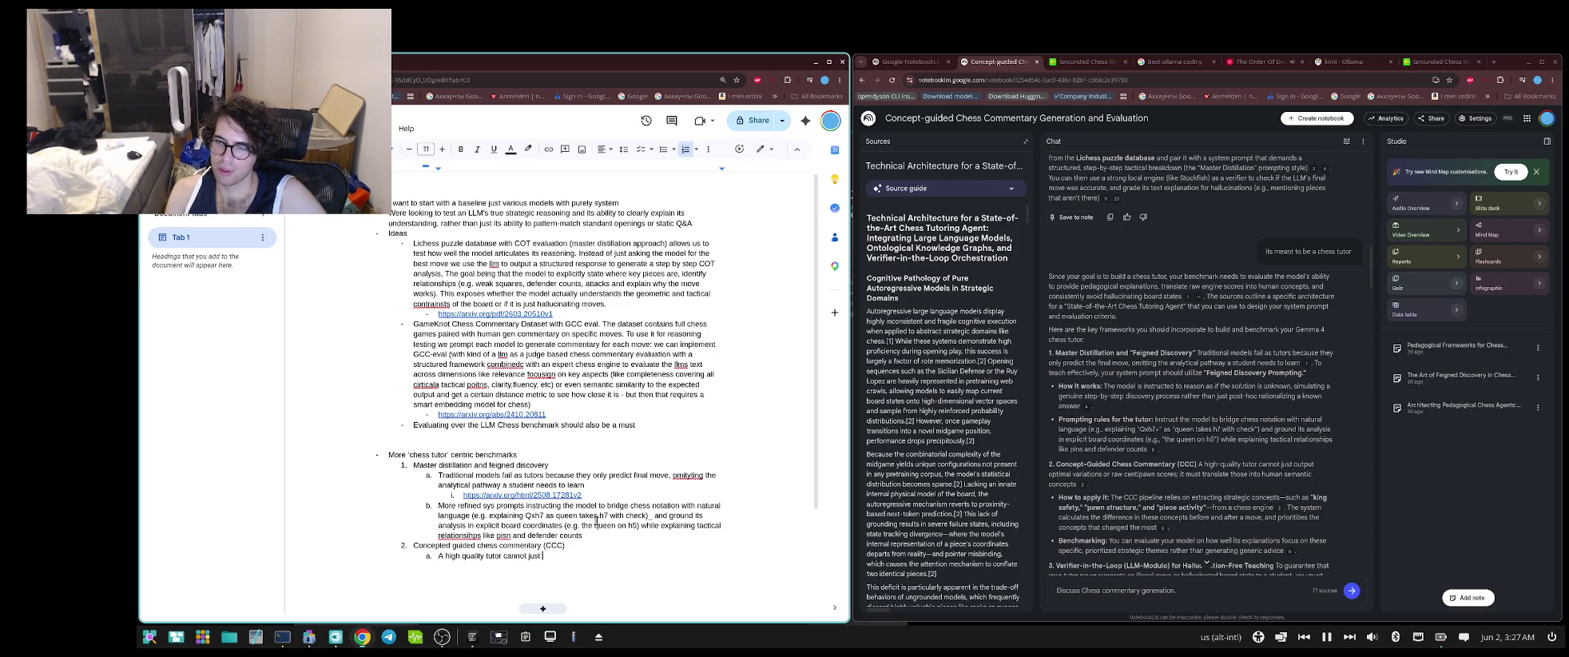
type("output ")
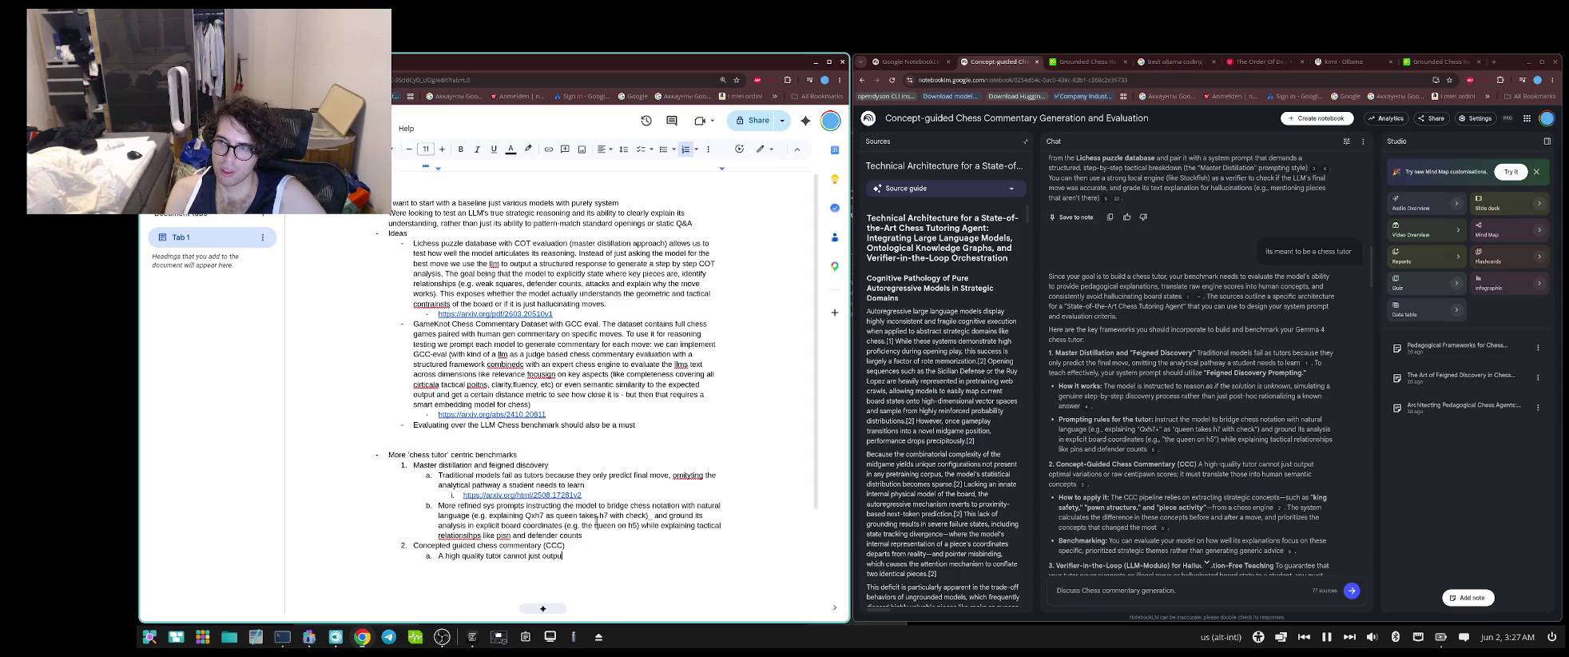
type("optimal variations or r")
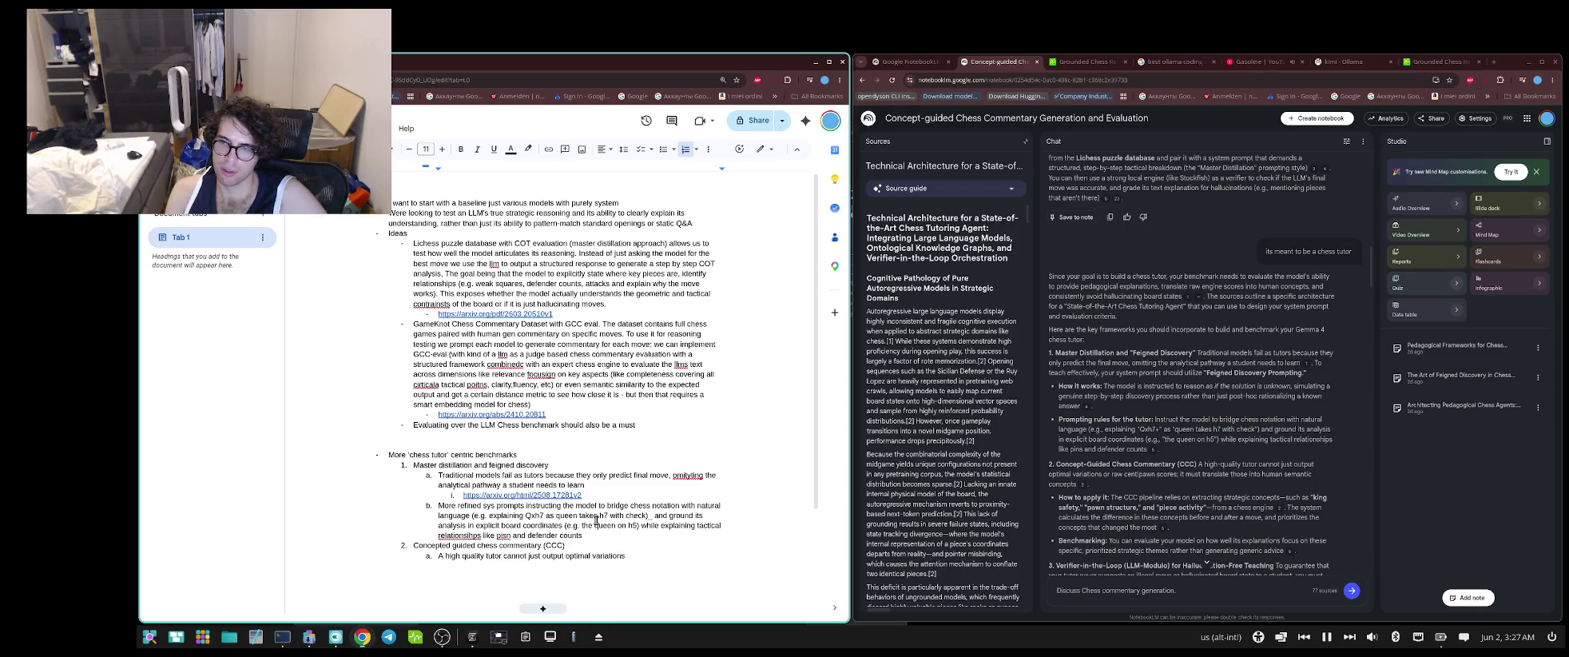
type("aw ")
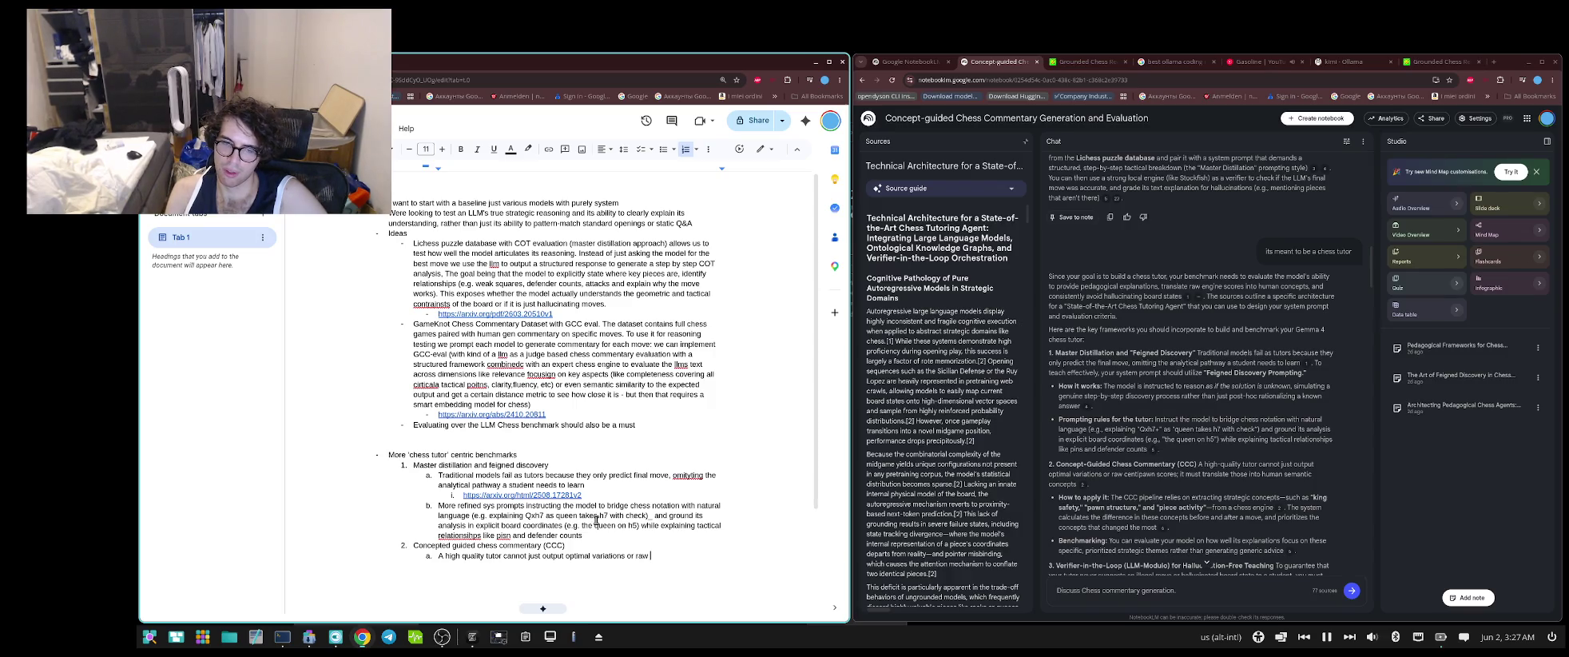
type("cp loss")
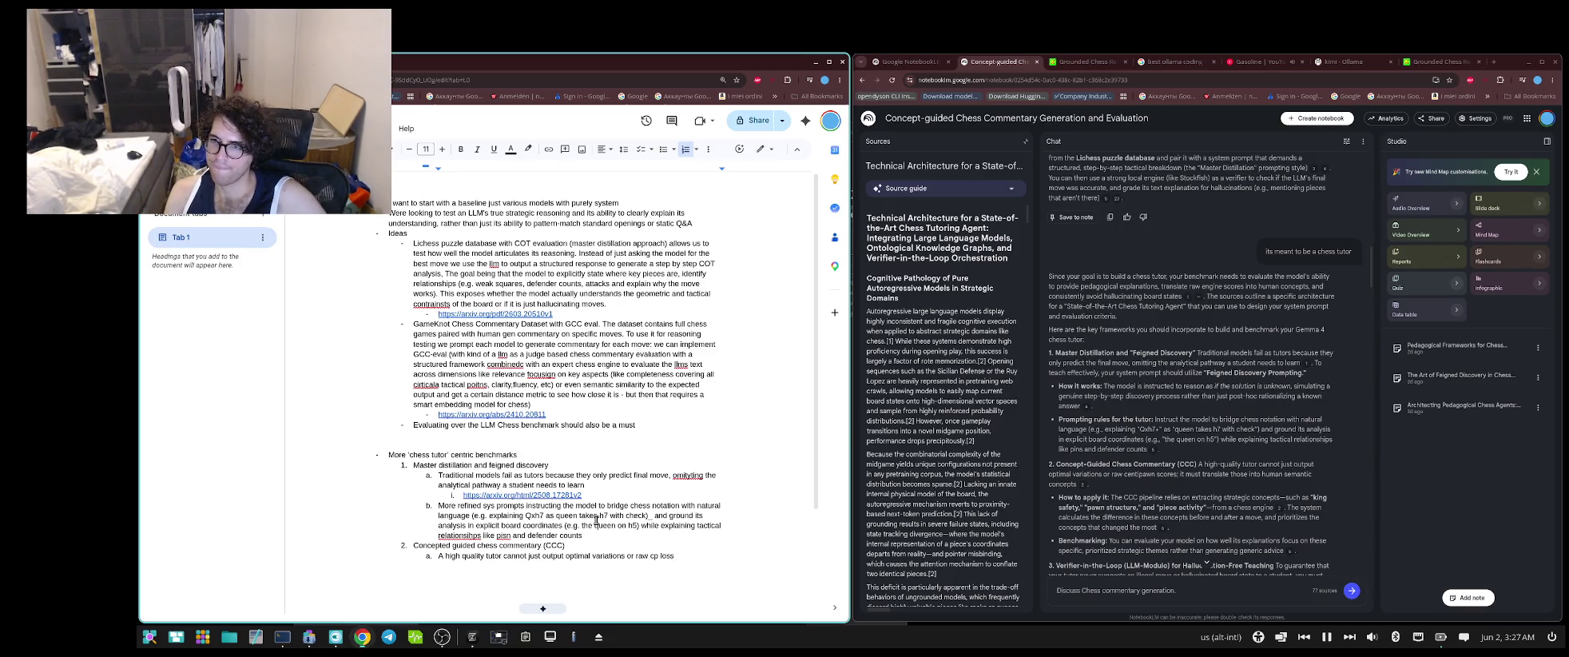
key("BackSpace")
key("BackSpace")
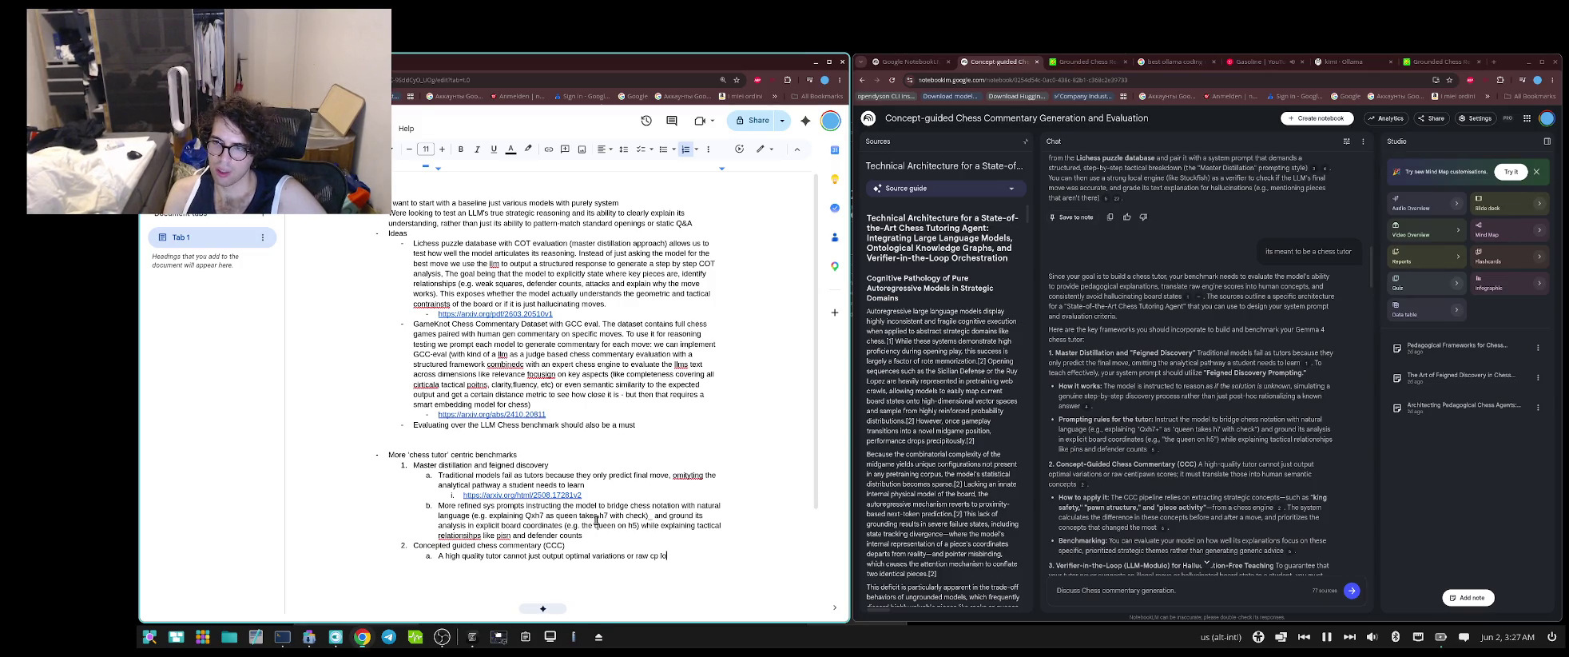
type("scores, ")
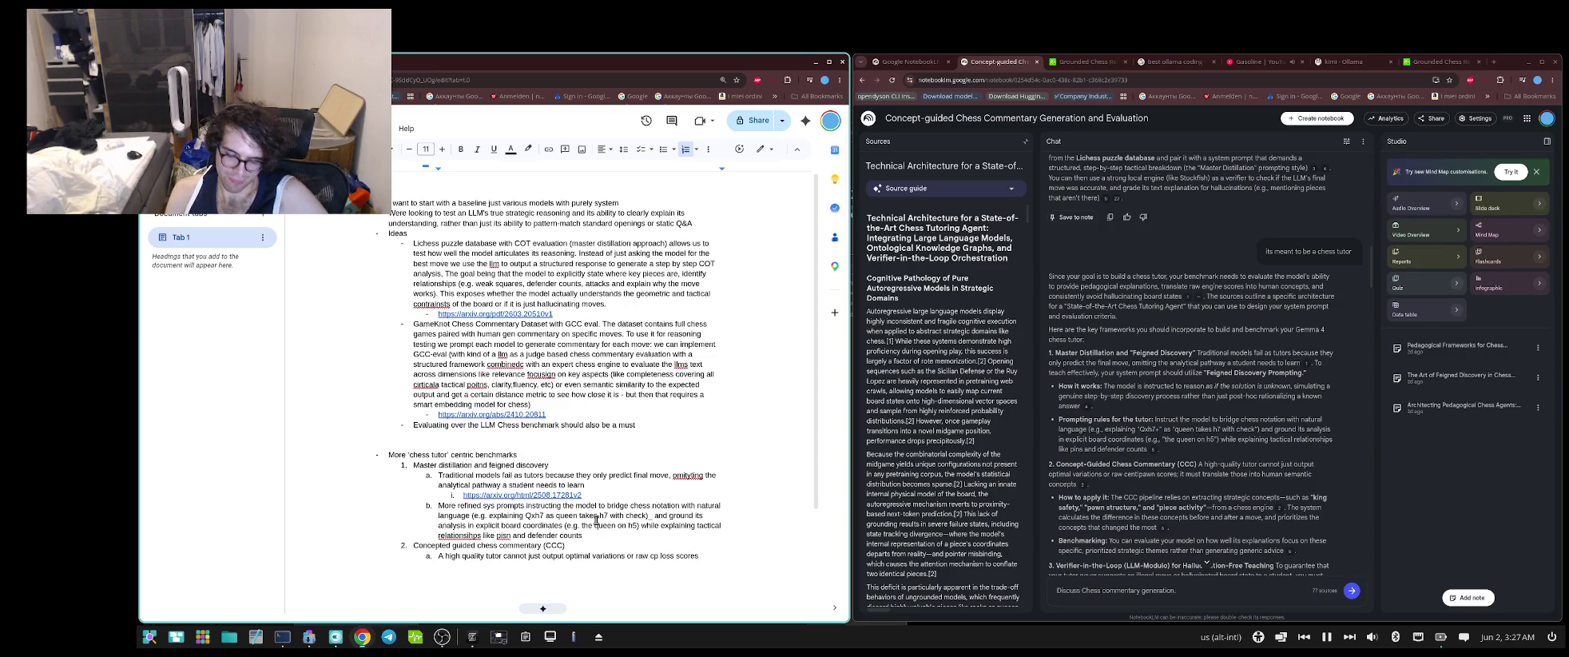
type("it must translate those into human semantic concepts")
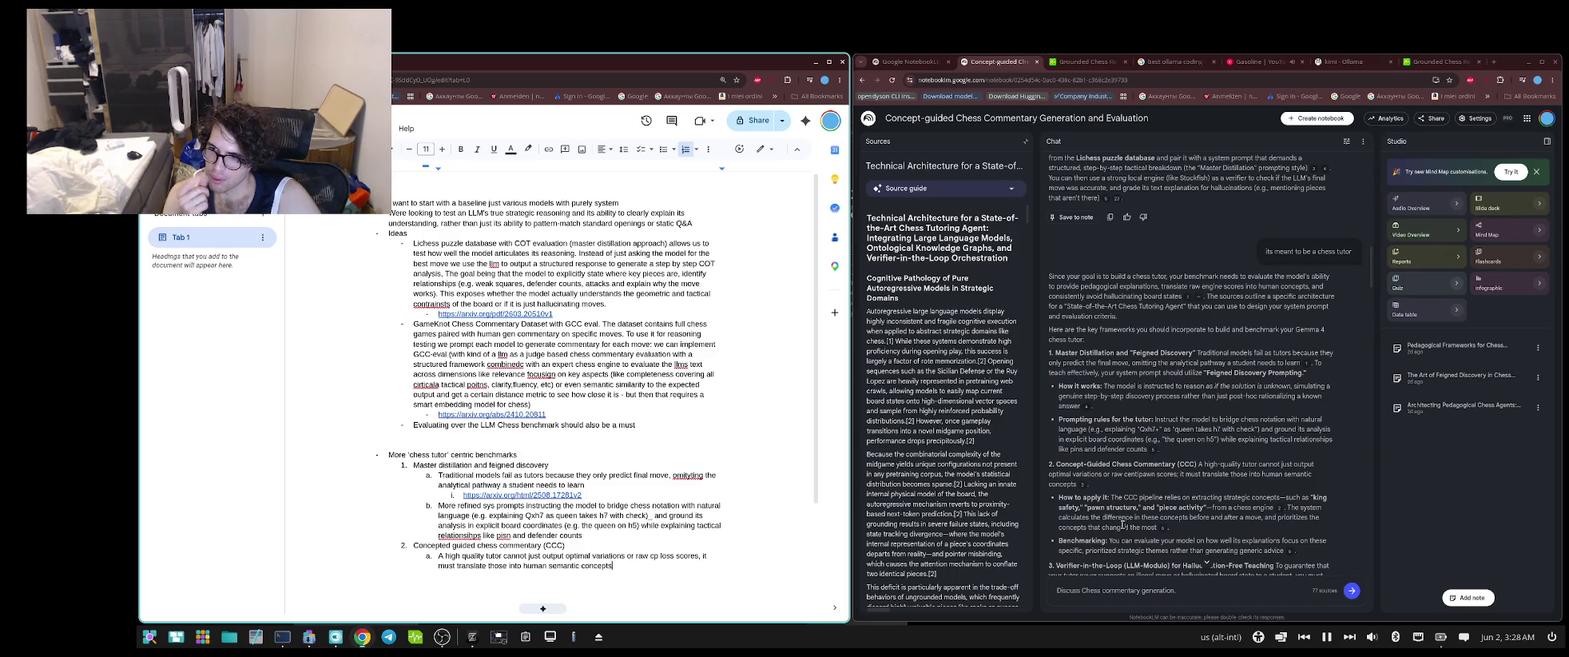
Add CCC item b: 'The CCC pipeline relies on extracting strategic concepts such as king safety, pawn'.
key("Return")
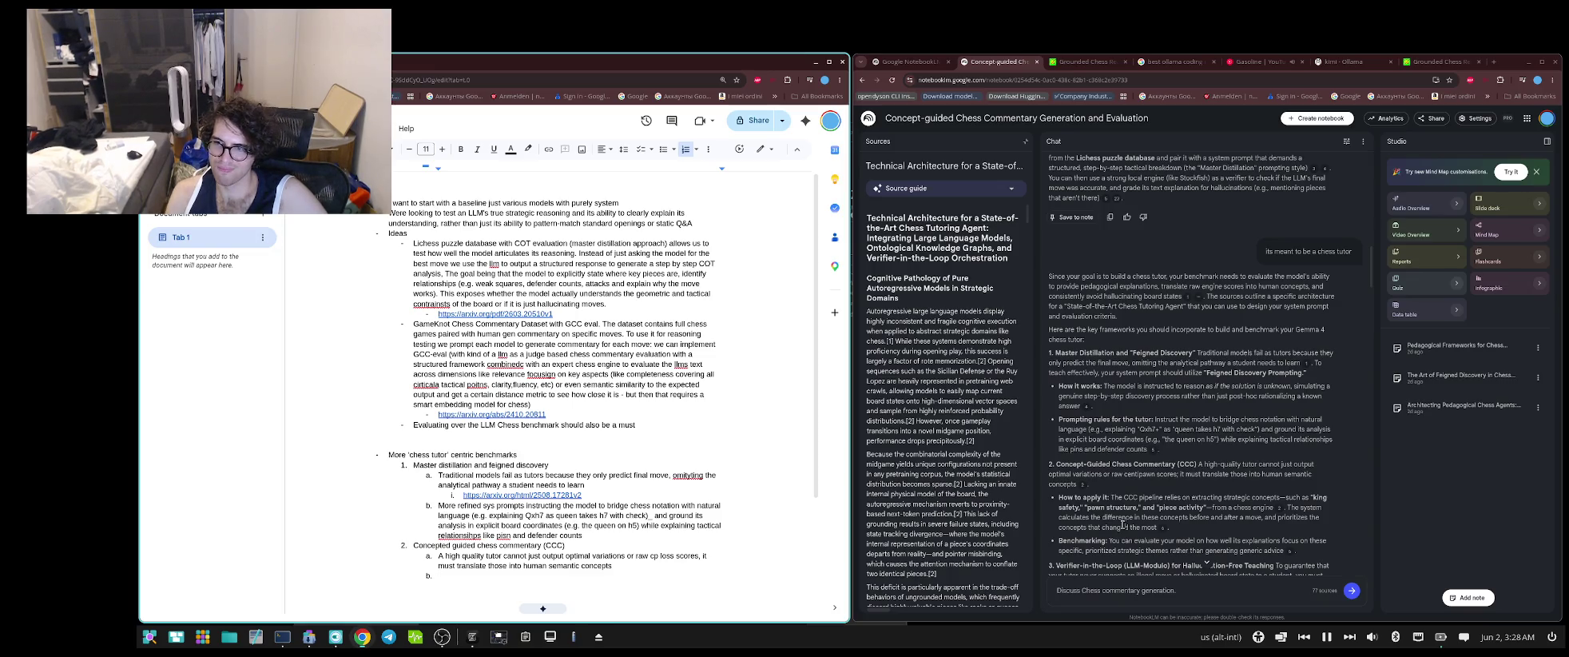
type("The CCC pipeli")
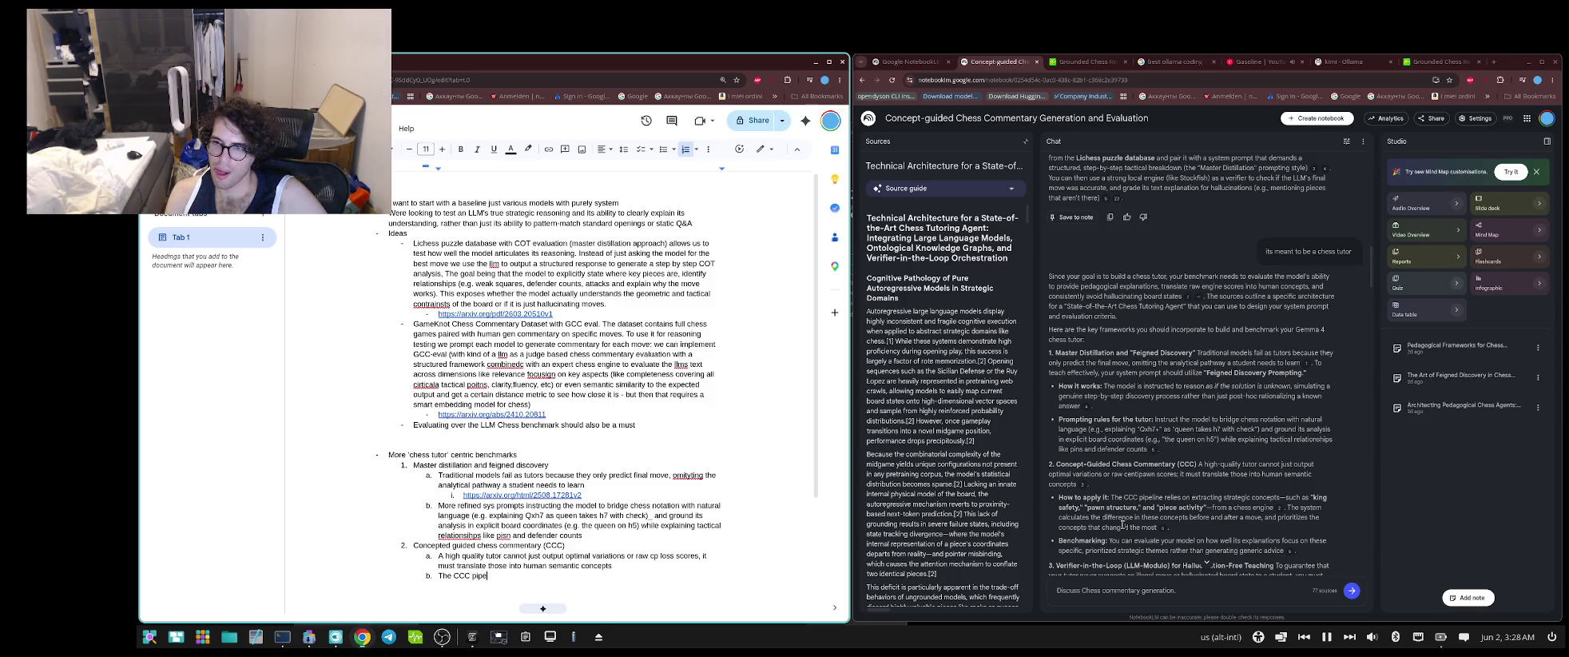
type("ne relies ")
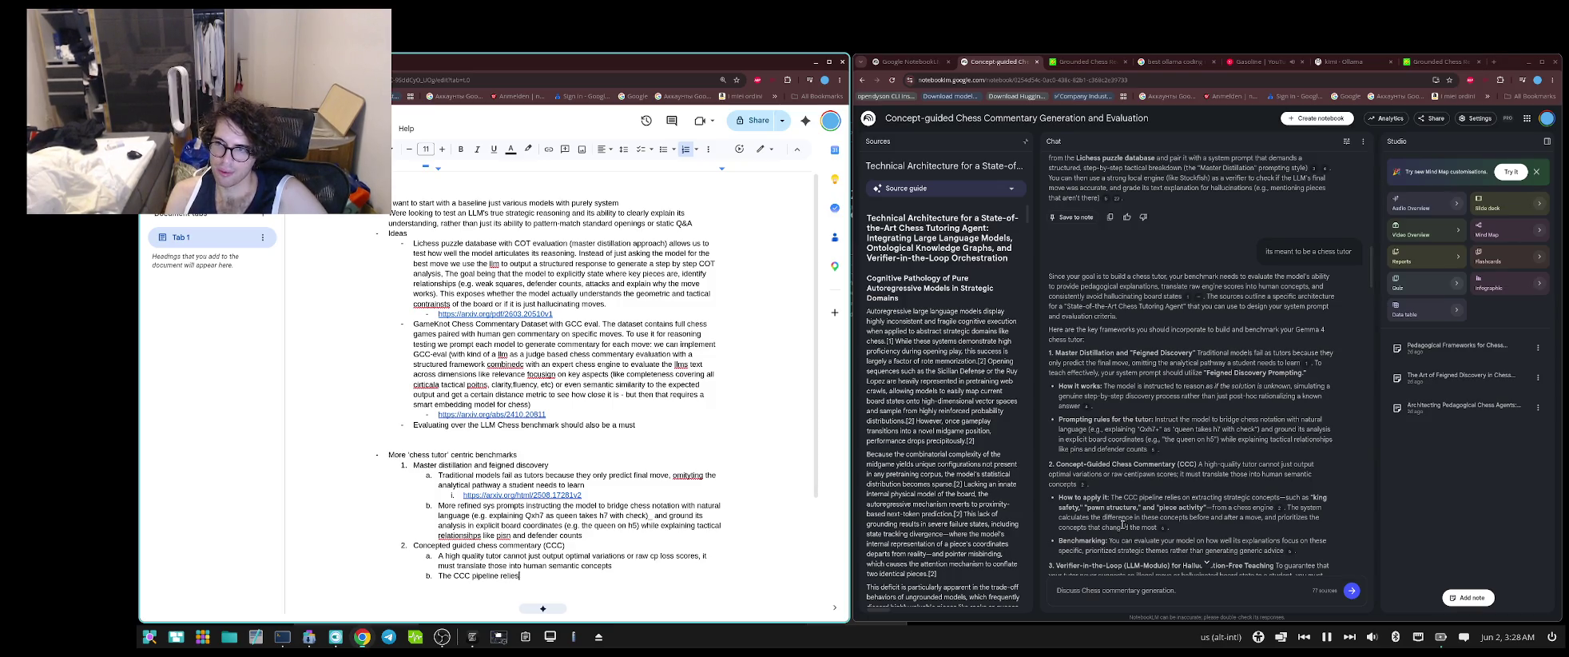
type("on extracting strategic concepts ")
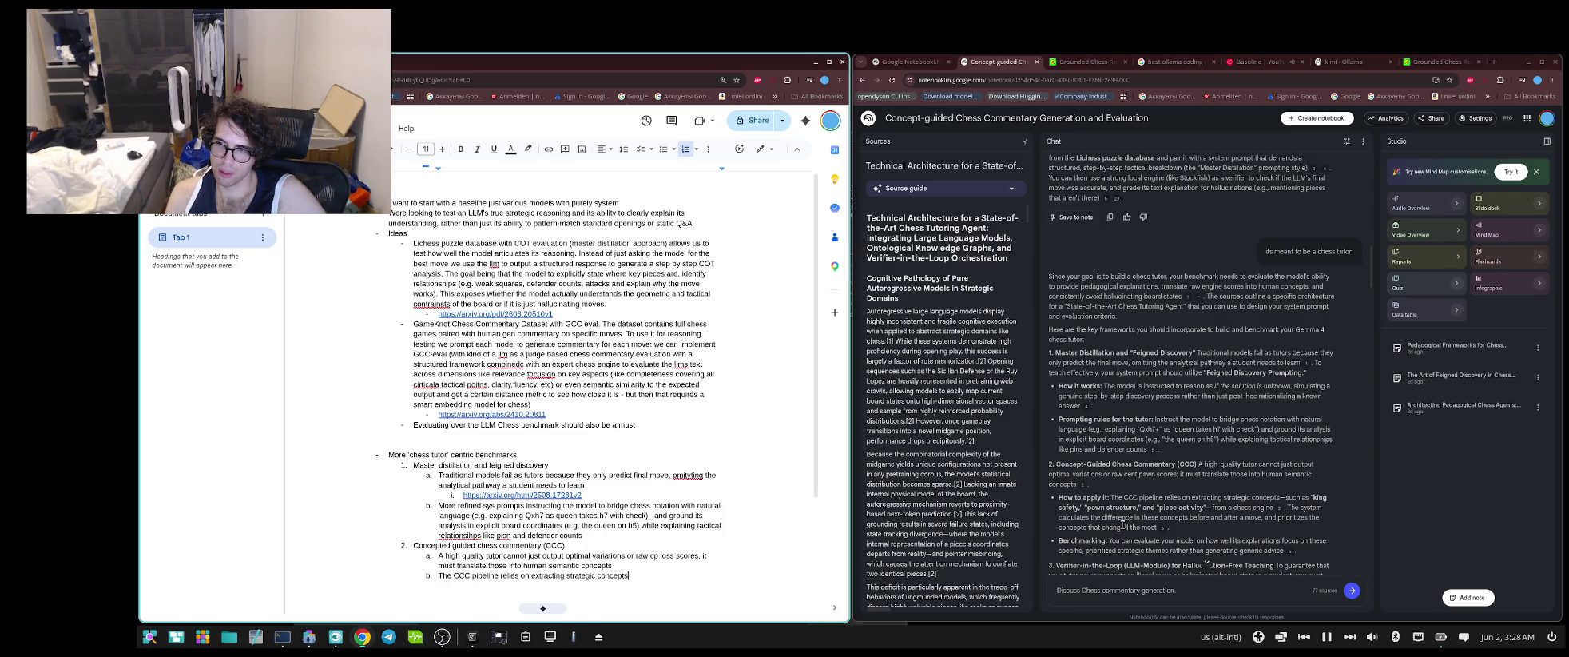
type("such  as ")
type("kign safet")
key("BackSpace")
type(",")
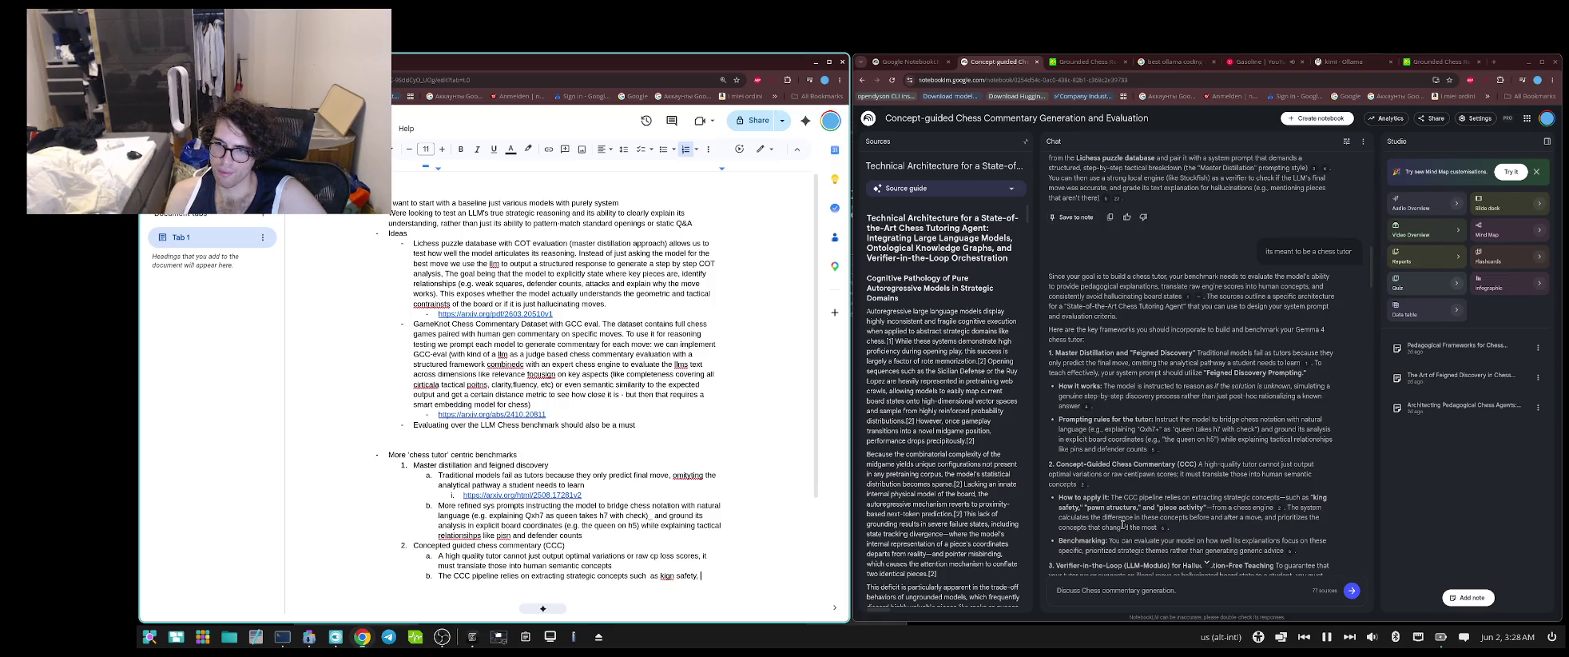